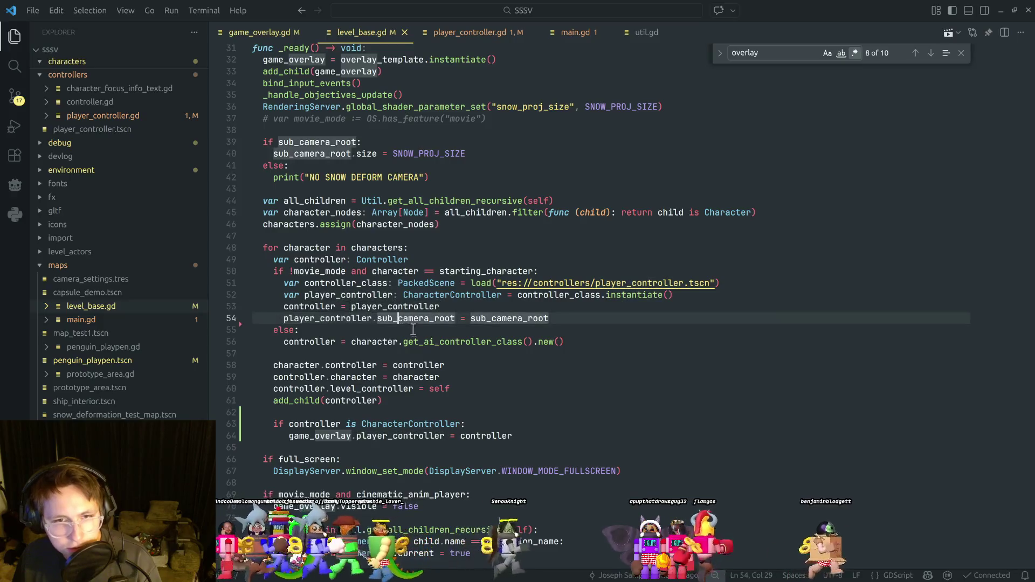
Leave level_base.gd at empty line 62 and bring the Godot editor to the front.
{"action": "left_click", "coordinate": [436, 414]}
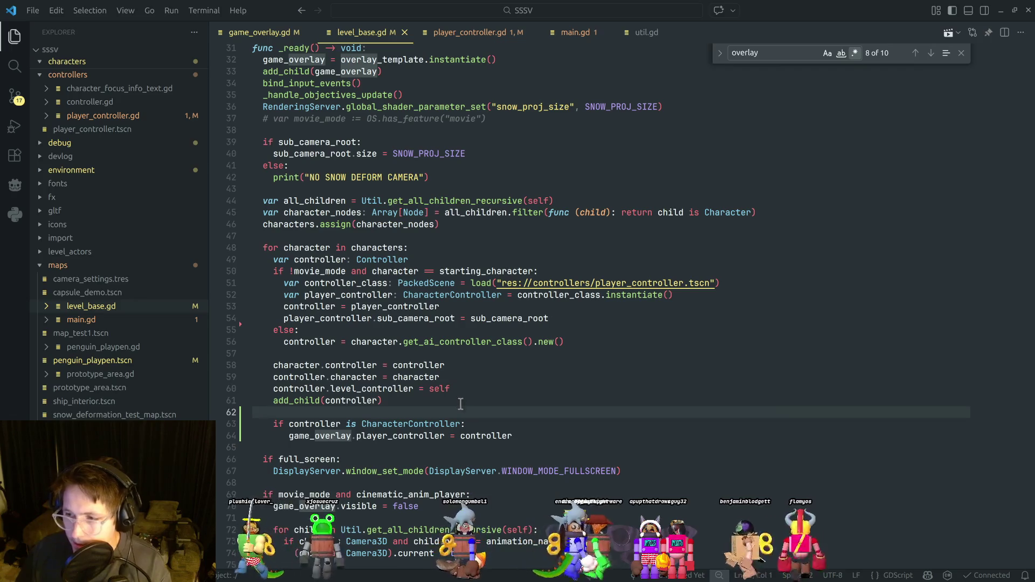
{"action": "key", "text": "alt+Tab"}
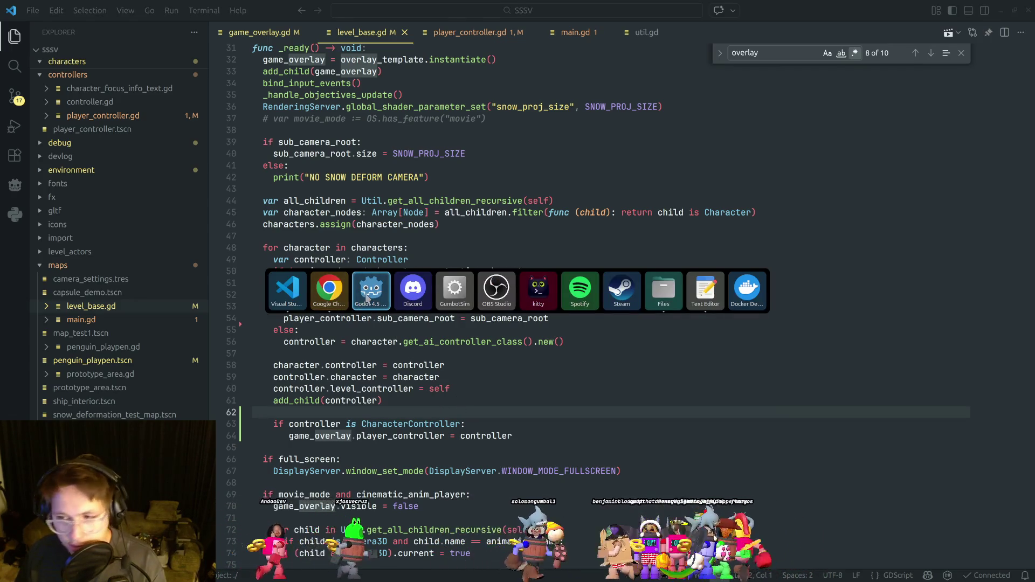
{"action": "left_click", "coordinate": [366, 298]}
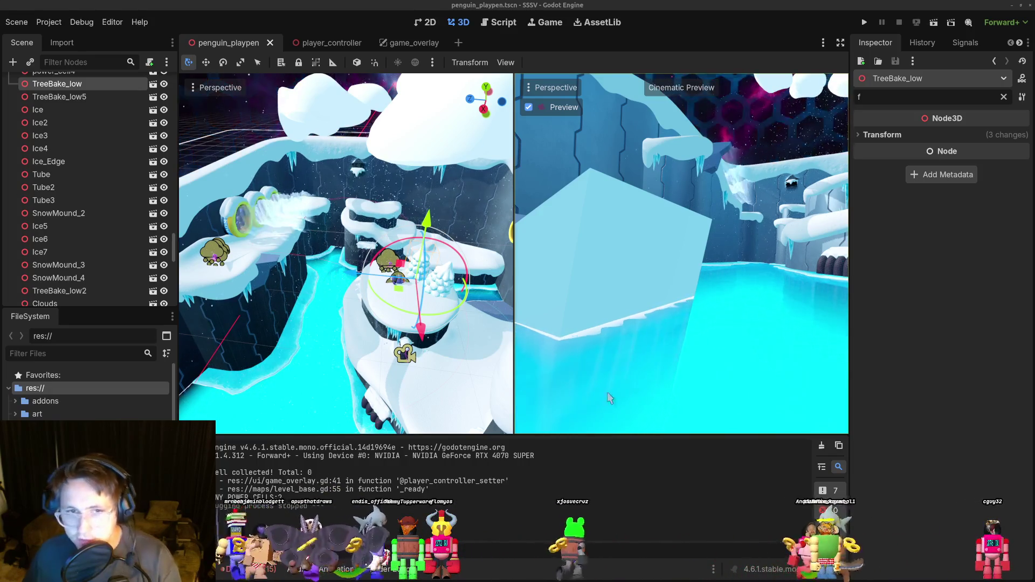
{"action": "scroll", "coordinate": [449, 358], "scroll_direction": "up", "scroll_amount": 3}
{"action": "scroll", "coordinate": [401, 343], "scroll_direction": "up", "scroll_amount": 3}
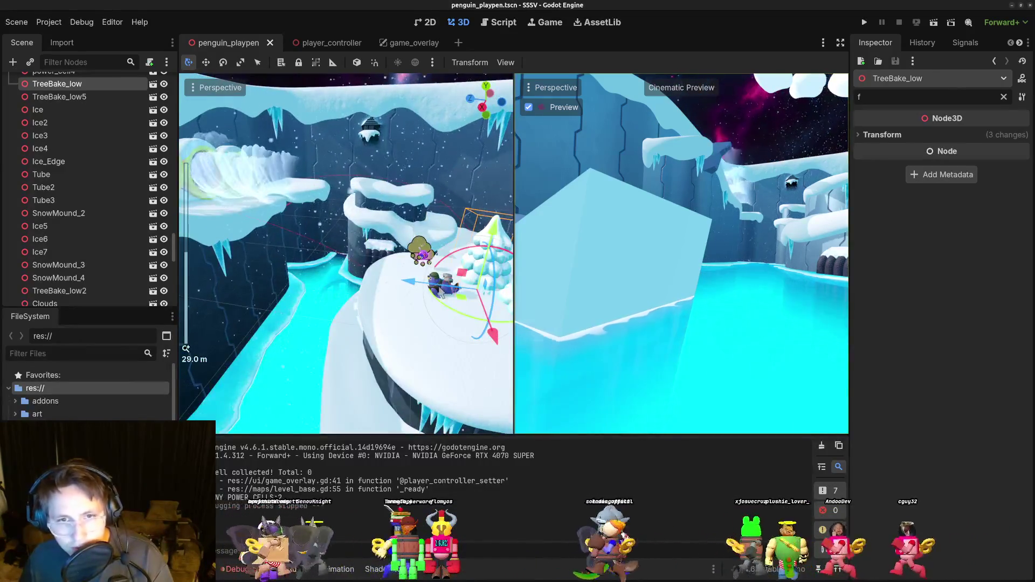
{"action": "left_click", "coordinate": [444, 285]}
{"action": "key", "text": "f"}
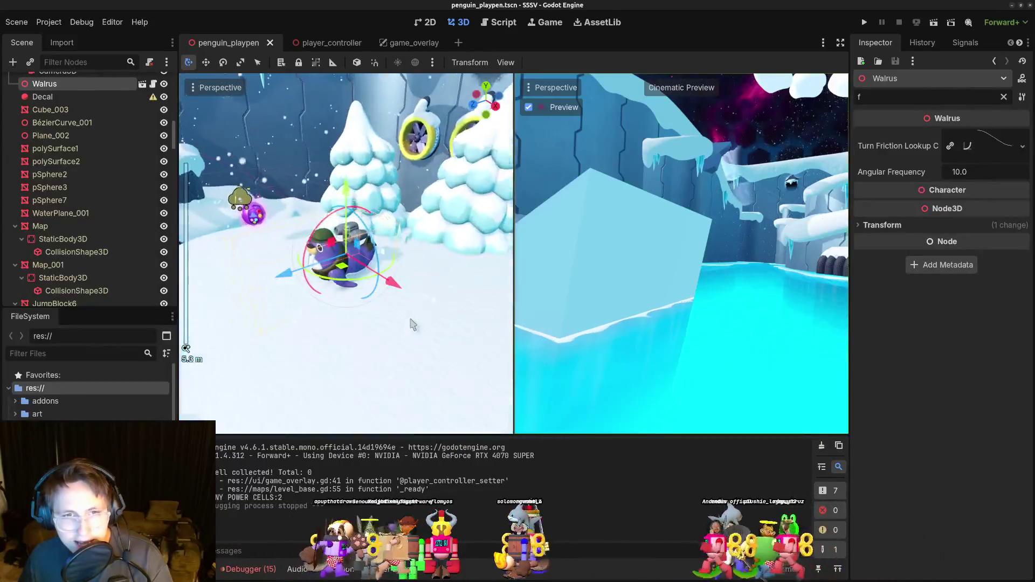
{"action": "left_click_drag", "start_coordinate": [417, 325], "coordinate": [437, 324]}
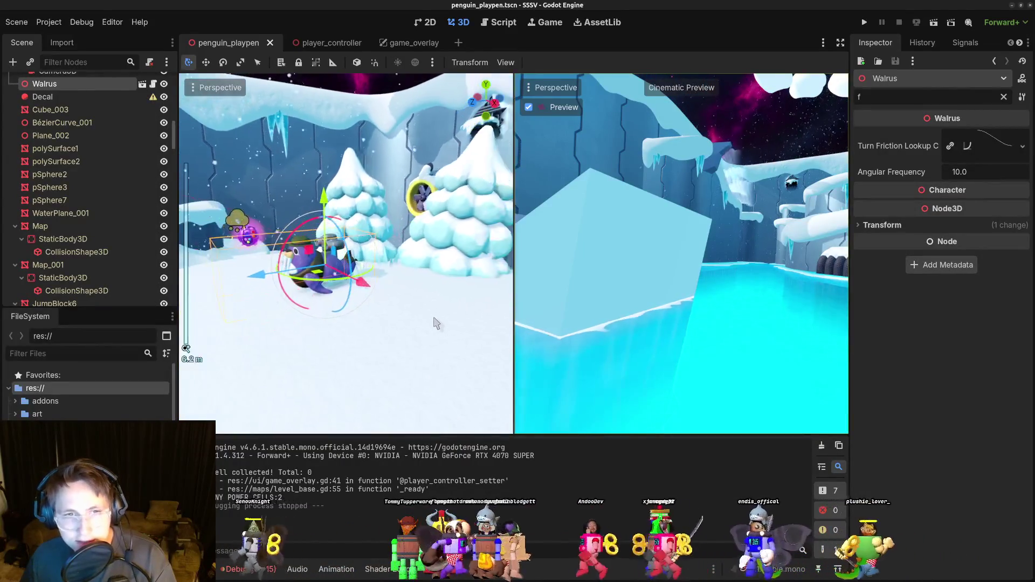
{"action": "scroll", "coordinate": [437, 324], "scroll_direction": "down", "scroll_amount": 10}
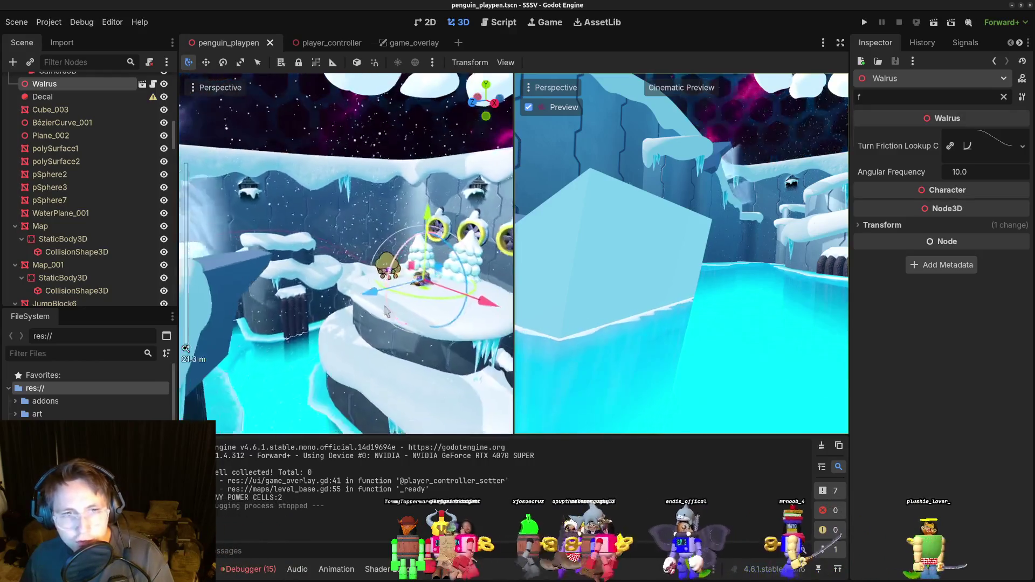
{"action": "left_click_drag", "start_coordinate": [388, 311], "coordinate": [356, 341]}
{"action": "left_click", "coordinate": [257, 343]}
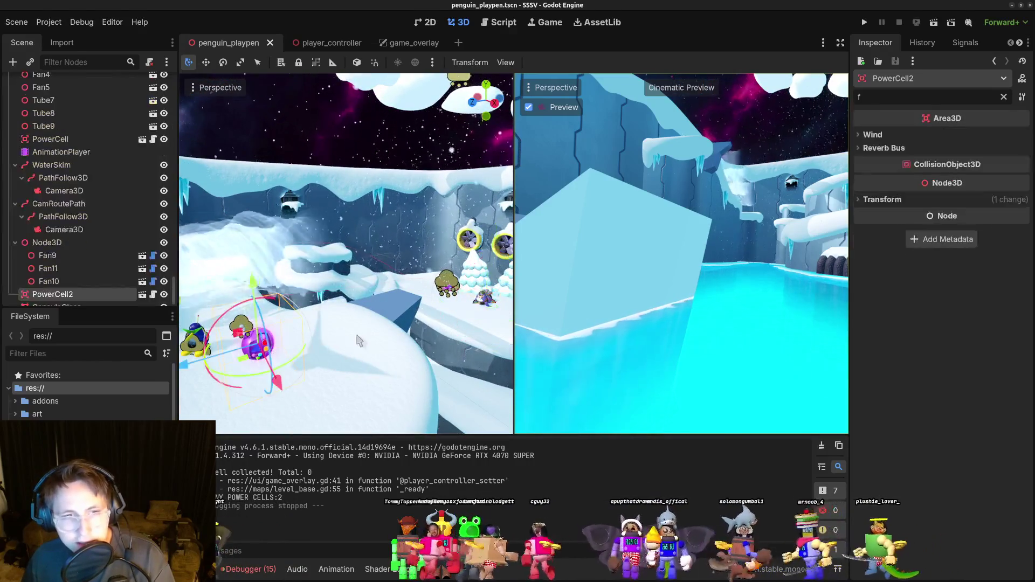
{"action": "key", "text": "f"}
{"action": "scroll", "coordinate": [348, 319], "scroll_direction": "up", "scroll_amount": 5}
{"action": "left_click_drag", "start_coordinate": [339, 321], "coordinate": [281, 296]}
{"action": "left_click", "coordinate": [255, 275]}
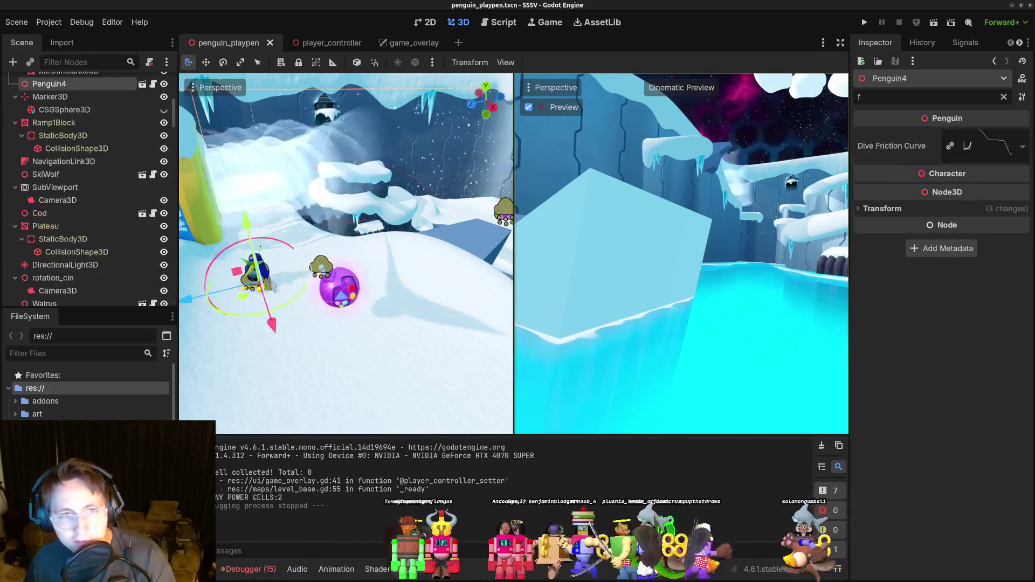
{"action": "key", "text": "f"}
{"action": "scroll", "coordinate": [391, 290], "scroll_direction": "down", "scroll_amount": 4}
{"action": "left_click_drag", "start_coordinate": [392, 290], "coordinate": [354, 299]}
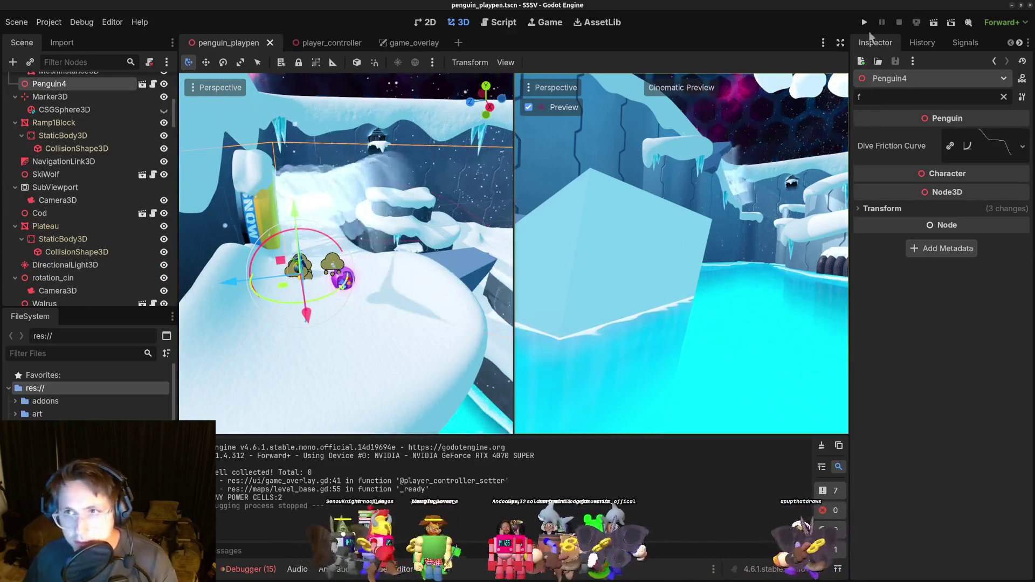
{"action": "left_click", "coordinate": [864, 23]}
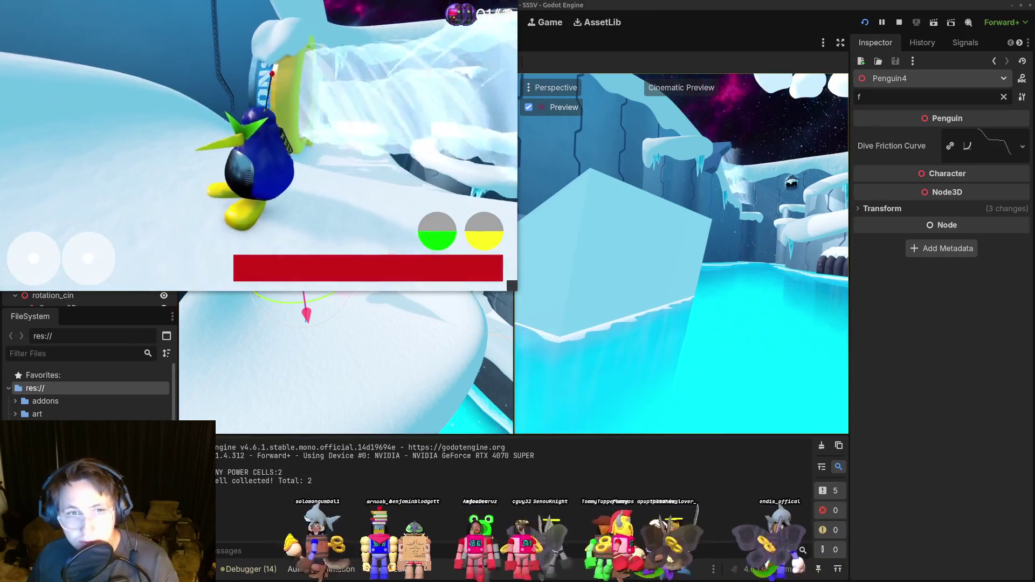
Run the penguin level, moving forward to collect power cells until the total reaches 2, then quit.
{"action": "key", "text": "w"}
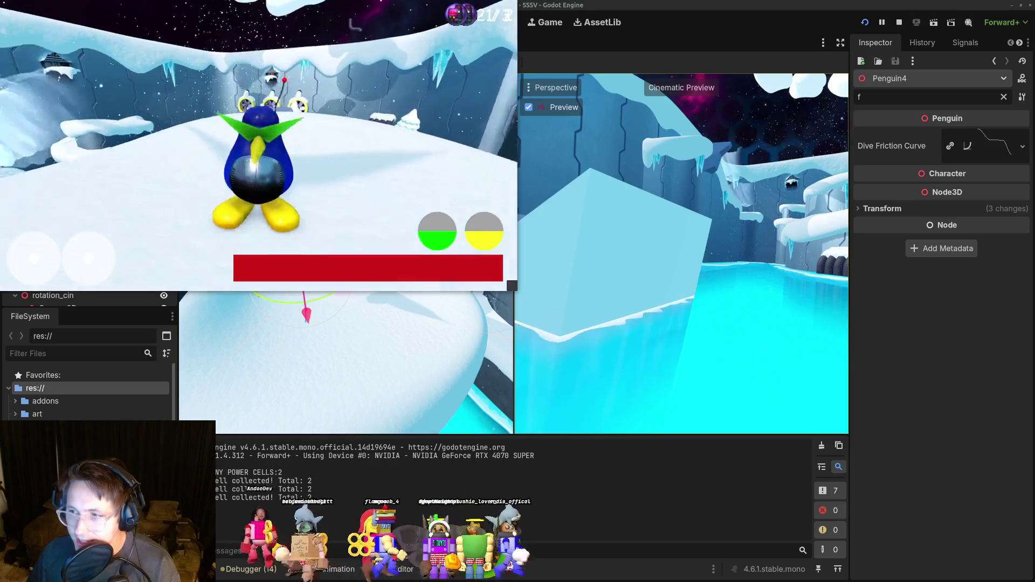
{"action": "key", "text": "alt+F4"}
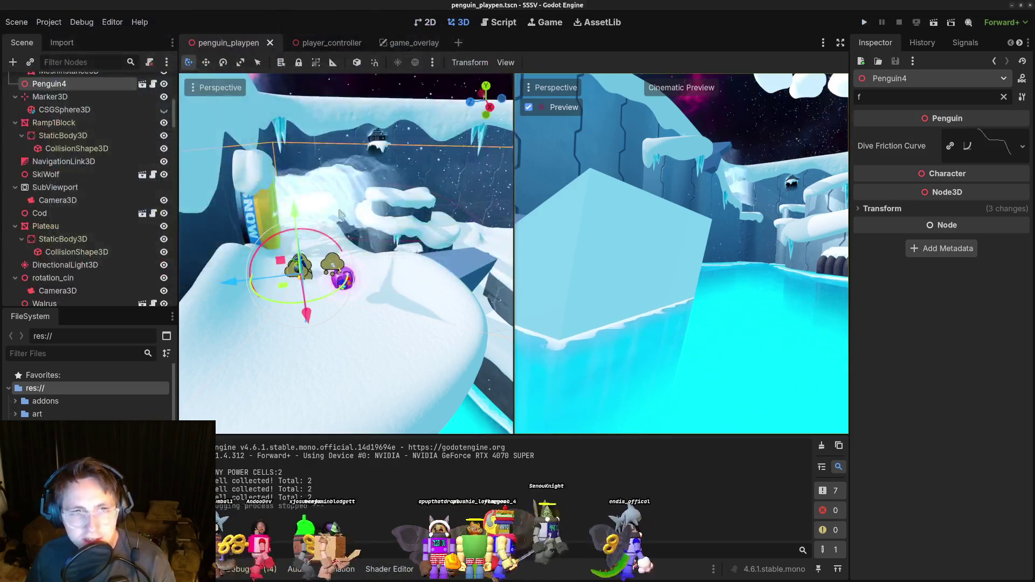
Bring up the terminal with Godot's console log showing 'Power cell collected! Total: 2'.
{"action": "key", "text": "alt+Tab"}
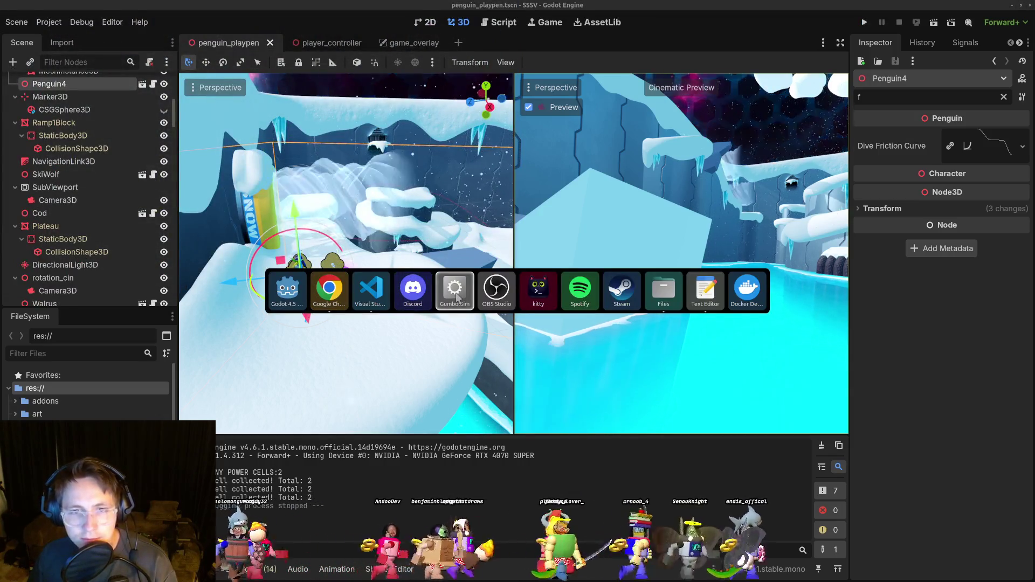
{"action": "left_click", "coordinate": [456, 297]}
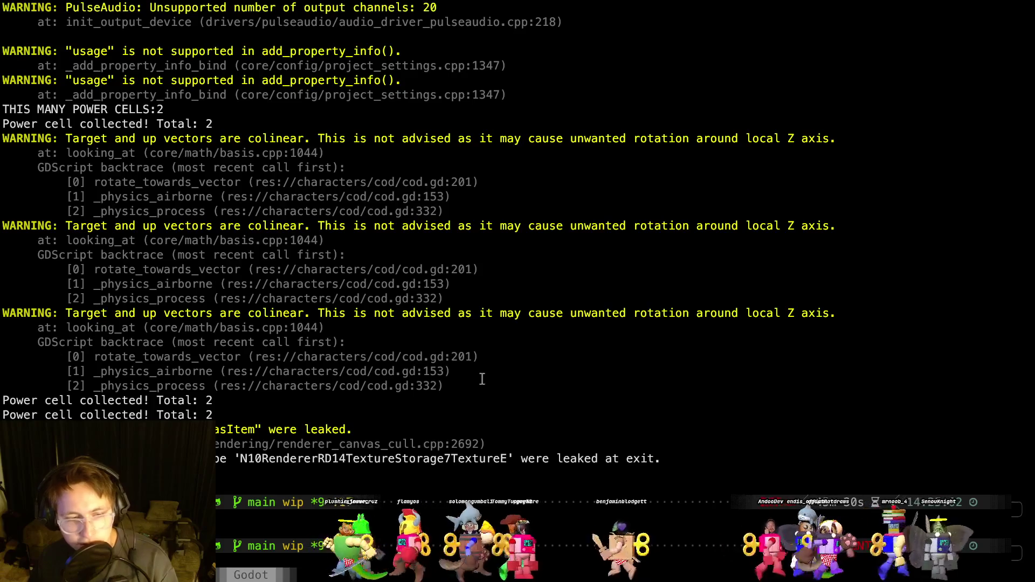
Stop the overlay process in the right kitty pane and relaunch ./GumbotSim.x86_64.
{"action": "key", "text": "alt+Tab"}
{"action": "left_click", "coordinate": [600, 411]}
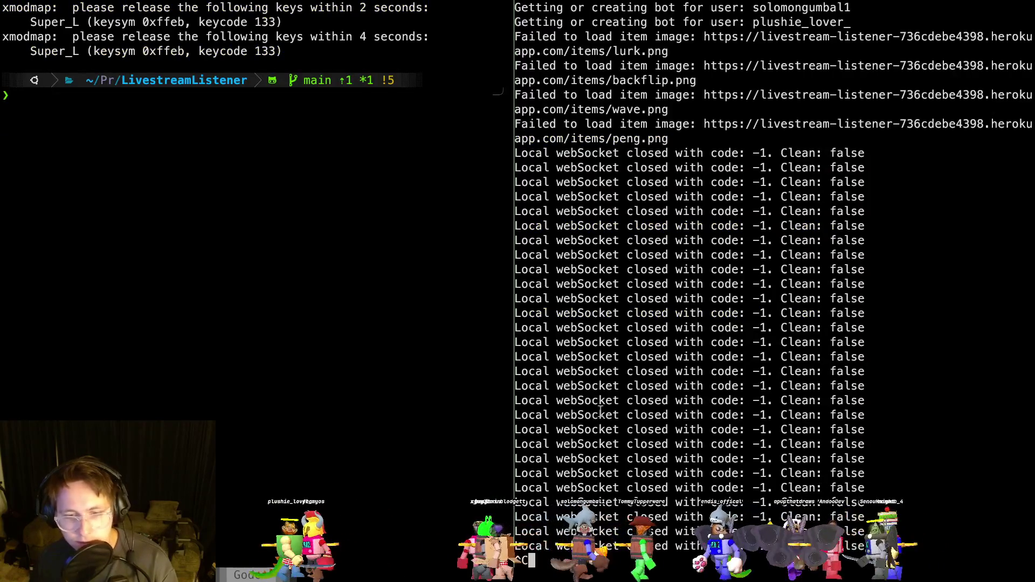
{"action": "key", "text": "ctrl+c"}
{"action": "key", "text": "Return"}
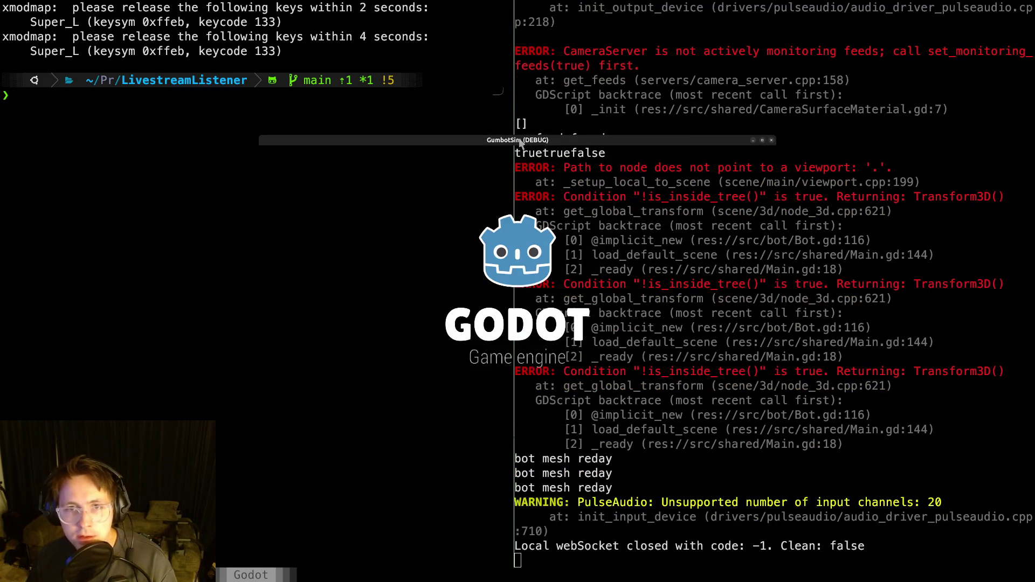
Arrange the GumbotSim window through its window menu and cycle through the open applications.
{"action": "key", "text": "alt+space"}
{"action": "key", "text": "Up"}
{"action": "key", "text": "Up"}
{"action": "key", "text": "Return"}
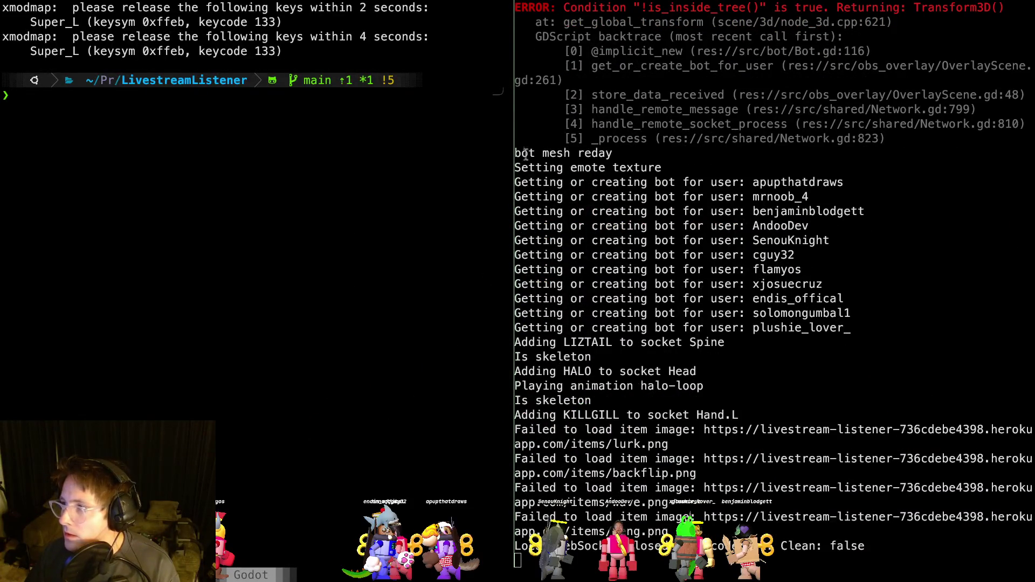
{"action": "key", "text": "alt+Tab"}
{"action": "key", "text": "alt+Tab"}
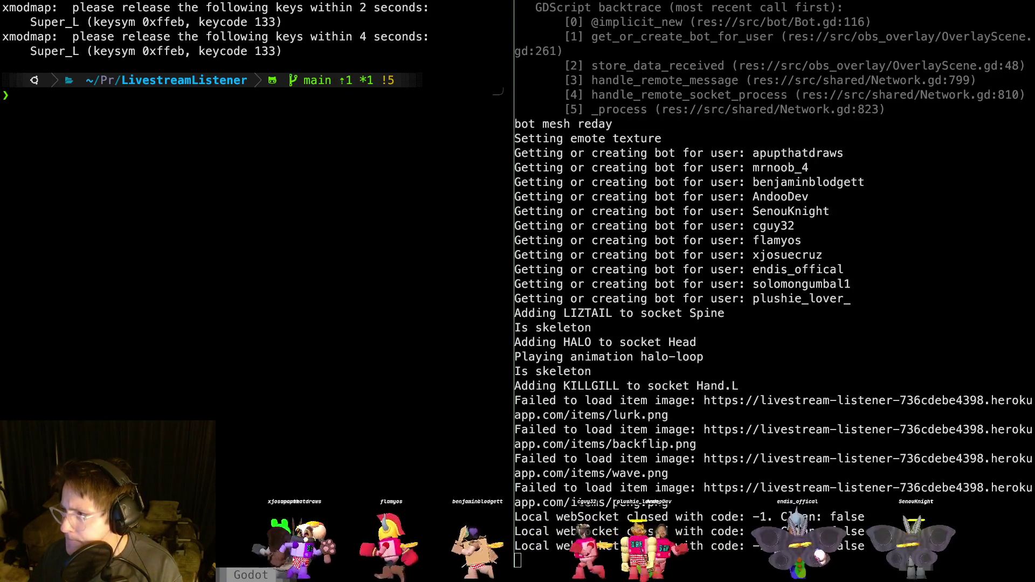
{"action": "key", "text": "alt+Tab"}
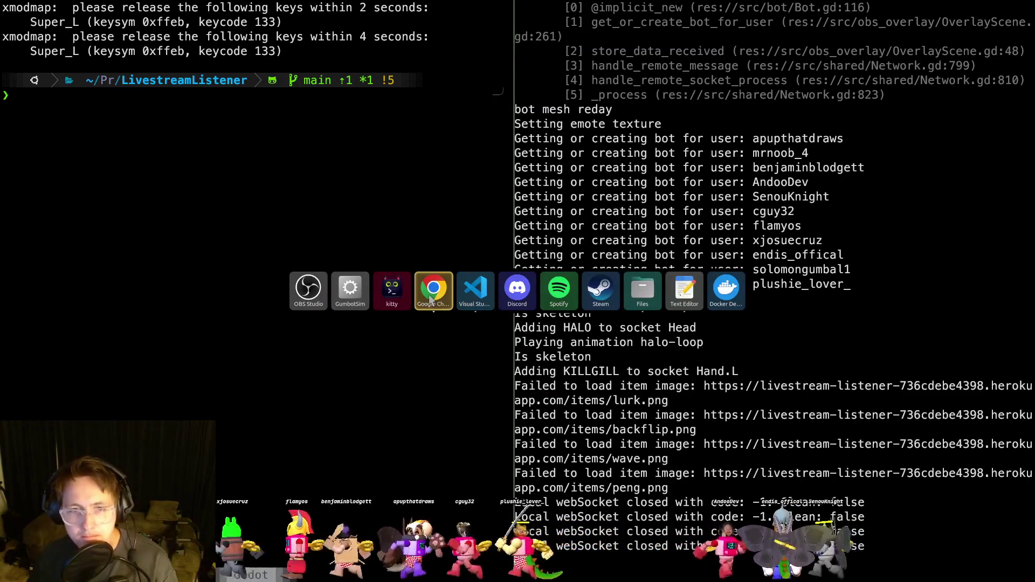
Bring Chrome's GodotSteam 'Tutorials - MultiplayerPeer' page to the front.
{"action": "left_click", "coordinate": [418, 371]}
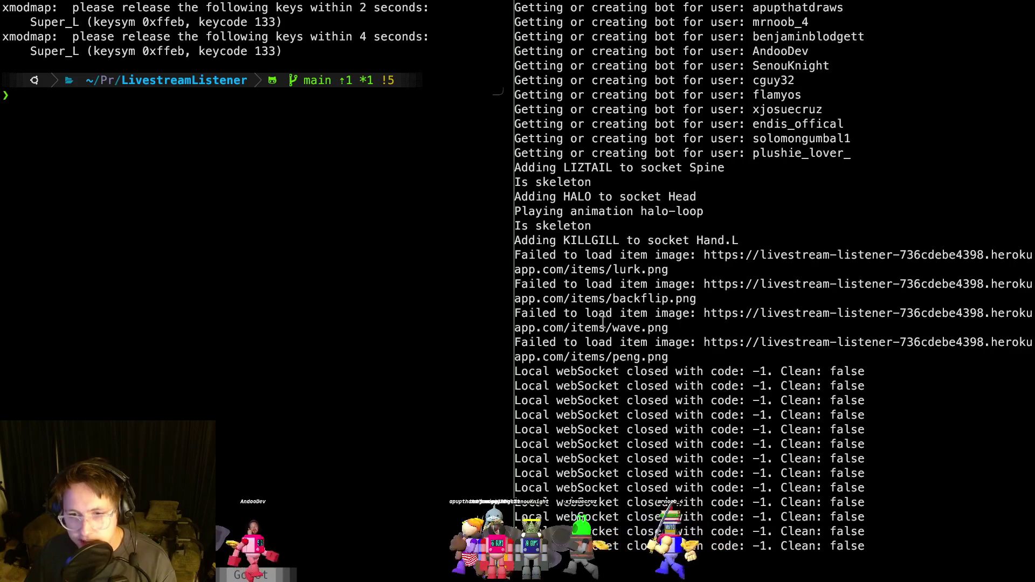
{"action": "key", "text": "alt+Tab"}
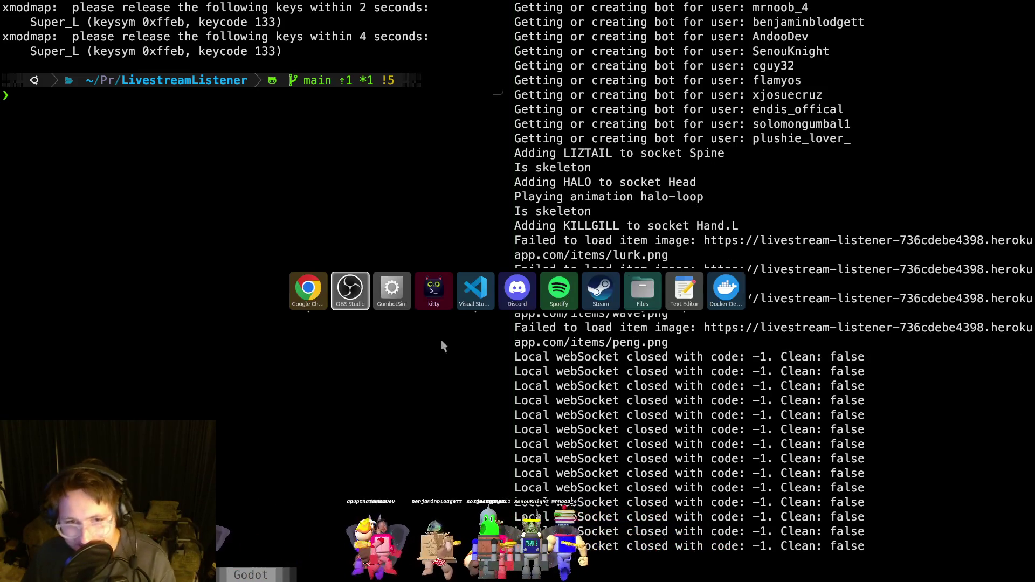
{"action": "mouse_move", "coordinate": [309, 309]}
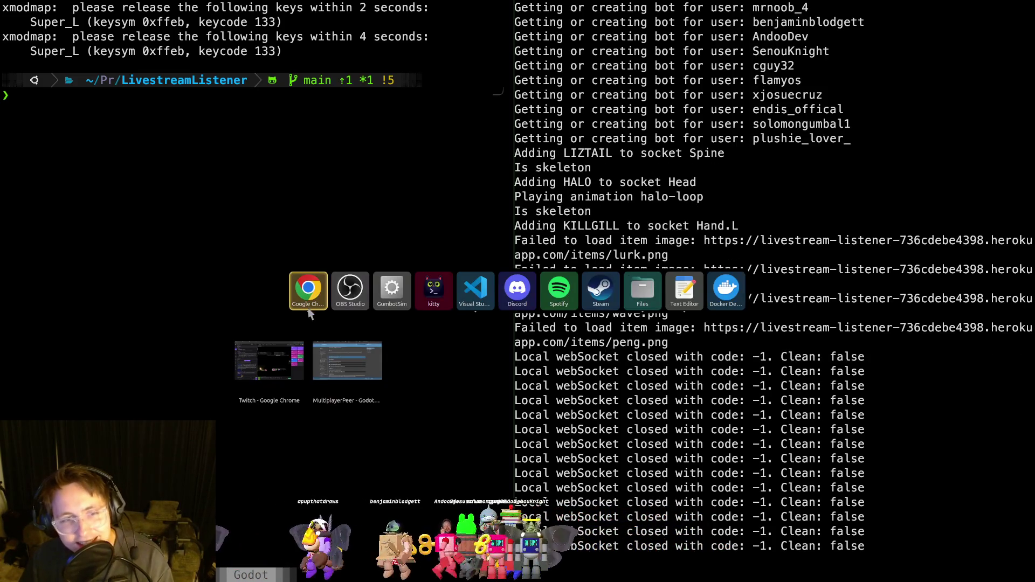
{"action": "left_click", "coordinate": [333, 373]}
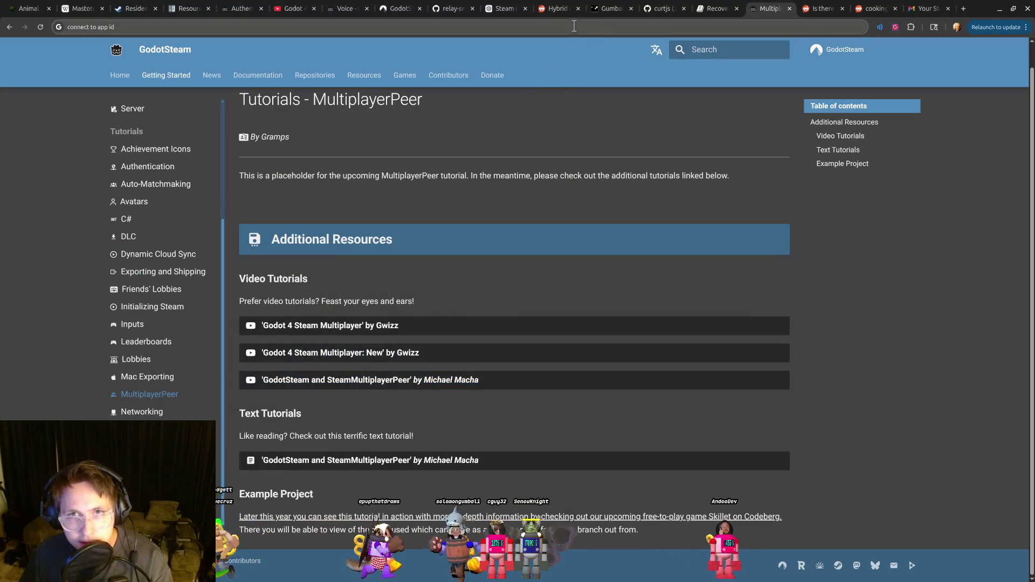
Go to heroku.com, open the livestream-listener app and restart all its dynos.
{"action": "left_click", "coordinate": [539, 26]}
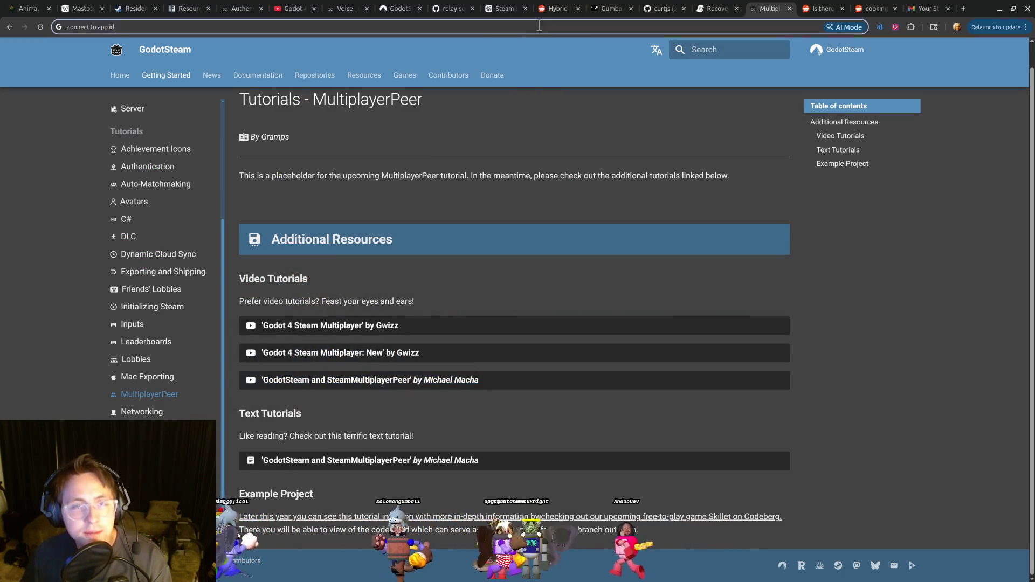
{"action": "type", "text": "her"}
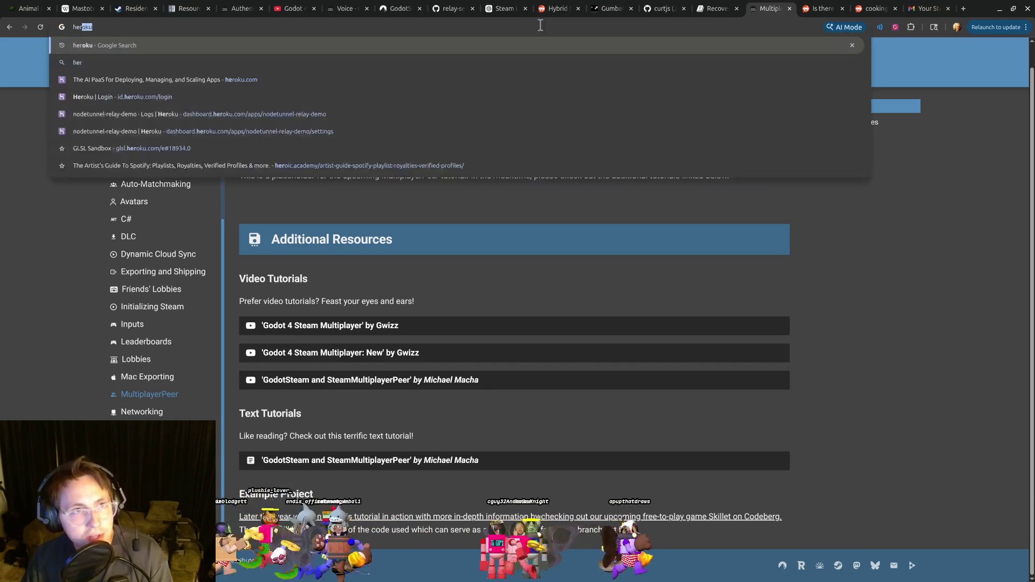
{"action": "key", "text": "Down"}
{"action": "key", "text": "Down"}
{"action": "key", "text": "Down"}
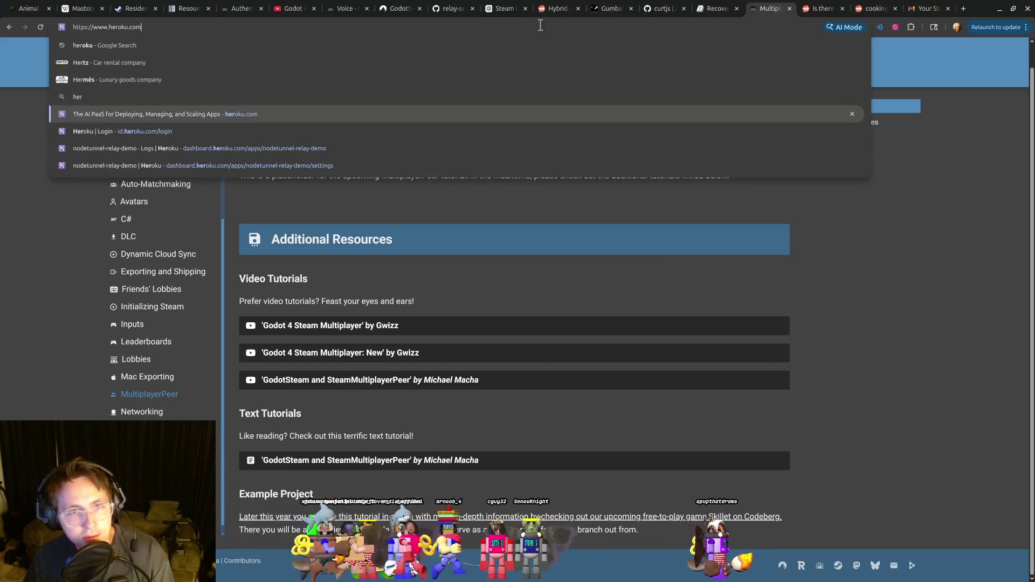
{"action": "key", "text": "Return"}
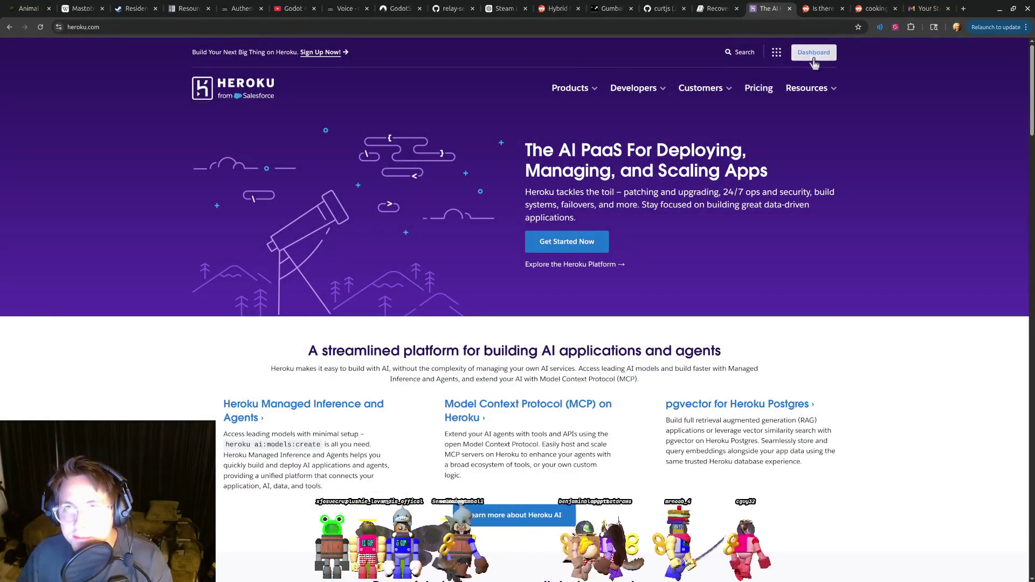
{"action": "left_click", "coordinate": [815, 59]}
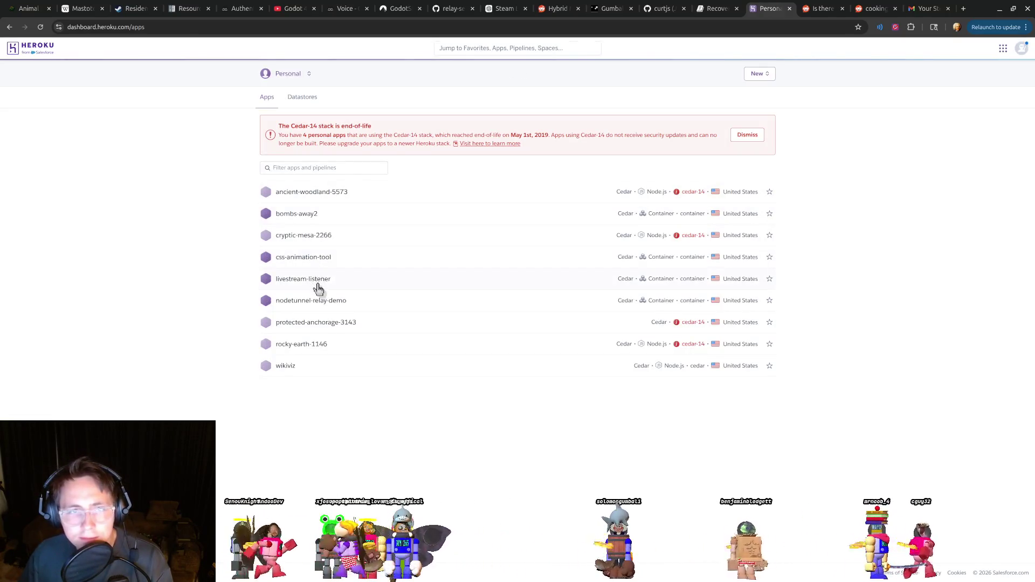
{"action": "left_click", "coordinate": [322, 288]}
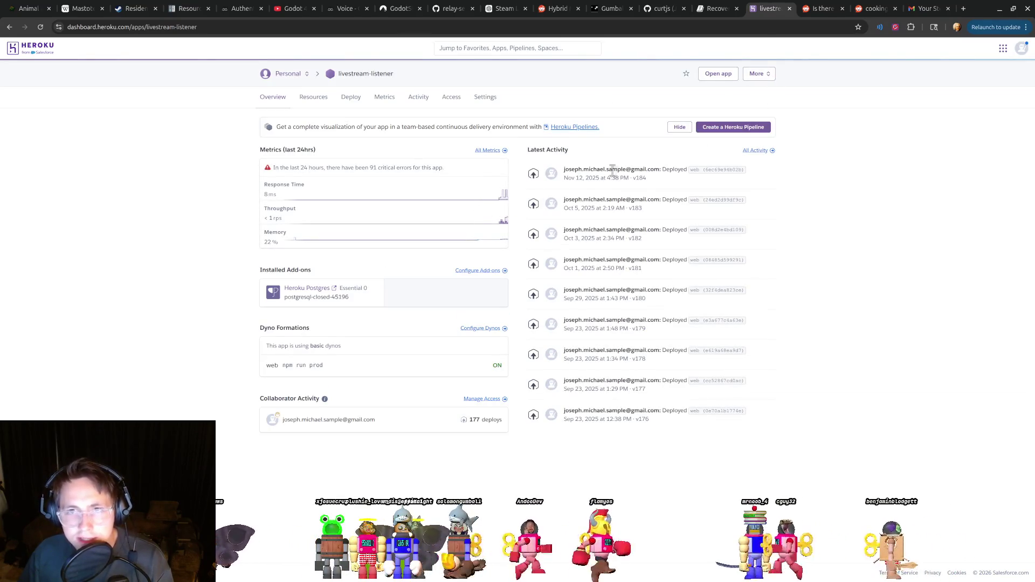
{"action": "left_click", "coordinate": [766, 75]}
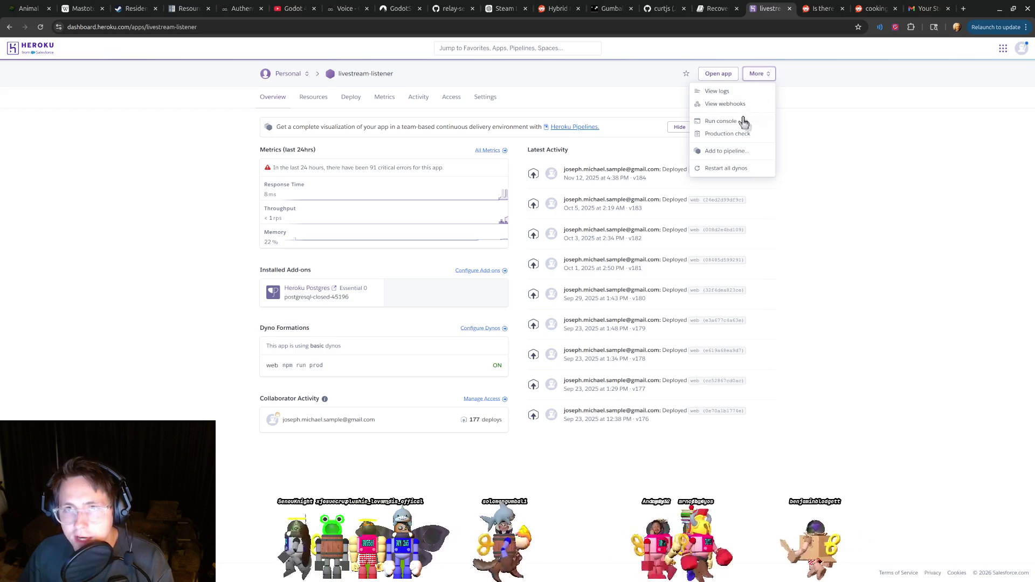
{"action": "left_click", "coordinate": [733, 169]}
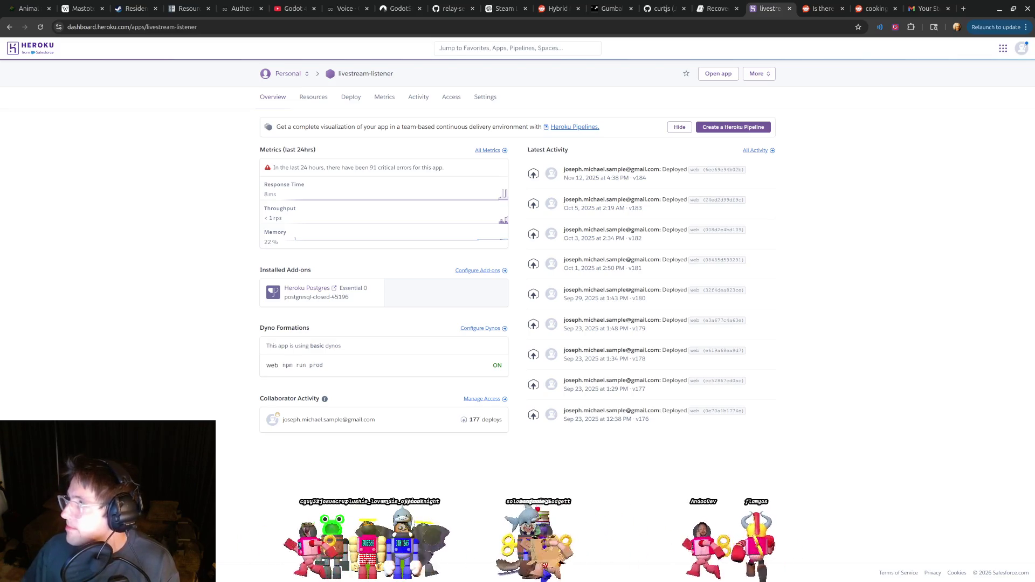
Glance at the GitHub profile tab, then return to level_base.gd line 55 and dismiss the error notification.
{"action": "left_click", "coordinate": [662, 8]}
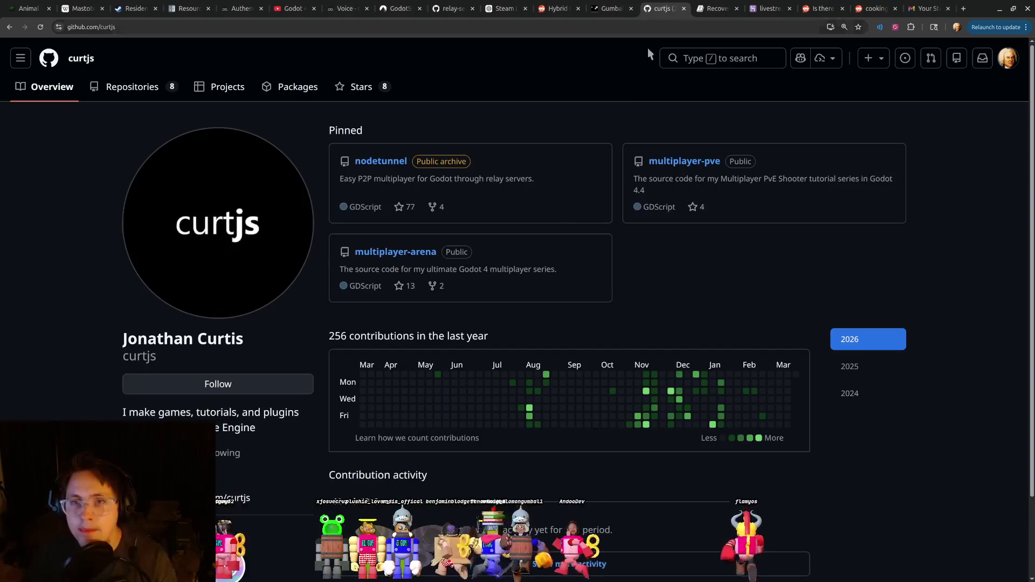
{"action": "key", "text": "alt+Tab"}
{"action": "left_click", "coordinate": [478, 292]}
{"action": "left_click", "coordinate": [629, 334]}
{"action": "left_click", "coordinate": [1018, 498]}
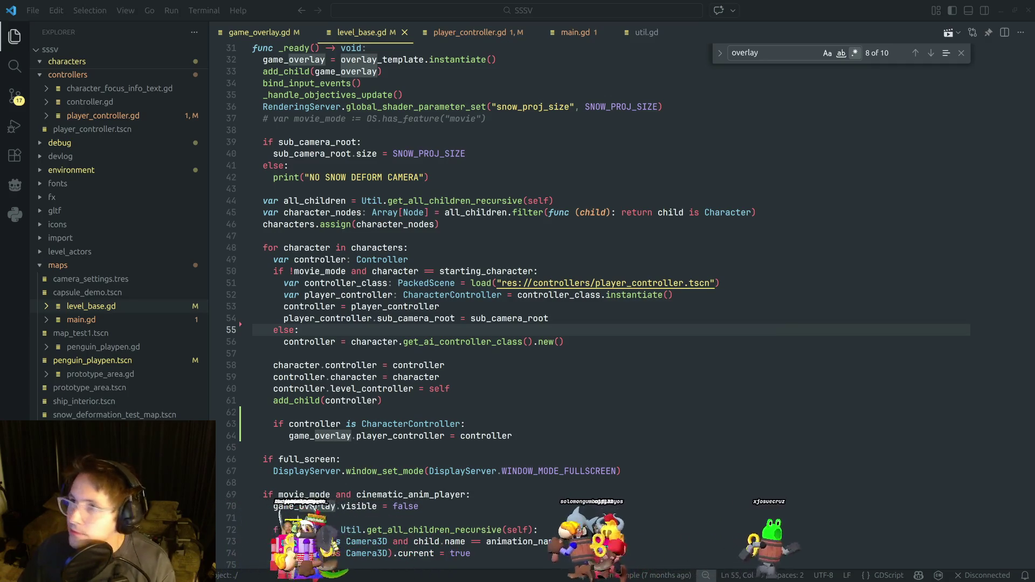
{"action": "left_click", "coordinate": [701, 295]}
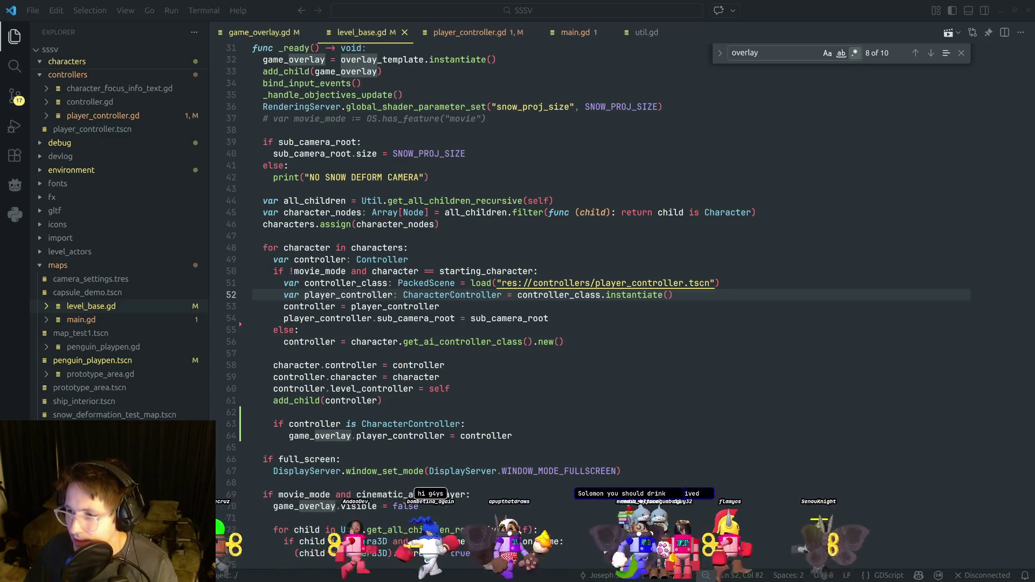
{"action": "left_click", "coordinate": [801, 402]}
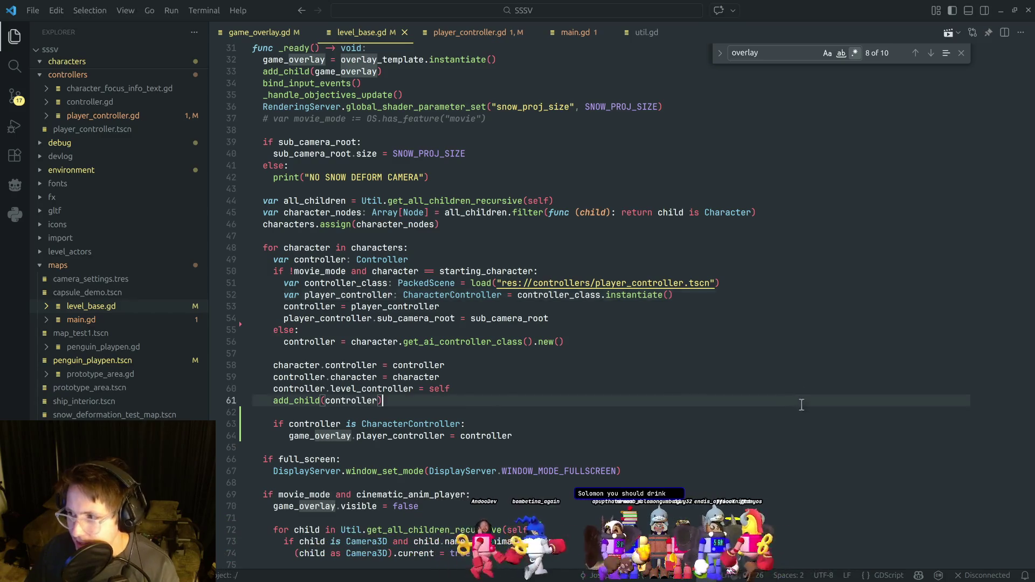
{"action": "scroll", "coordinate": [809, 410], "scroll_direction": "down", "scroll_amount": 5}
{"action": "scroll", "coordinate": [717, 378], "scroll_direction": "up", "scroll_amount": 15}
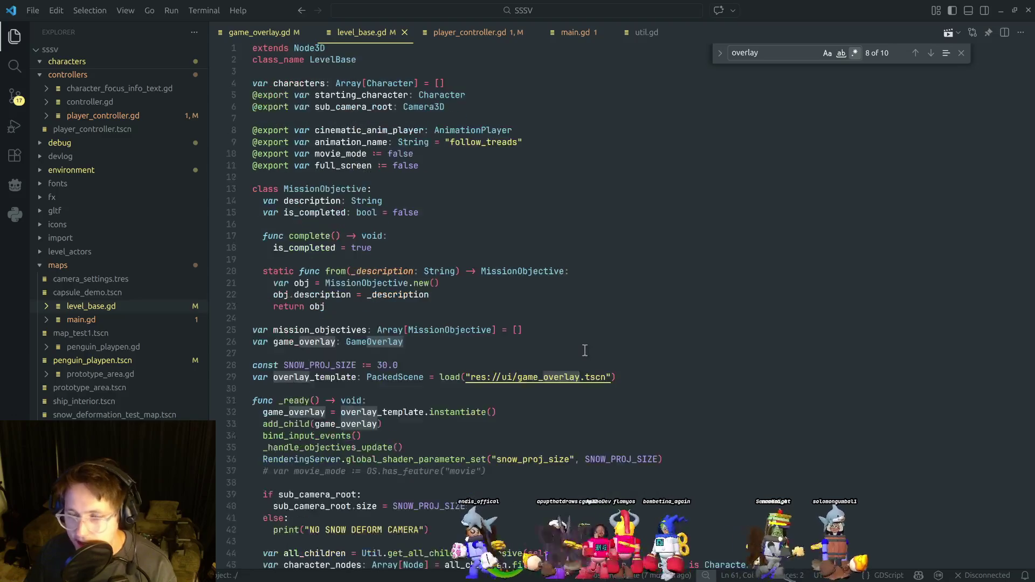
{"action": "left_click", "coordinate": [542, 338]}
{"action": "left_click", "coordinate": [543, 324]}
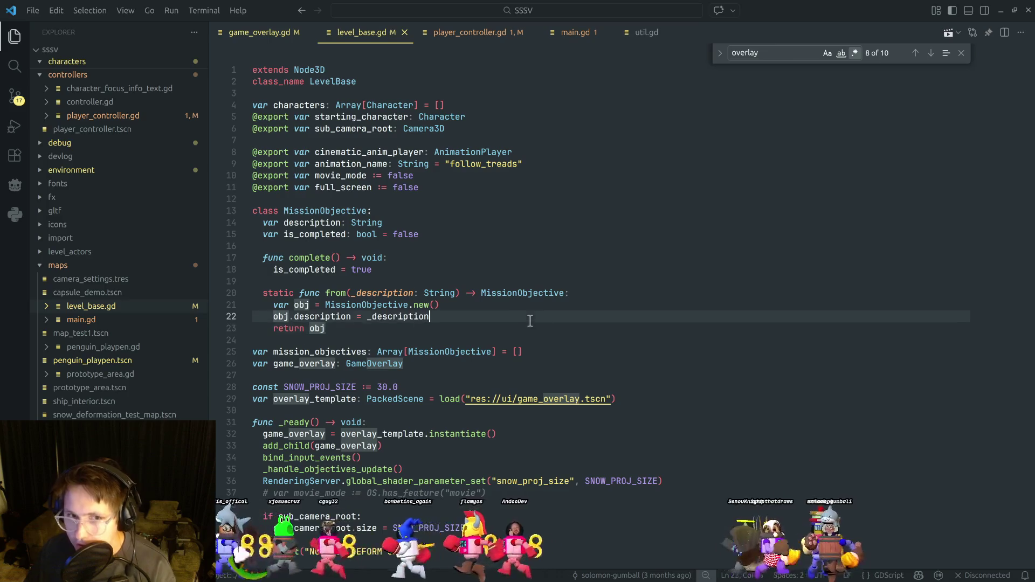
{"action": "left_click_drag", "start_coordinate": [542, 324], "coordinate": [540, 206]}
{"action": "key", "text": "Tab"}
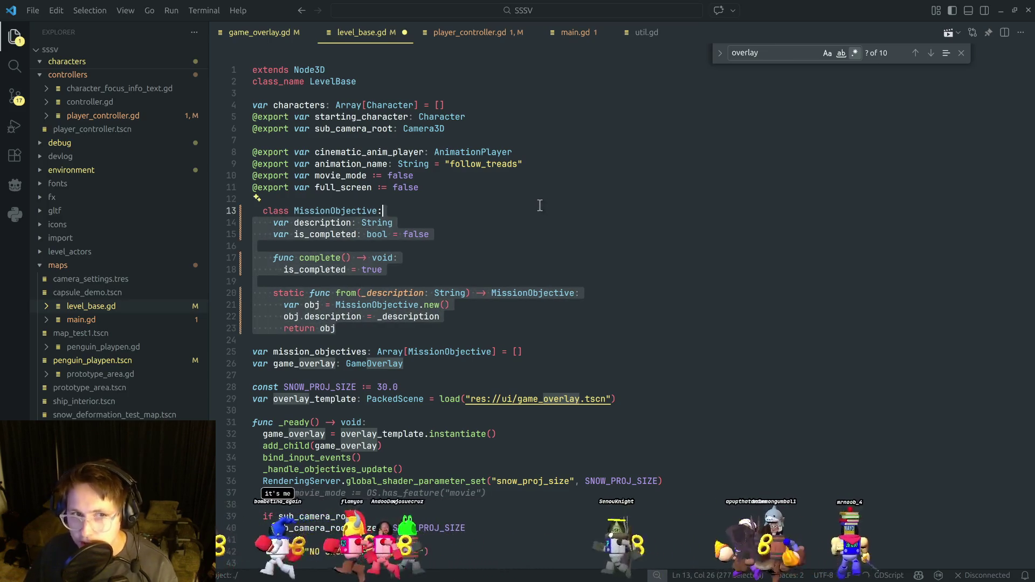
{"action": "key", "text": "ctrl+z"}
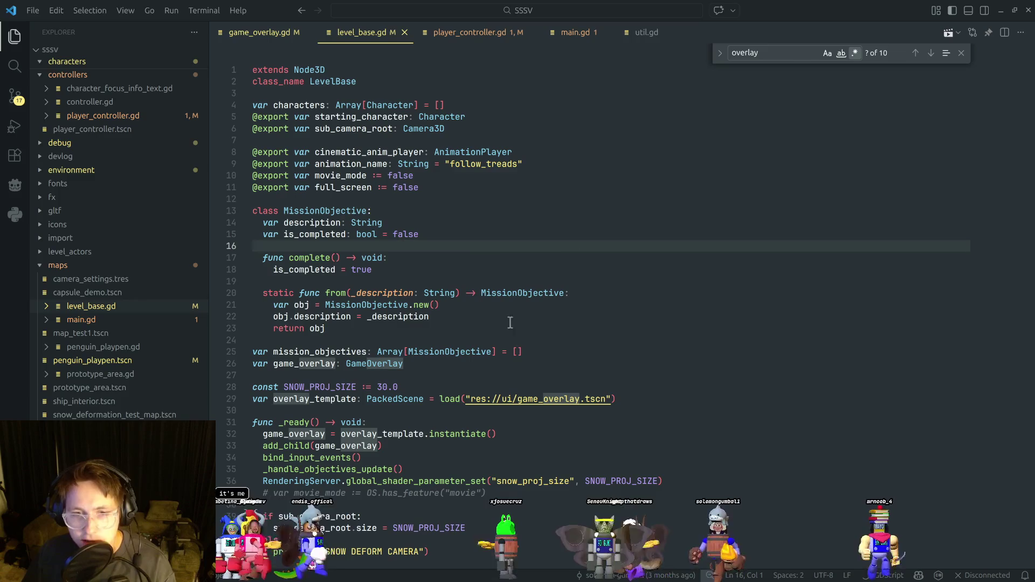
{"action": "left_click", "coordinate": [451, 323]}
{"action": "key", "text": "shift+Up"}
{"action": "key", "text": "shift+Up"}
{"action": "key", "text": "shift+Up"}
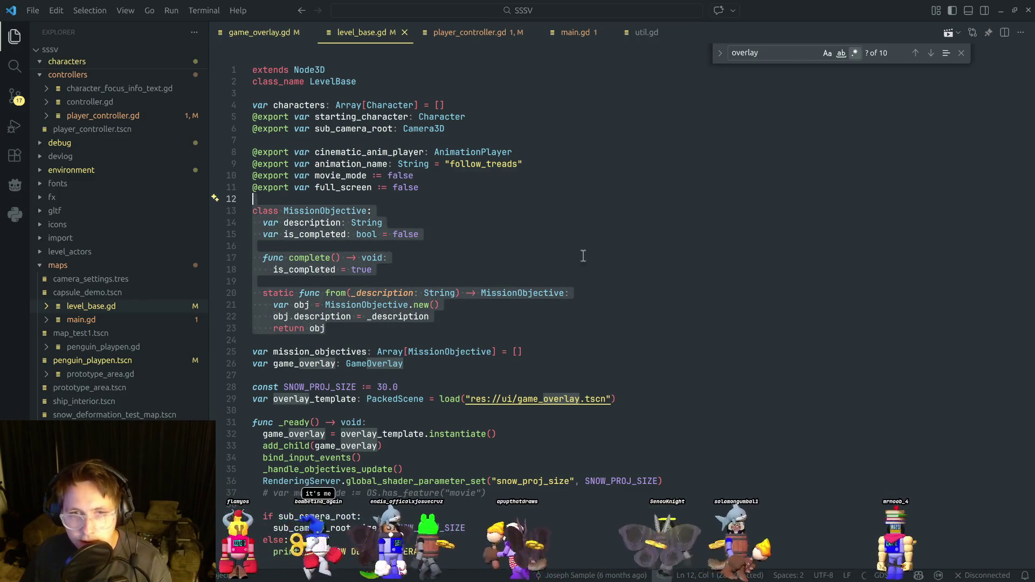
{"action": "left_click", "coordinate": [559, 258]}
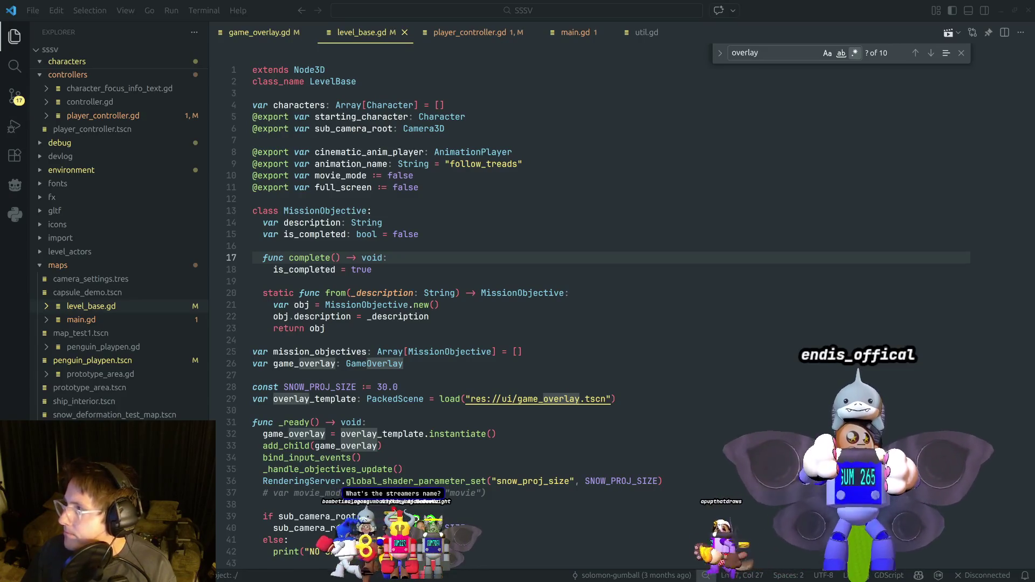
{"action": "left_click", "coordinate": [675, 296]}
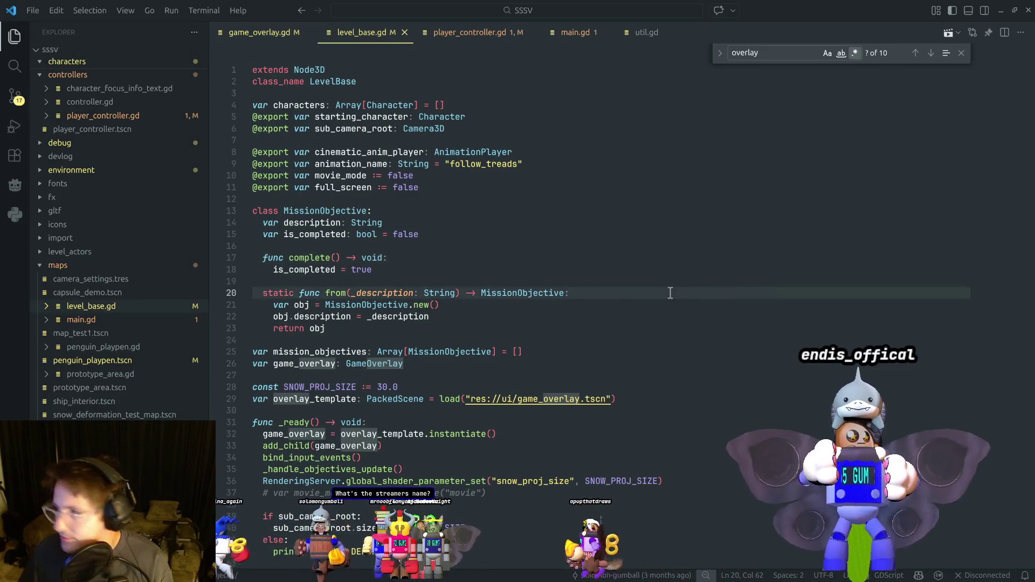
{"action": "left_click", "coordinate": [493, 310]}
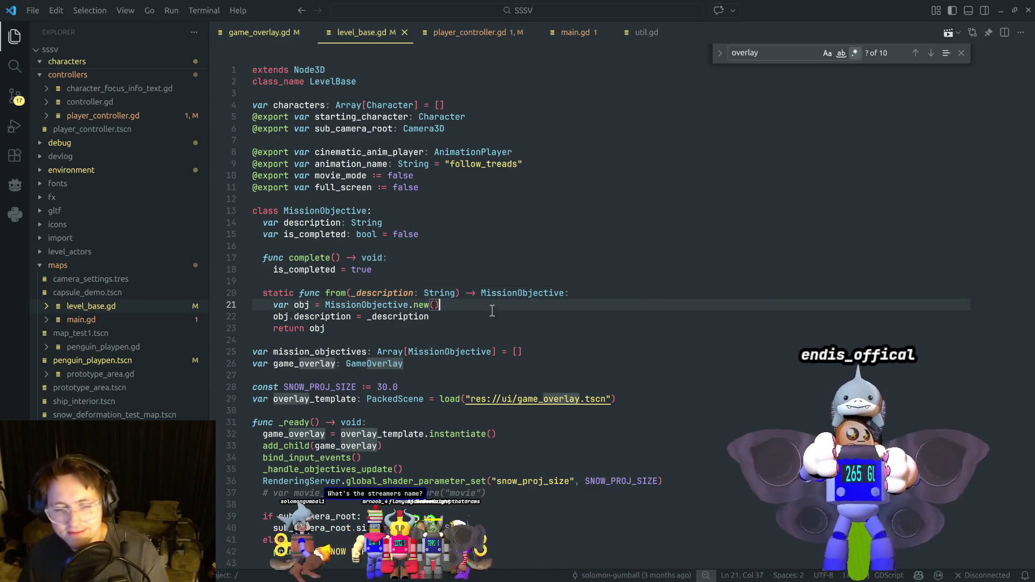
{"action": "key", "text": "alt+Tab"}
{"action": "key", "text": "alt+Tab"}
{"action": "key", "text": "alt+Tab"}
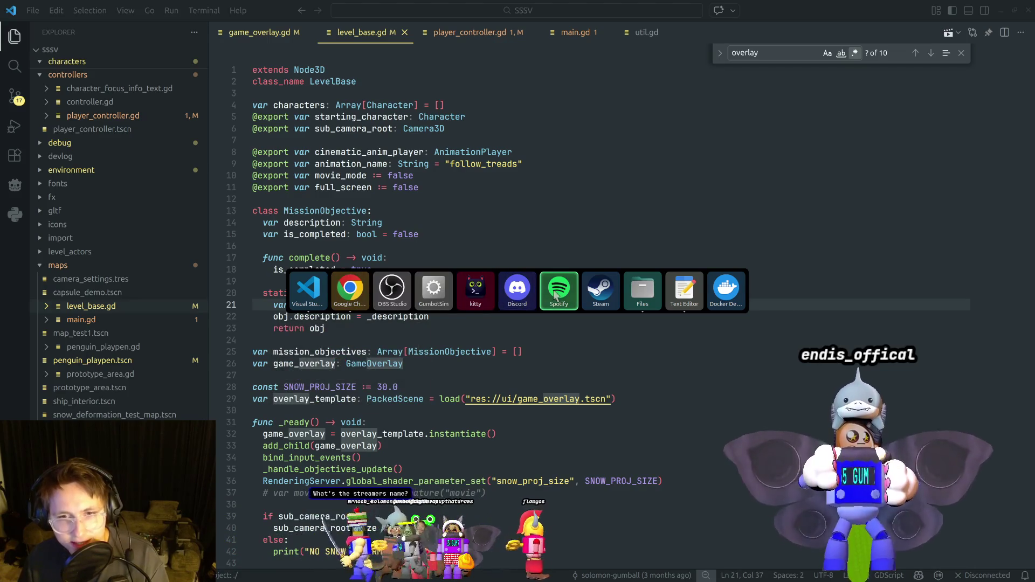
Pause Spotify and return to level_base.gd, placing the caret around lines 23–26.
{"action": "left_click", "coordinate": [556, 296]}
{"action": "key", "text": "space"}
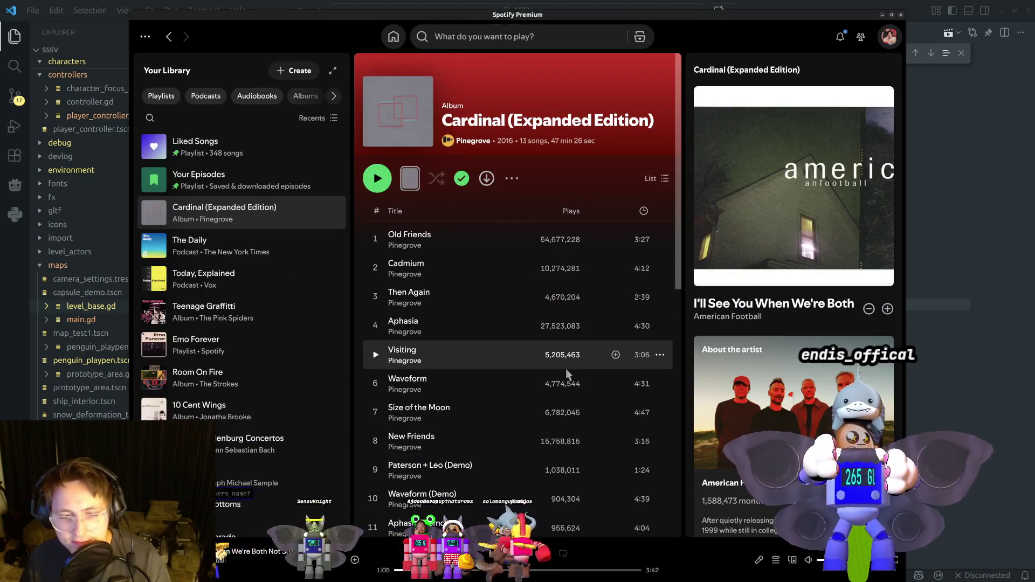
{"action": "key", "text": "alt+Tab"}
{"action": "left_click", "coordinate": [587, 364]}
{"action": "key", "text": "alt+Tab"}
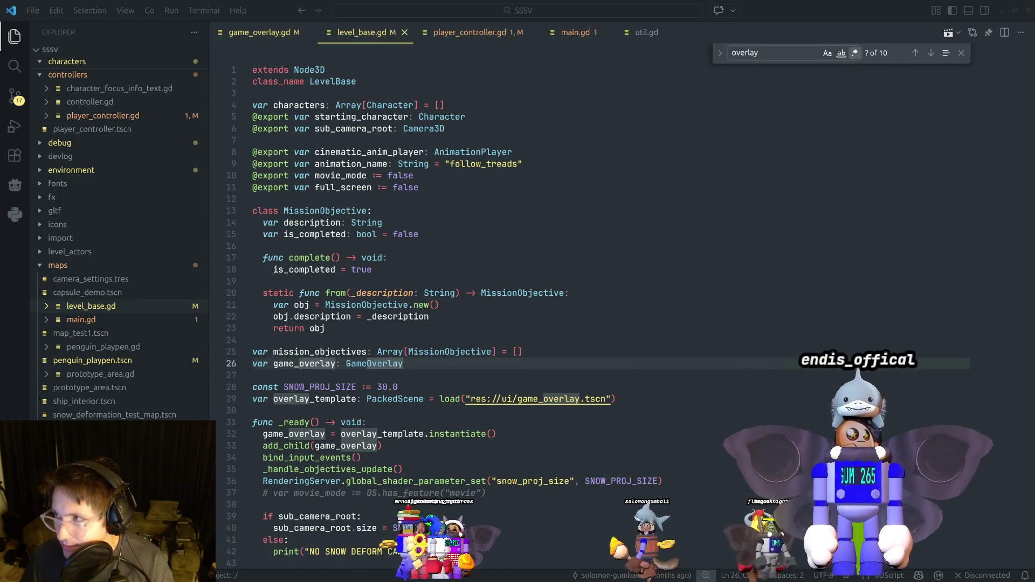
{"action": "left_click", "coordinate": [647, 336]}
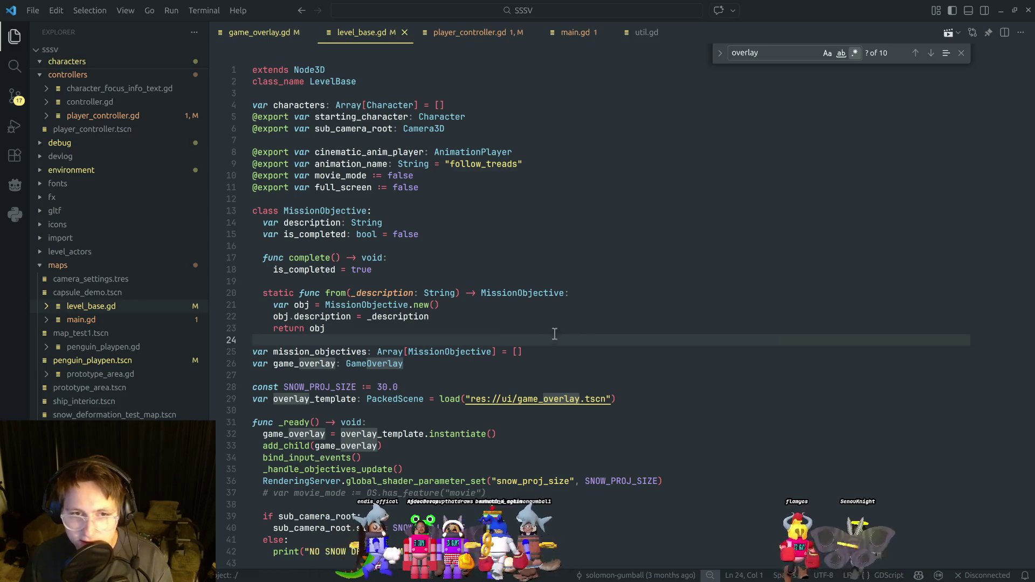
{"action": "left_click", "coordinate": [463, 327]}
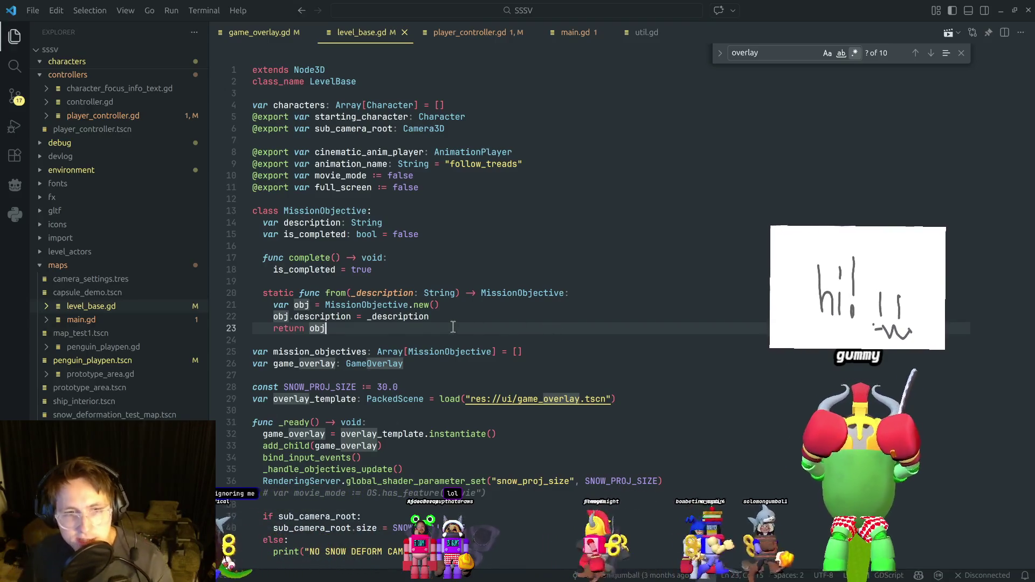
Cycle through the open applications and Chrome windows, then stay in the code editor.
{"action": "key", "text": "alt+Tab"}
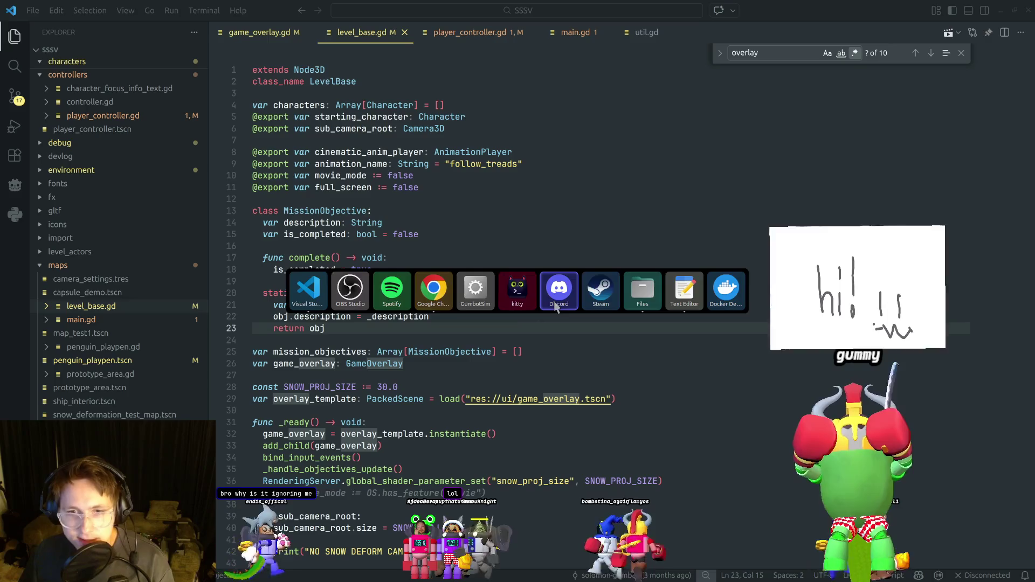
{"action": "key", "text": "alt+Tab"}
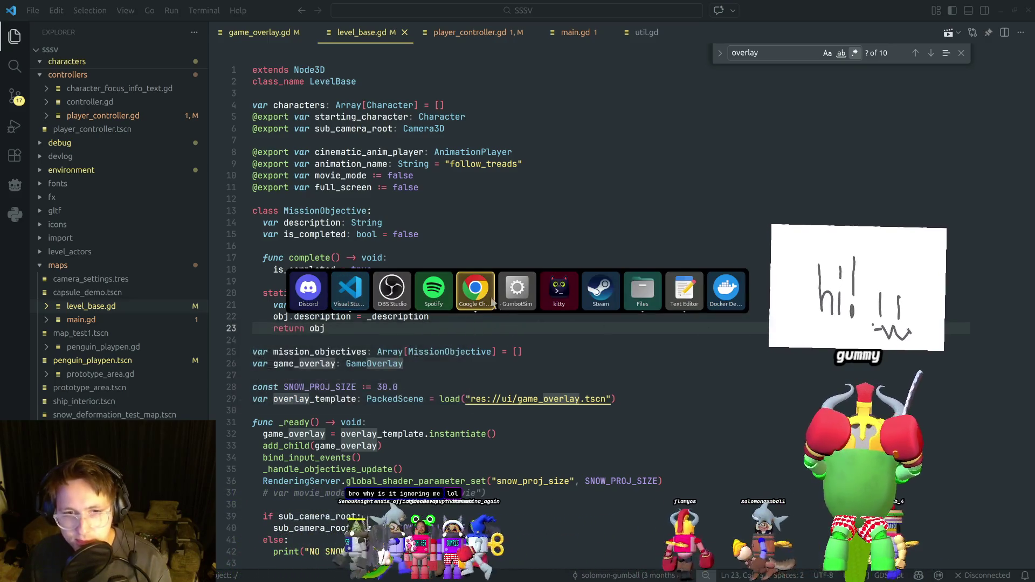
{"action": "key", "text": "alt+Tab"}
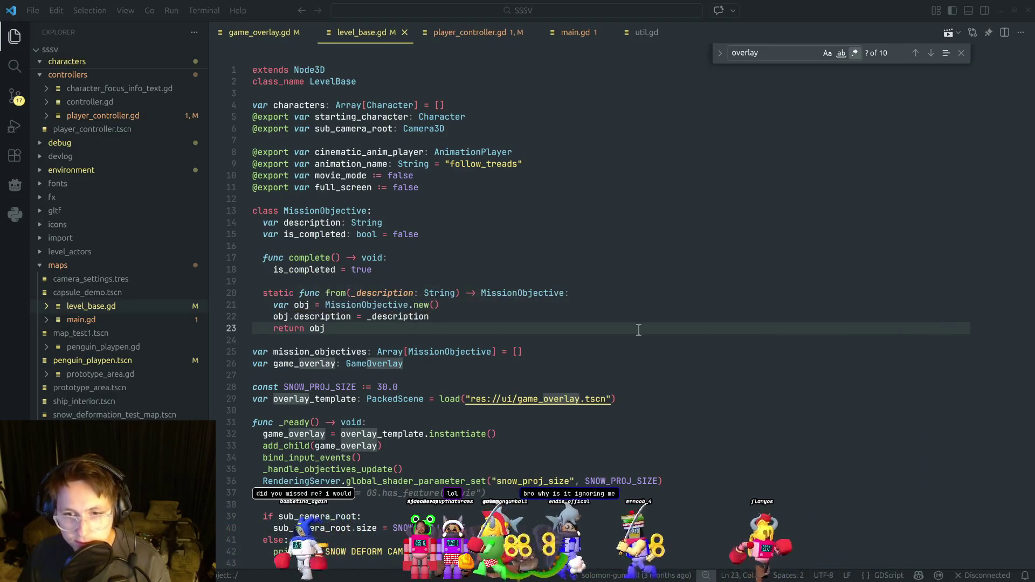
{"action": "key", "text": "alt+Tab"}
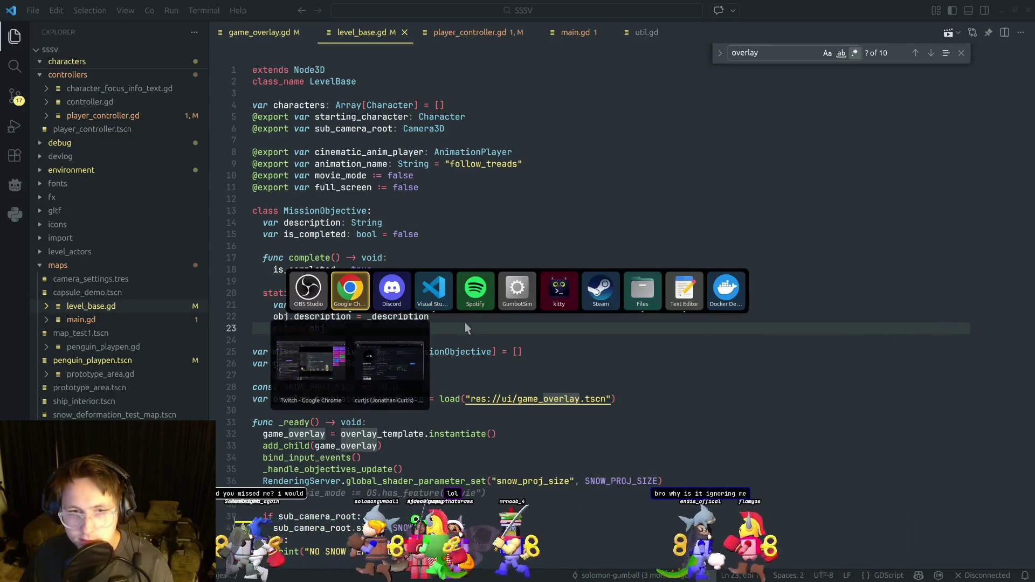
{"action": "key", "text": "Escape"}
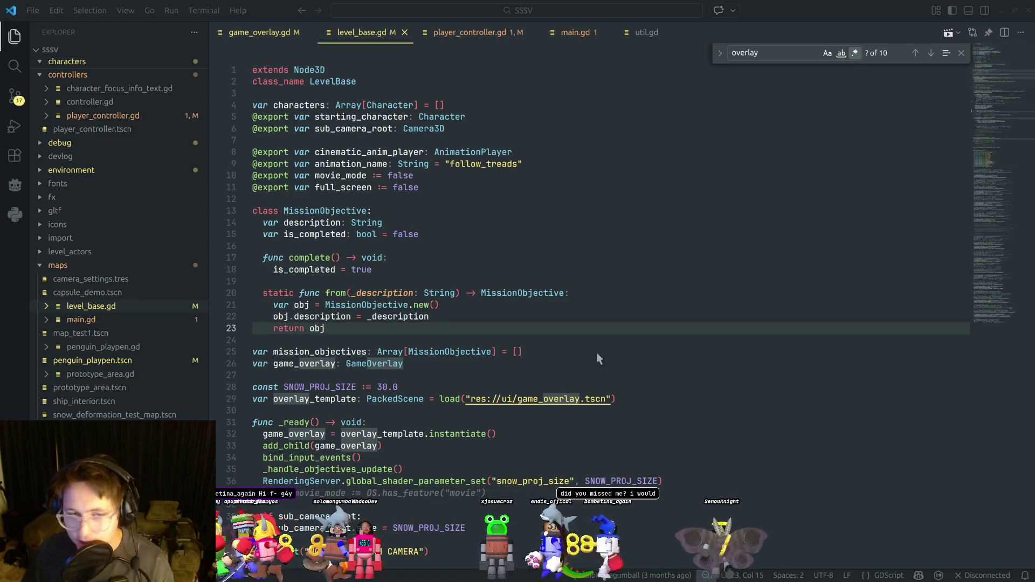
Resume the American Football track in Spotify, then close the 'overlay' search in level_base.gd.
{"action": "key", "text": "alt+Tab"}
{"action": "key", "text": "alt+Tab"}
{"action": "key", "text": "alt+Tab"}
{"action": "key", "text": "space"}
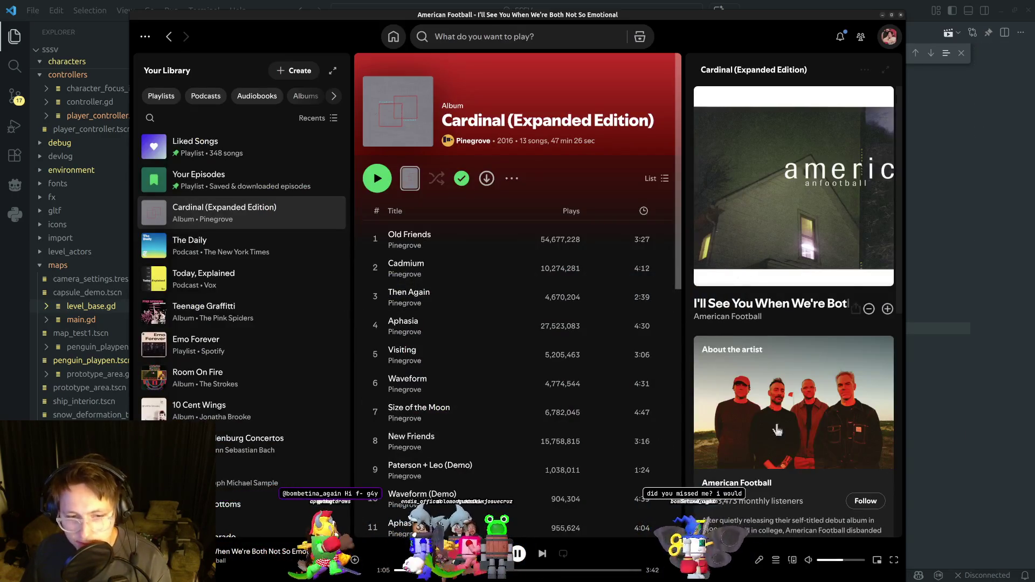
{"action": "key", "text": "alt+Tab"}
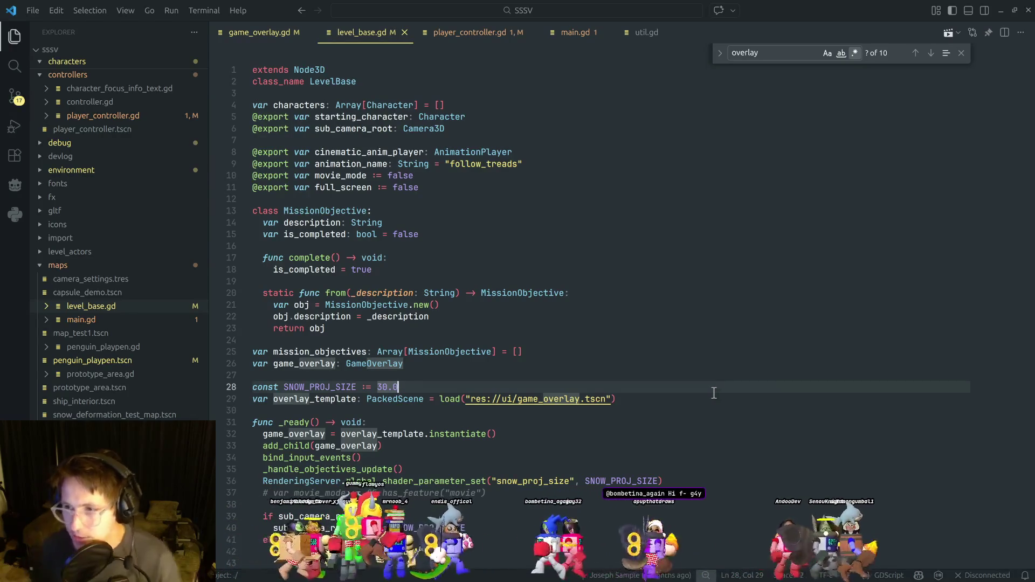
{"action": "key", "text": "Up"}
{"action": "key", "text": "Up"}
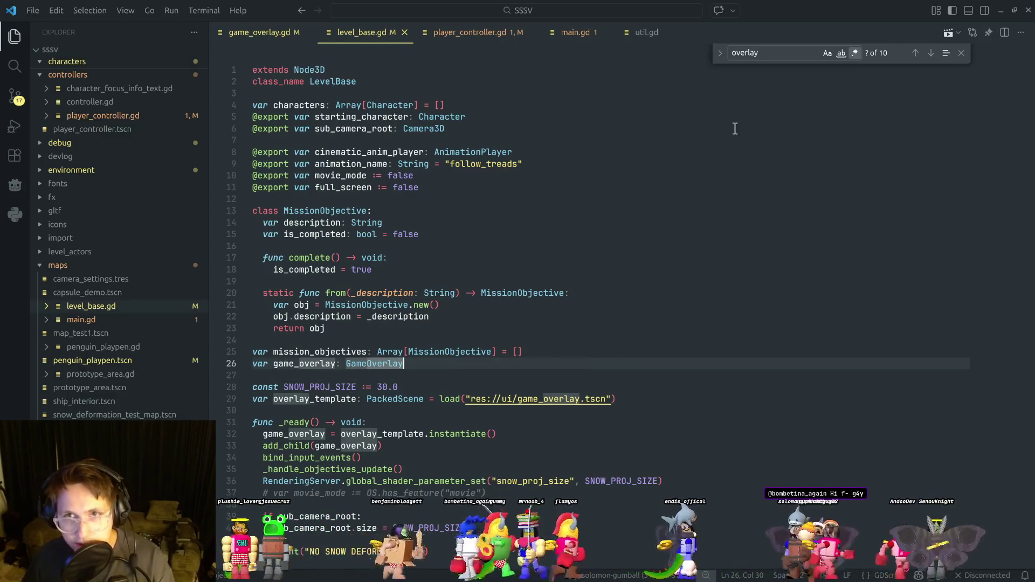
{"action": "left_click", "coordinate": [962, 53]}
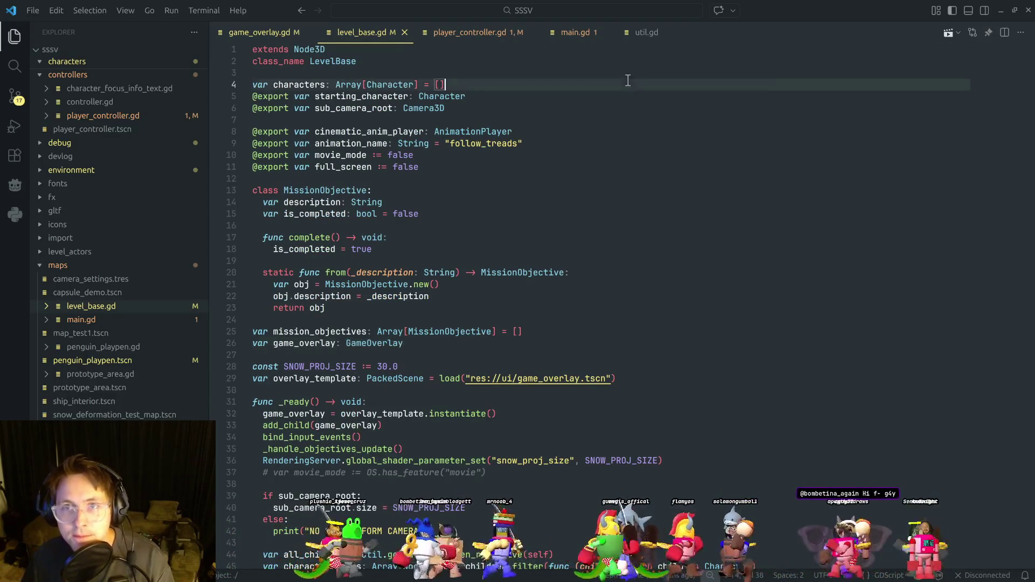
Close the util.gd, main.gd, player_controller.gd and level_base.gd tabs, keeping game_overlay.gd.
{"action": "left_click", "coordinate": [646, 32]}
{"action": "left_click", "coordinate": [561, 120]}
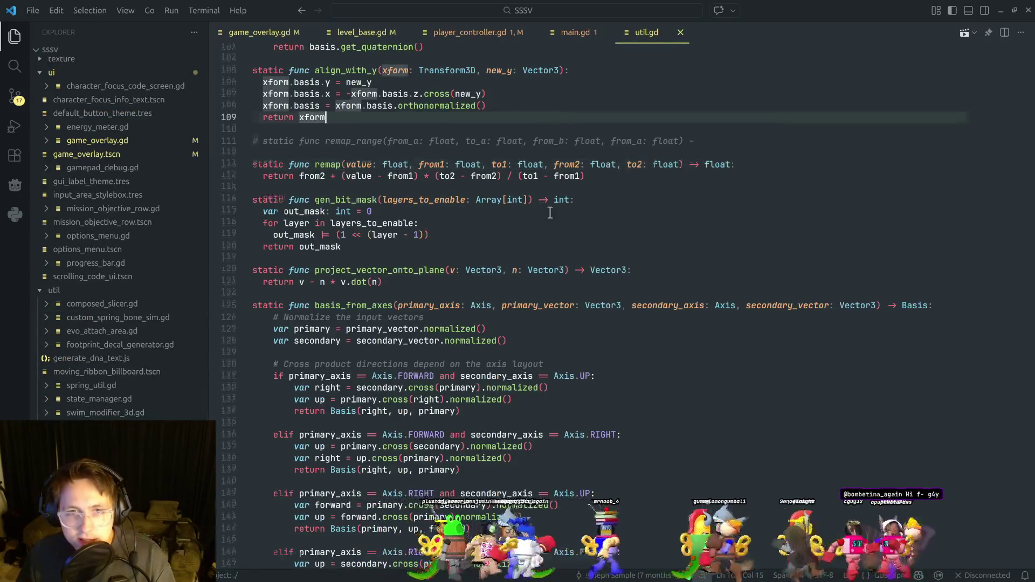
{"action": "scroll", "coordinate": [665, 60], "scroll_direction": "up", "scroll_amount": 3}
{"action": "left_click", "coordinate": [681, 33]}
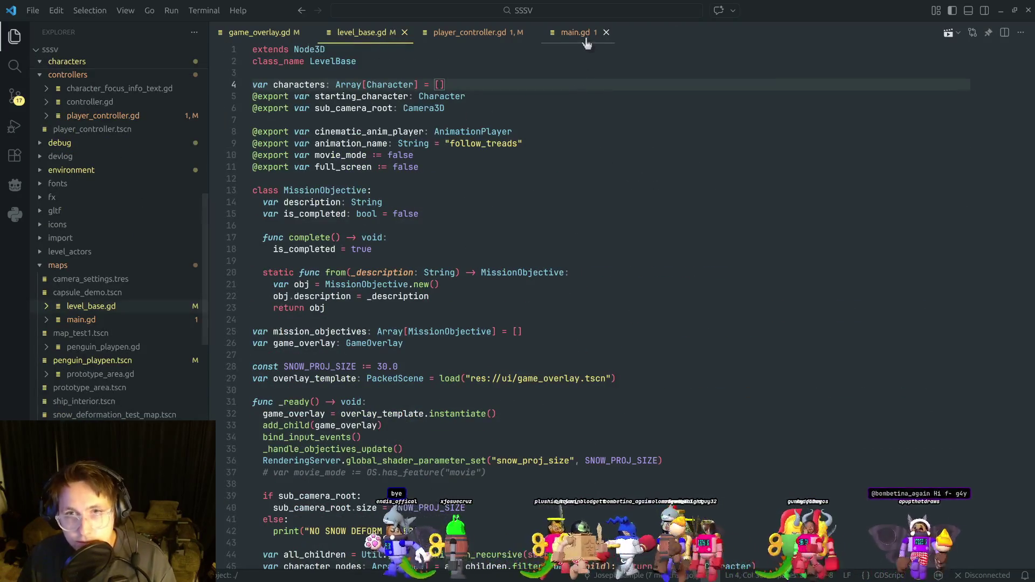
{"action": "left_click", "coordinate": [591, 35]}
{"action": "left_click", "coordinate": [593, 129]}
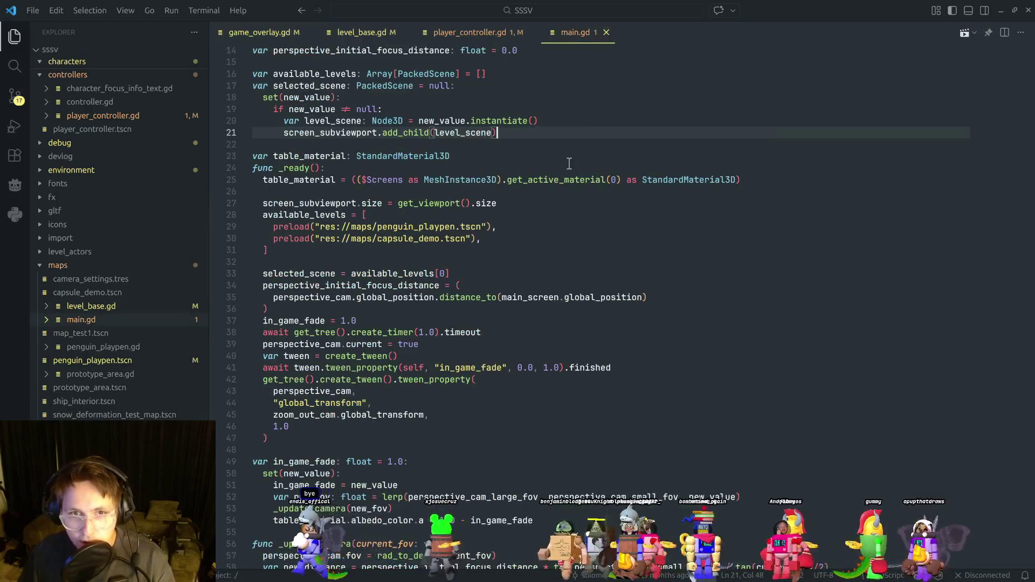
{"action": "left_click", "coordinate": [606, 32]}
{"action": "left_click", "coordinate": [493, 34]}
{"action": "key", "text": "ctrl+w"}
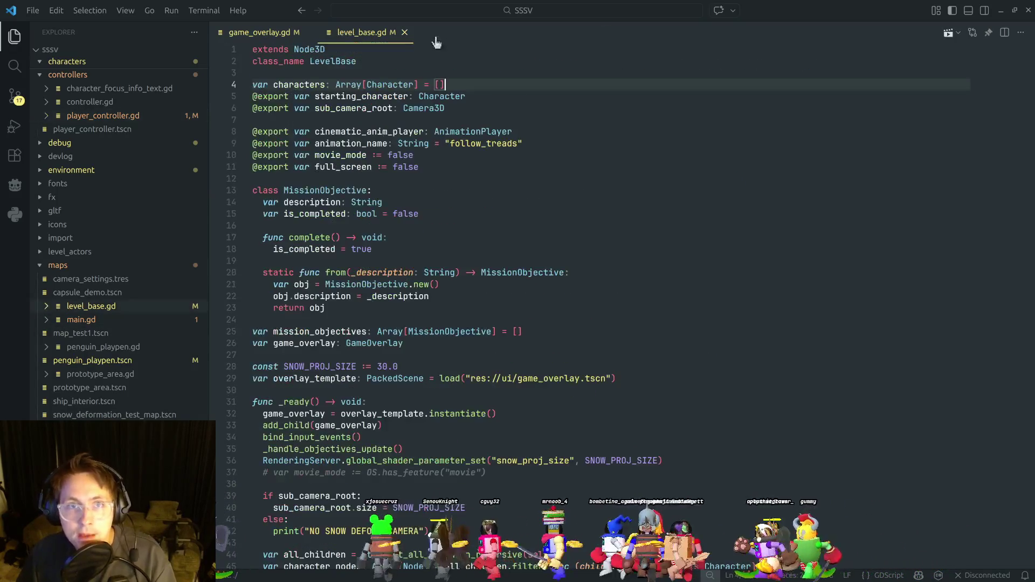
{"action": "key", "text": "ctrl+w"}
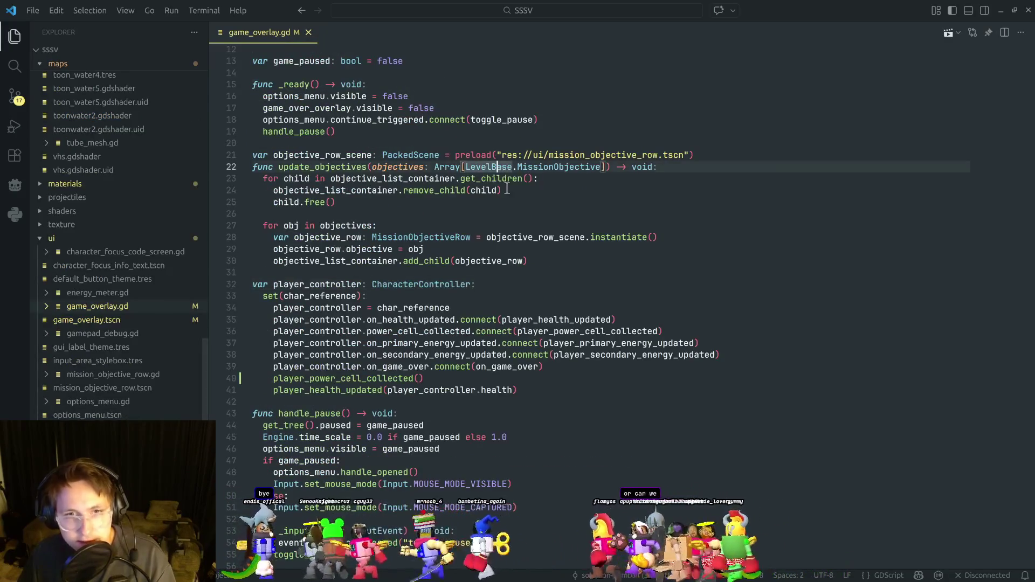
Review game_overlay.gd's toggle_pause check near line 58 and collapse the ui folder in the file tree.
{"action": "scroll", "coordinate": [483, 204], "scroll_direction": "down", "scroll_amount": 5}
{"action": "left_click", "coordinate": [566, 262]}
{"action": "scroll", "coordinate": [566, 262], "scroll_direction": "down", "scroll_amount": 3}
{"action": "scroll", "coordinate": [480, 254], "scroll_direction": "up", "scroll_amount": 5}
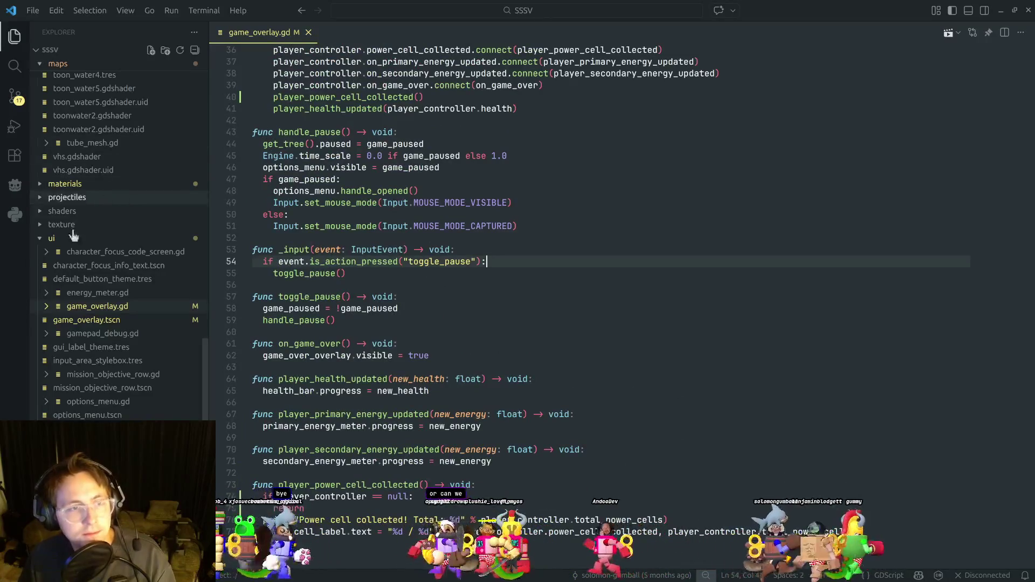
{"action": "left_click", "coordinate": [51, 237]}
{"action": "left_click", "coordinate": [454, 306]}
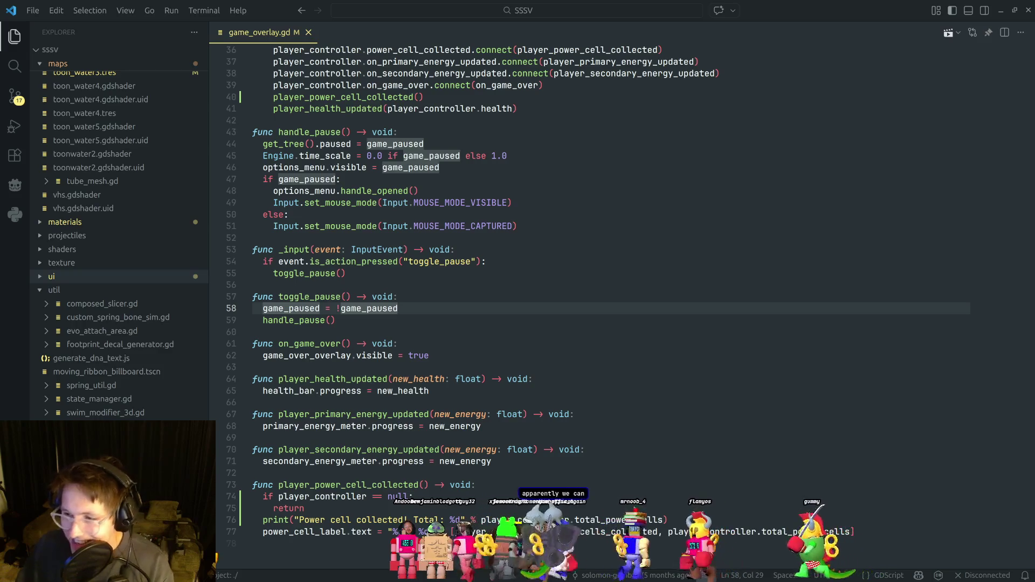
{"action": "key", "text": "alt+Tab"}
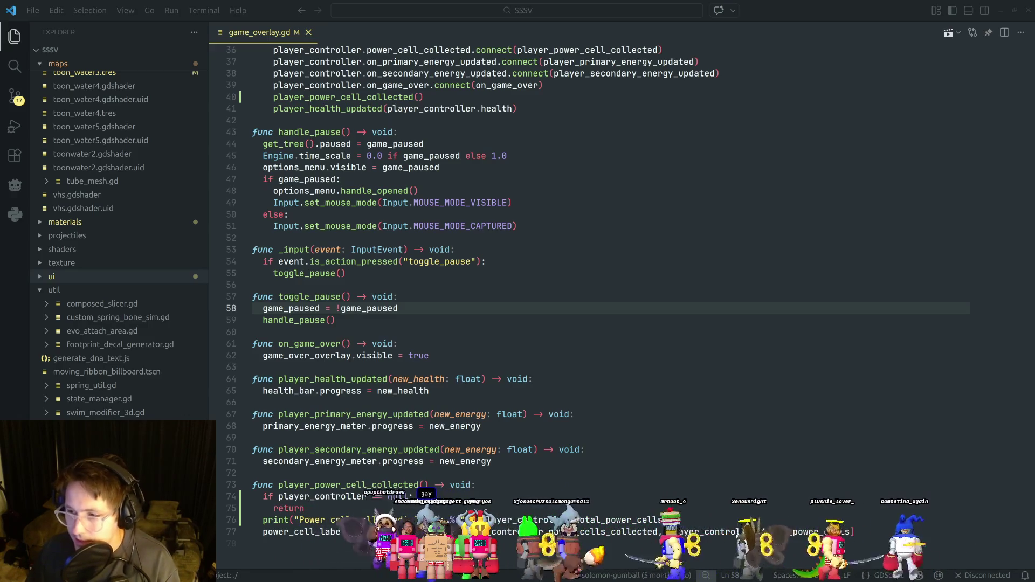
Look over lines 48–54 of game_overlay.gd, opening and dismissing the window switcher.
{"action": "scroll", "coordinate": [572, 389], "scroll_direction": "up", "scroll_amount": 3}
{"action": "left_click", "coordinate": [590, 385]}
{"action": "scroll", "coordinate": [600, 369], "scroll_direction": "up", "scroll_amount": 1}
{"action": "left_click", "coordinate": [598, 365]}
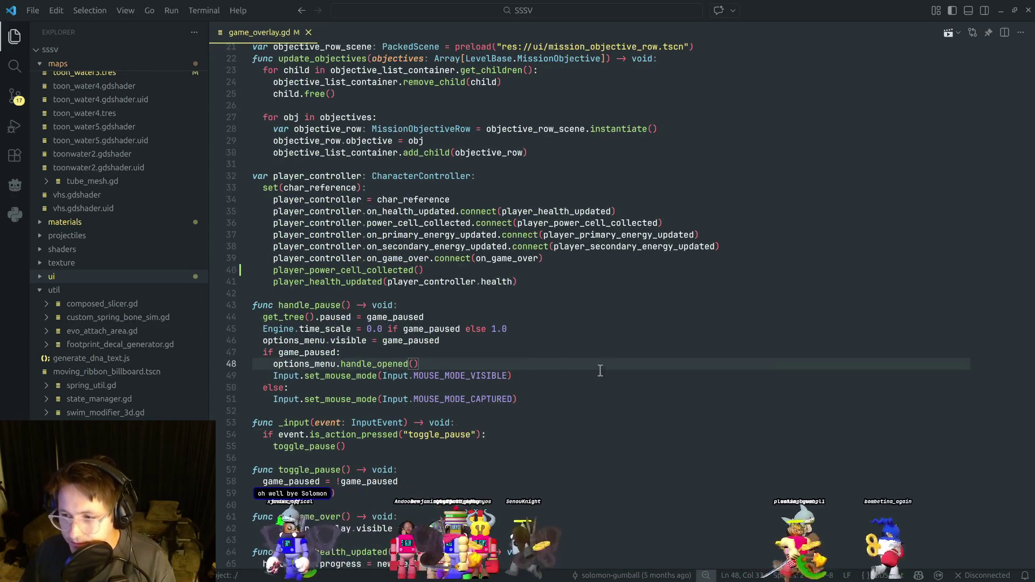
{"action": "key", "text": "alt+Tab"}
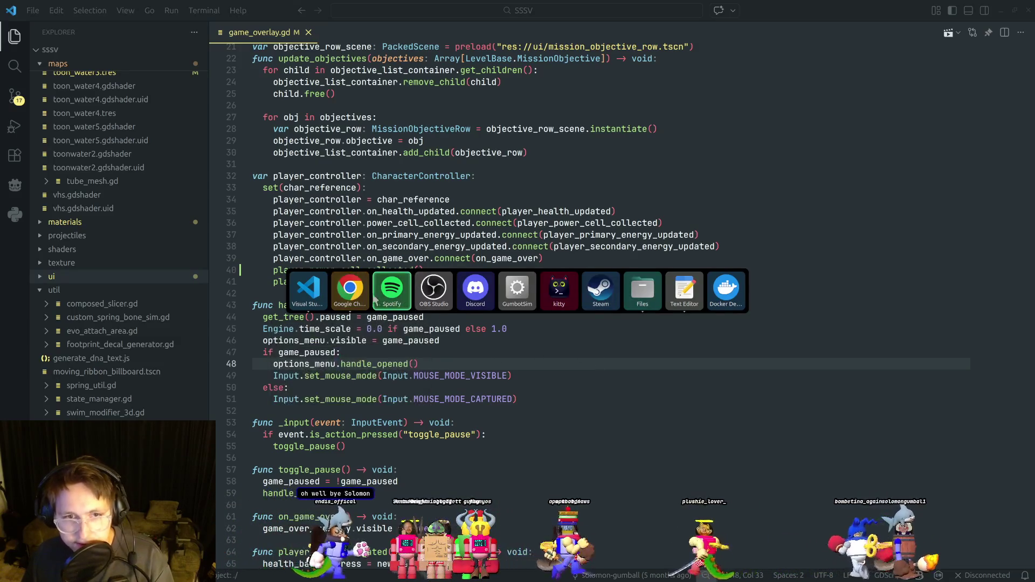
{"action": "key", "text": "Escape"}
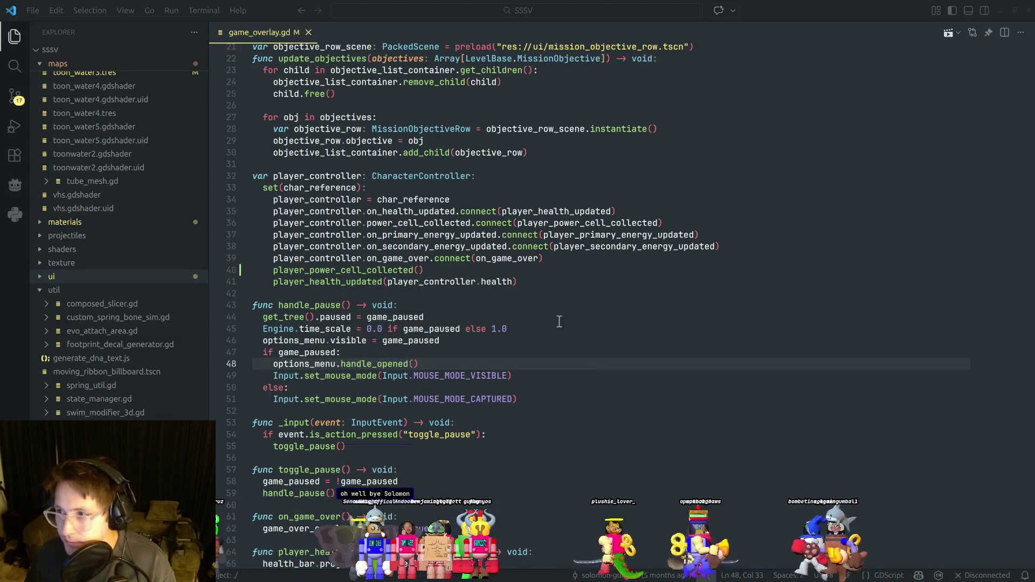
{"action": "key", "text": "alt+Tab"}
{"action": "mouse_move", "coordinate": [354, 303]}
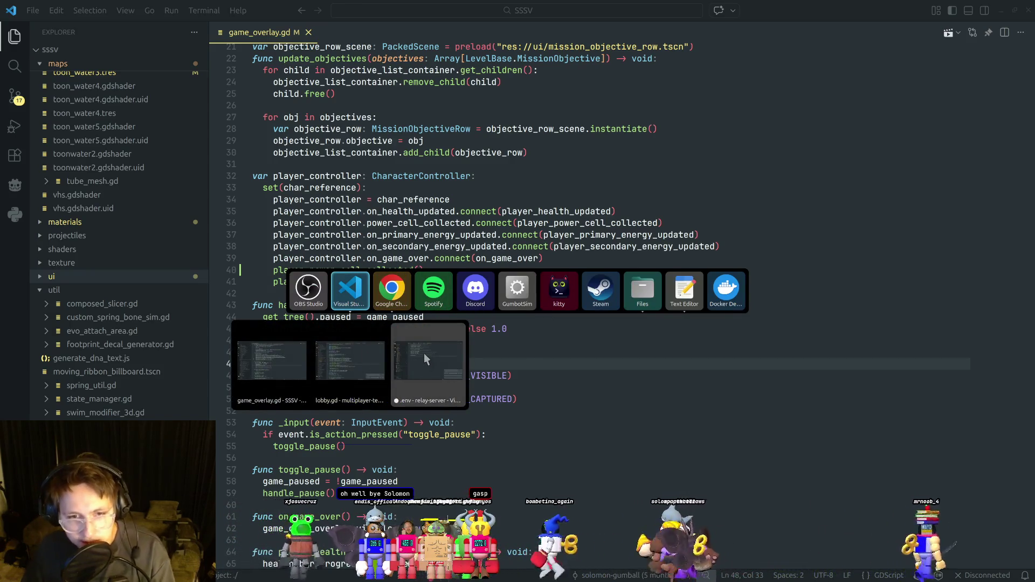
{"action": "key", "text": "Escape"}
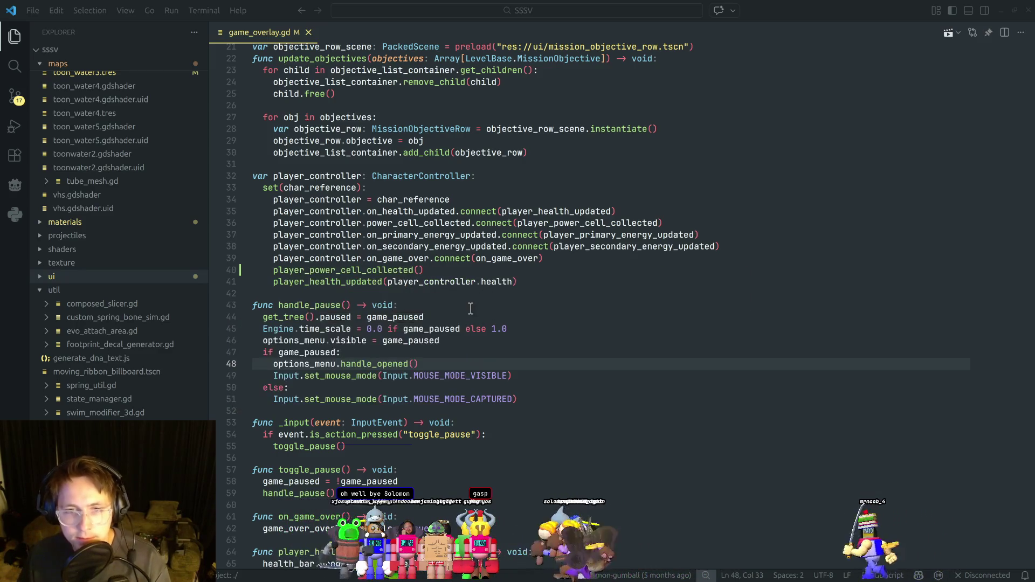
Check the handle_pause code around lines 34–43, then move to the kitty terminal.
{"action": "left_click", "coordinate": [524, 302]}
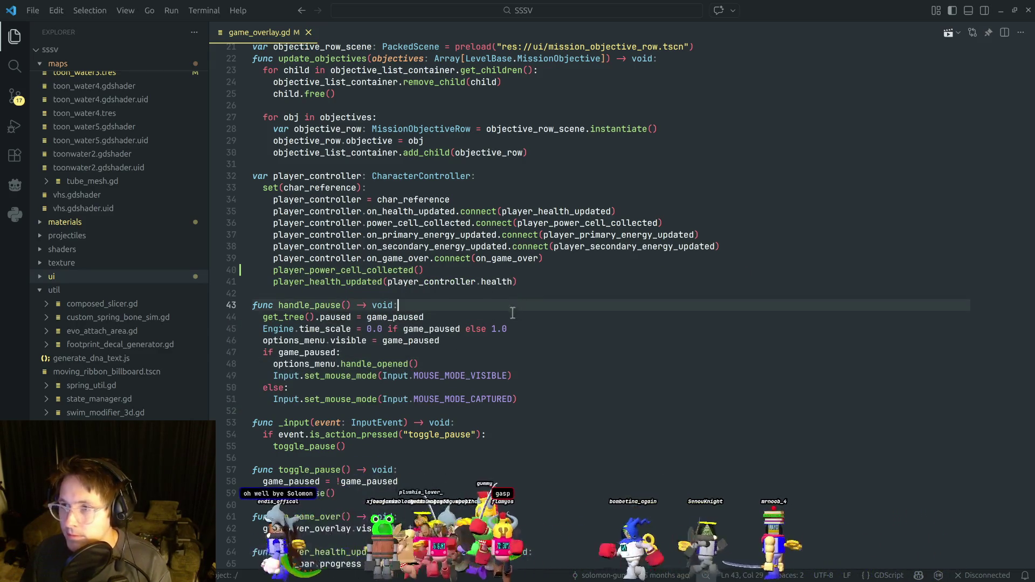
{"action": "scroll", "coordinate": [513, 311], "scroll_direction": "up", "scroll_amount": 3}
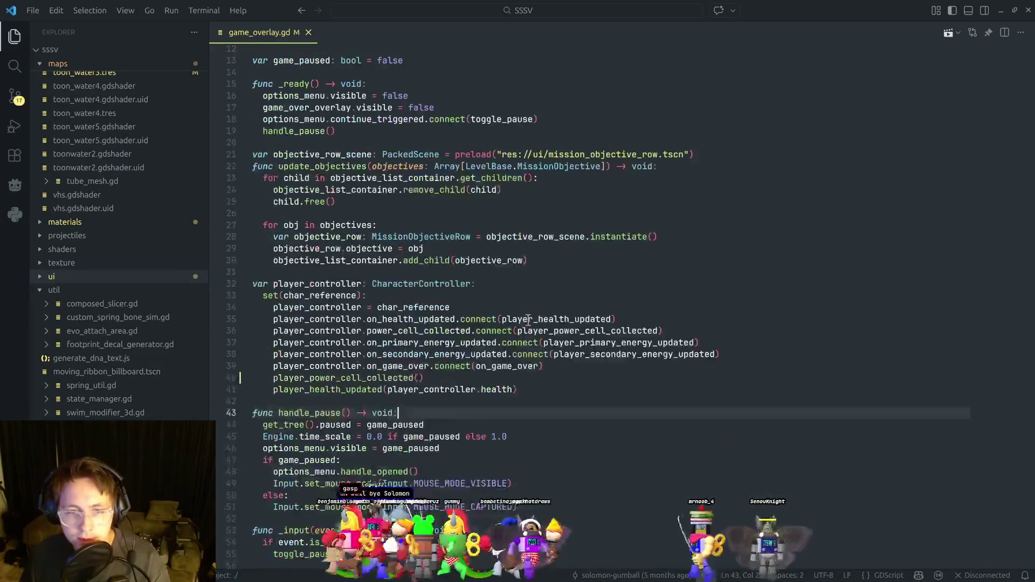
{"action": "left_click", "coordinate": [521, 337]}
{"action": "left_click", "coordinate": [499, 305]}
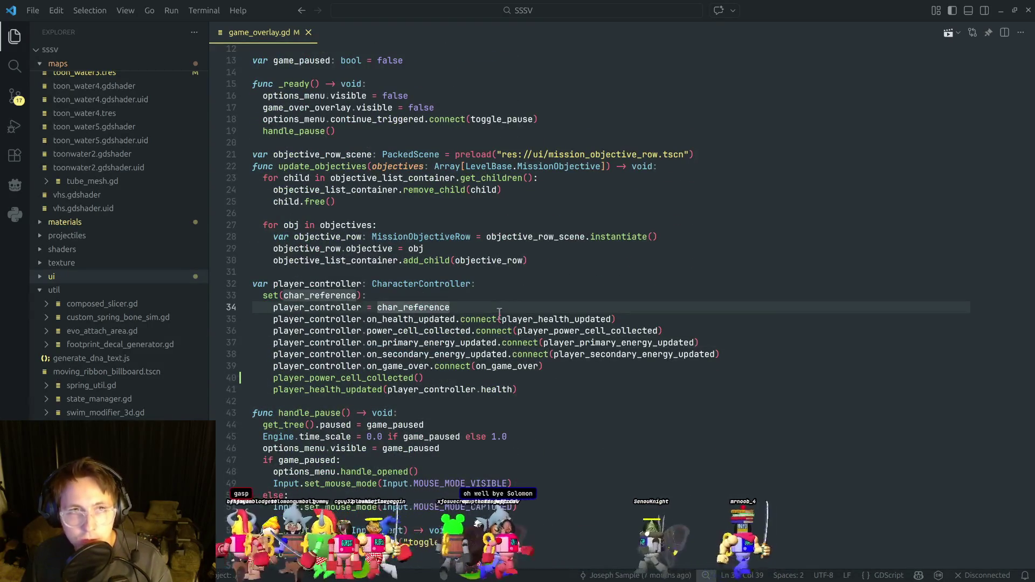
{"action": "key", "text": "alt+Tab"}
{"action": "key", "text": "alt+Tab"}
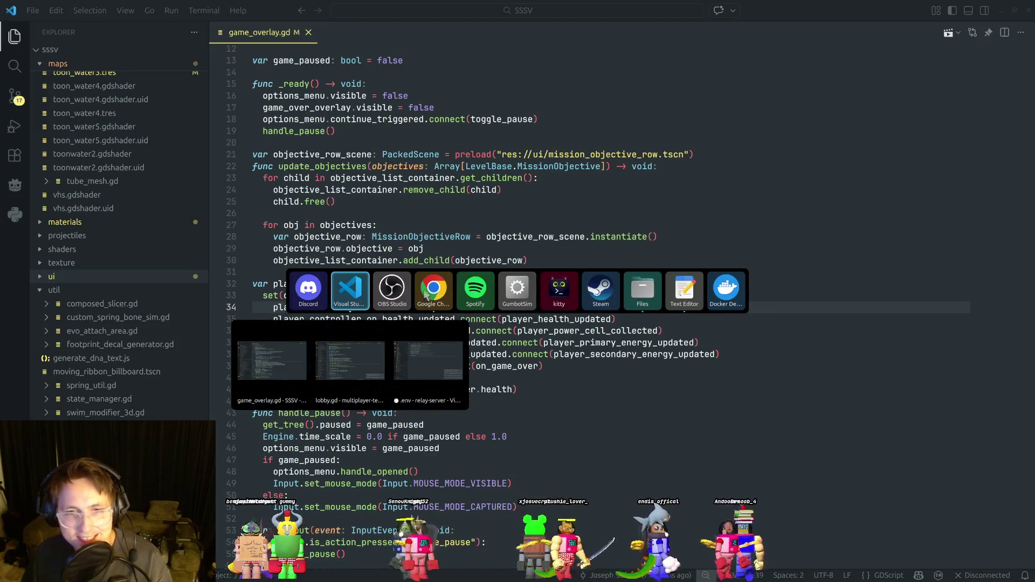
{"action": "left_click", "coordinate": [559, 289]}
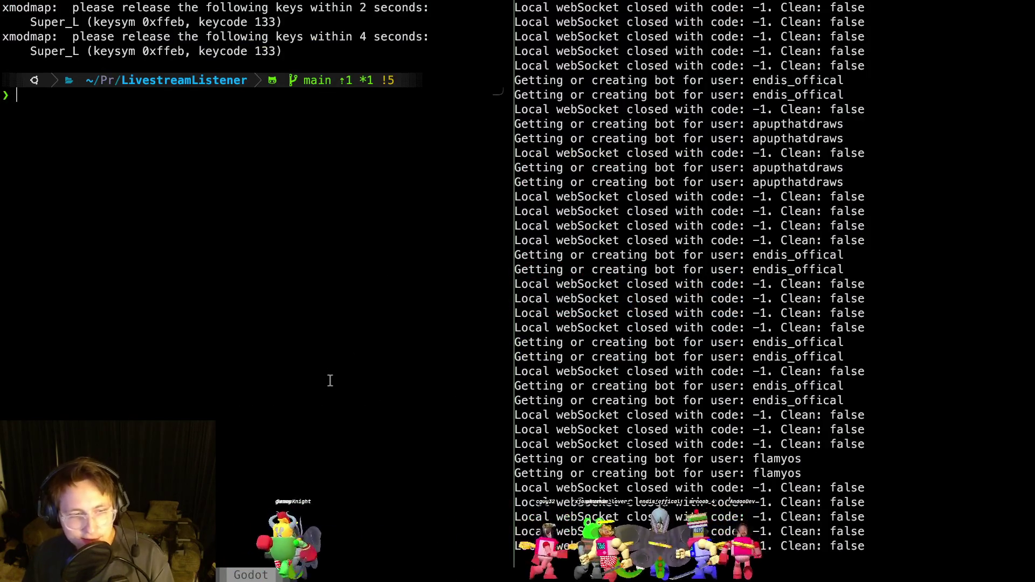
Relaunch the Godot editor on the project from kitty with `godot -e .`.
{"action": "key", "text": "alt+Tab"}
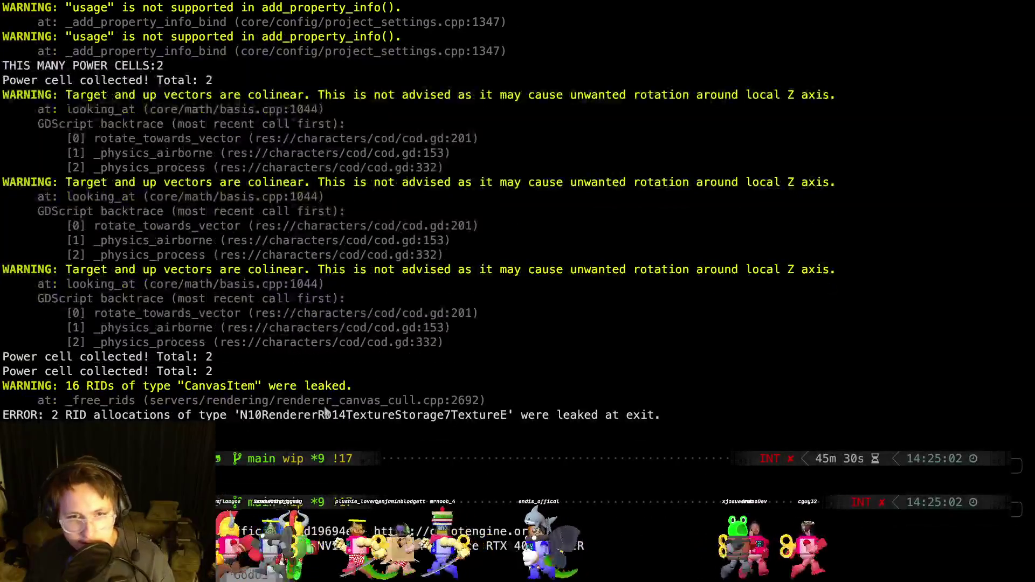
{"action": "key", "text": "alt+Tab"}
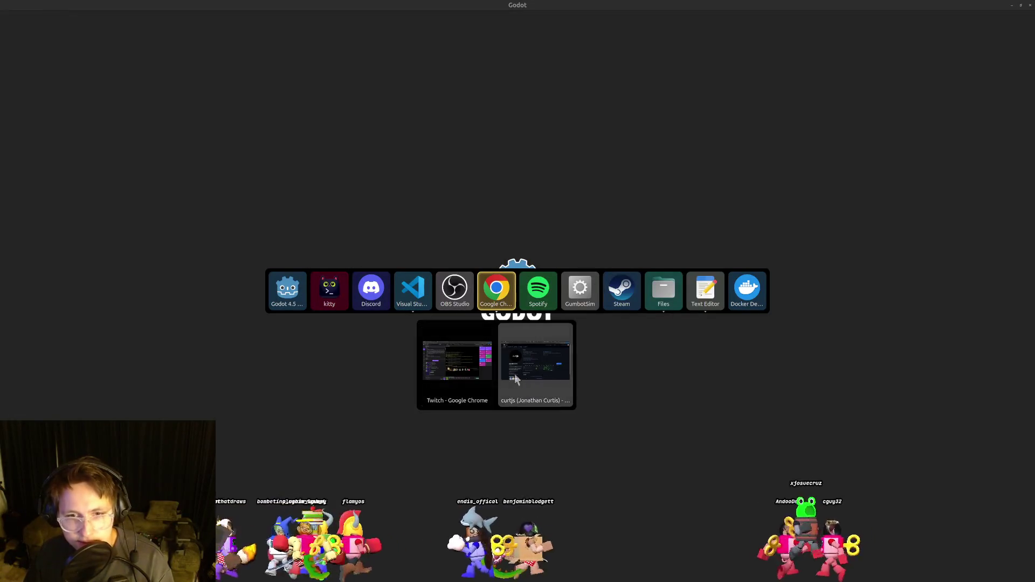
{"action": "key", "text": "Escape"}
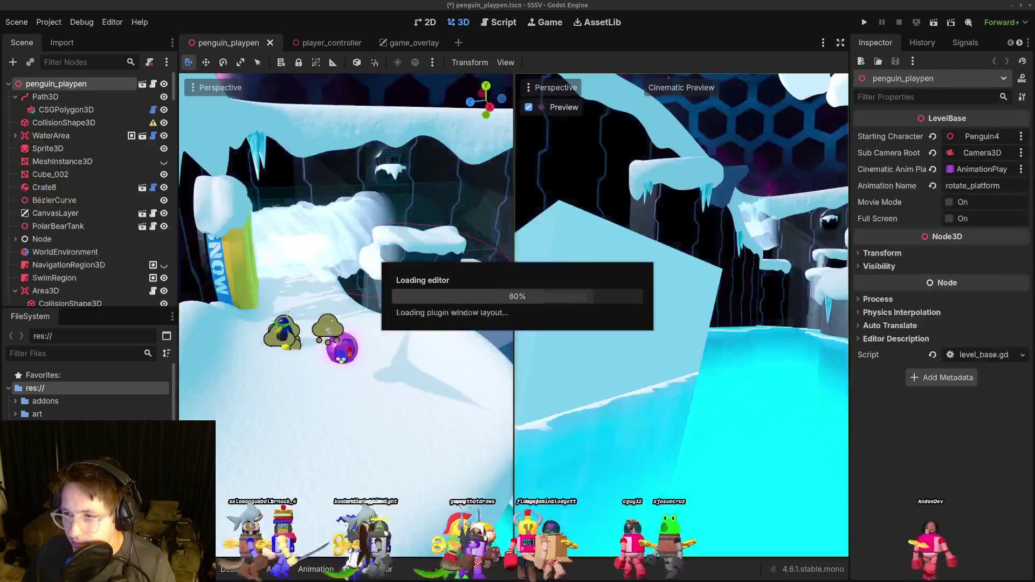
Return to game_overlay.gd at blank line 26, then switch back to the terminal with Godot's log.
{"action": "key", "text": "alt+Tab"}
{"action": "left_click", "coordinate": [471, 343]}
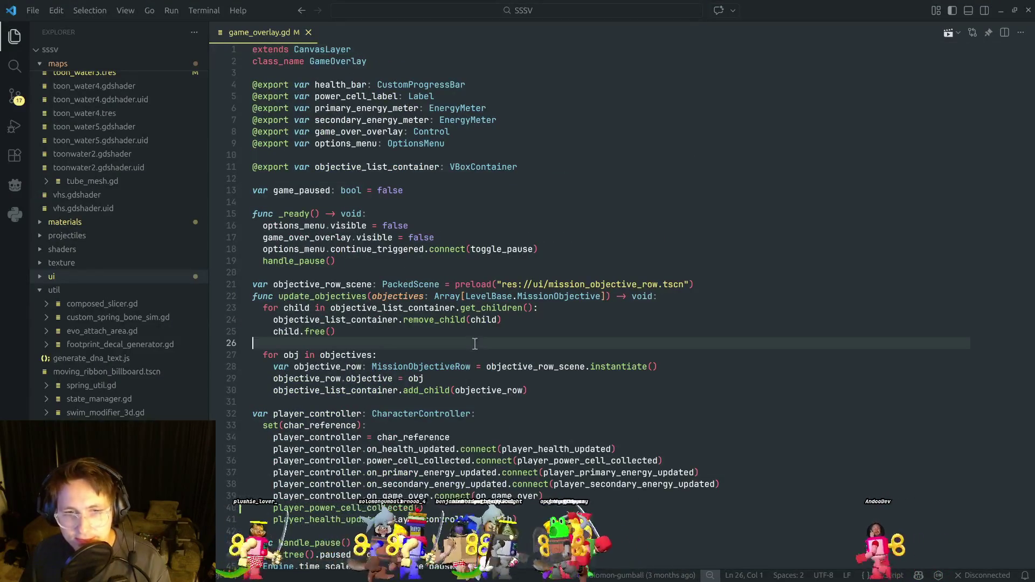
{"action": "key", "text": "alt+Tab"}
{"action": "key", "text": "Escape"}
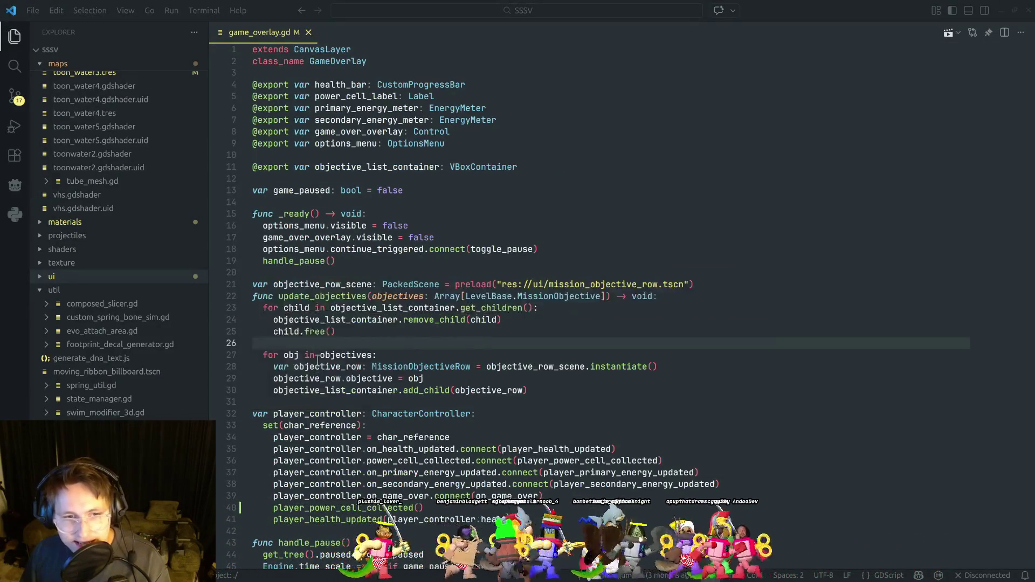
{"action": "key", "text": "alt+Tab"}
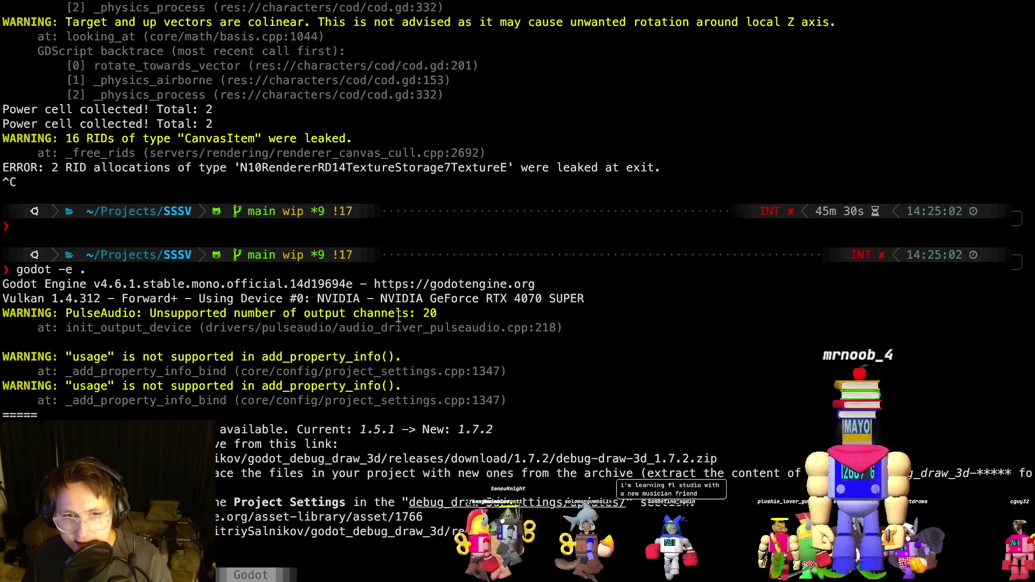
Select the PulseAudio warning in the startup log, then return to the Godot editor.
{"action": "left_click_drag", "start_coordinate": [338, 328], "coordinate": [494, 328]}
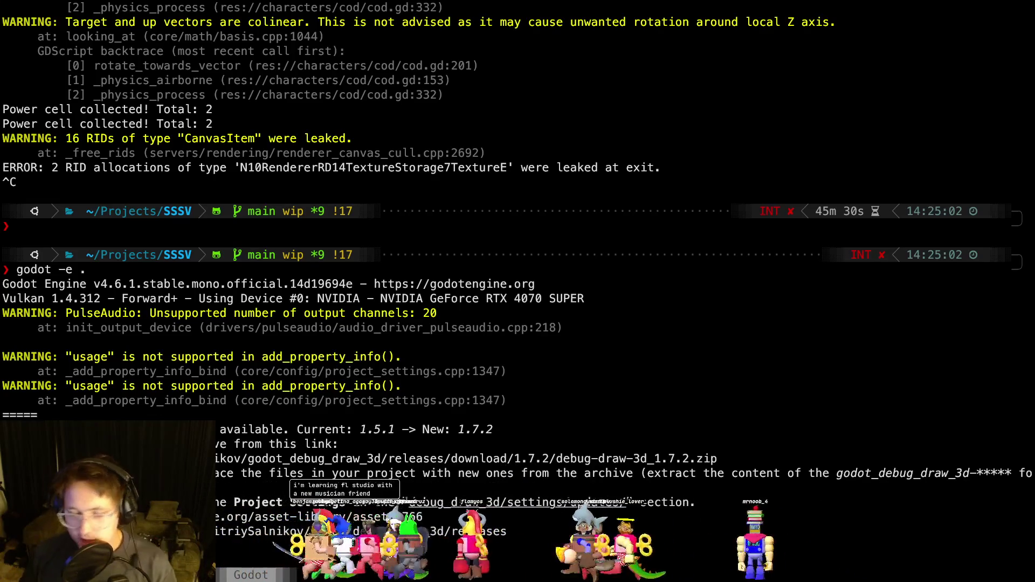
{"action": "key", "text": "alt+Tab"}
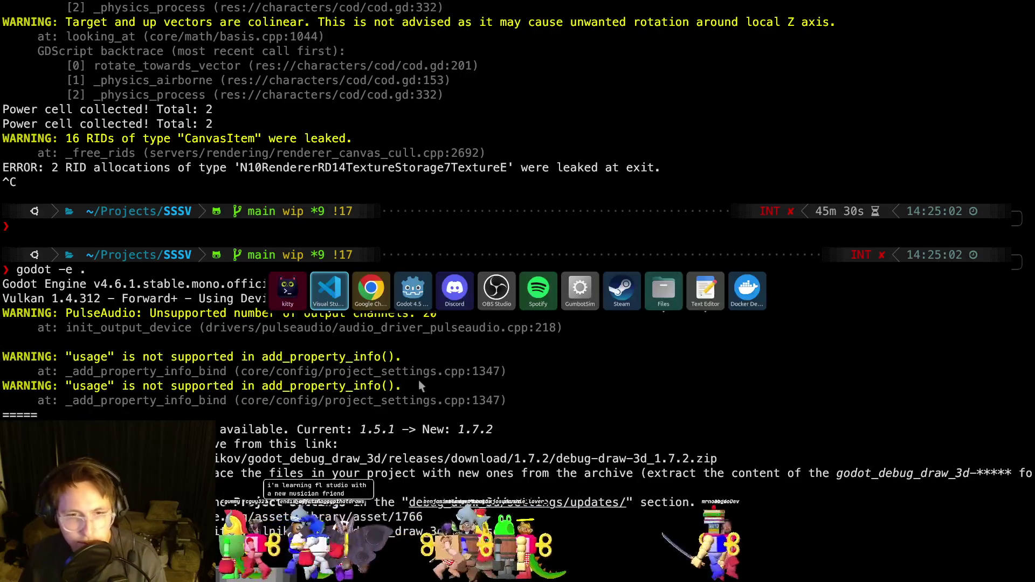
{"action": "left_click", "coordinate": [376, 294]}
{"action": "key", "text": "alt+Tab"}
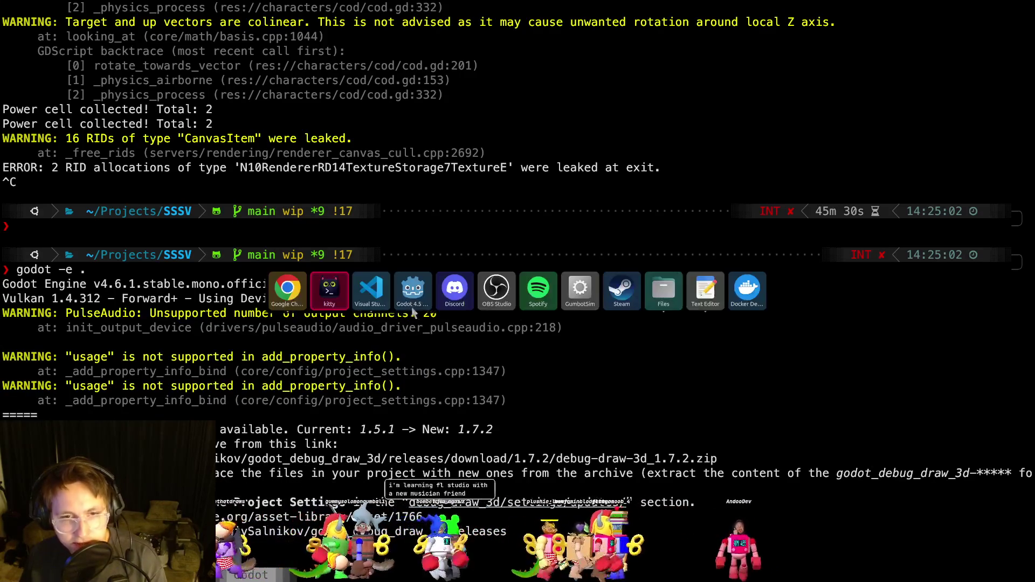
{"action": "left_click", "coordinate": [414, 302]}
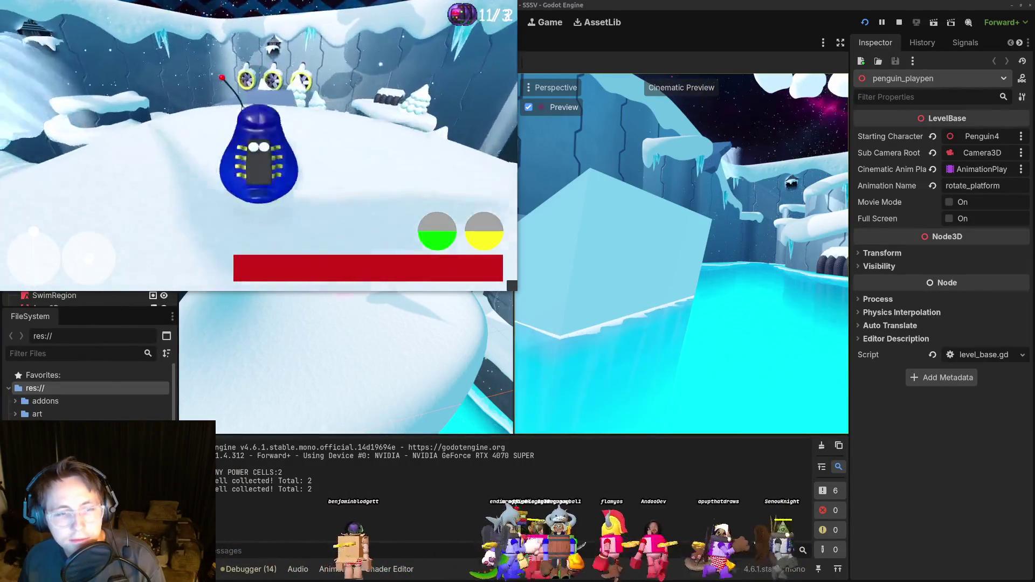
Stop the game, move PowerCell3 to a new spot on the snow, and playtest again.
{"action": "key", "text": "F8"}
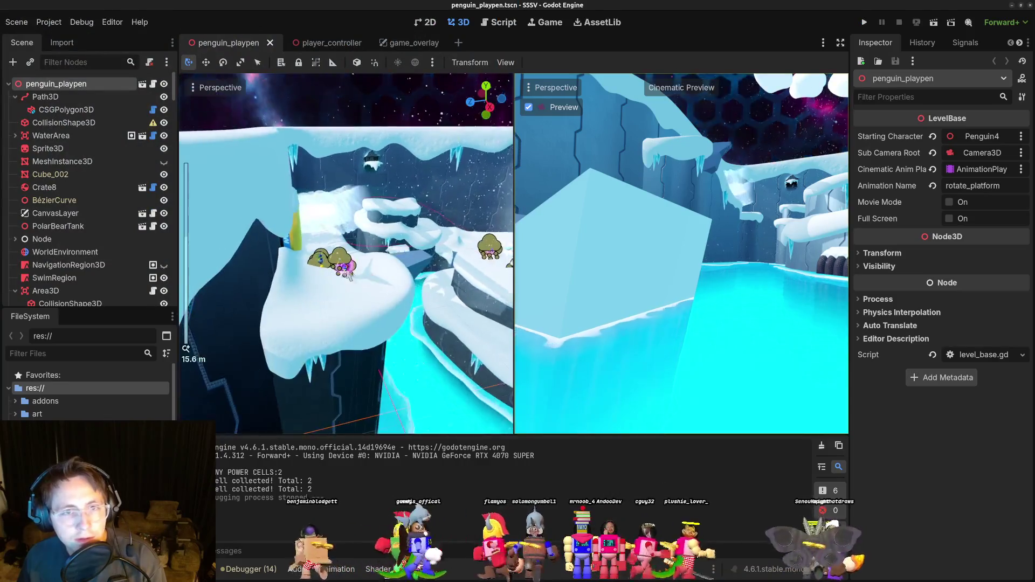
{"action": "mouse_move", "coordinate": [350, 272]}
{"action": "left_mouse_down"}
{"action": "mouse_move", "coordinate": [379, 299]}
{"action": "mouse_move", "coordinate": [434, 308]}
{"action": "left_mouse_up"}
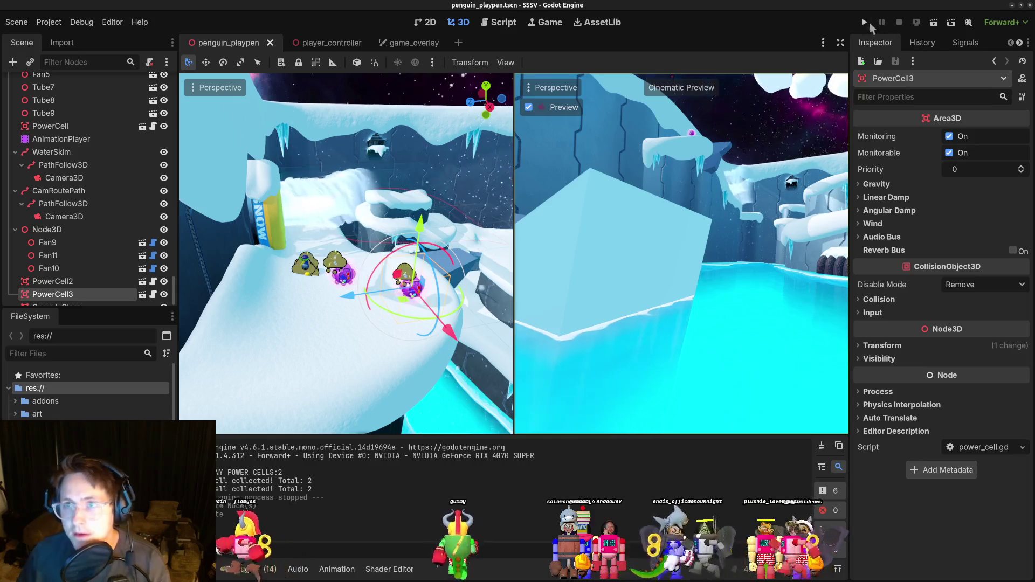
{"action": "left_click", "coordinate": [864, 22]}
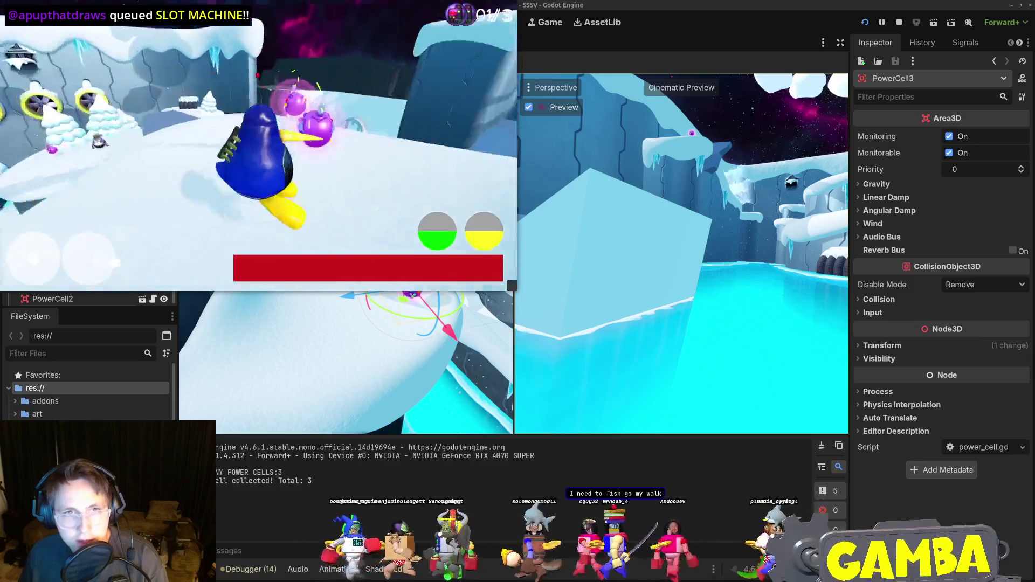
Stop the game, delete PowerCell3, save penguin_playpen, and open the game_overlay scene.
{"action": "key", "text": "F8"}
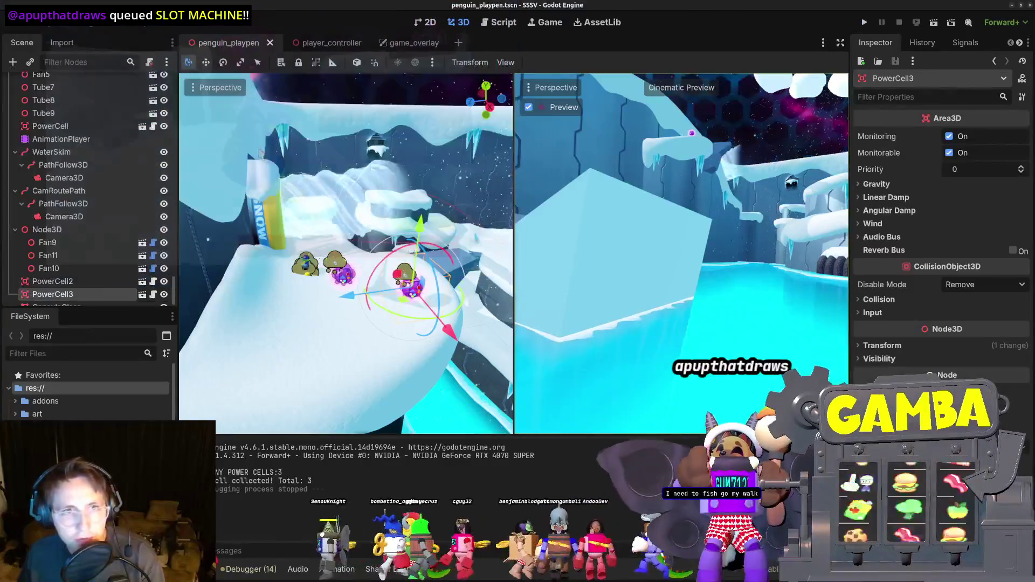
{"action": "key", "text": "Delete"}
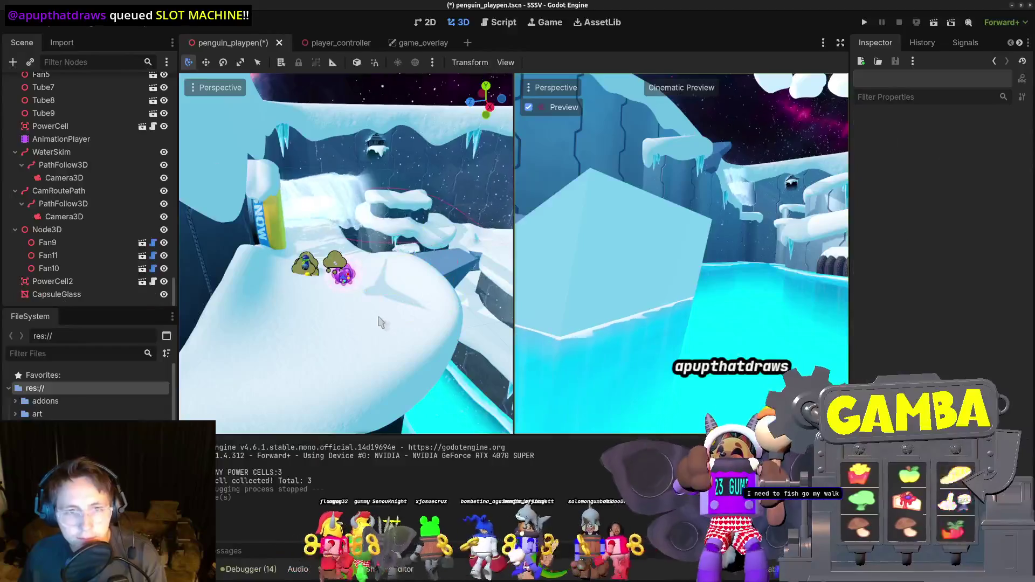
{"action": "key", "text": "ctrl+s"}
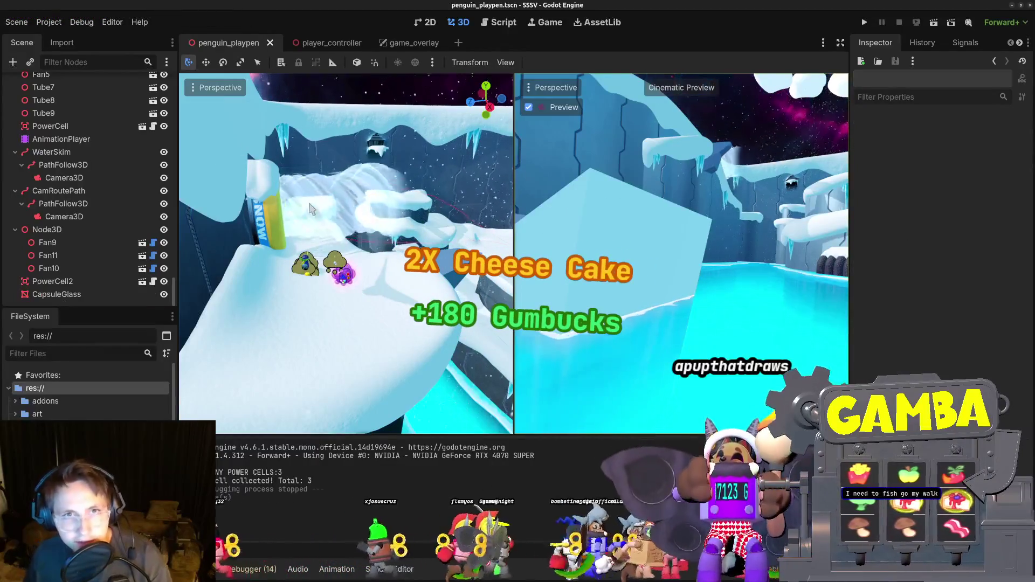
{"action": "left_click", "coordinate": [410, 42]}
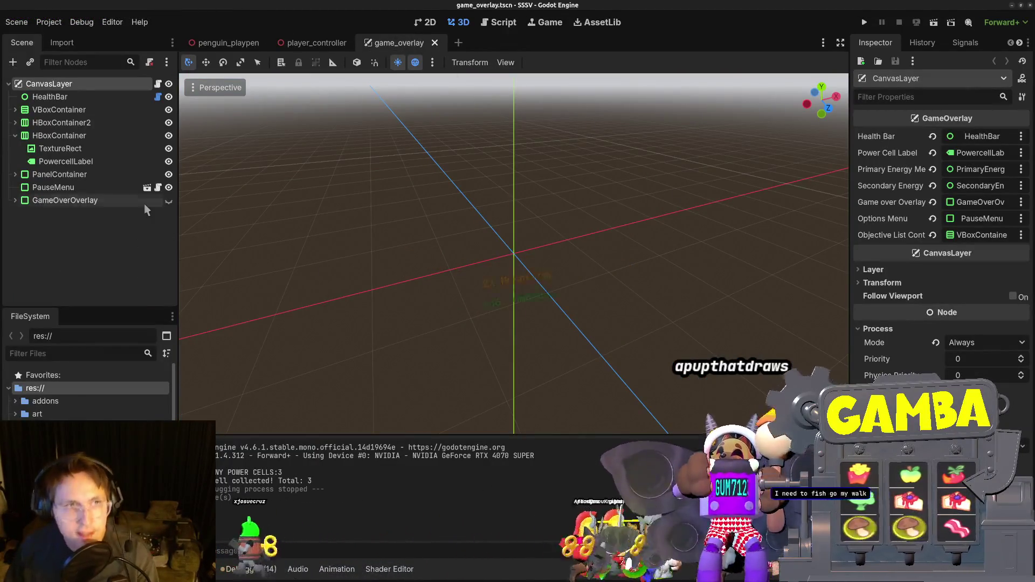
Glance at VS Code, then show the overlay in 2D by selecting PauseMenu and the counter nodes.
{"action": "key", "text": "alt+Tab"}
{"action": "left_click", "coordinate": [419, 304]}
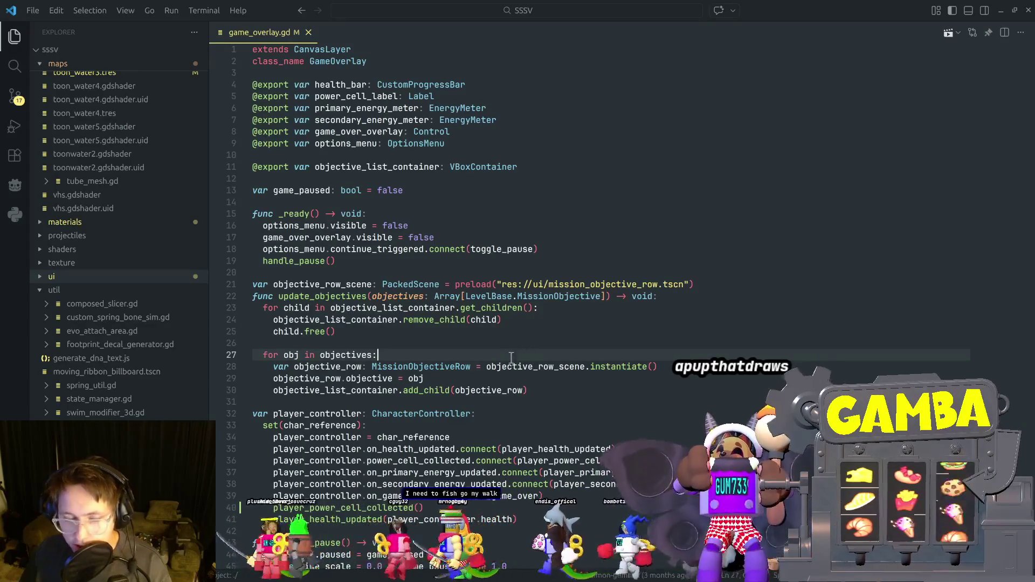
{"action": "key", "text": "alt+Tab"}
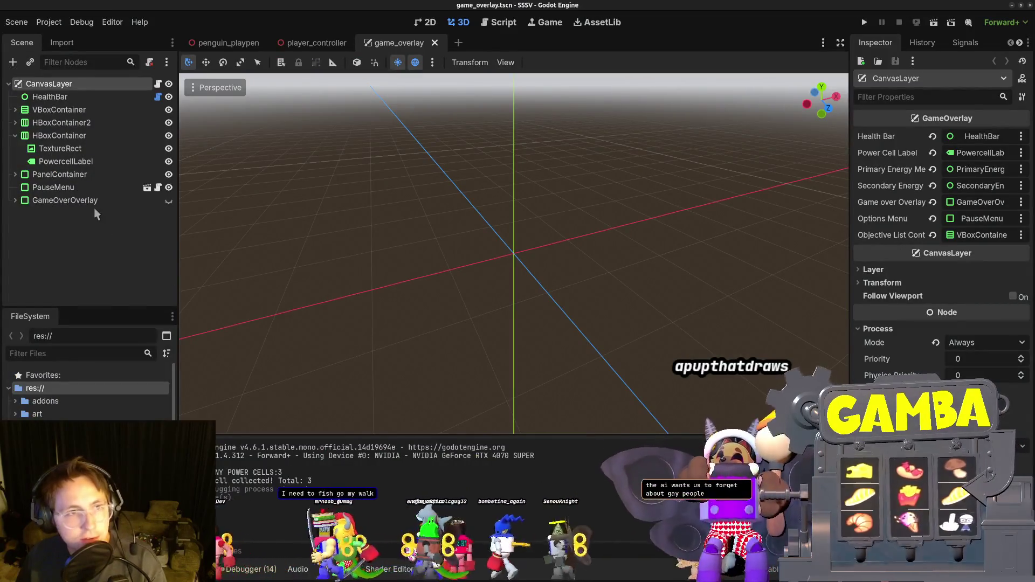
{"action": "left_click", "coordinate": [80, 187]}
{"action": "left_click", "coordinate": [86, 173]}
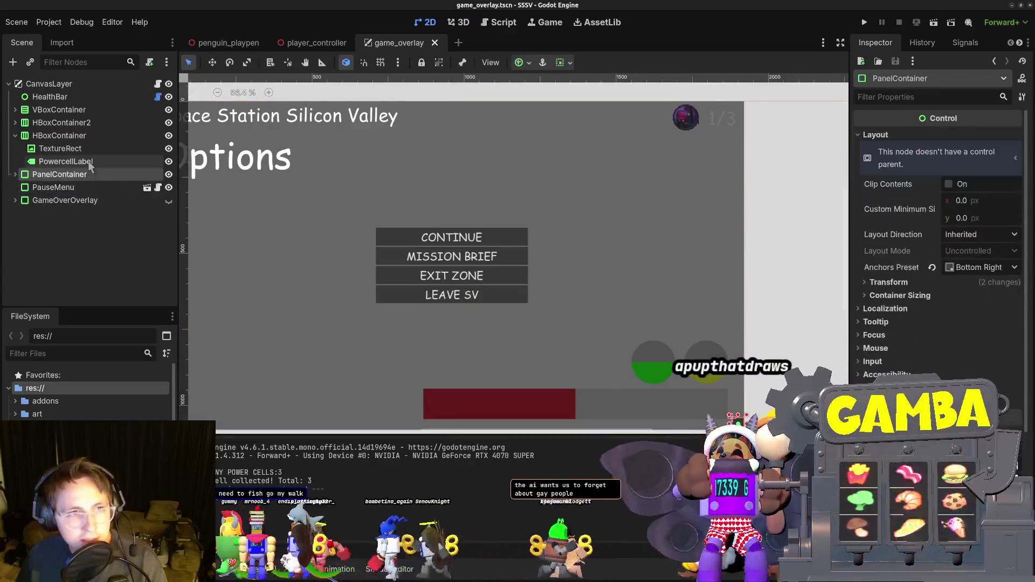
{"action": "left_click", "coordinate": [81, 161]}
{"action": "left_click", "coordinate": [21, 135]}
{"action": "left_click", "coordinate": [15, 135]}
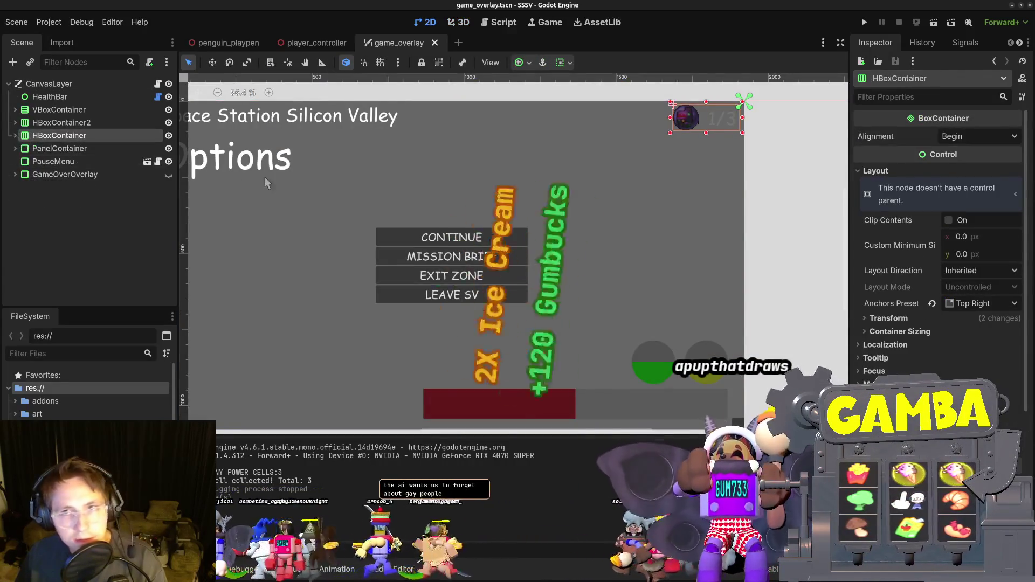
Center the canvas on the counter and expand HBoxContainer to check PowercellLabel's text.
{"action": "left_click_drag", "start_coordinate": [723, 166], "coordinate": [555, 297]}
{"action": "scroll", "coordinate": [561, 279], "scroll_direction": "up", "scroll_amount": 3}
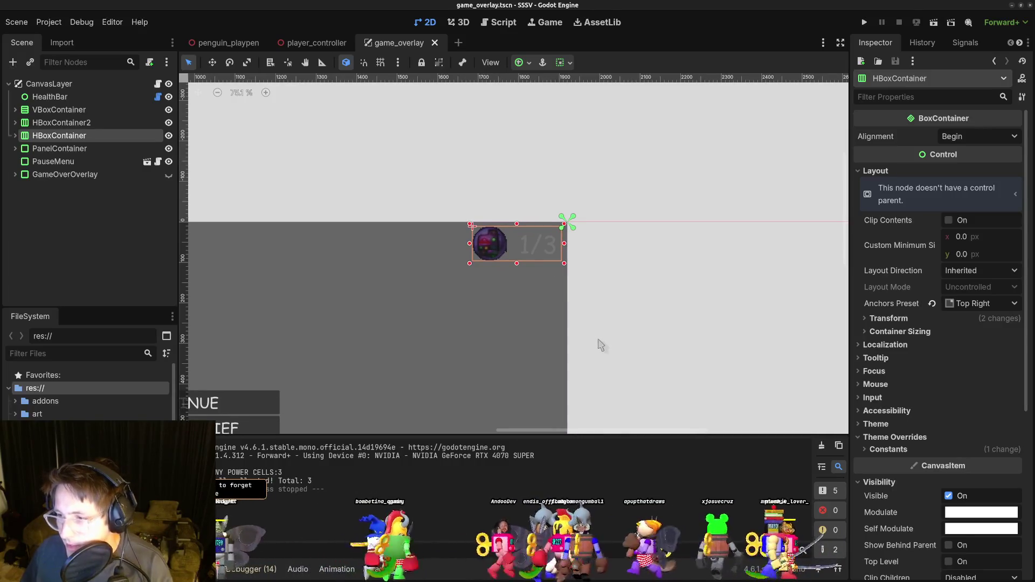
{"action": "scroll", "coordinate": [561, 326], "scroll_direction": "down", "scroll_amount": 4}
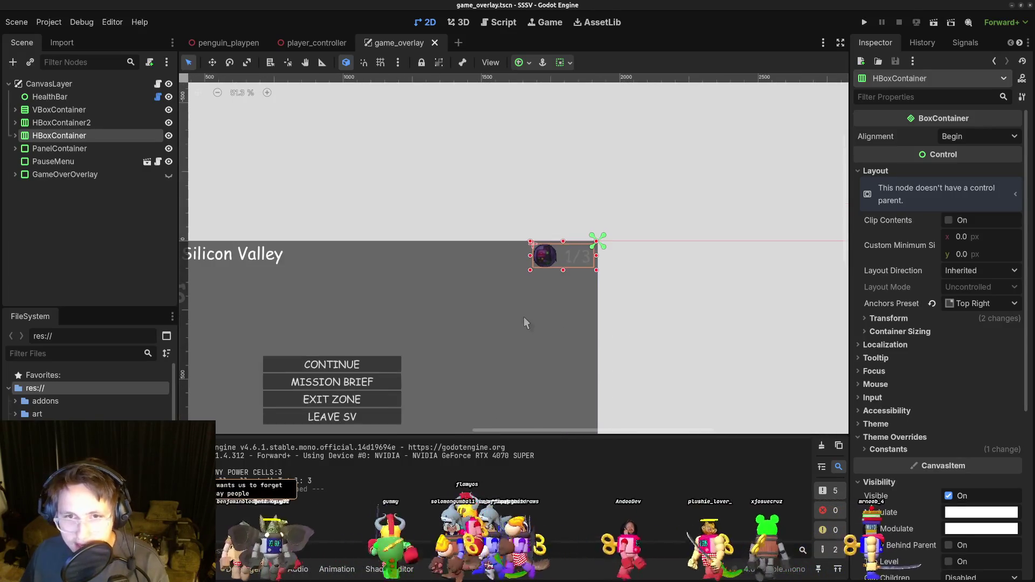
{"action": "scroll", "coordinate": [603, 298], "scroll_direction": "up", "scroll_amount": 4}
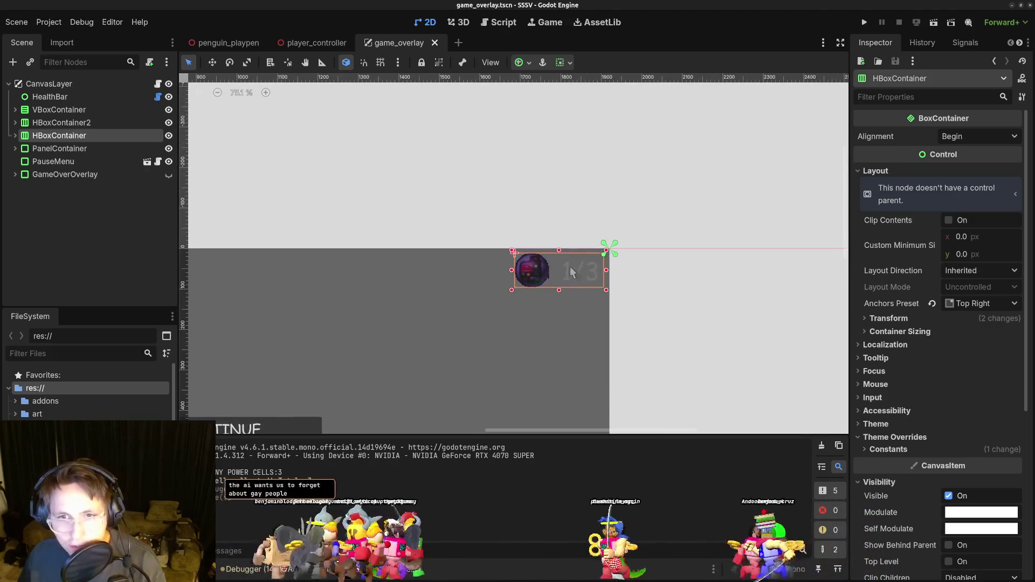
{"action": "left_click", "coordinate": [565, 269]}
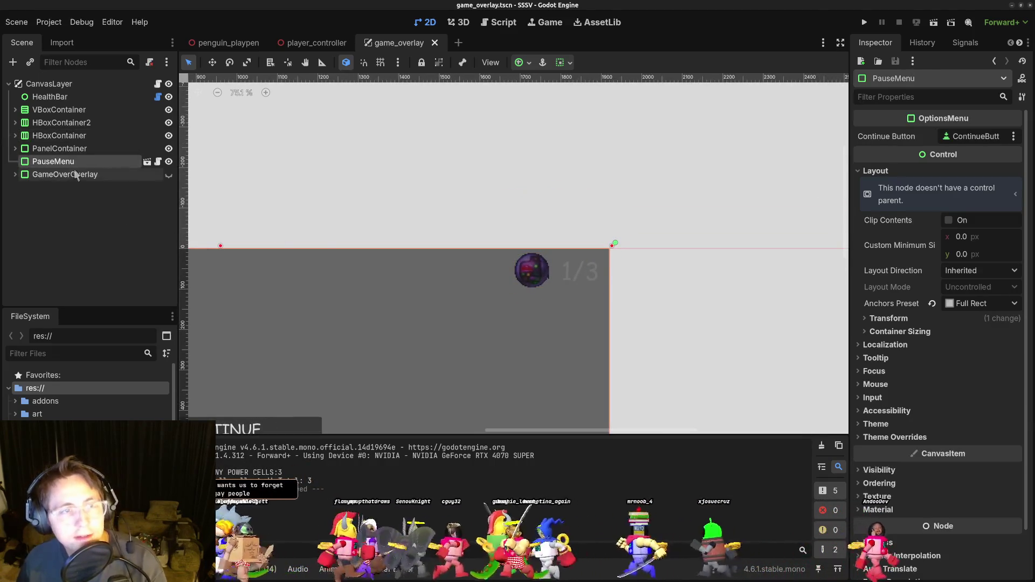
{"action": "left_click", "coordinate": [73, 149]}
{"action": "left_click", "coordinate": [75, 163]}
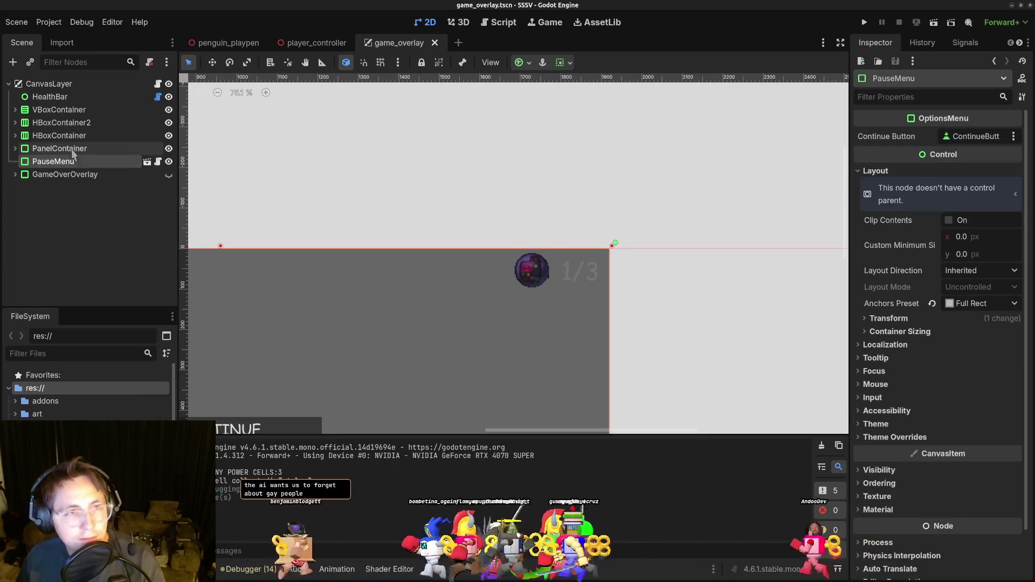
{"action": "left_click", "coordinate": [46, 136]}
{"action": "left_click", "coordinate": [60, 124]}
{"action": "left_click", "coordinate": [35, 137]}
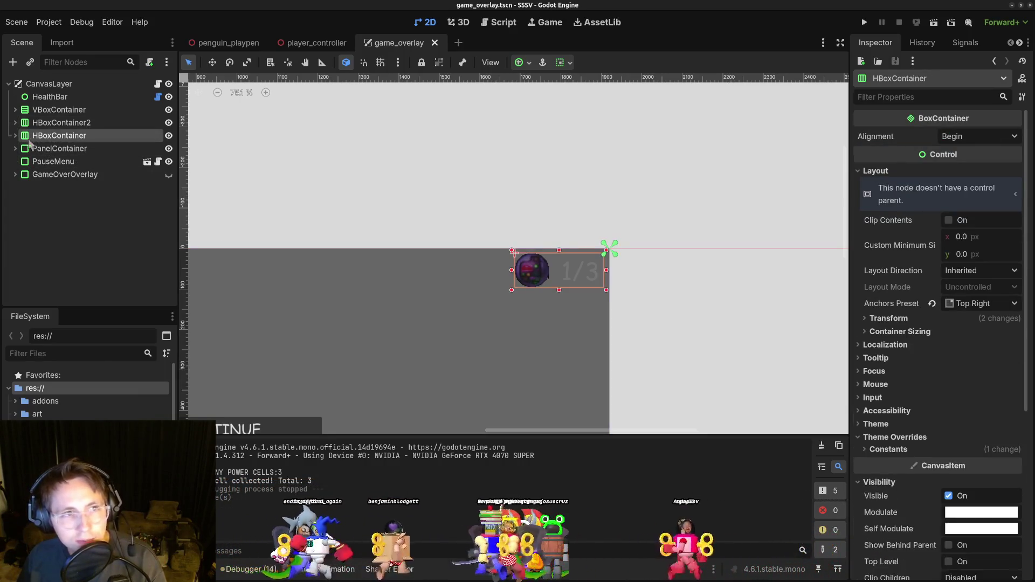
{"action": "left_click", "coordinate": [16, 136]}
{"action": "left_click", "coordinate": [75, 162]}
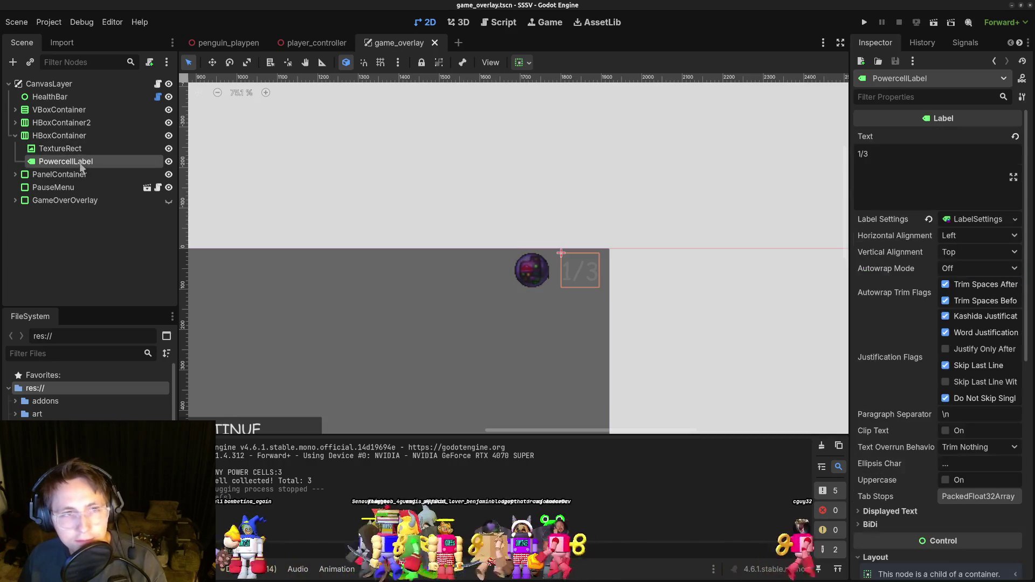
Inspect GamepadDebug, PanelContainer, GameOverOverlay and Sprite2D2, reselect PowercellLabel, then run the project.
{"action": "left_click", "coordinate": [16, 122]}
{"action": "left_click", "coordinate": [76, 140]}
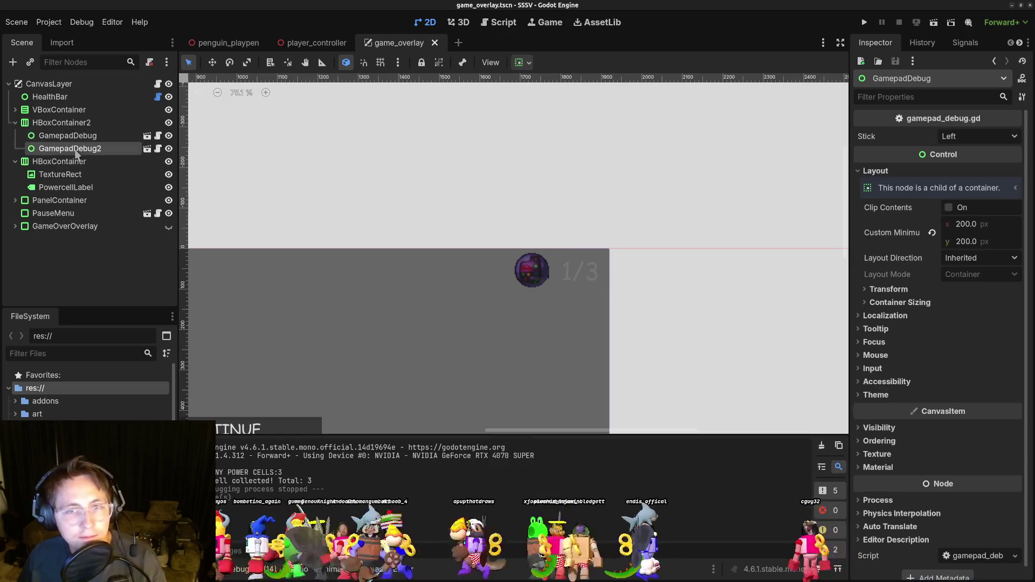
{"action": "left_click", "coordinate": [15, 123]}
{"action": "left_click", "coordinate": [60, 174]}
{"action": "left_click", "coordinate": [61, 189]}
{"action": "left_click", "coordinate": [69, 204]}
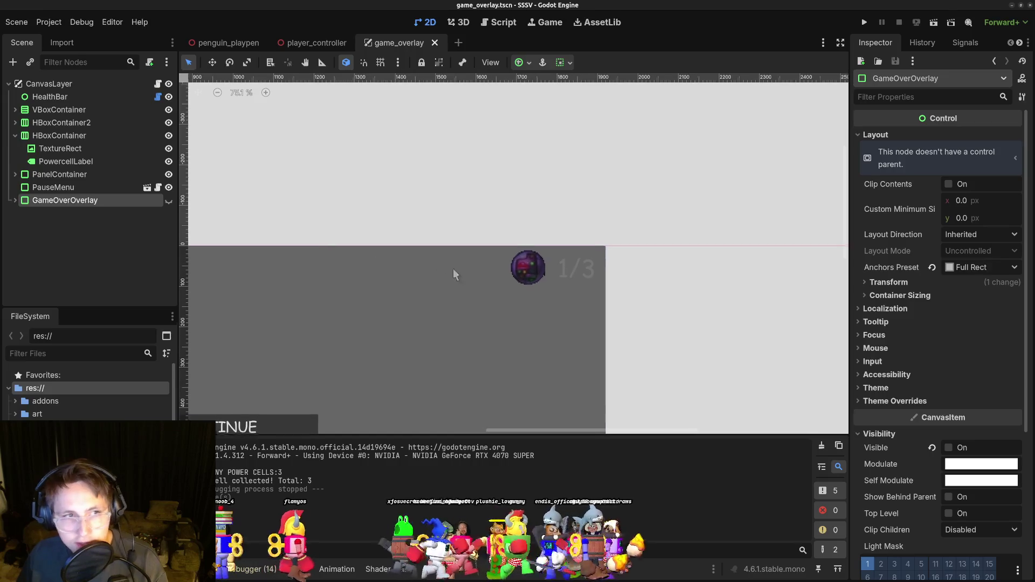
{"action": "left_click", "coordinate": [76, 174]}
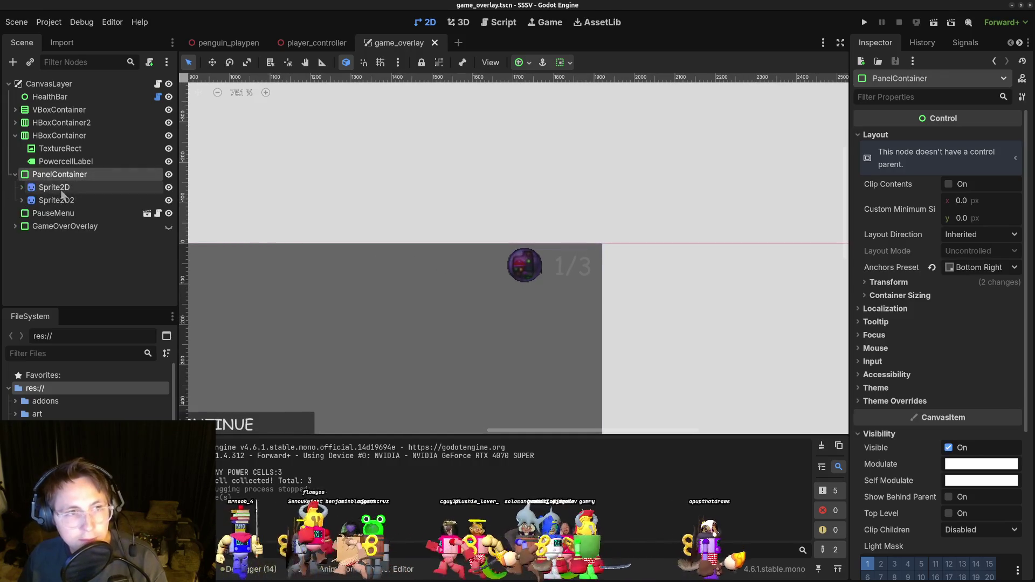
{"action": "left_click", "coordinate": [58, 200]}
{"action": "left_click", "coordinate": [15, 175]}
{"action": "left_click", "coordinate": [57, 190]}
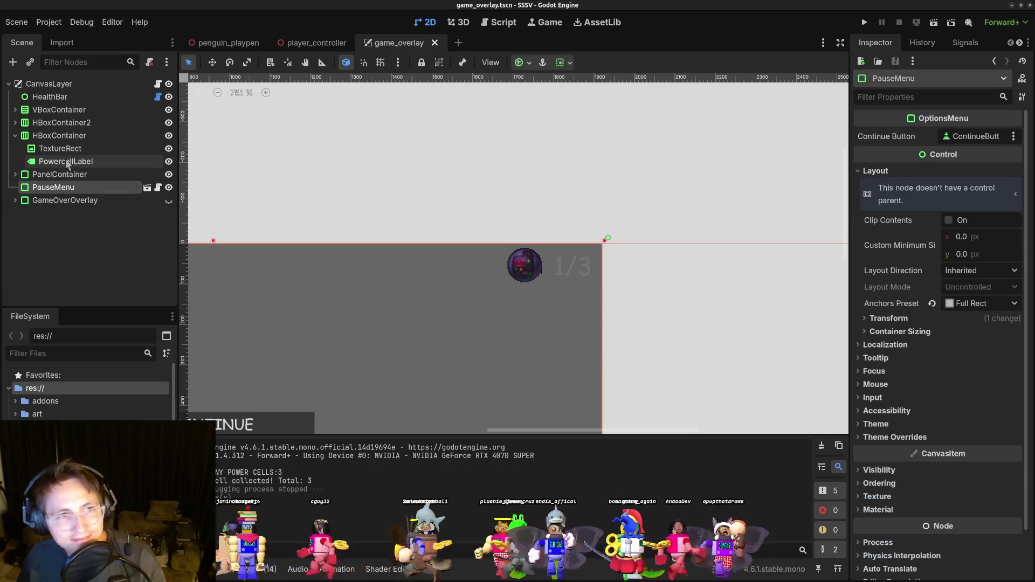
{"action": "left_click", "coordinate": [67, 163]}
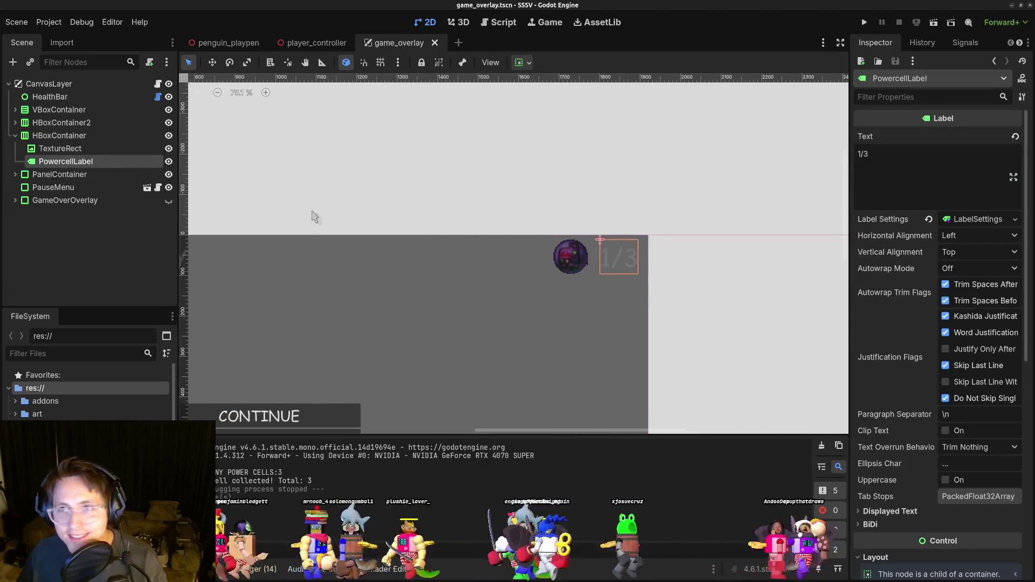
{"action": "key", "text": "super"}
{"action": "key", "text": "super"}
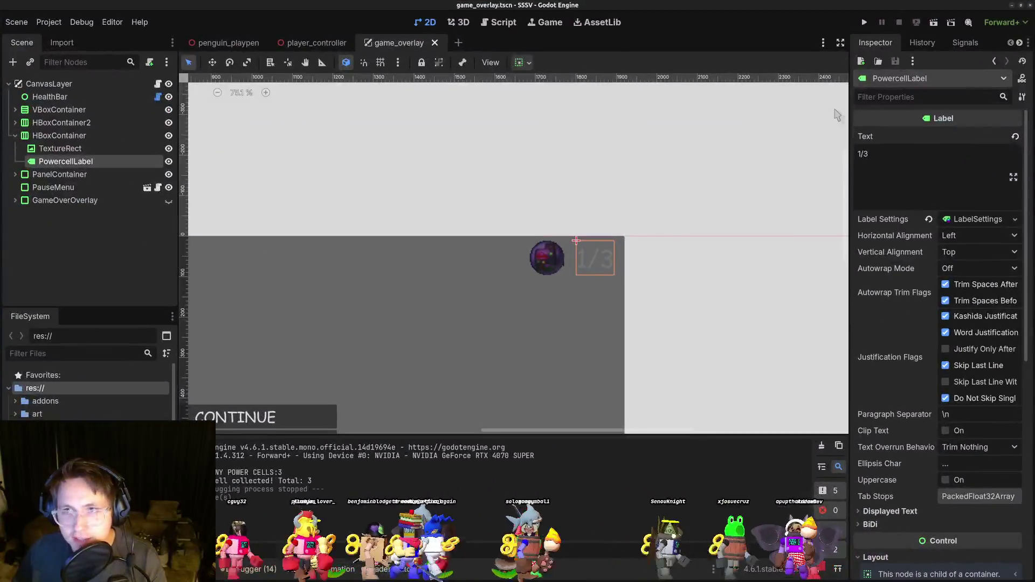
{"action": "left_click", "coordinate": [865, 24]}
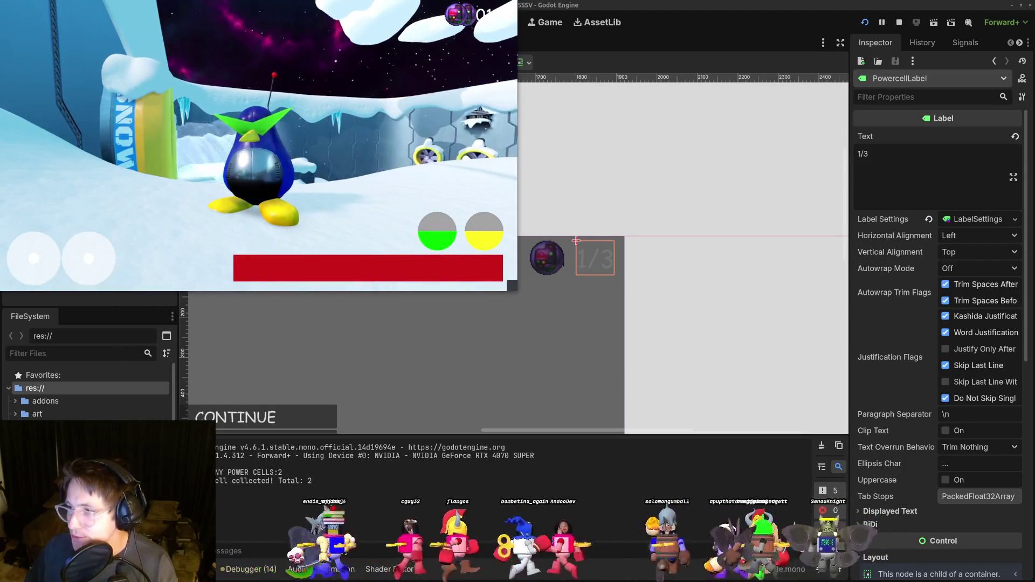
Walk the penguin toward the pink power cell and along the snowy path onto a platform, then stop.
{"action": "key", "text": "w"}
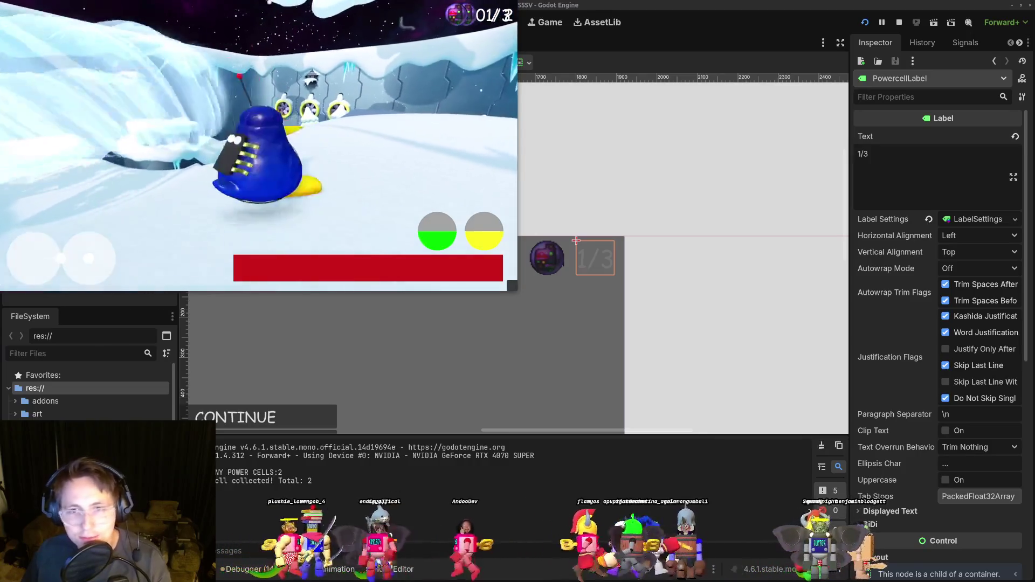
{"action": "key", "text": "w"}
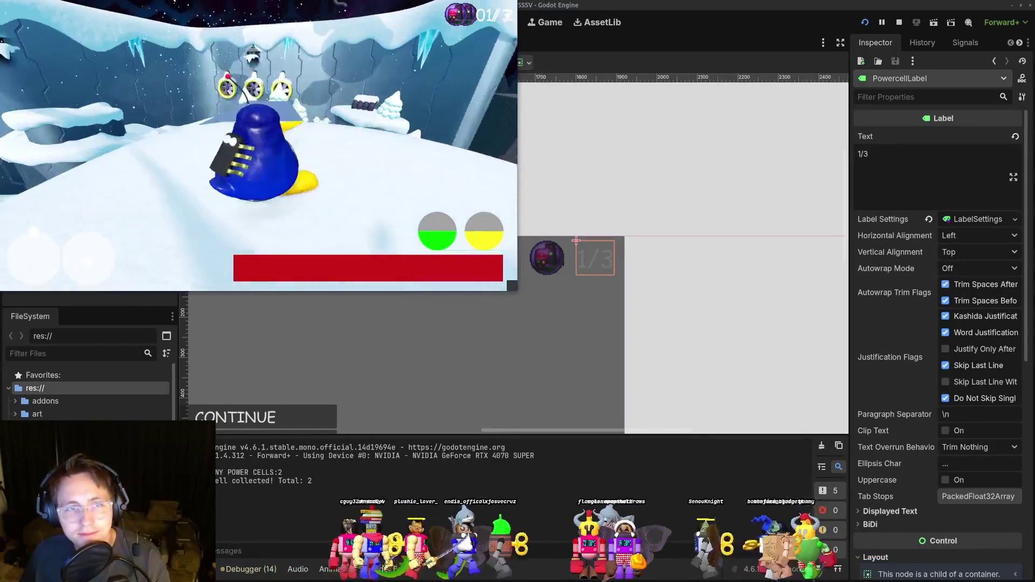
{"action": "key", "text": "w"}
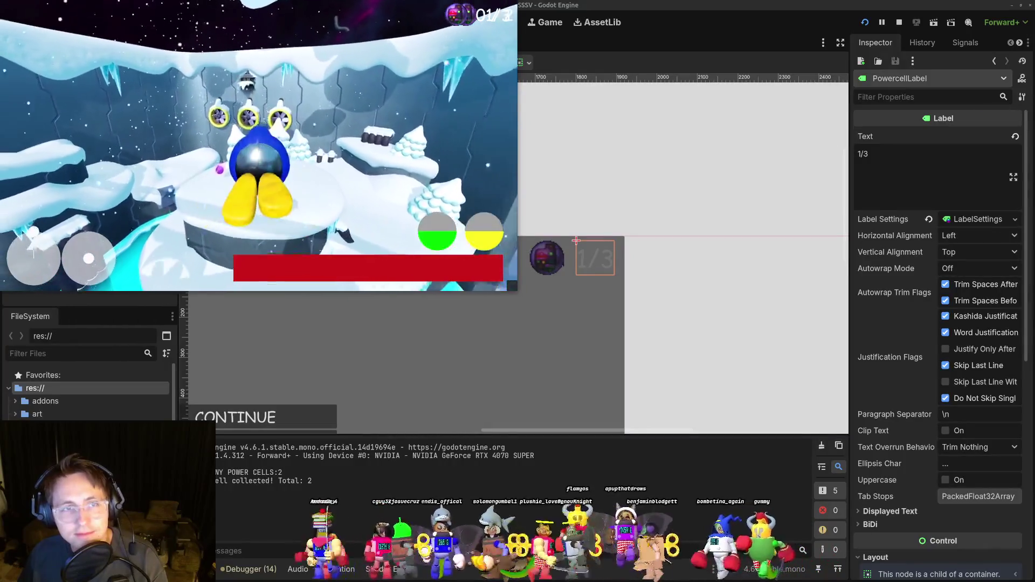
{"action": "key", "text": "w"}
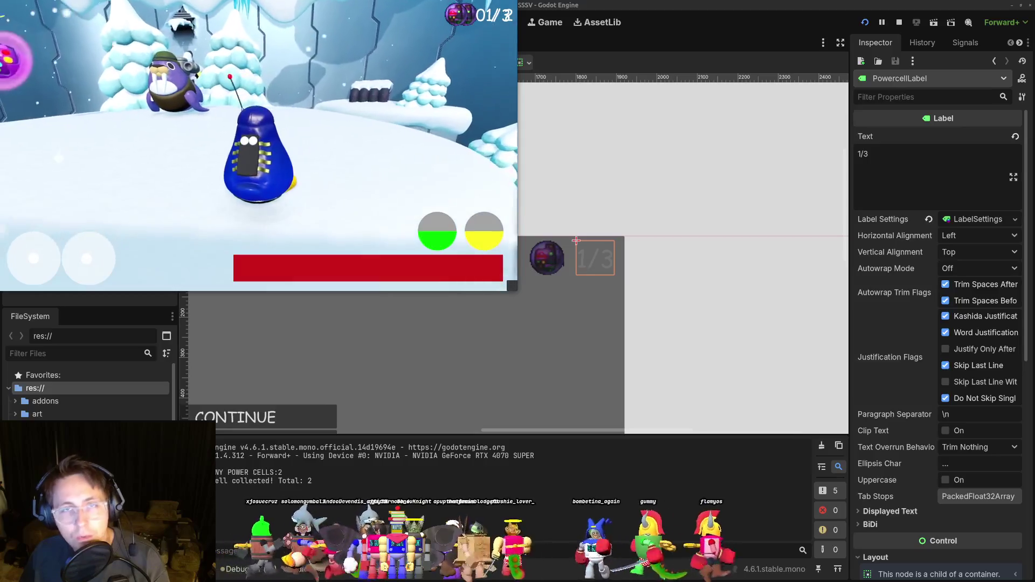
{"action": "key", "text": "F8"}
{"action": "left_click", "coordinate": [547, 256]}
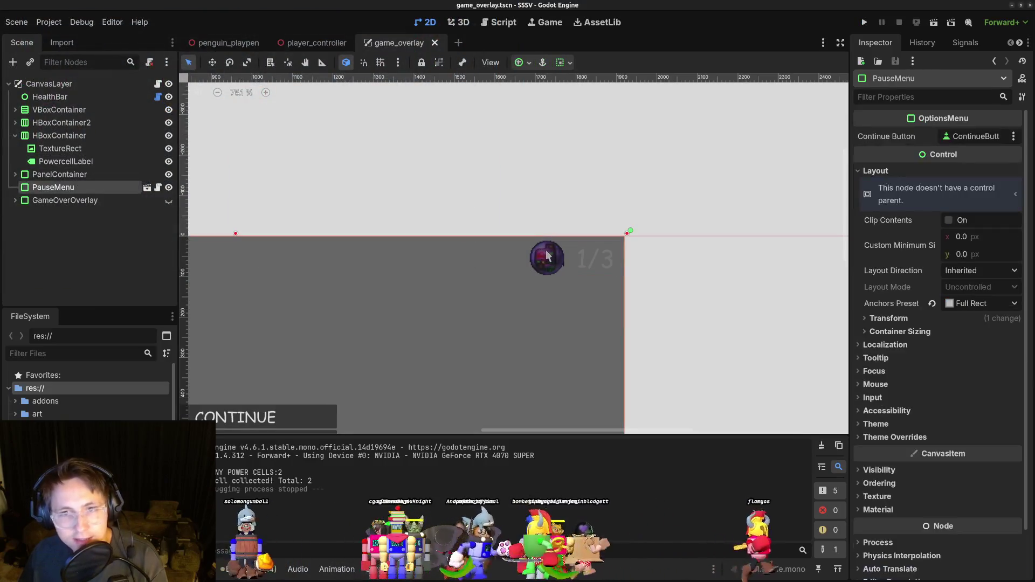
Toggle visibility of the pause menu and the top counter container in the Scene dock.
{"action": "left_click", "coordinate": [169, 188]}
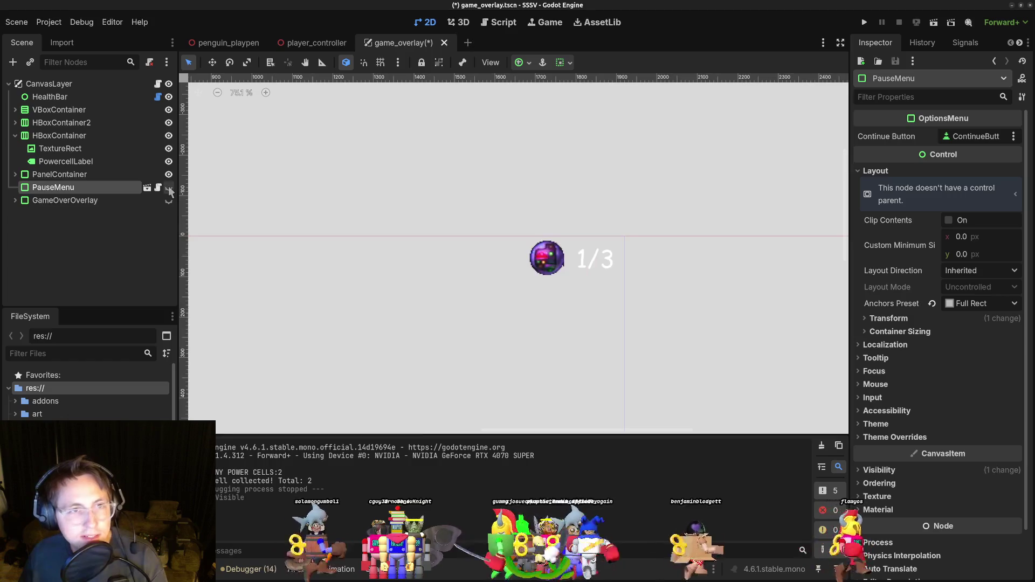
{"action": "left_click", "coordinate": [169, 187]}
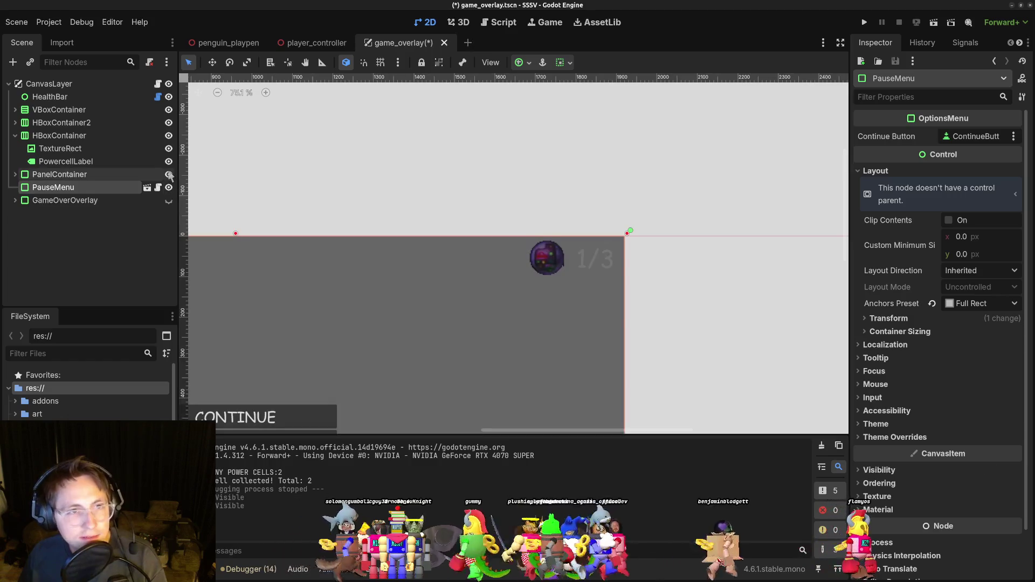
{"action": "left_click", "coordinate": [169, 137]}
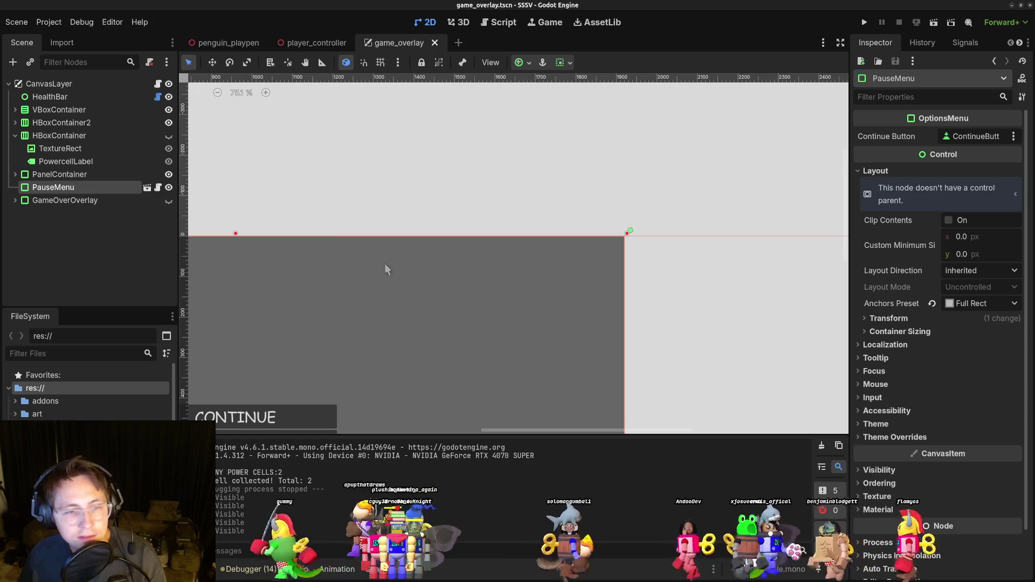
{"action": "key", "text": "alt+Tab"}
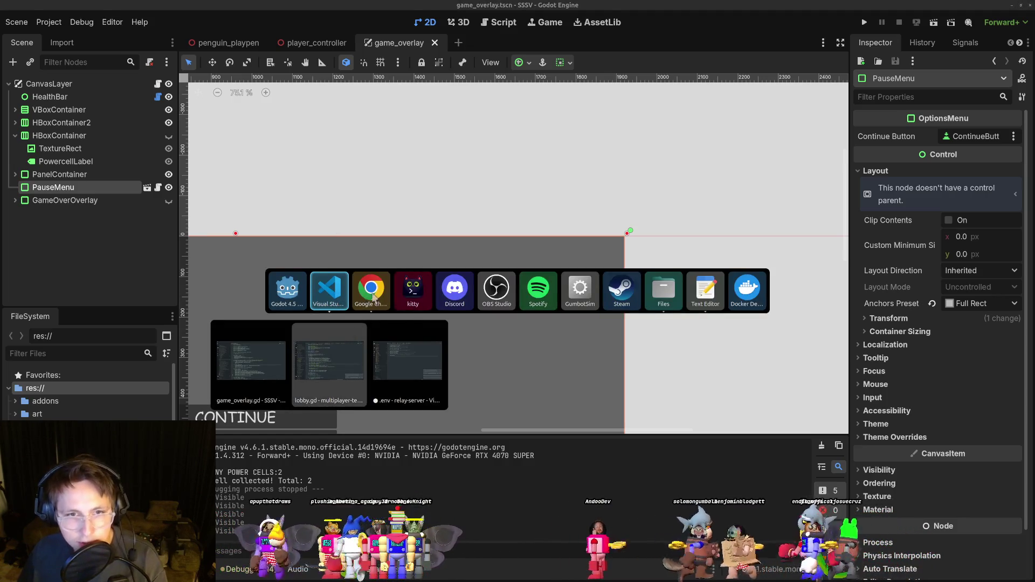
{"action": "key", "text": "Escape"}
Playtest, walking the penguin toward the purple orb and back onto the snow, then stop.
{"action": "left_click", "coordinate": [864, 23]}
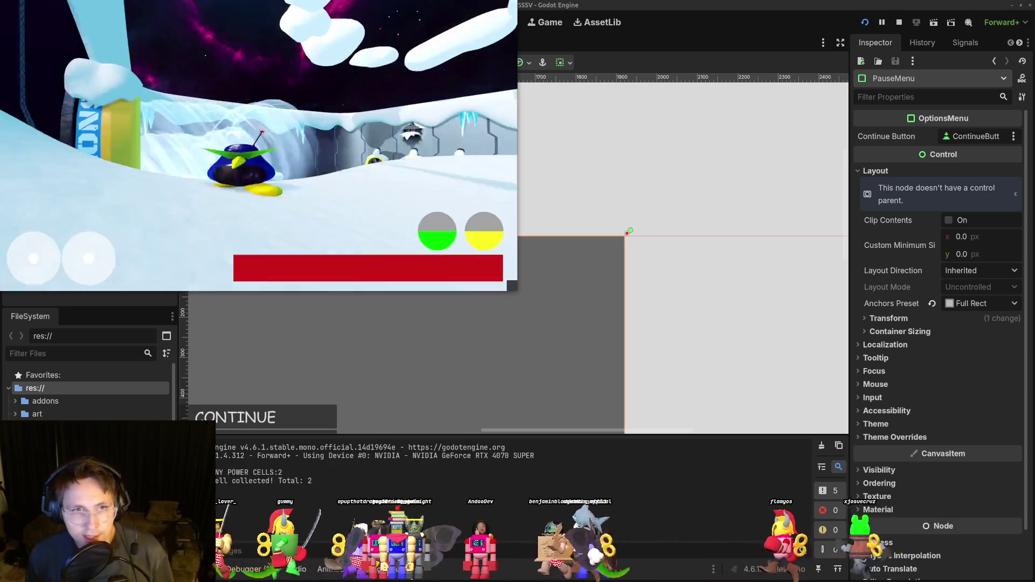
{"action": "key", "text": "w"}
{"action": "key", "text": "s"}
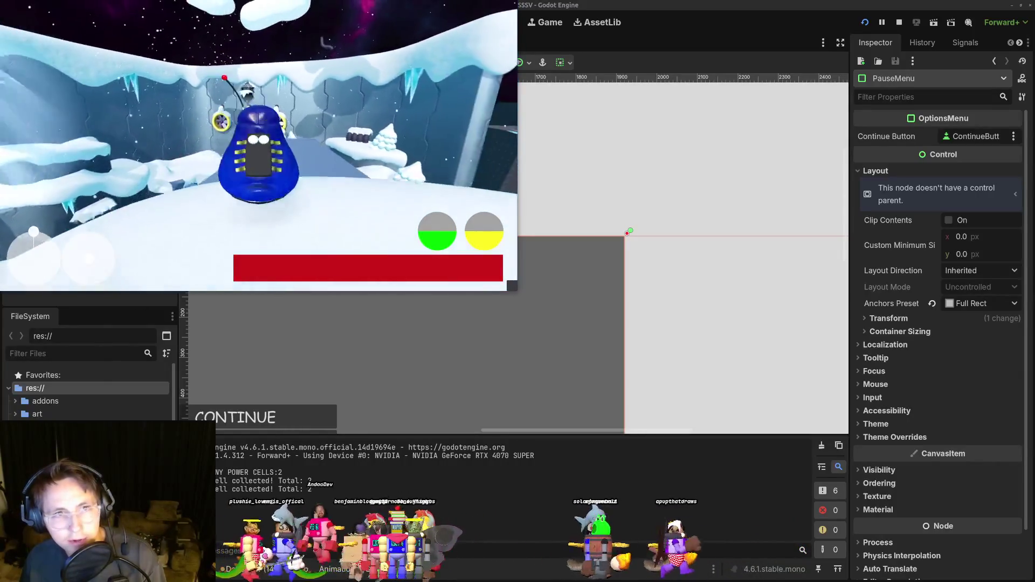
{"action": "key", "text": "s"}
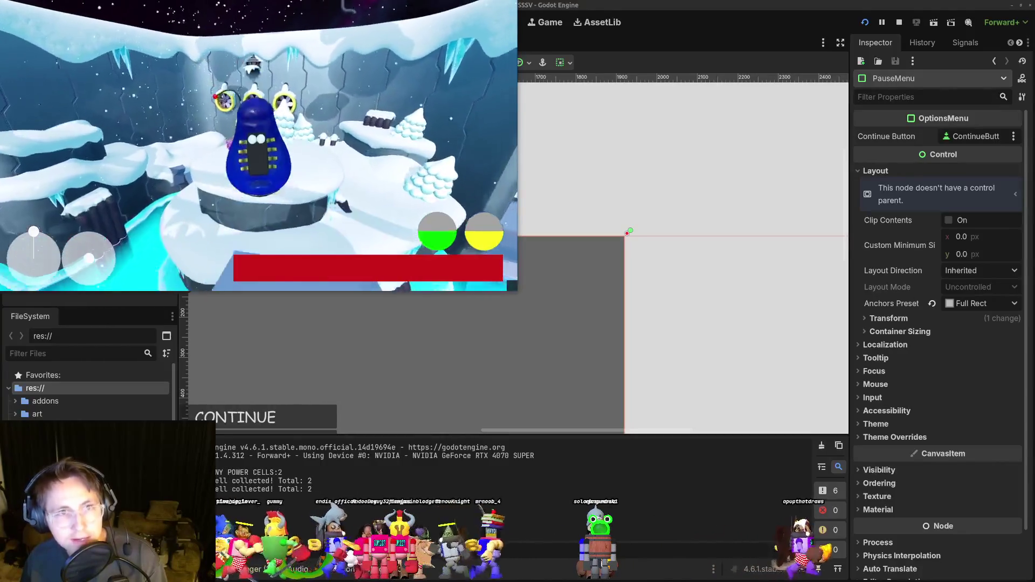
{"action": "key", "text": "s"}
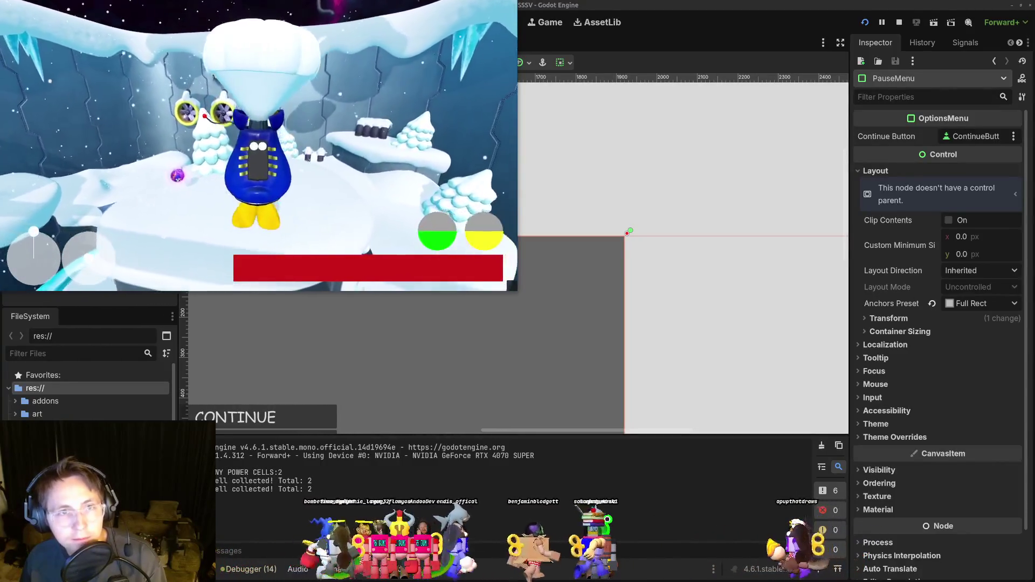
{"action": "key", "text": "F8"}
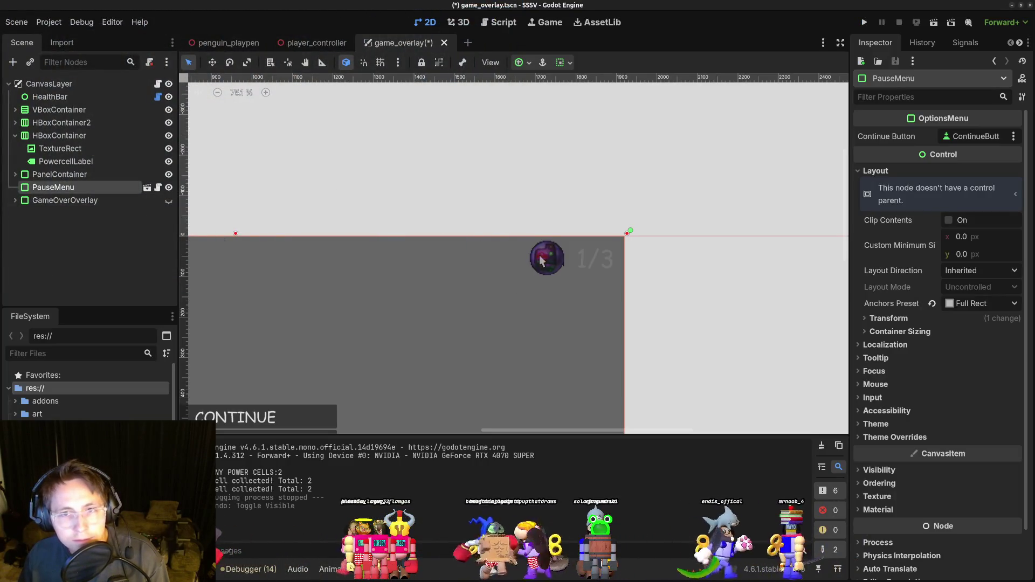
Zoom in on the power-cell counter, inspect TextureRect and PowercellLabel, and save game_overlay.
{"action": "key", "text": "Up"}
{"action": "key", "text": "Up"}
{"action": "key", "text": "Up"}
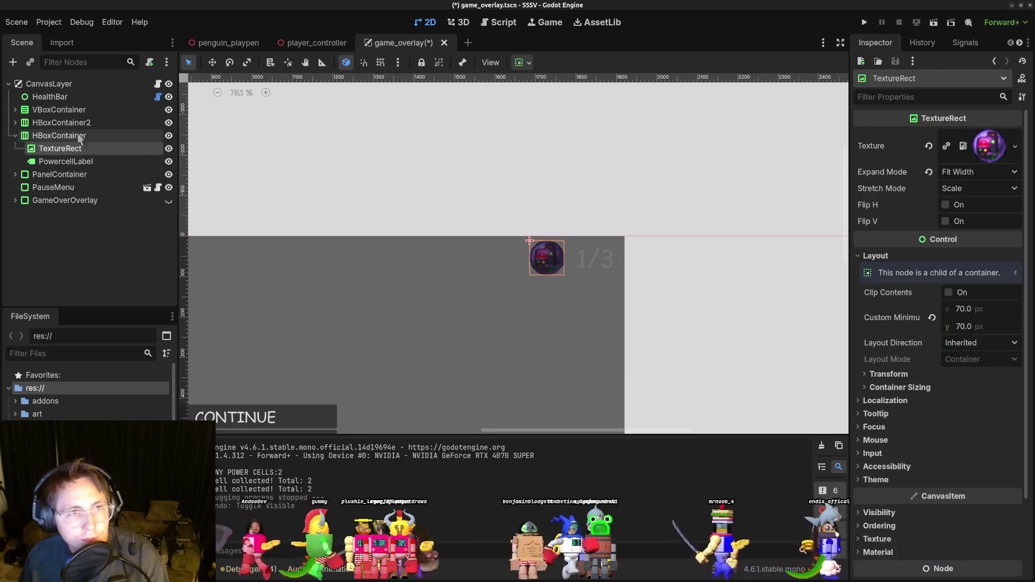
{"action": "left_click_drag", "start_coordinate": [581, 274], "coordinate": [509, 276]}
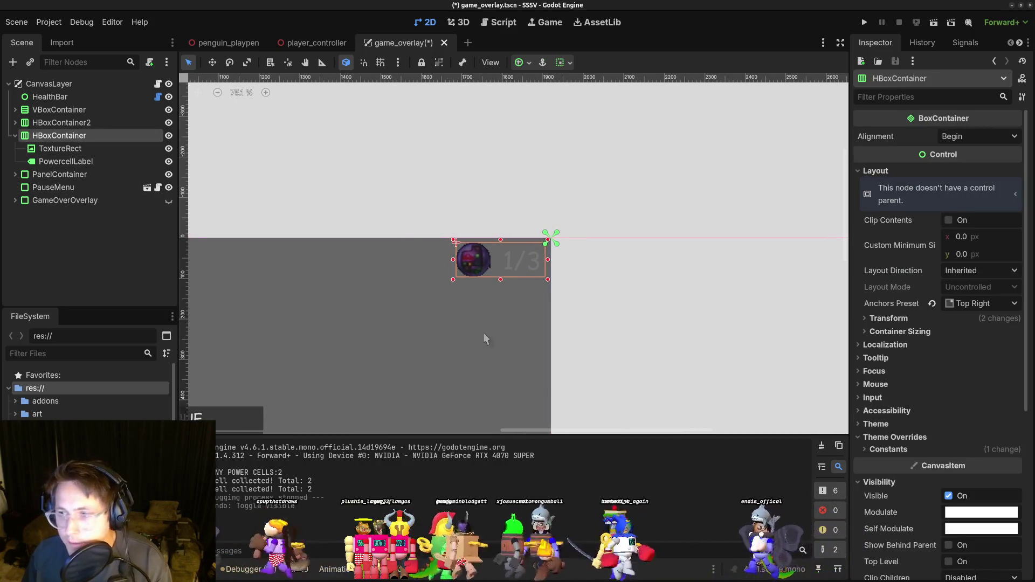
{"action": "scroll", "coordinate": [512, 309], "scroll_direction": "up", "scroll_amount": 4}
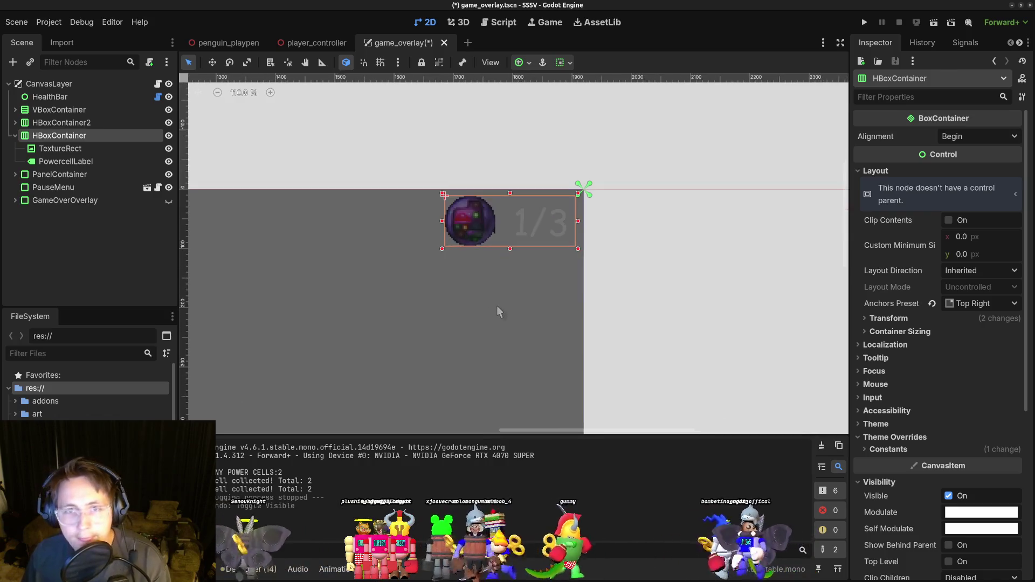
{"action": "scroll", "coordinate": [464, 290], "scroll_direction": "right", "scroll_amount": 1}
{"action": "scroll", "coordinate": [458, 286], "scroll_direction": "up", "scroll_amount": 1}
{"action": "left_click", "coordinate": [78, 161]}
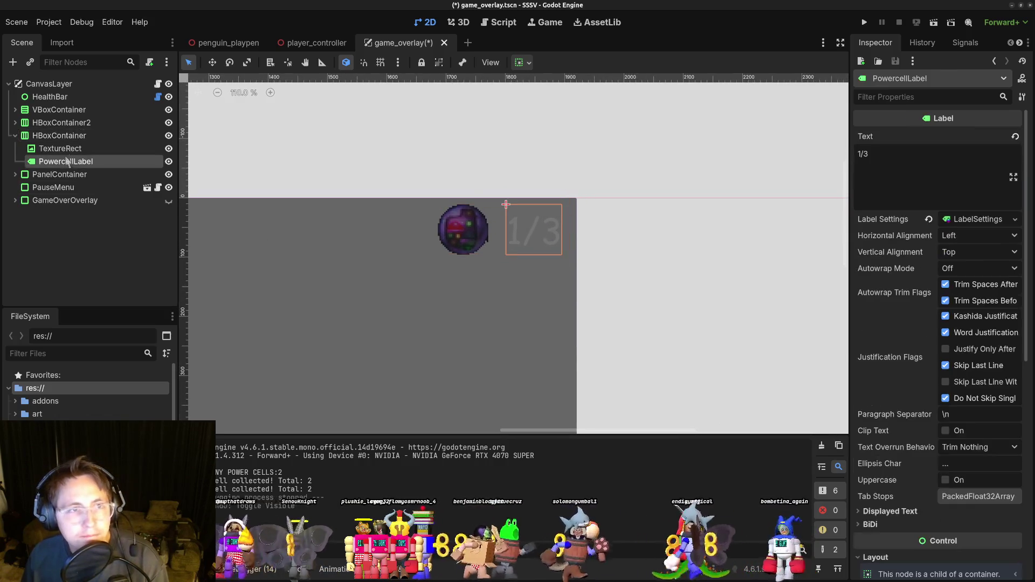
{"action": "left_click", "coordinate": [74, 149]}
{"action": "left_click", "coordinate": [72, 161]}
{"action": "left_click", "coordinate": [73, 149]}
{"action": "left_click", "coordinate": [81, 162]}
{"action": "key", "text": "ctrl+s"}
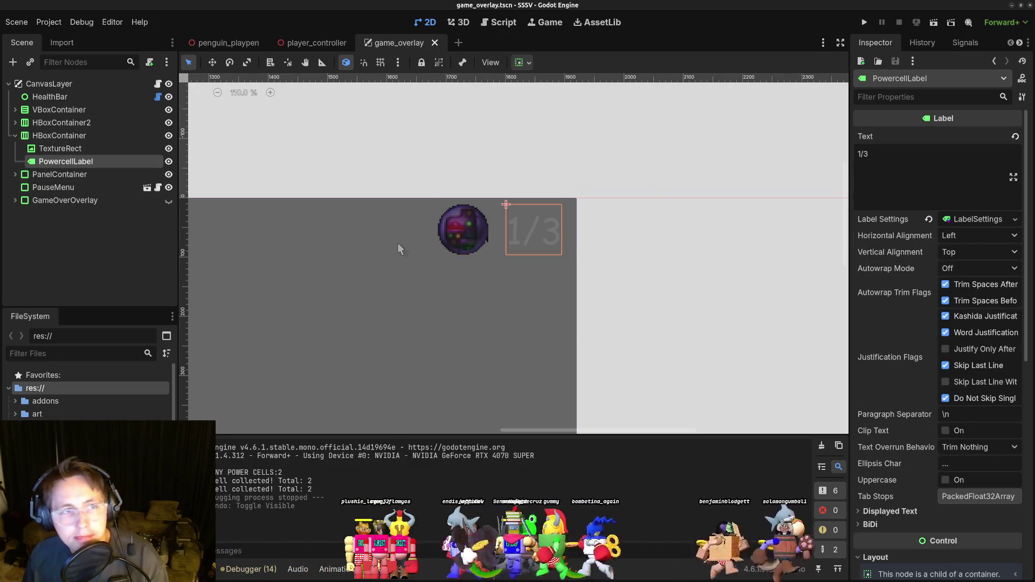
{"action": "key", "text": "alt+Tab"}
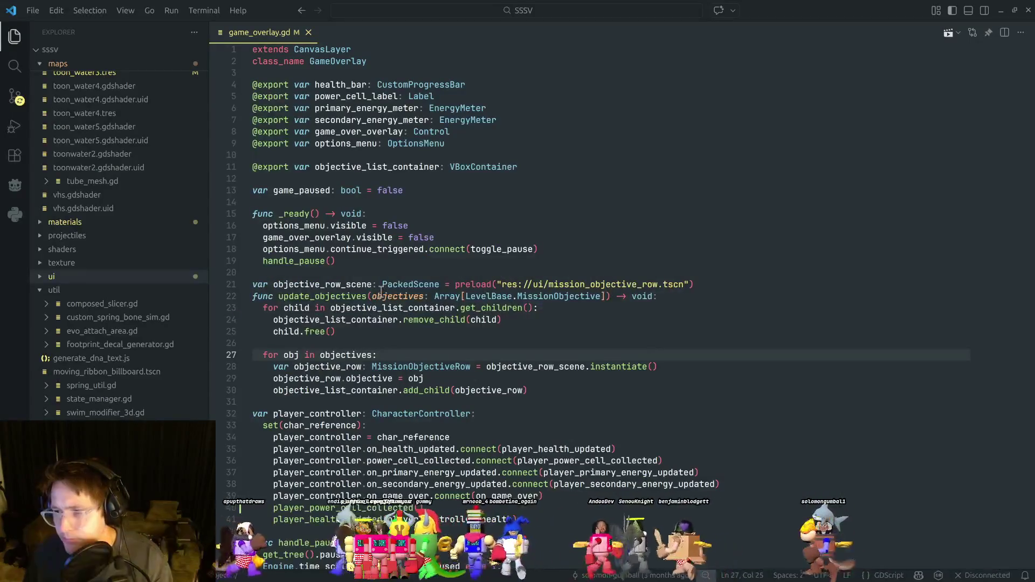
Reselect TextureRect and PowercellLabel, playtest to check the top-corner counter, then stop the game.
{"action": "left_click", "coordinate": [419, 346]}
{"action": "key", "text": "alt+Tab"}
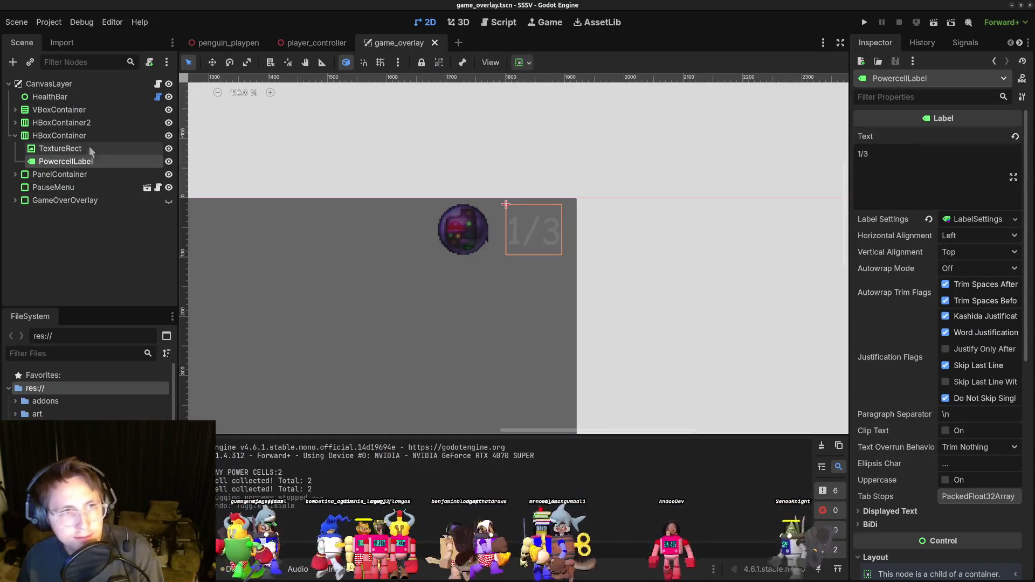
{"action": "left_click", "coordinate": [84, 148]}
{"action": "left_click", "coordinate": [80, 163]}
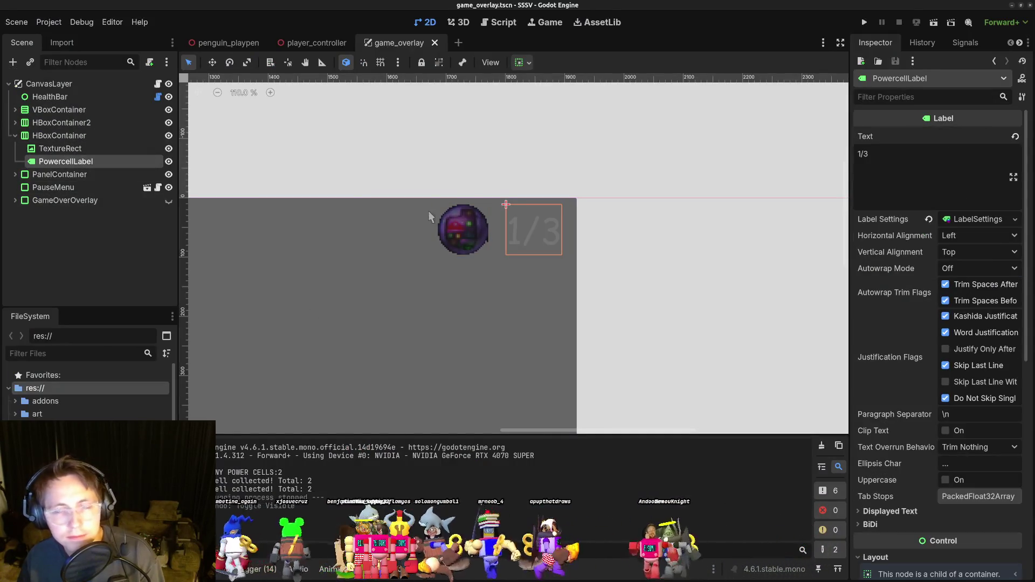
{"action": "left_click", "coordinate": [864, 23]}
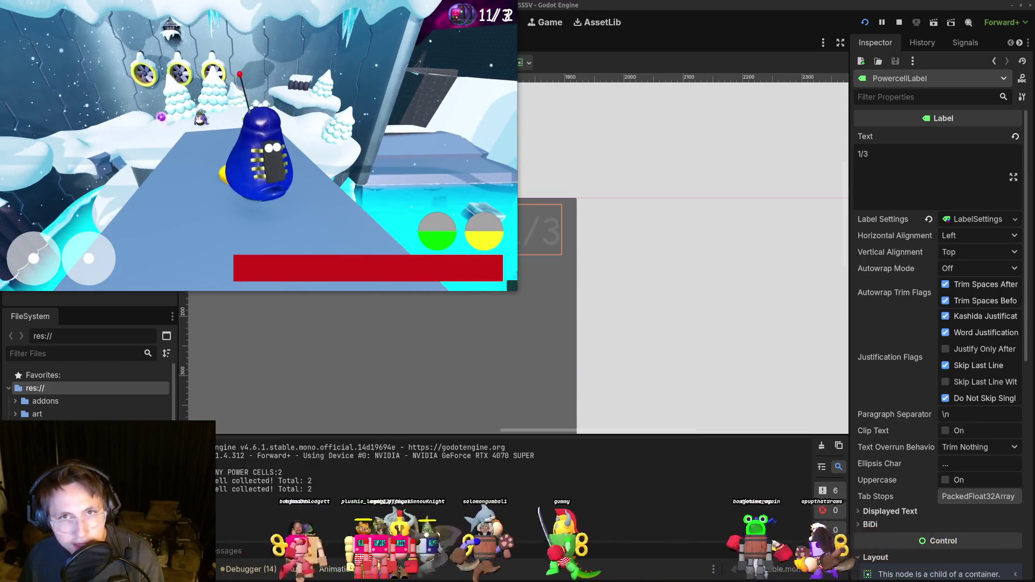
{"action": "key", "text": "F8"}
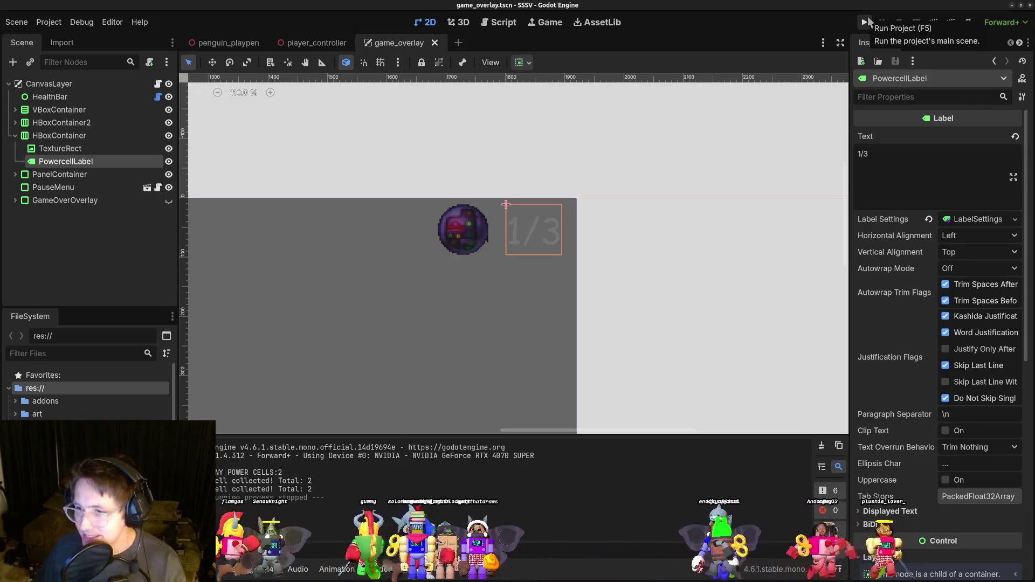
{"action": "key", "text": "alt+Tab"}
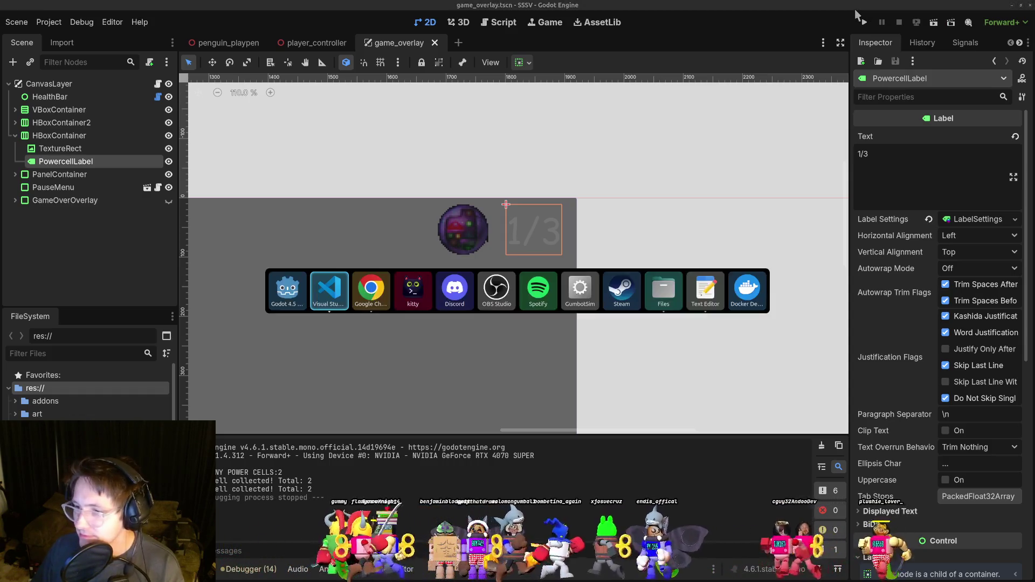
Switch to kitty and select the collinear vector warning in the Godot log.
{"action": "key", "text": "alt+Tab"}
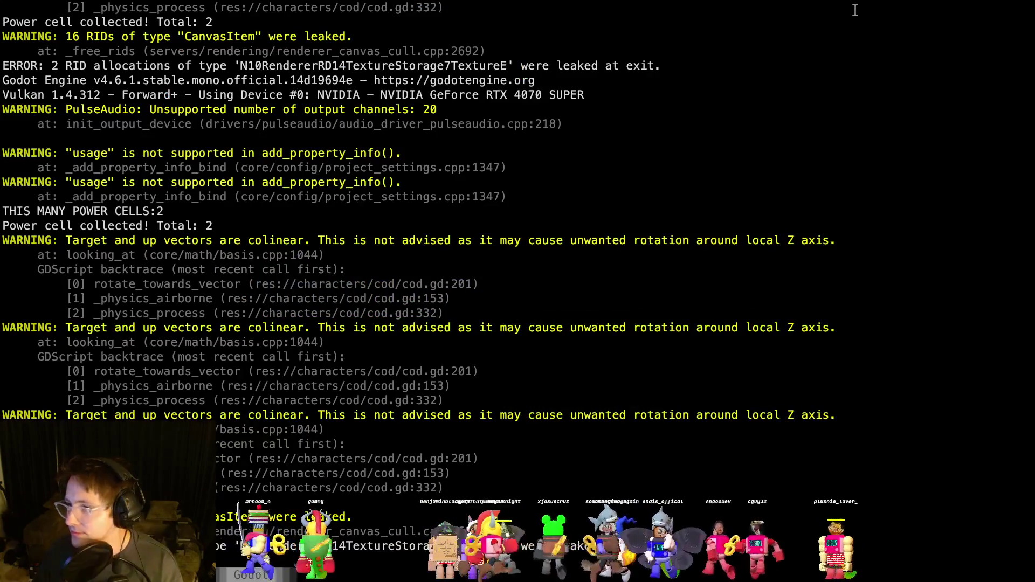
{"action": "key", "text": "alt+Tab"}
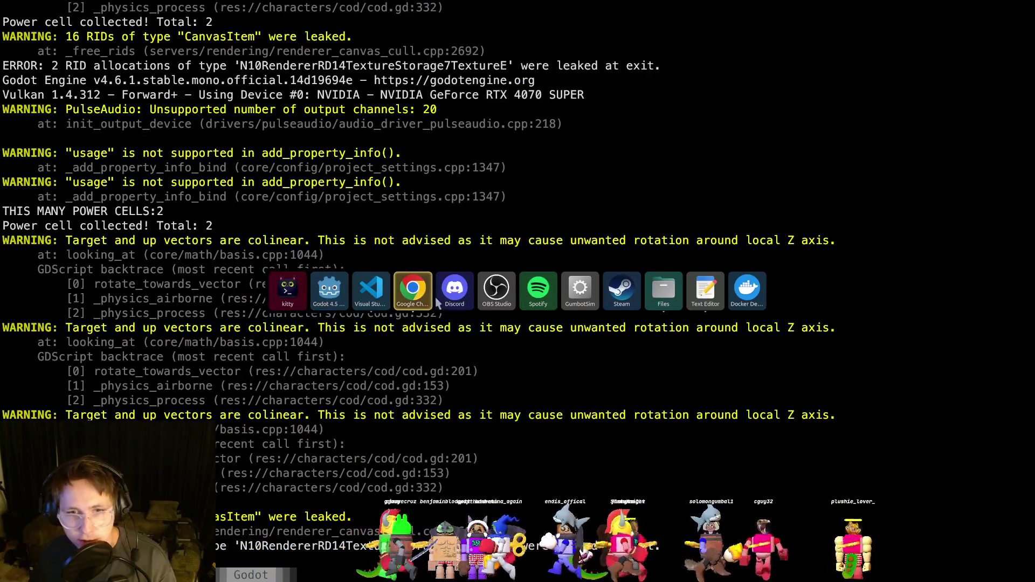
{"action": "key", "text": "Escape"}
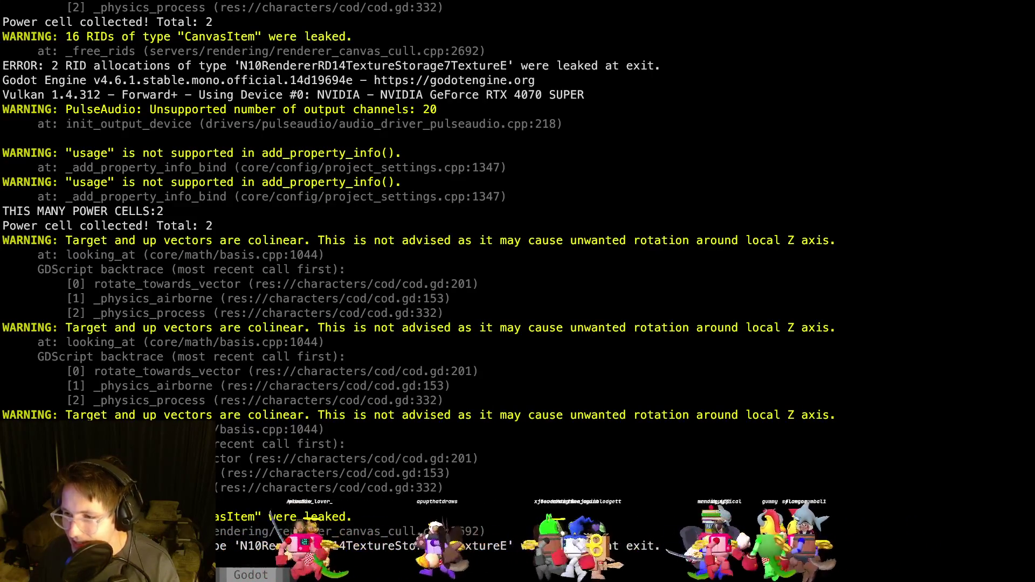
{"action": "mouse_move", "coordinate": [570, 416]}
{"action": "left_mouse_down"}
{"action": "mouse_move", "coordinate": [540, 427]}
{"action": "mouse_move", "coordinate": [363, 426]}
{"action": "mouse_move", "coordinate": [437, 460]}
{"action": "mouse_move", "coordinate": [273, 379]}
{"action": "left_mouse_up"}
{"action": "left_click", "coordinate": [274, 379]}
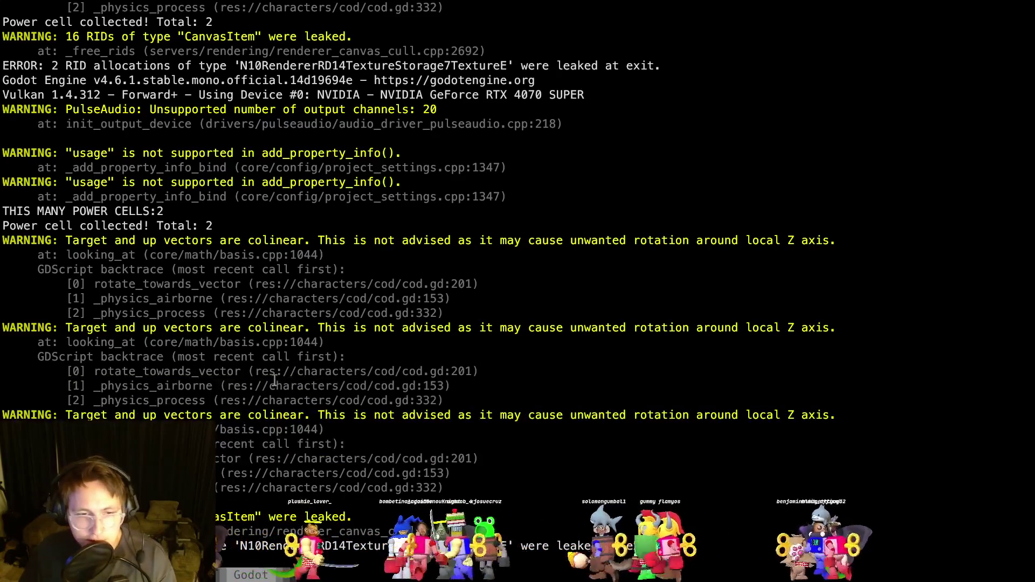
Return to game_overlay.gd in VS Code and place the cursor on empty line 26.
{"action": "key", "text": "alt+Tab"}
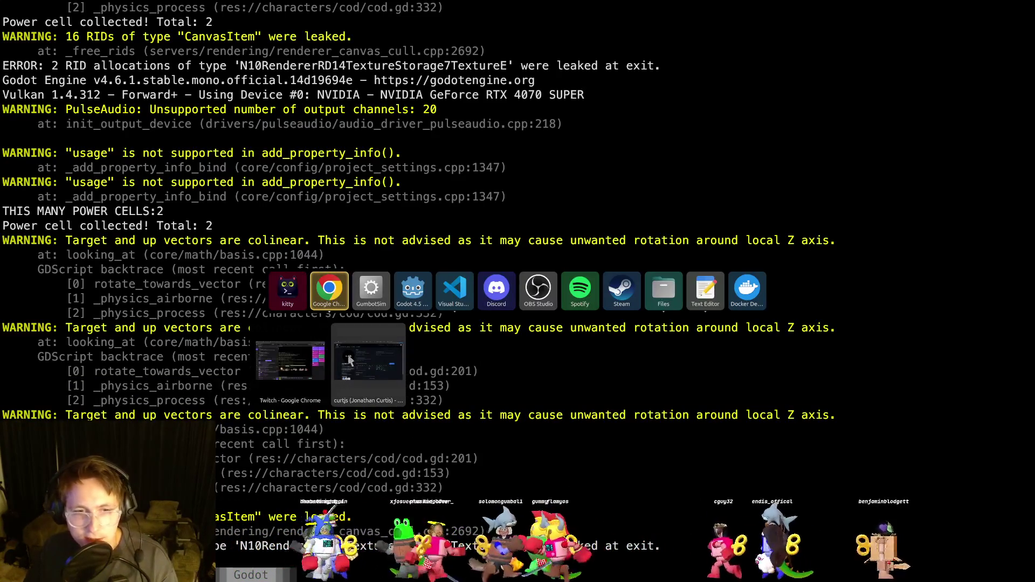
{"action": "left_click", "coordinate": [306, 365]}
{"action": "key", "text": "alt+Tab"}
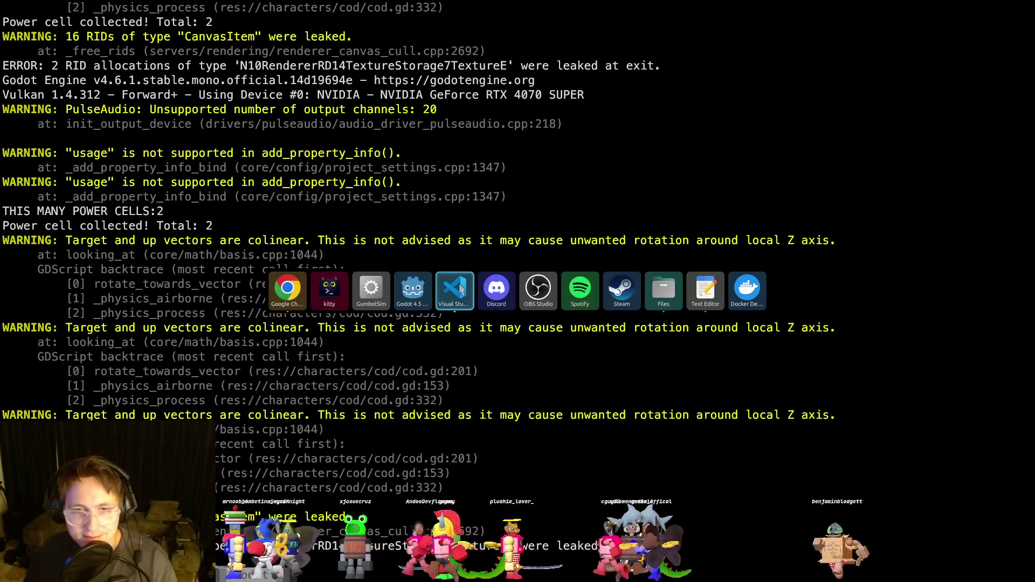
{"action": "left_click", "coordinate": [460, 289]}
{"action": "left_click", "coordinate": [543, 353]}
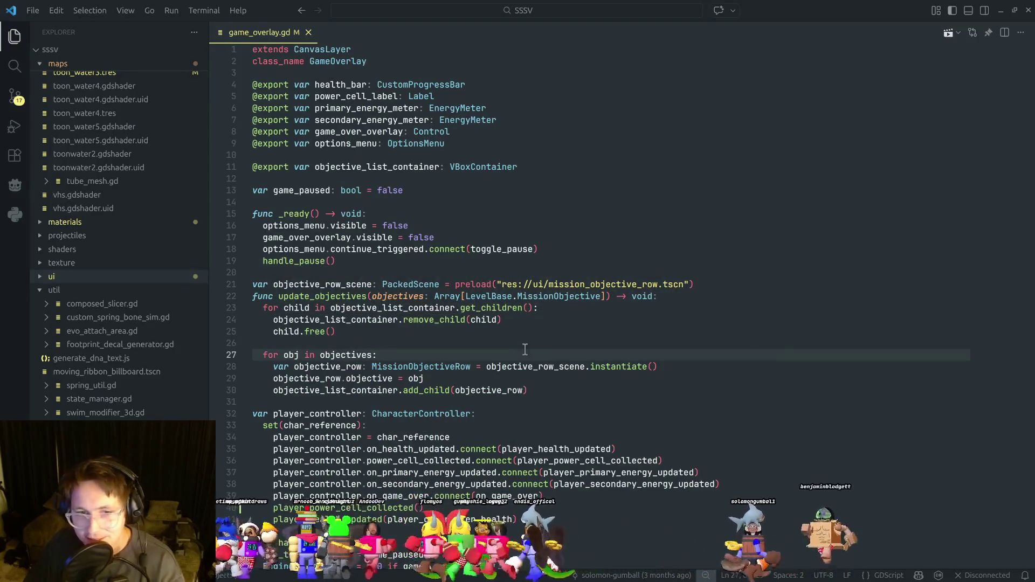
{"action": "left_click", "coordinate": [548, 344]}
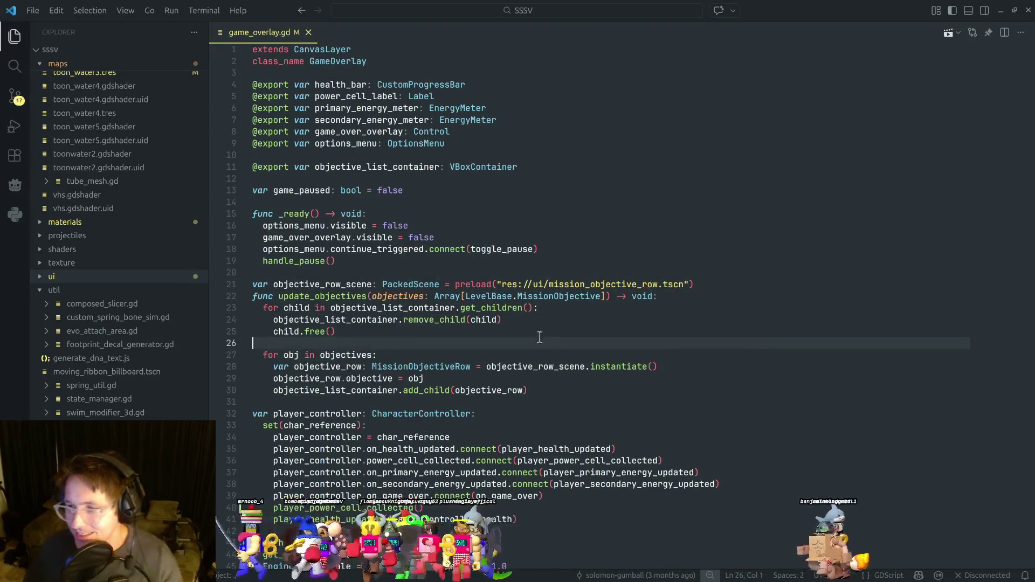
Bring up Chrome and reload the livestream-listener Heroku dashboard.
{"action": "key", "text": "alt+Tab"}
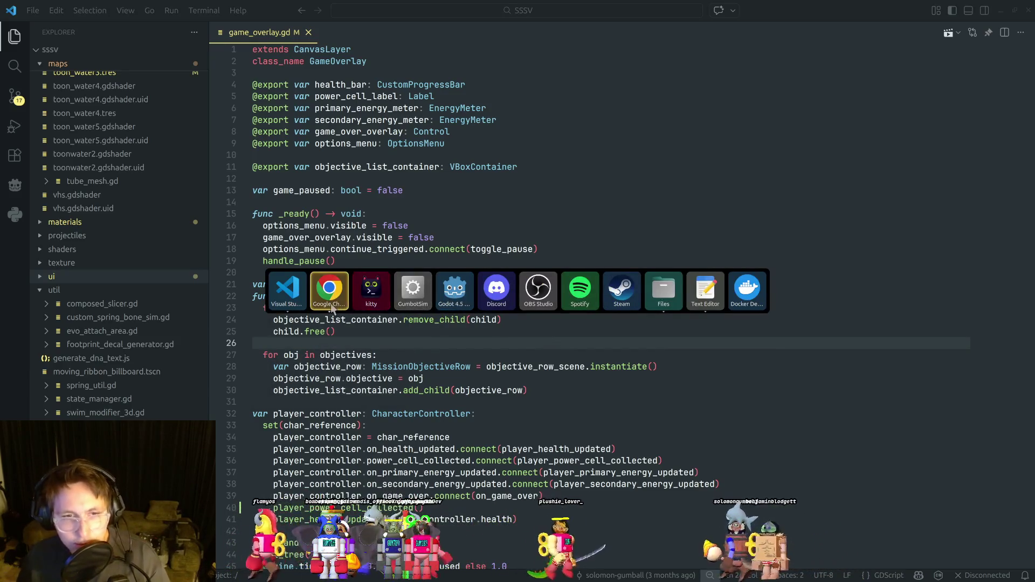
{"action": "mouse_move", "coordinate": [332, 306]}
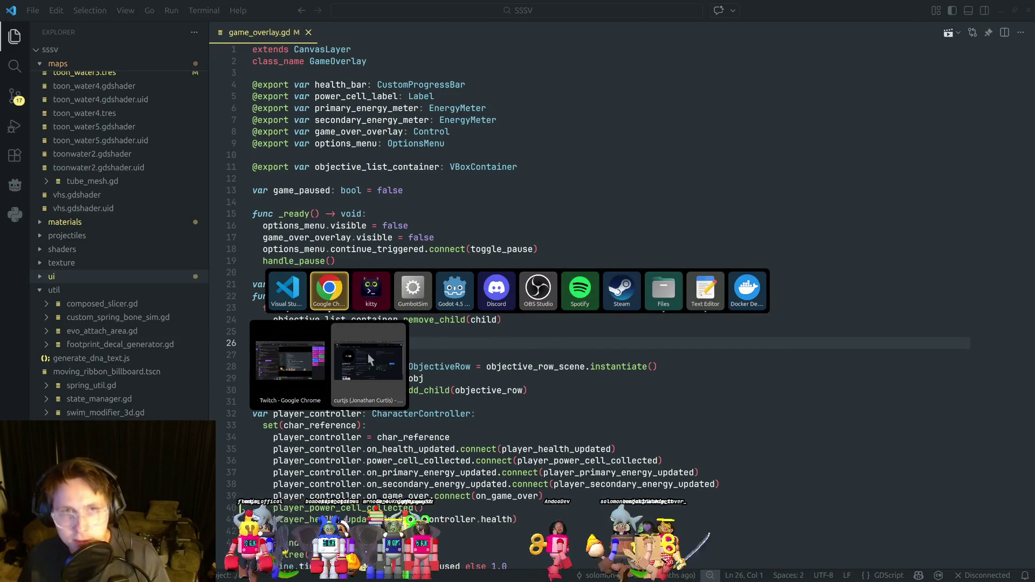
{"action": "left_click", "coordinate": [369, 357]}
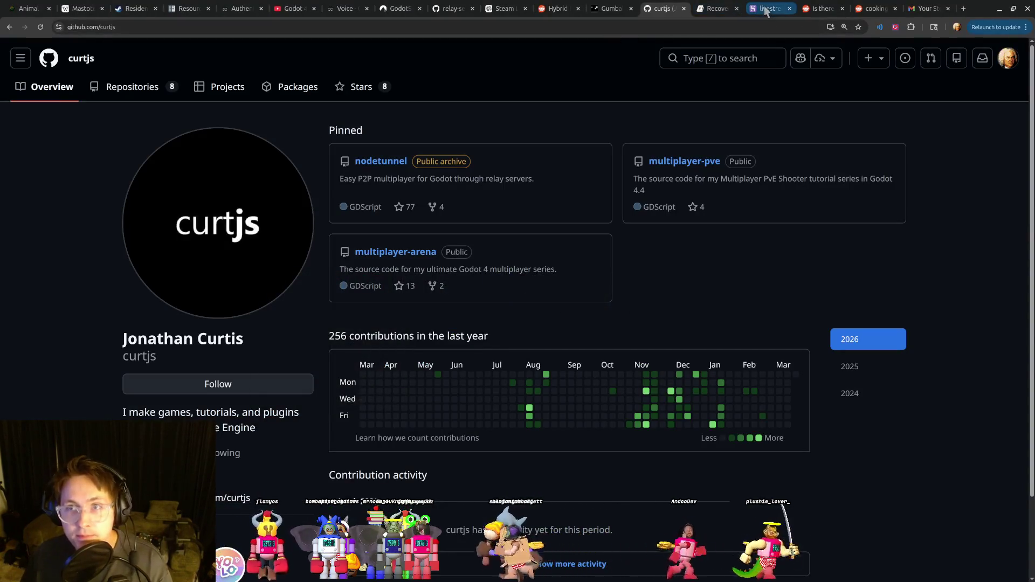
{"action": "left_click", "coordinate": [766, 9]}
{"action": "left_click", "coordinate": [39, 26]}
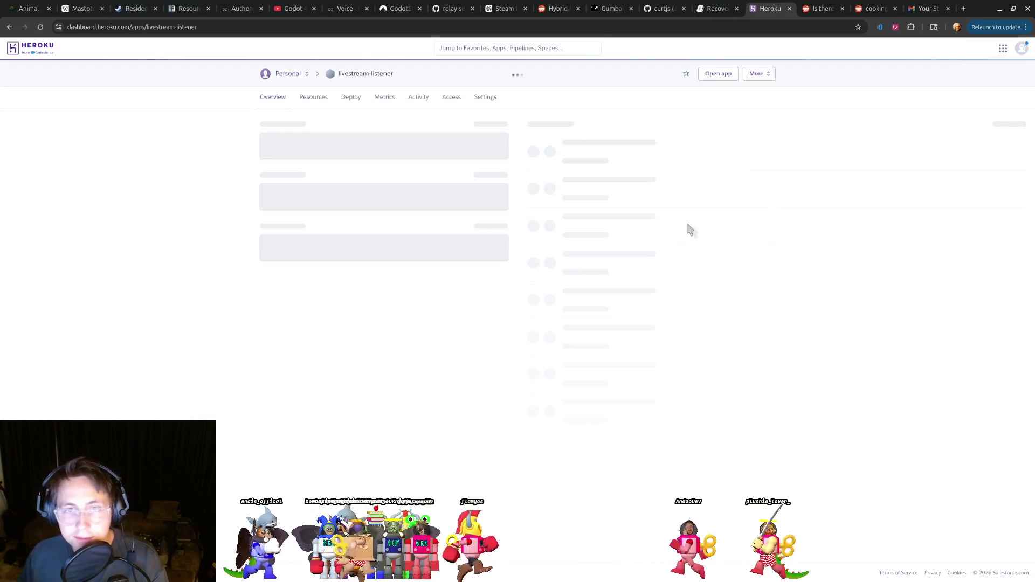
Restart all dynos of livestream-listener and close the dashboard tab.
{"action": "left_click", "coordinate": [765, 76]}
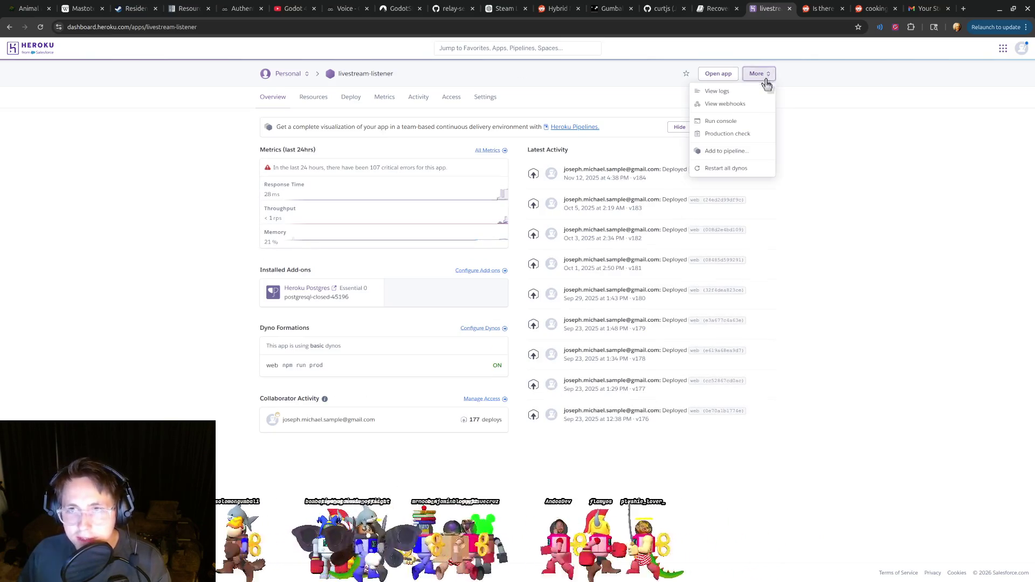
{"action": "left_click", "coordinate": [734, 168]}
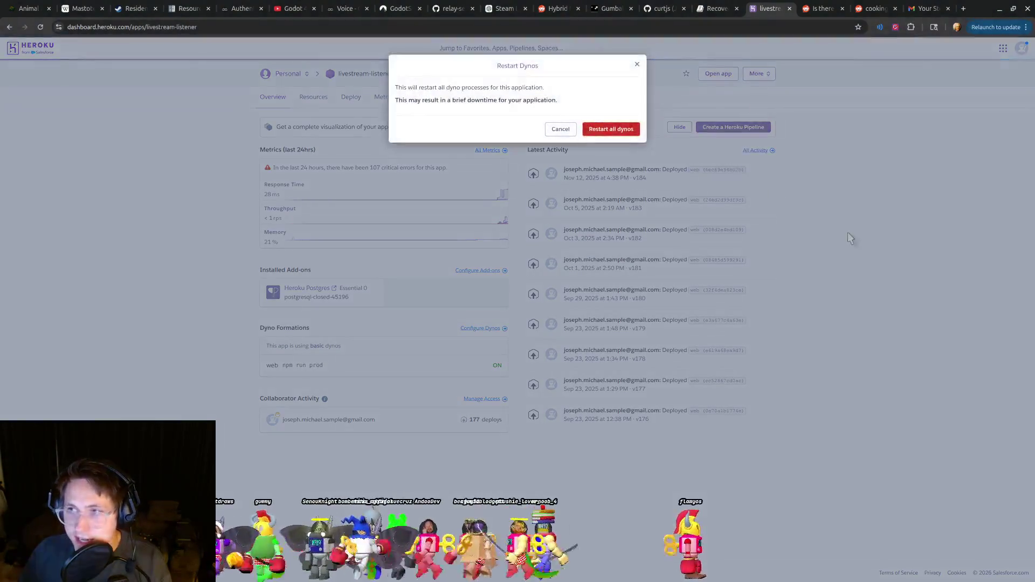
{"action": "left_click", "coordinate": [609, 131]}
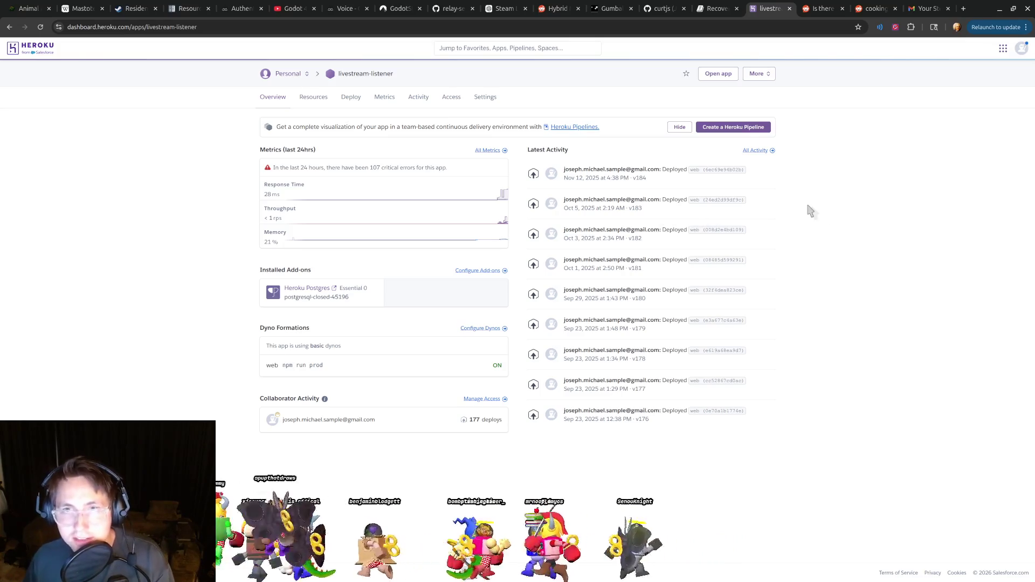
{"action": "key", "text": "ctrl+w"}
Return to the Godot editor through the application switcher.
{"action": "key", "text": "alt+Tab"}
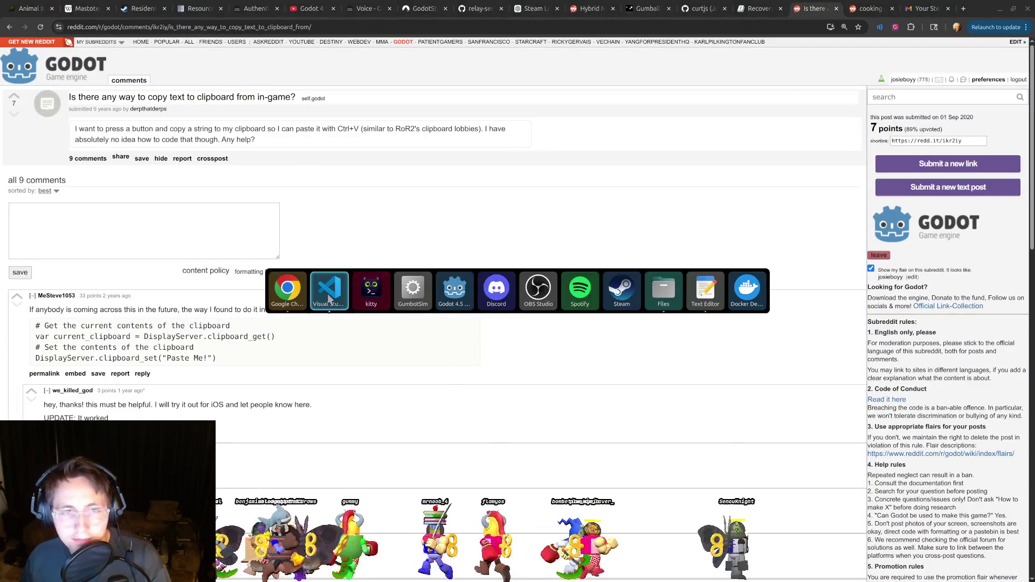
{"action": "mouse_move", "coordinate": [328, 299]}
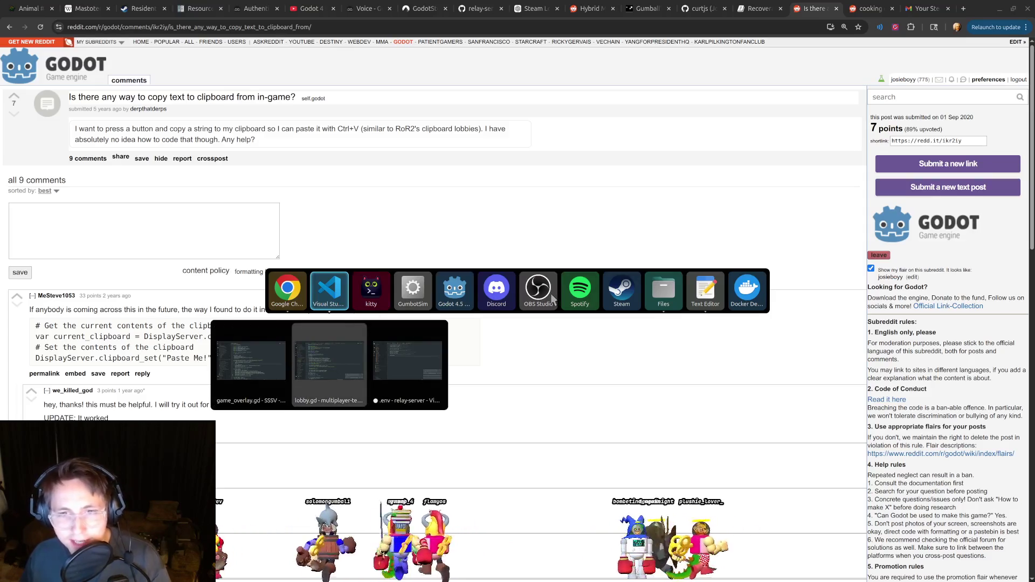
{"action": "key", "text": "Escape"}
{"action": "key", "text": "alt+Tab"}
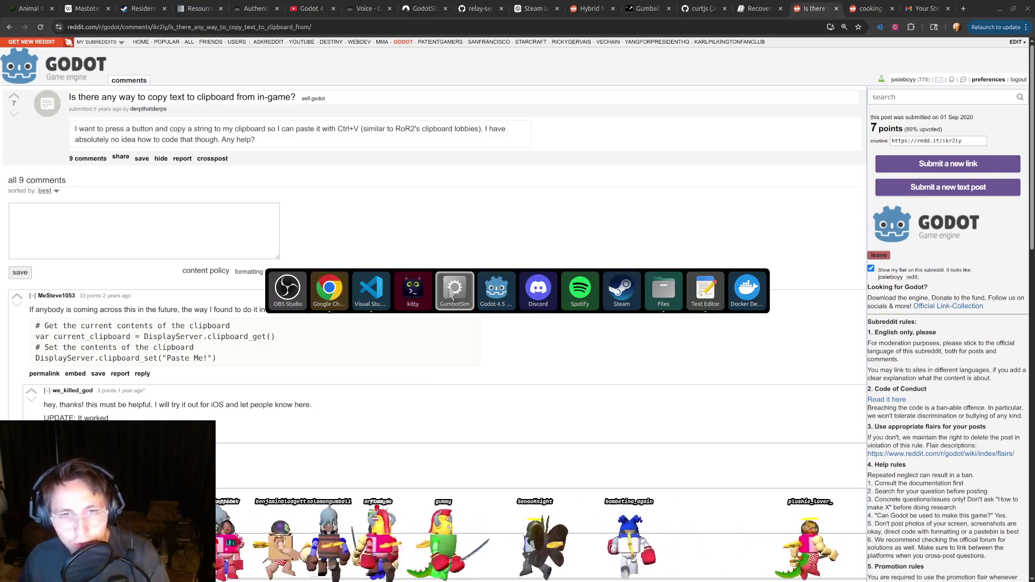
{"action": "key", "text": "Escape"}
{"action": "key", "text": "alt+Tab"}
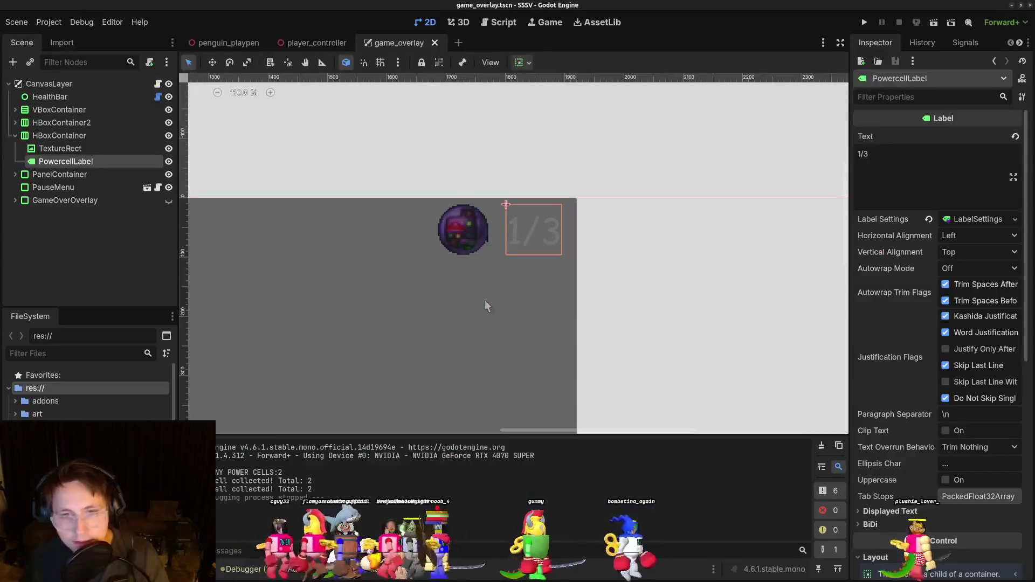
Select the HBoxContainer counter, run the game to view the power-cell counter, then stop it.
{"action": "left_click", "coordinate": [86, 136]}
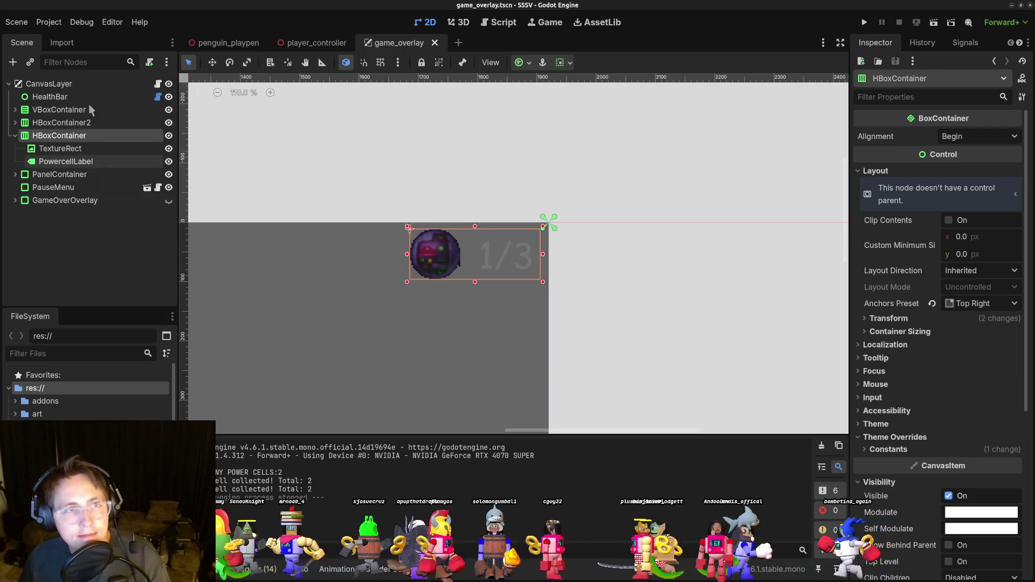
{"action": "left_click", "coordinate": [864, 23]}
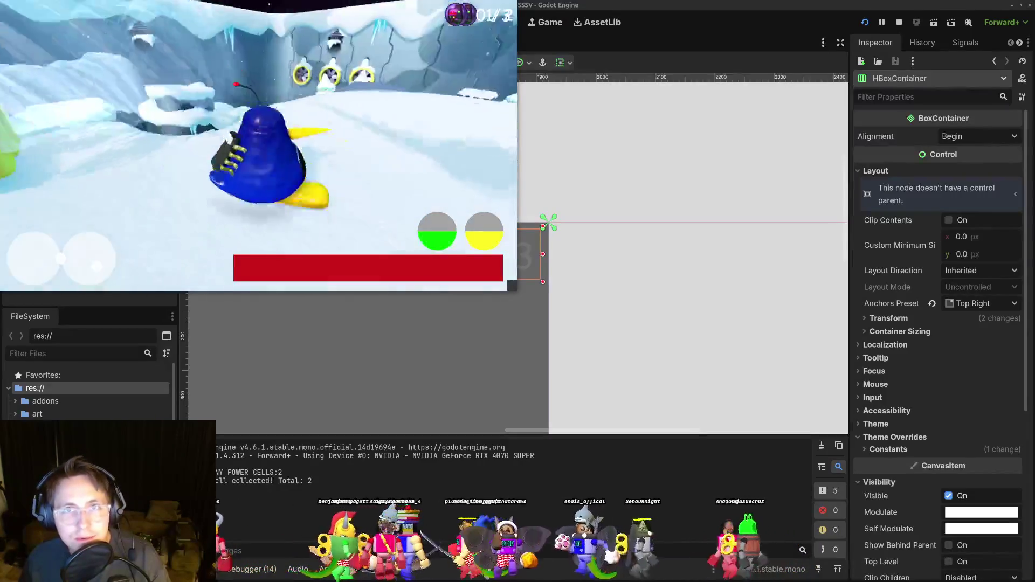
{"action": "key", "text": "F8"}
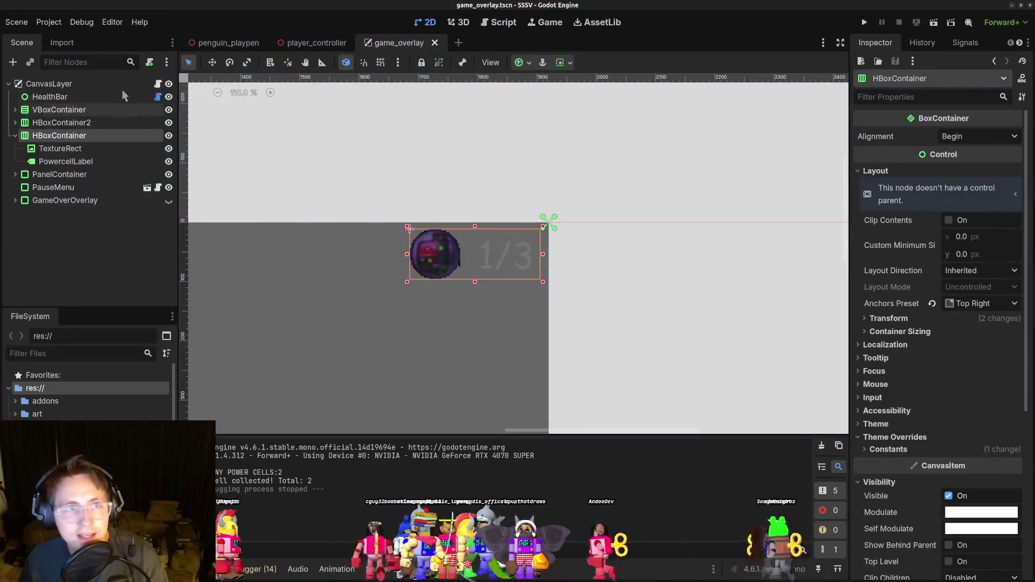
{"action": "left_click", "coordinate": [59, 25]}
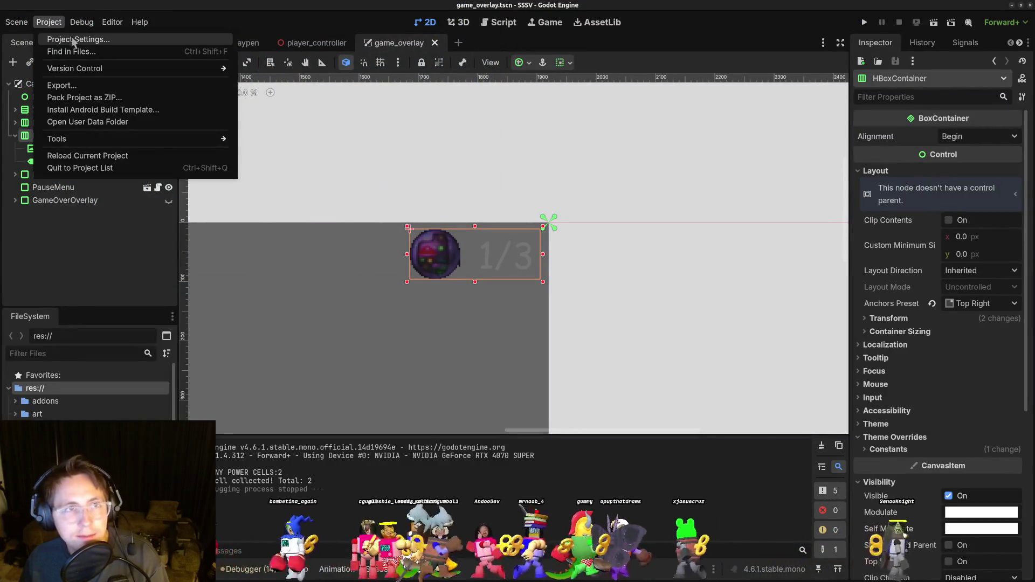
Set Display > Window initial position to x 0, y 300 in Project Settings, then recheck it.
{"action": "left_click", "coordinate": [76, 37]}
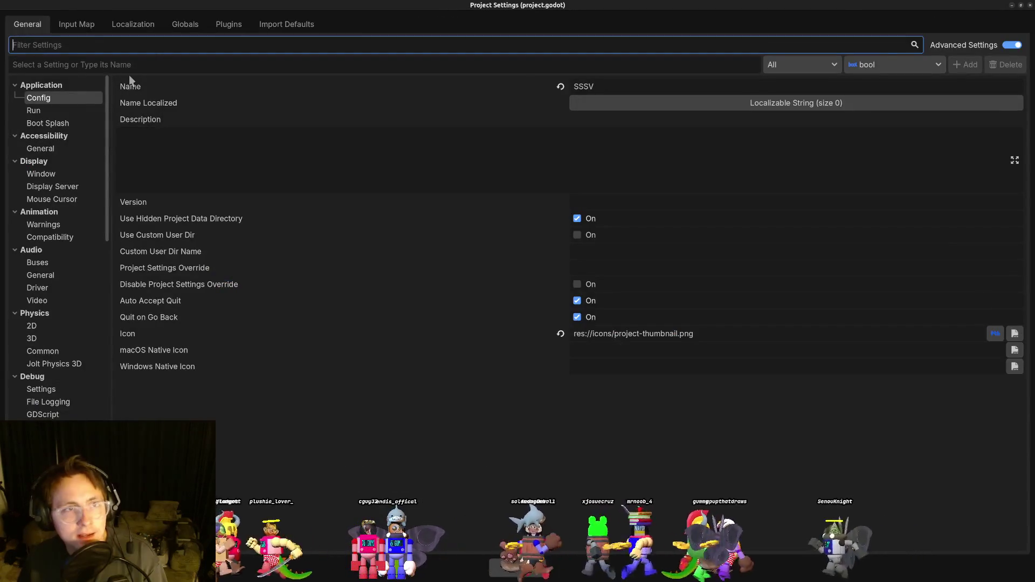
{"action": "type", "text": "position"}
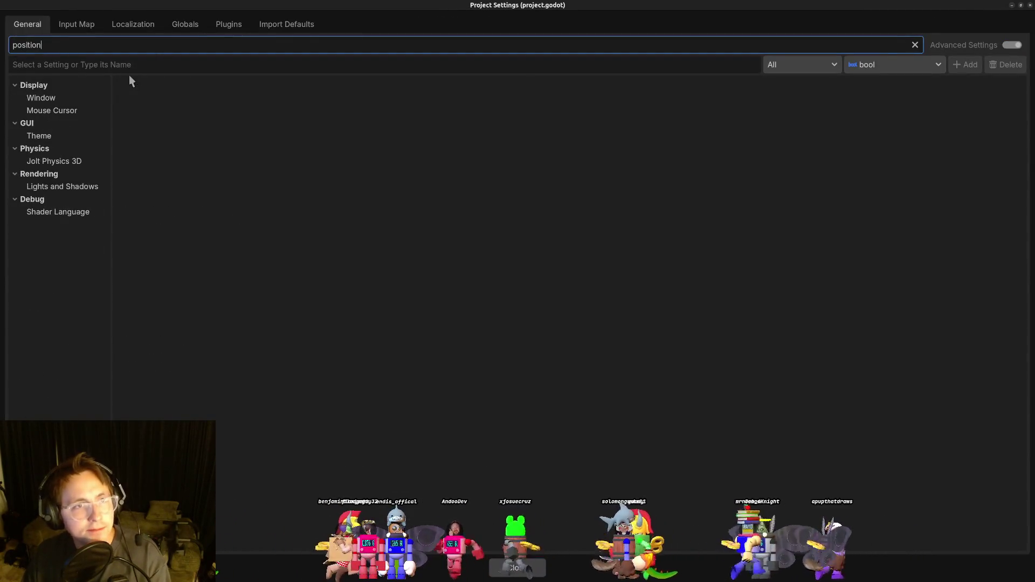
{"action": "left_click", "coordinate": [69, 99]}
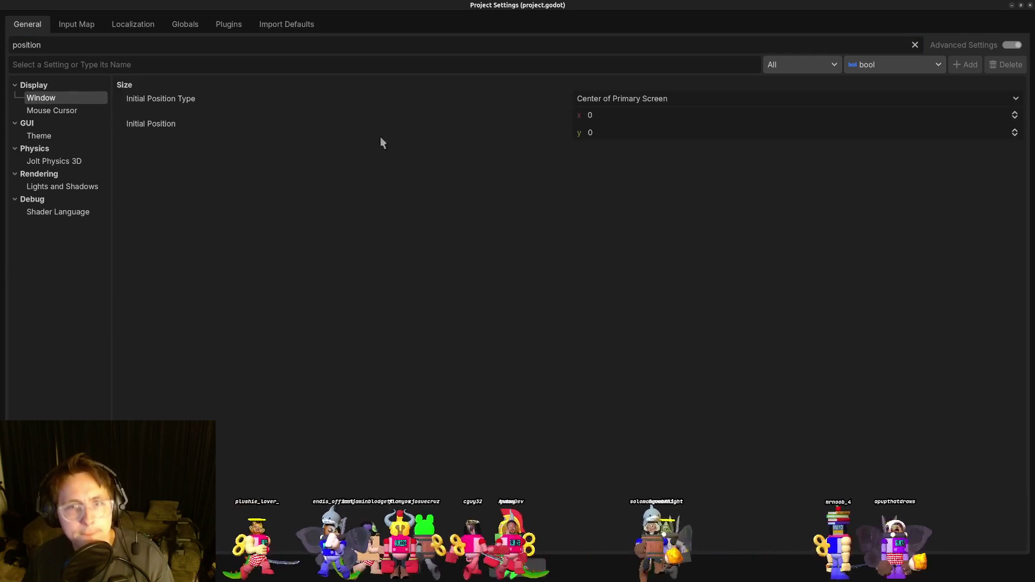
{"action": "left_click", "coordinate": [611, 116]}
{"action": "type", "text": "300"}
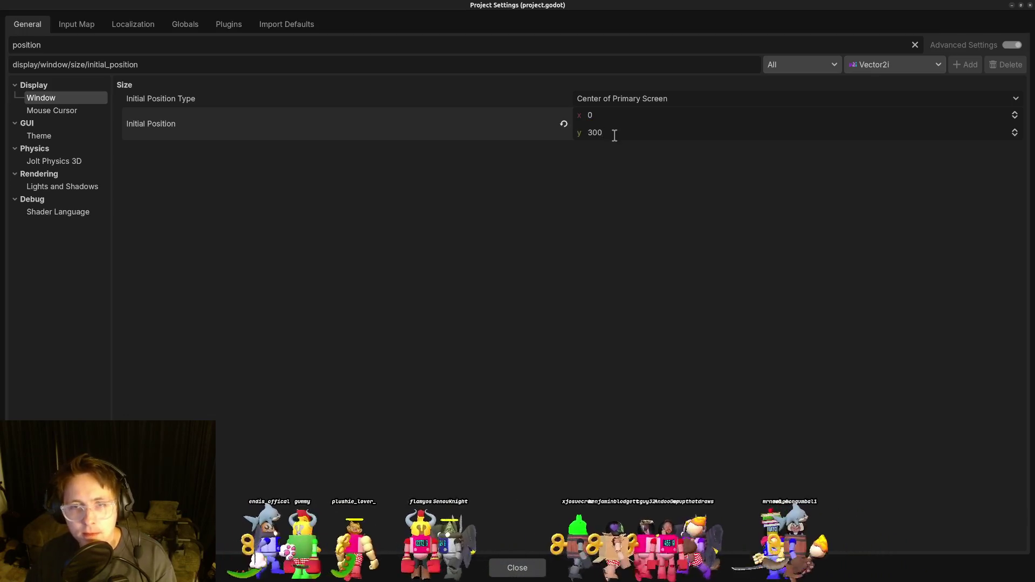
{"action": "left_click", "coordinate": [517, 568]}
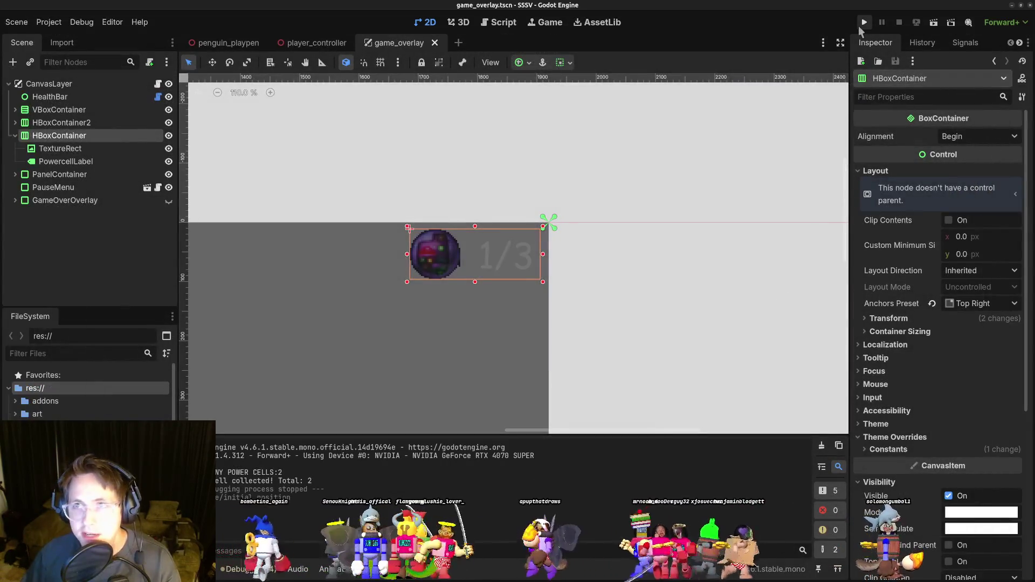
{"action": "left_click", "coordinate": [48, 22]}
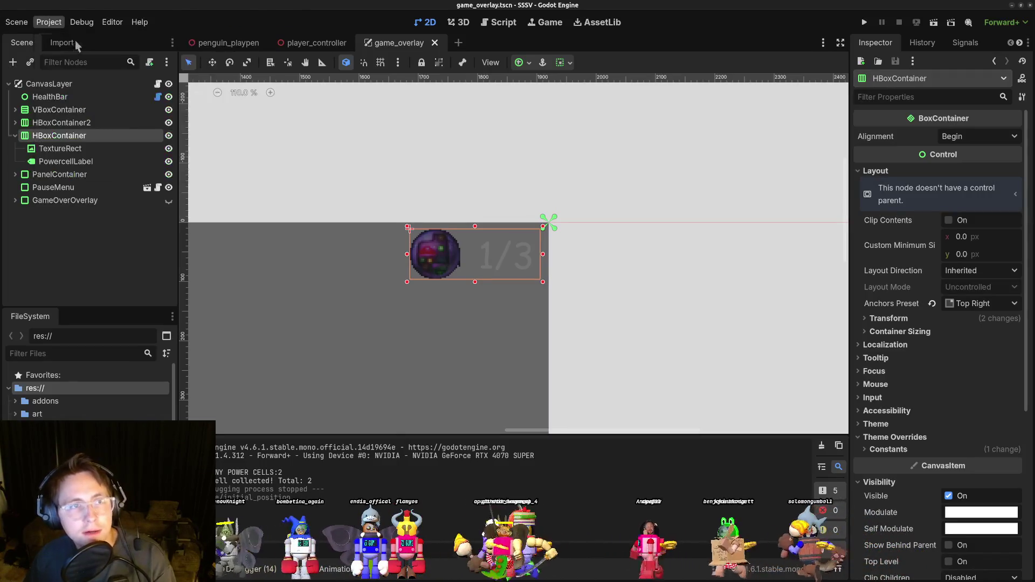
{"action": "left_click", "coordinate": [77, 41]}
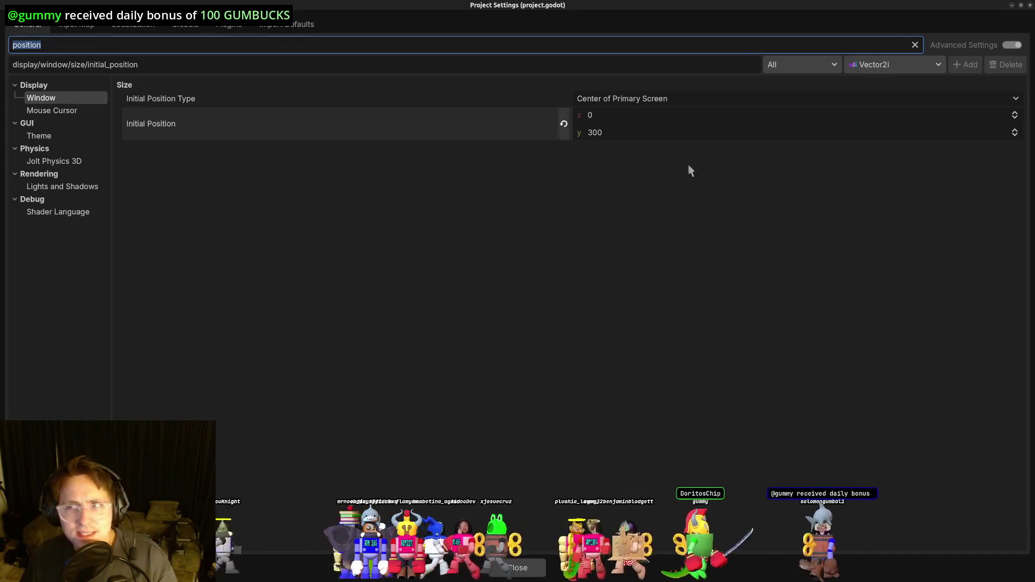
{"action": "left_click", "coordinate": [1030, 7]}
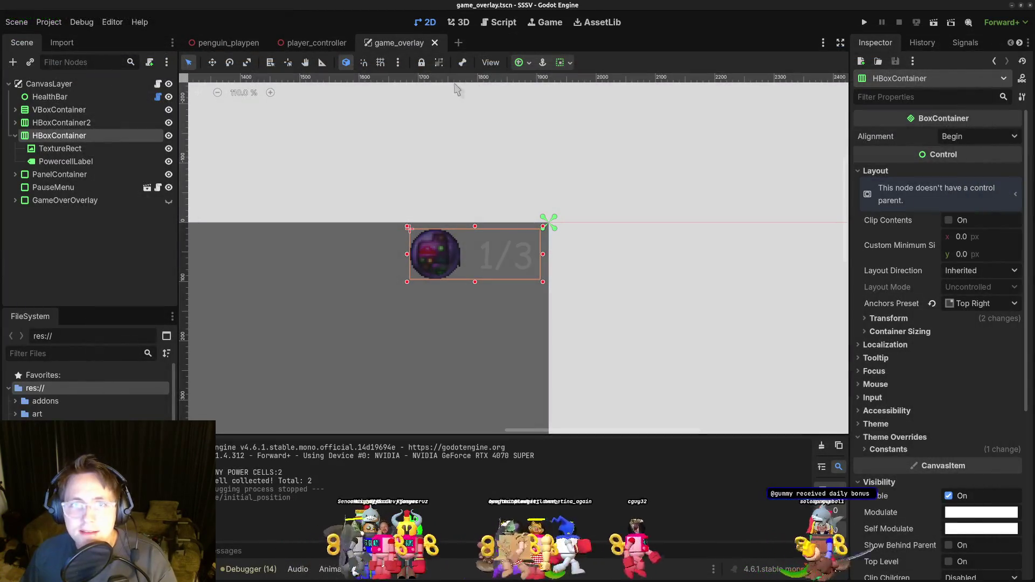
Enable Embed Game on Next Play in the Game workspace, then open the penguin_playpen scene.
{"action": "left_click", "coordinate": [578, 22]}
{"action": "left_click", "coordinate": [535, 23]}
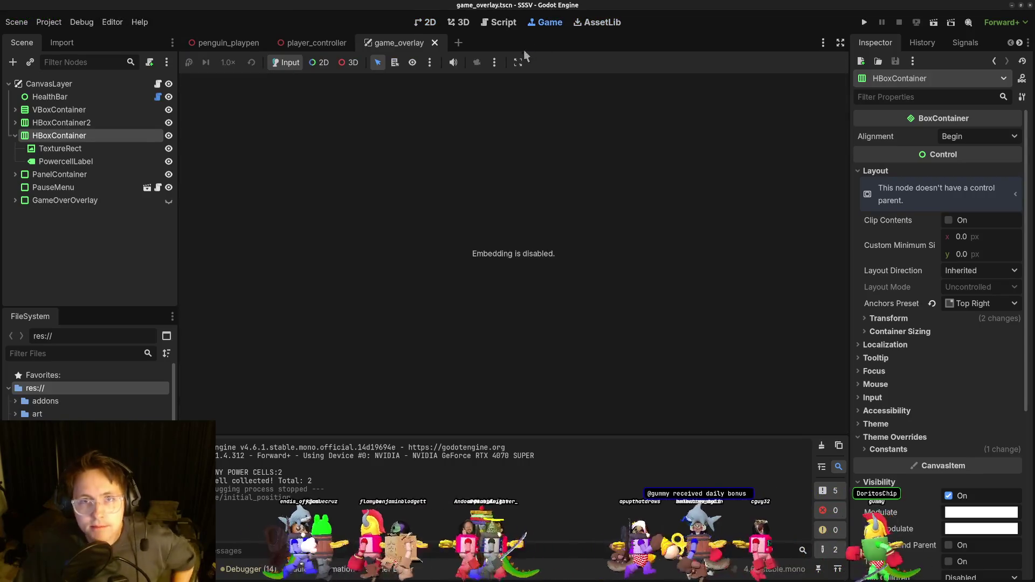
{"action": "left_click", "coordinate": [493, 63]}
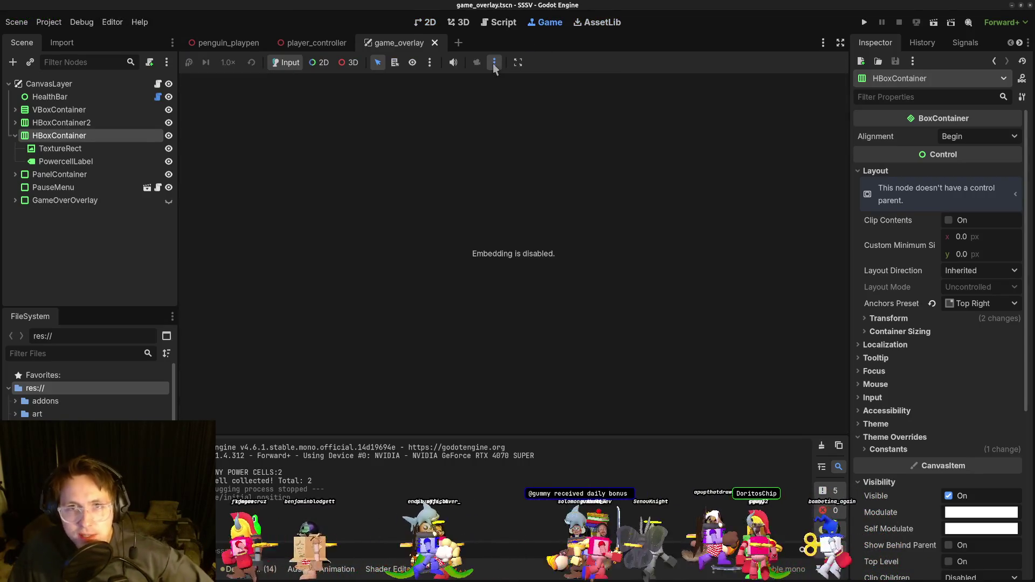
{"action": "left_click", "coordinate": [521, 63]}
{"action": "left_click", "coordinate": [521, 63]}
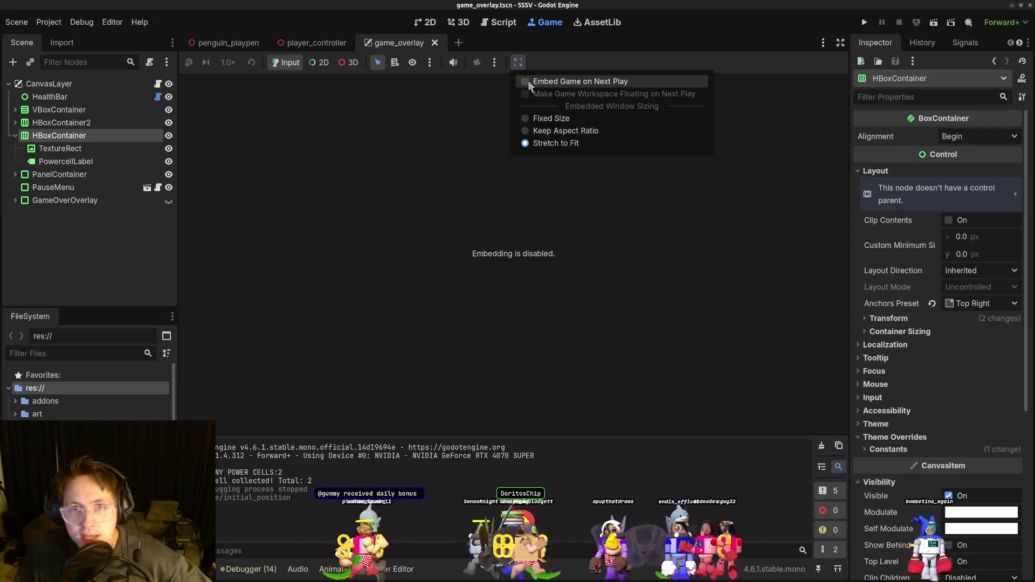
{"action": "left_click", "coordinate": [531, 82]}
{"action": "left_click", "coordinate": [519, 63]}
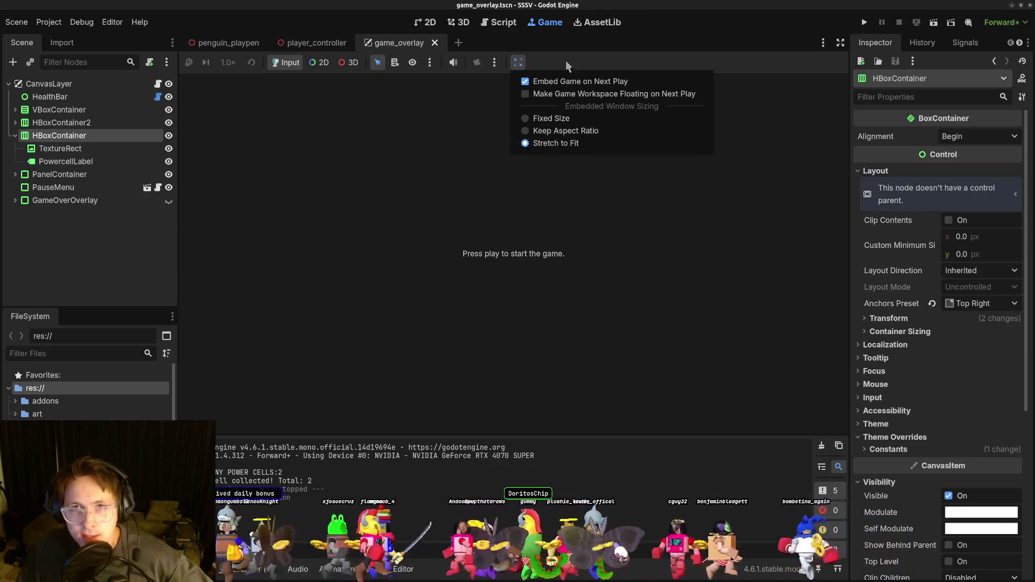
{"action": "left_click", "coordinate": [551, 131]}
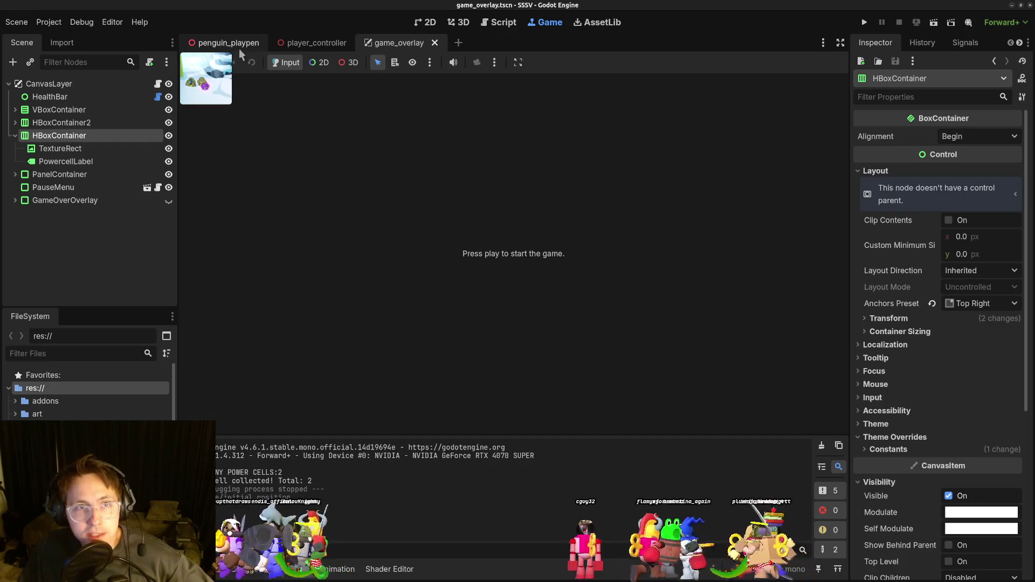
{"action": "left_click", "coordinate": [238, 48]}
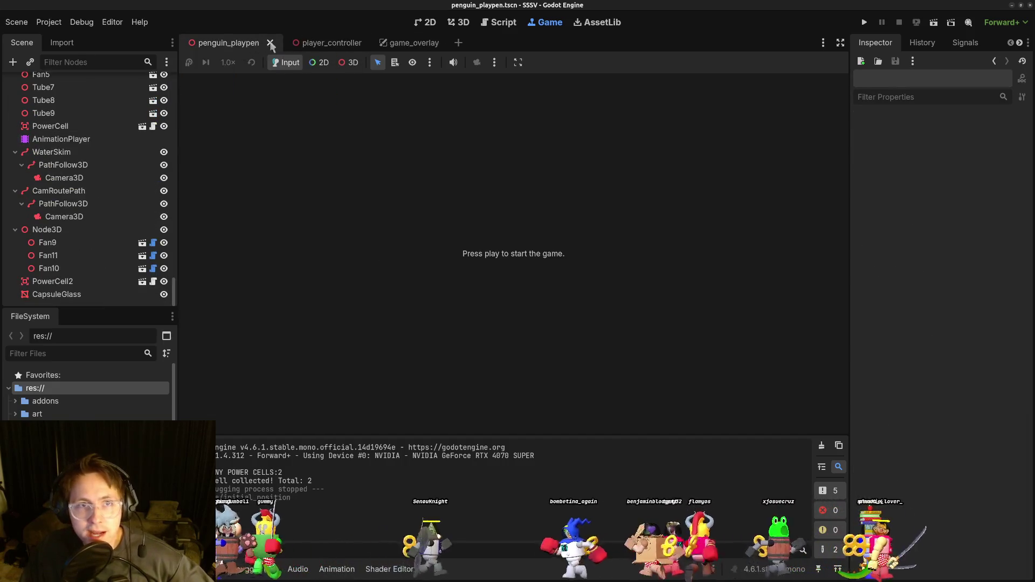
Return to penguin_playpen's 3D view and frame PowerCell2 toward the cliffs.
{"action": "left_click", "coordinate": [327, 42]}
{"action": "left_click", "coordinate": [227, 42]}
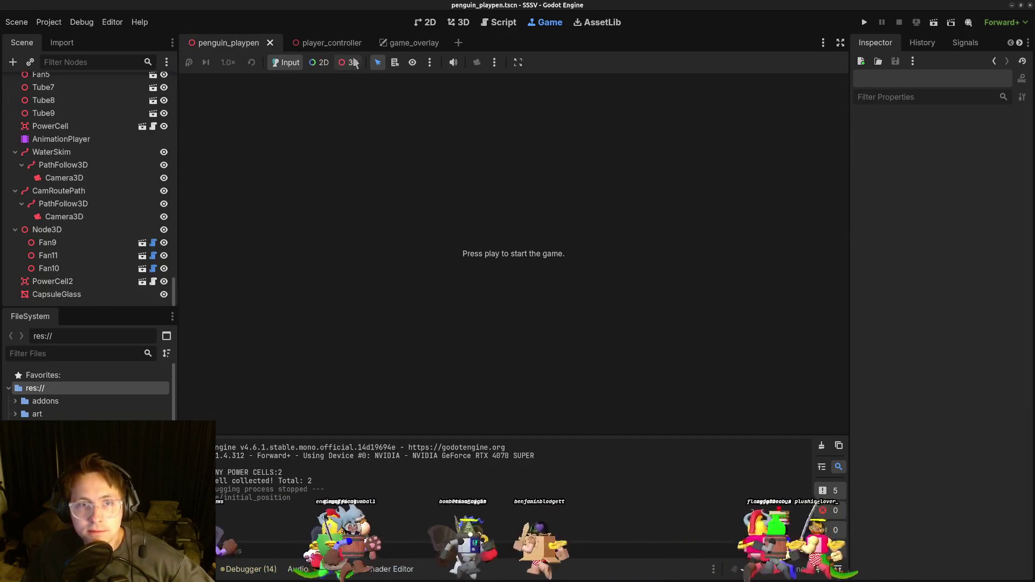
{"action": "left_click", "coordinate": [460, 25]}
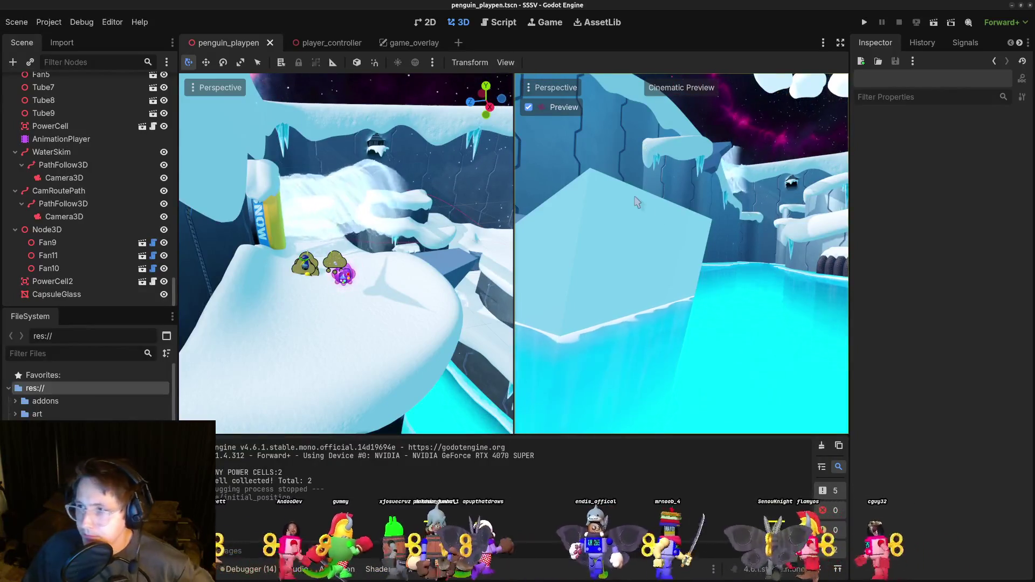
{"action": "key", "text": "alt+Tab"}
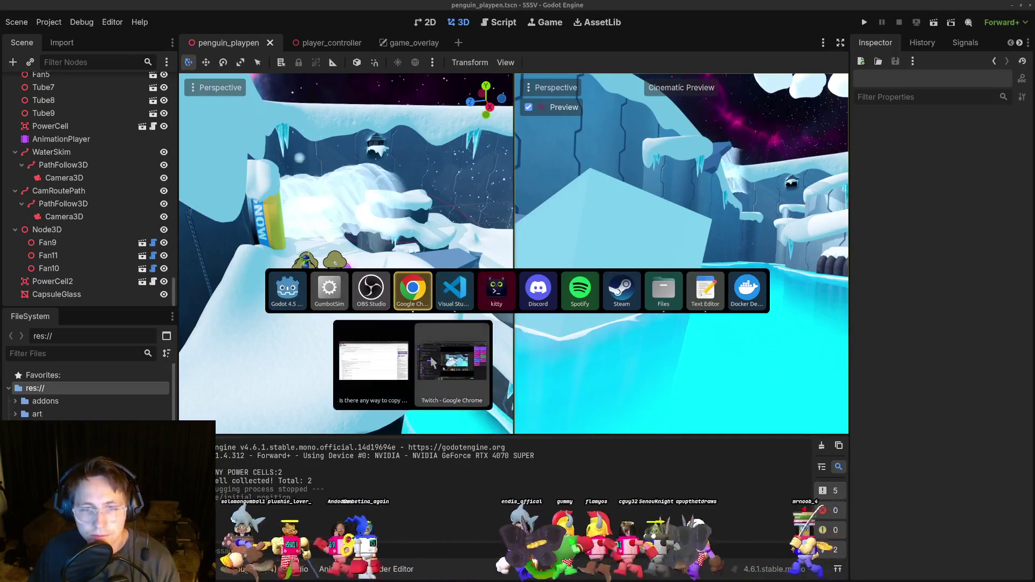
{"action": "key", "text": "Escape"}
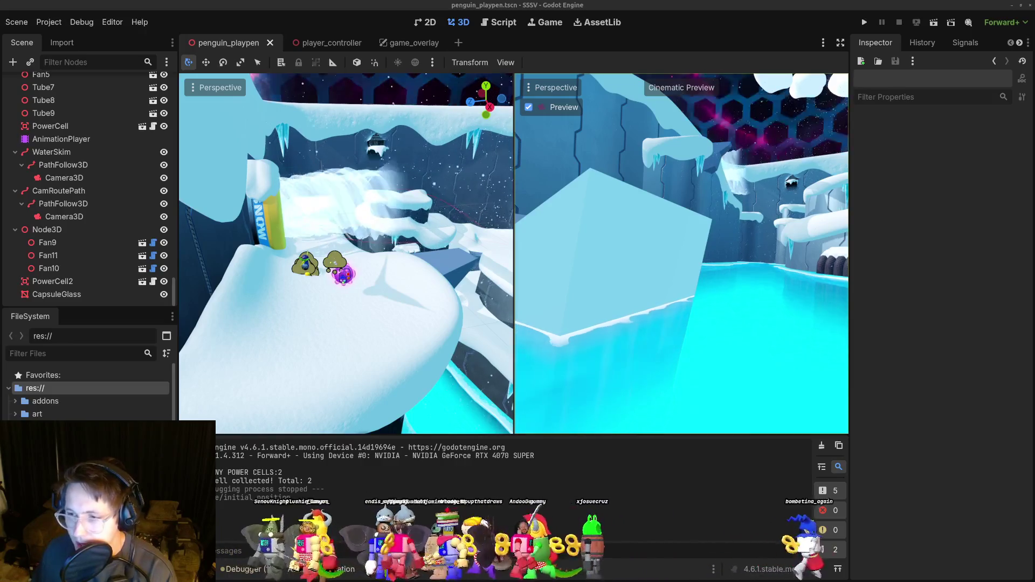
{"action": "left_click", "coordinate": [341, 278]}
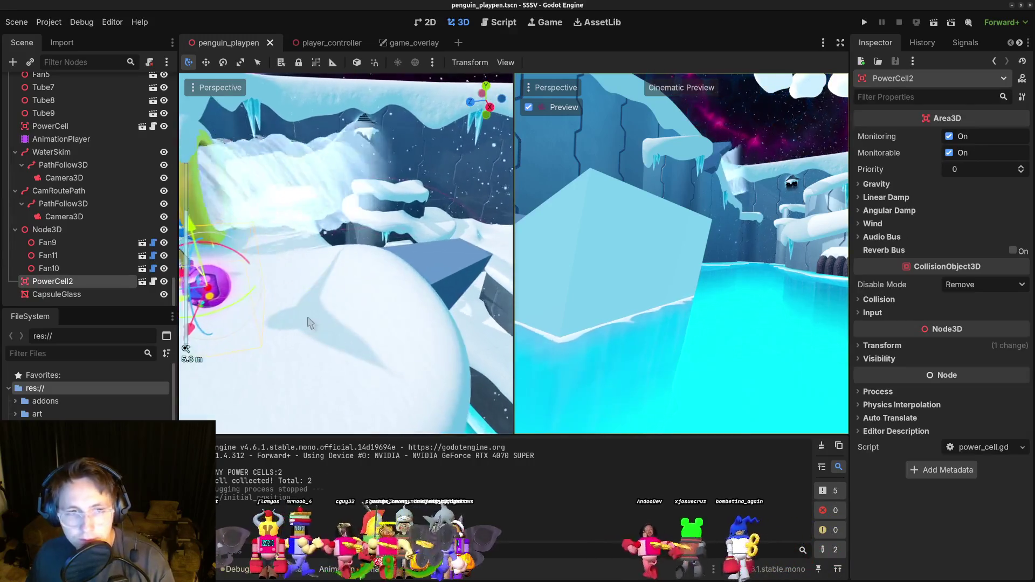
{"action": "key", "text": "f"}
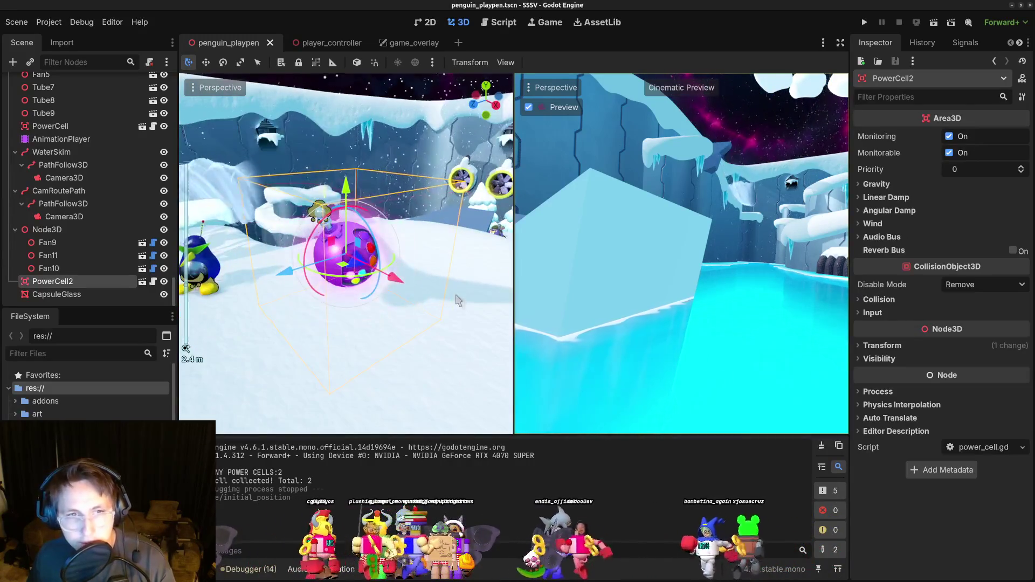
{"action": "left_click_drag", "start_coordinate": [458, 300], "coordinate": [427, 318]}
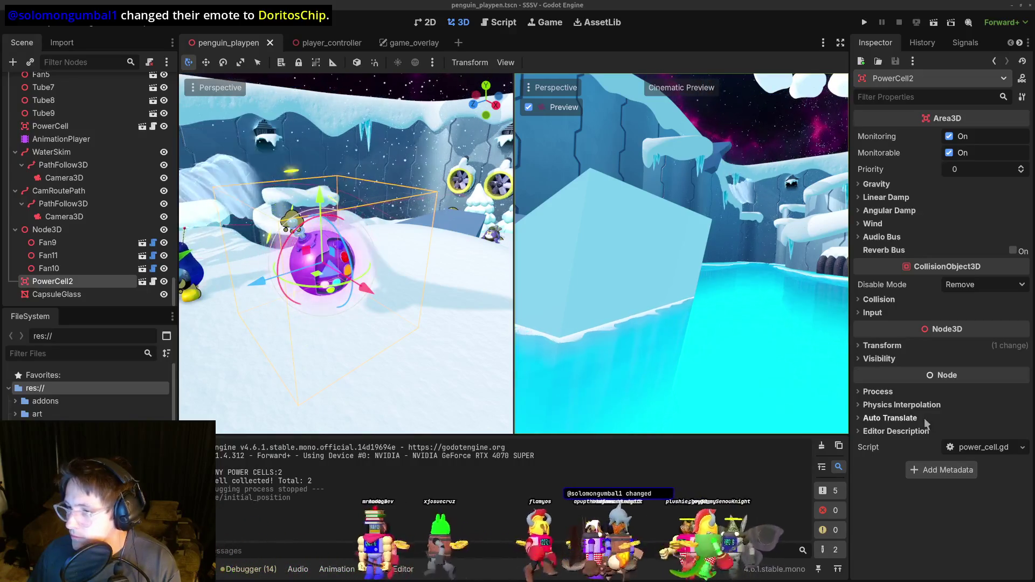
{"action": "scroll", "coordinate": [381, 303], "scroll_direction": "down", "scroll_amount": 3}
{"action": "left_click_drag", "start_coordinate": [381, 304], "coordinate": [307, 297]}
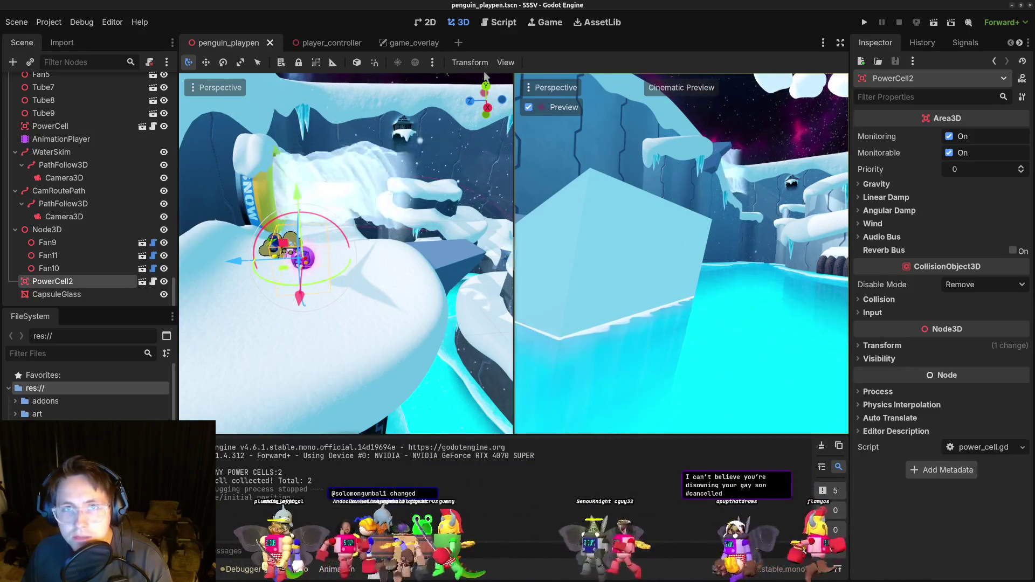
Switch the editor to a single 3D viewport and run the project.
{"action": "left_click", "coordinate": [506, 62]}
{"action": "left_click", "coordinate": [531, 85]}
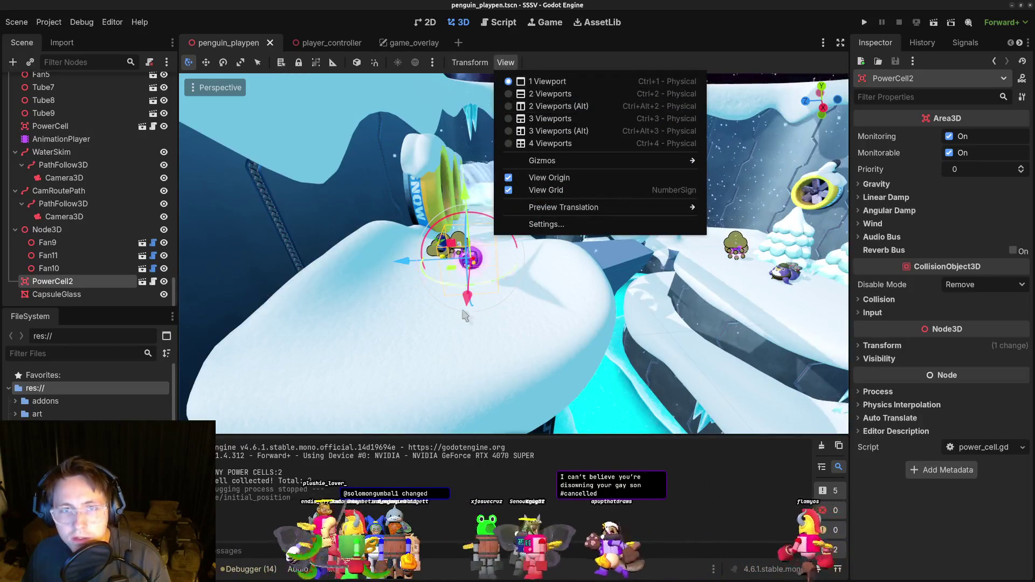
{"action": "left_click", "coordinate": [500, 316]}
{"action": "left_click", "coordinate": [865, 22]}
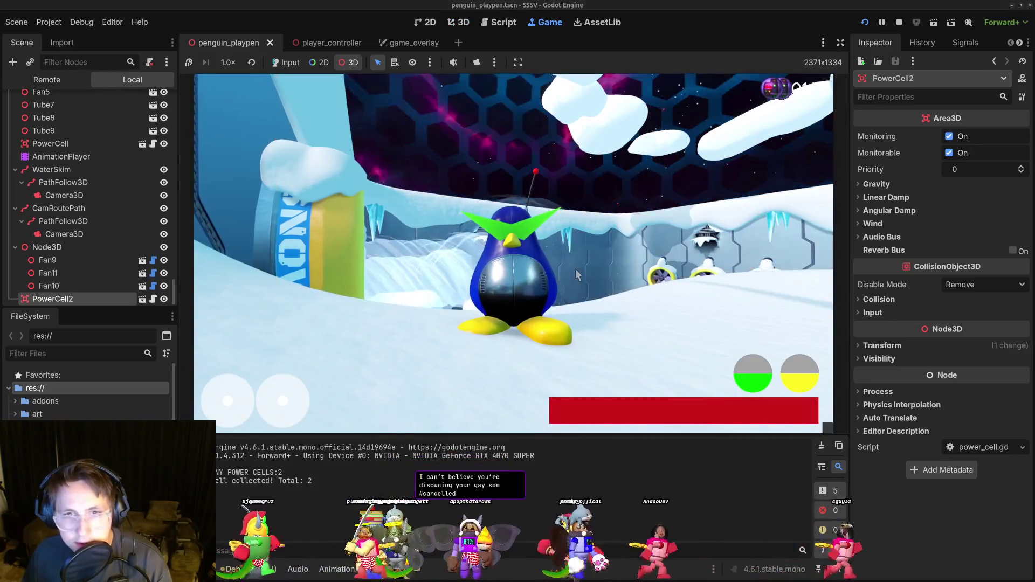
Open the running game's Remote scene tree and expand DebugGui, DebugMenu and penguin_playpen.
{"action": "left_click", "coordinate": [574, 268]}
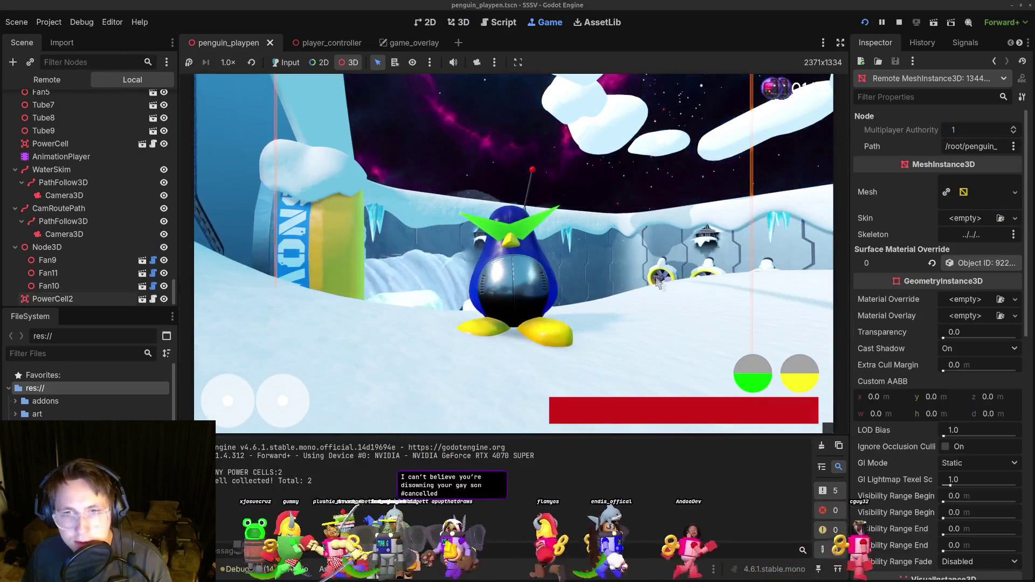
{"action": "left_click", "coordinate": [286, 63]}
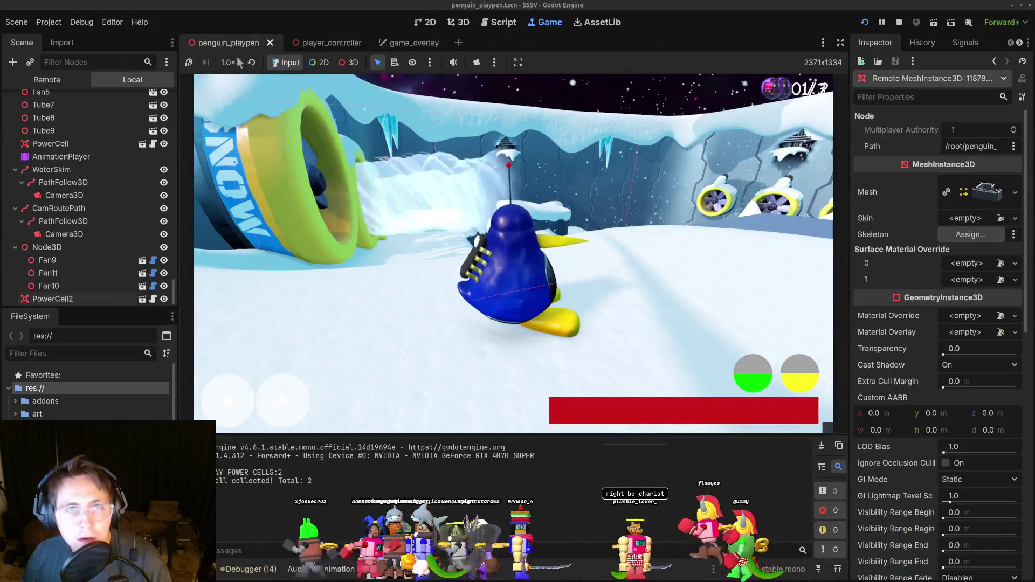
{"action": "left_click", "coordinate": [47, 79]}
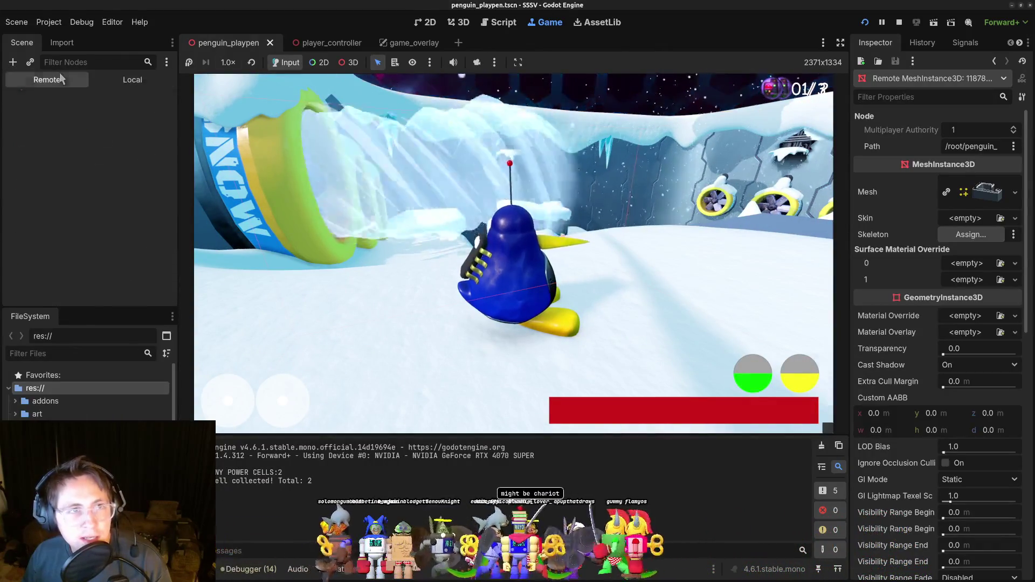
{"action": "left_click_drag", "start_coordinate": [173, 201], "coordinate": [179, 96]}
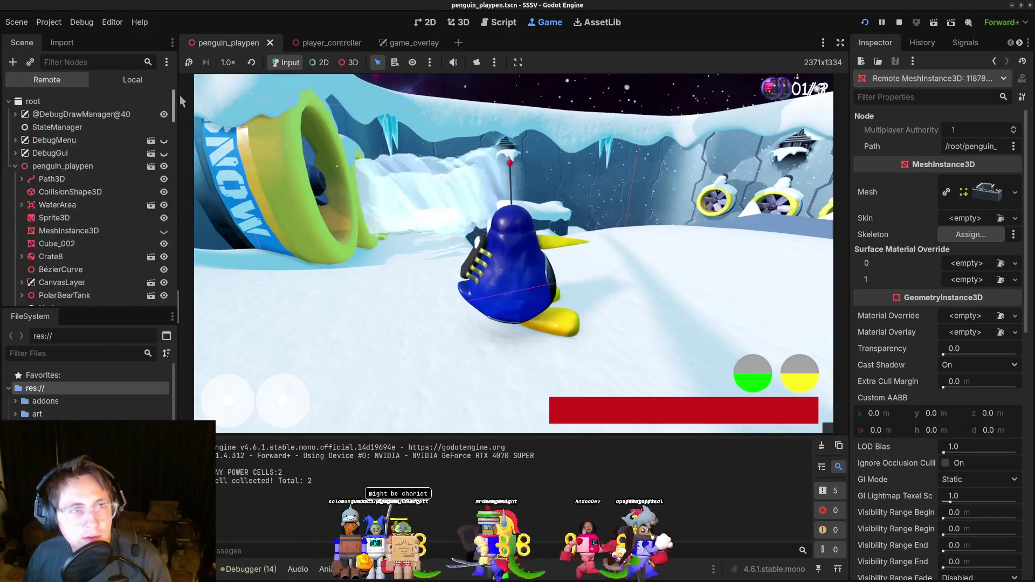
{"action": "double_click", "coordinate": [76, 114]}
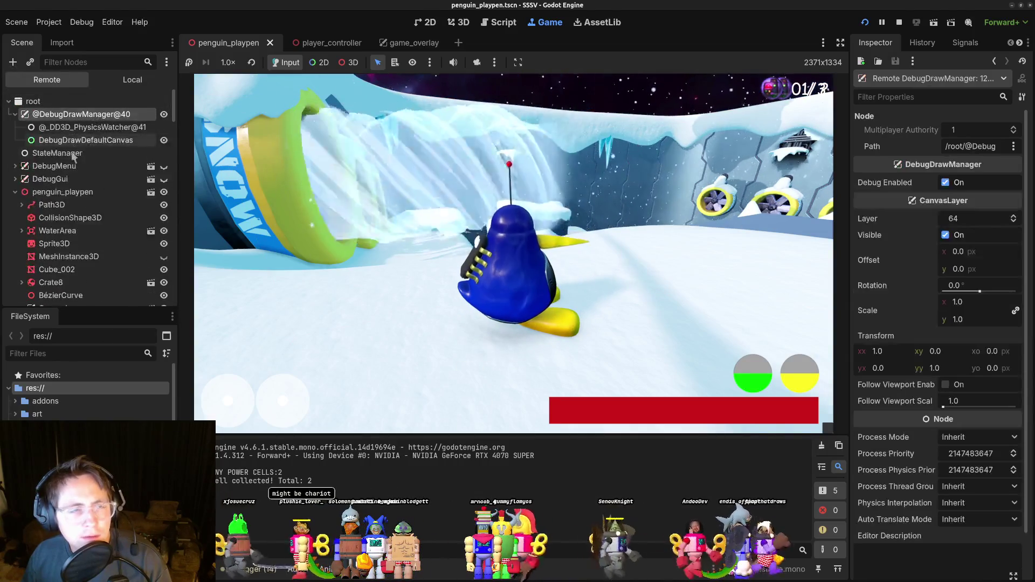
{"action": "left_click", "coordinate": [15, 114]}
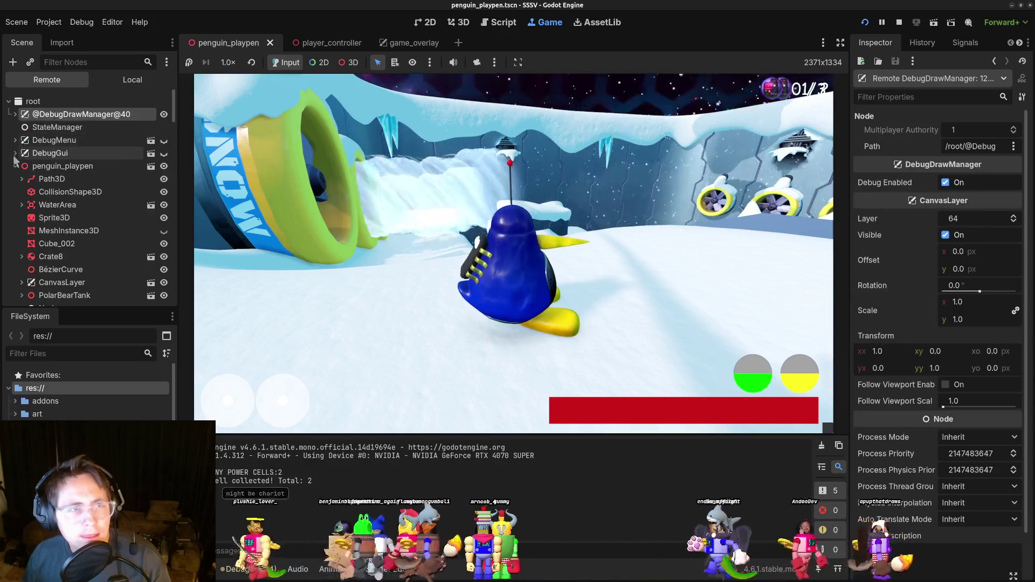
{"action": "left_click", "coordinate": [15, 167]}
{"action": "double_click", "coordinate": [51, 153]}
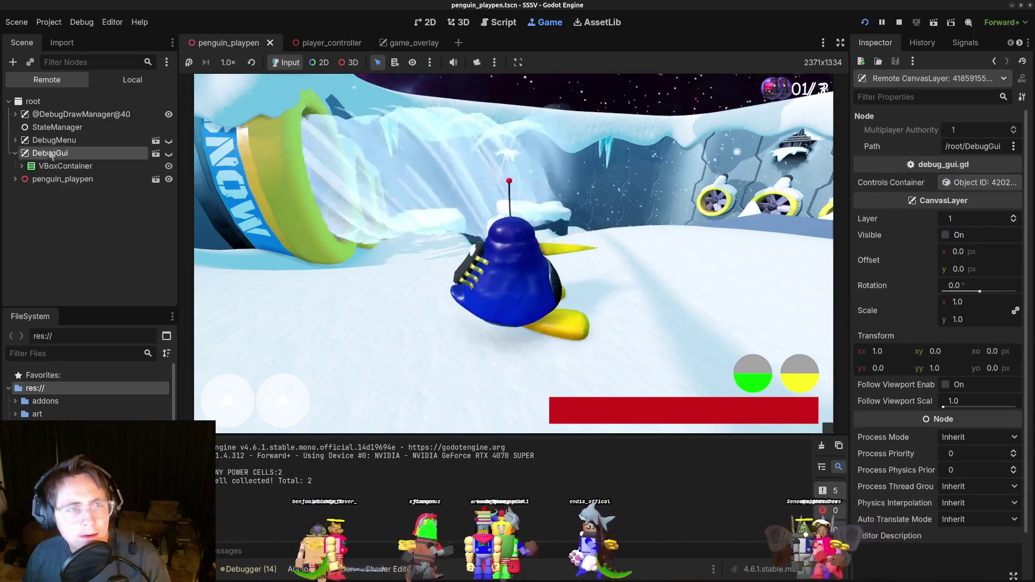
{"action": "double_click", "coordinate": [54, 141]}
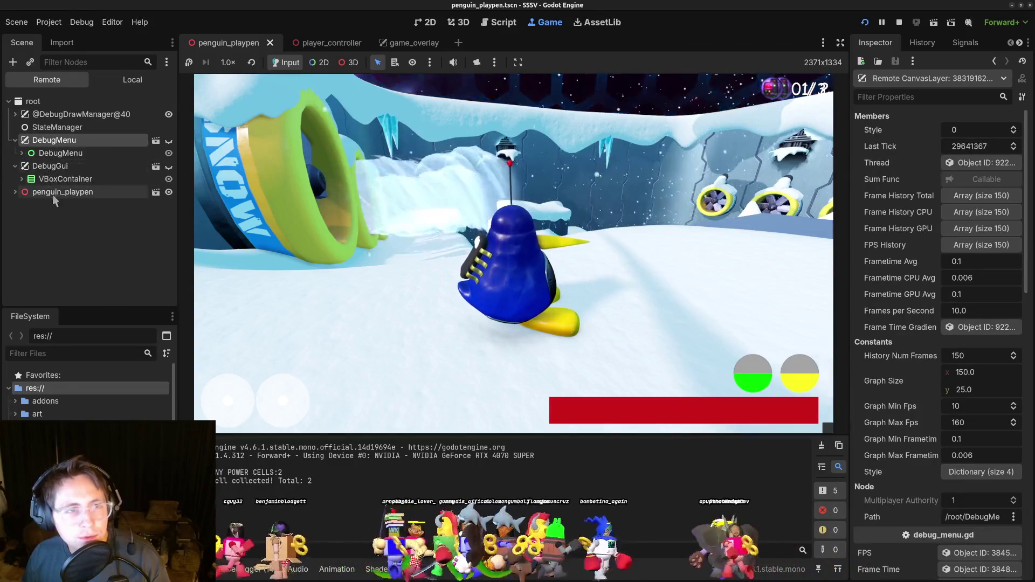
{"action": "left_click", "coordinate": [15, 192]}
{"action": "scroll", "coordinate": [68, 181], "scroll_direction": "down", "scroll_amount": 5}
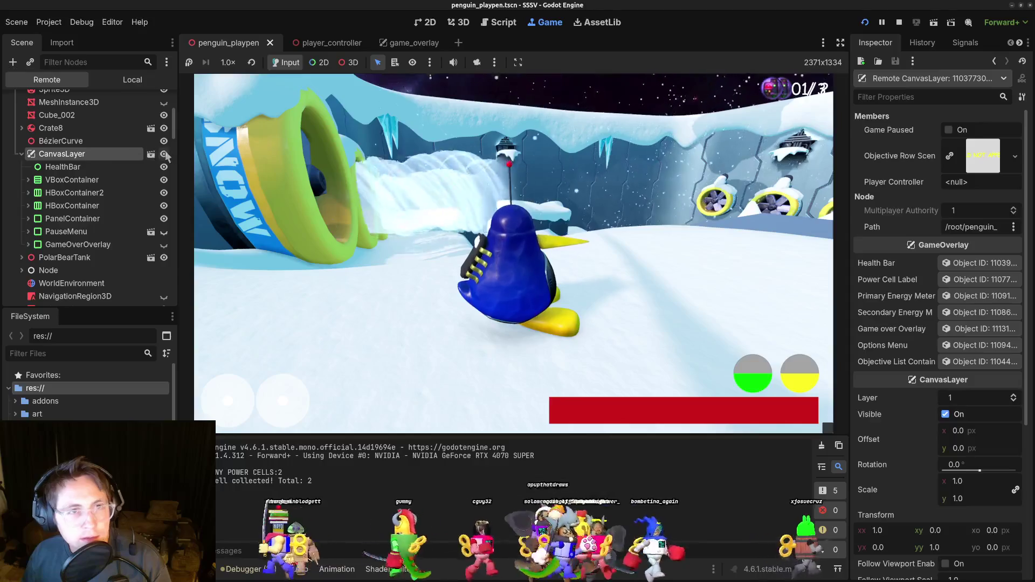
{"action": "left_click", "coordinate": [164, 154]}
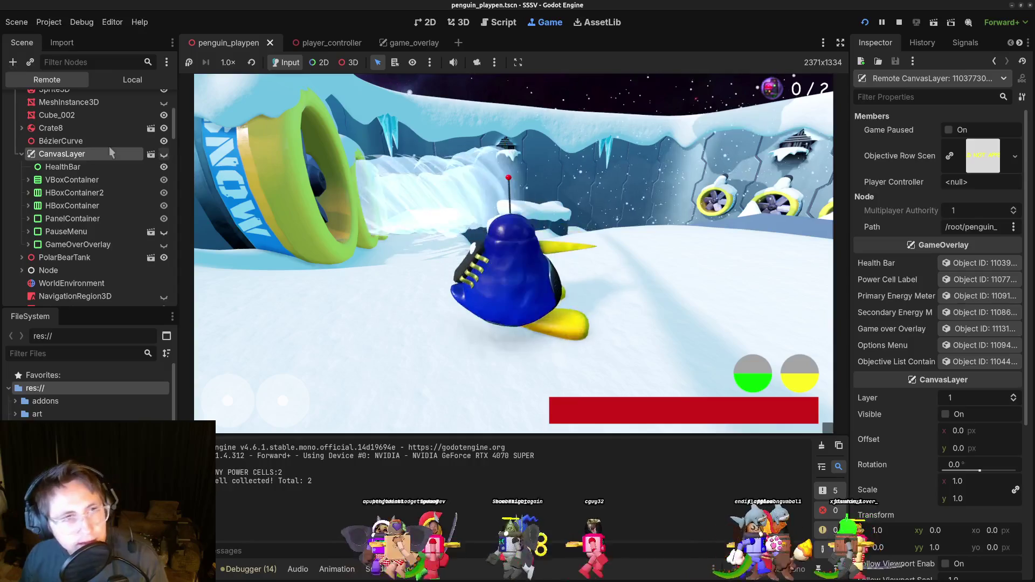
{"action": "scroll", "coordinate": [86, 182], "scroll_direction": "down", "scroll_amount": 5}
{"action": "scroll", "coordinate": [92, 186], "scroll_direction": "down", "scroll_amount": 3}
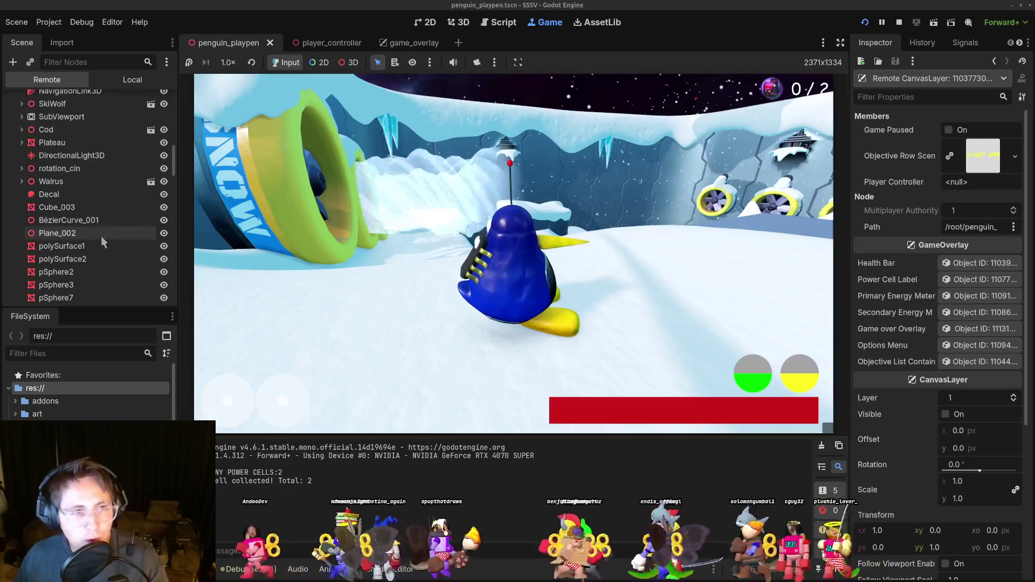
{"action": "scroll", "coordinate": [105, 237], "scroll_direction": "down", "scroll_amount": 5}
{"action": "scroll", "coordinate": [177, 280], "scroll_direction": "down", "scroll_amount": 10}
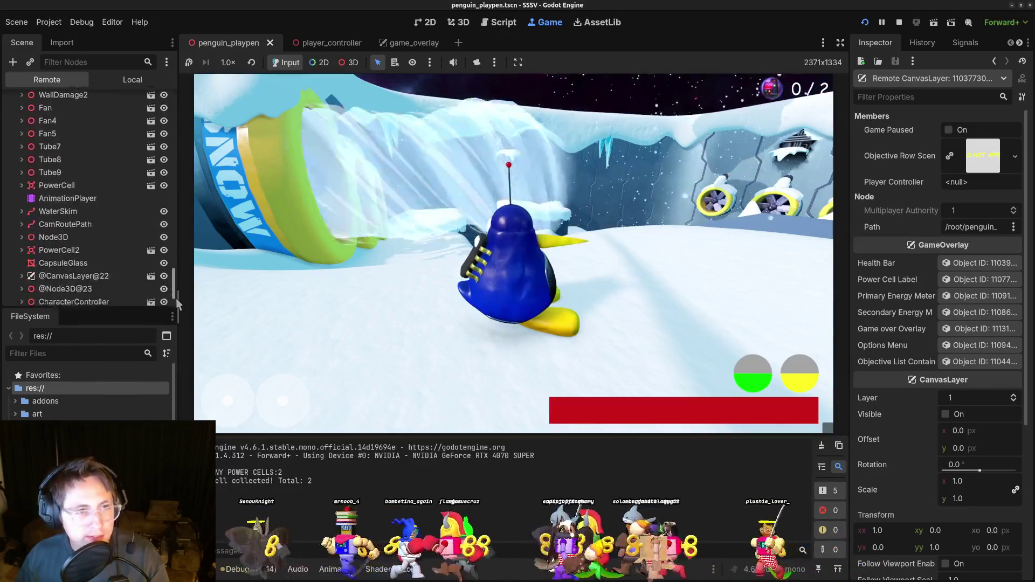
{"action": "scroll", "coordinate": [175, 306], "scroll_direction": "down", "scroll_amount": 2}
{"action": "left_click", "coordinate": [112, 221]}
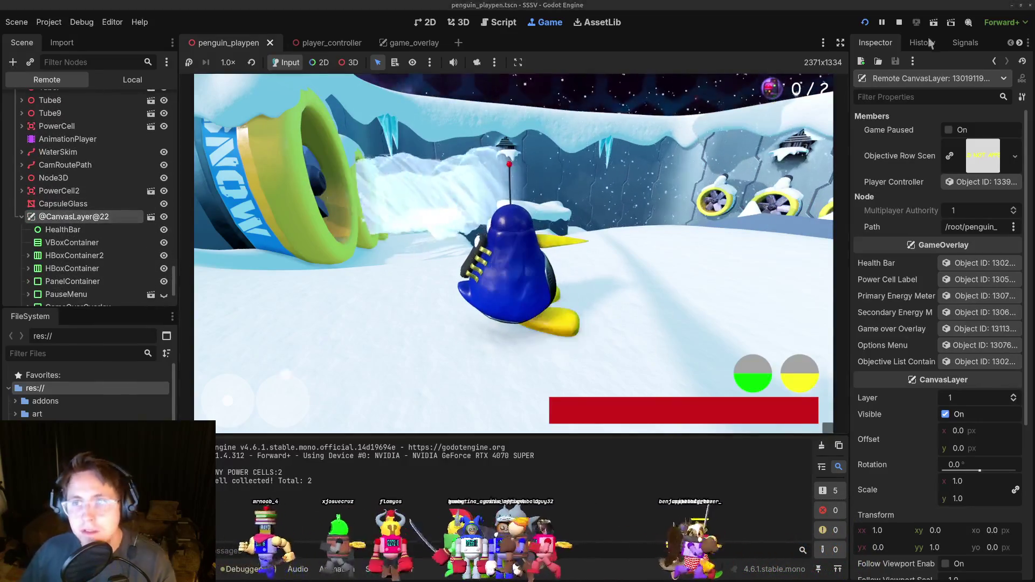
{"action": "key", "text": "F8"}
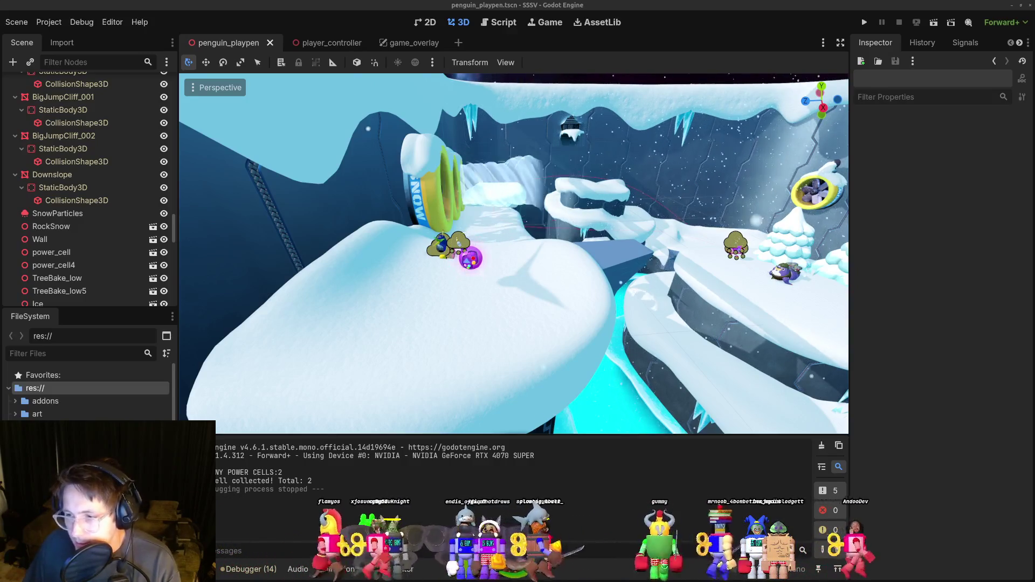
Focus the 3D view on PowerCell2, then on the Penguin4 character.
{"action": "left_click", "coordinate": [473, 269]}
{"action": "key", "text": "f"}
{"action": "scroll", "coordinate": [548, 327], "scroll_direction": "up", "scroll_amount": 3}
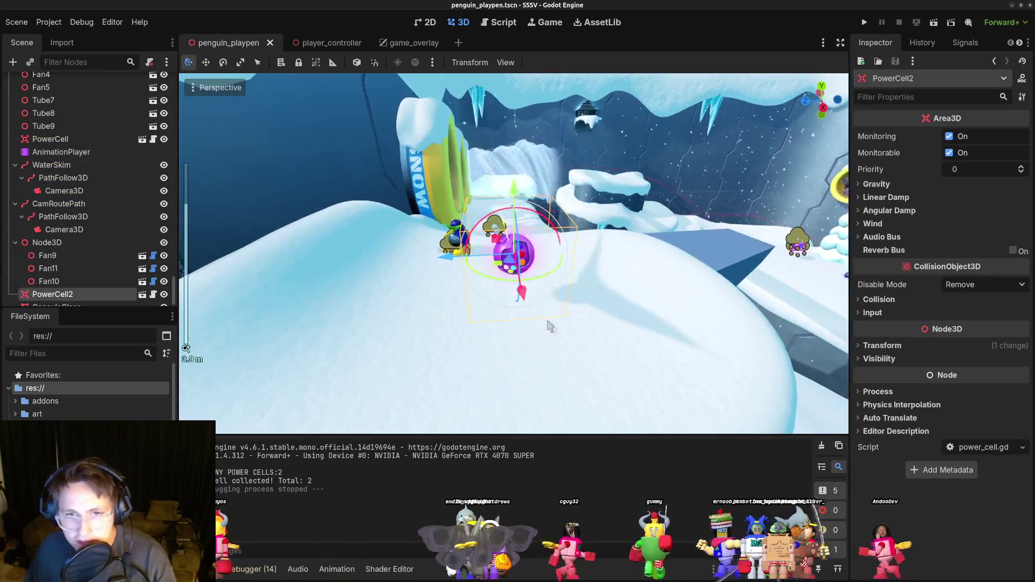
{"action": "scroll", "coordinate": [548, 328], "scroll_direction": "up", "scroll_amount": 4}
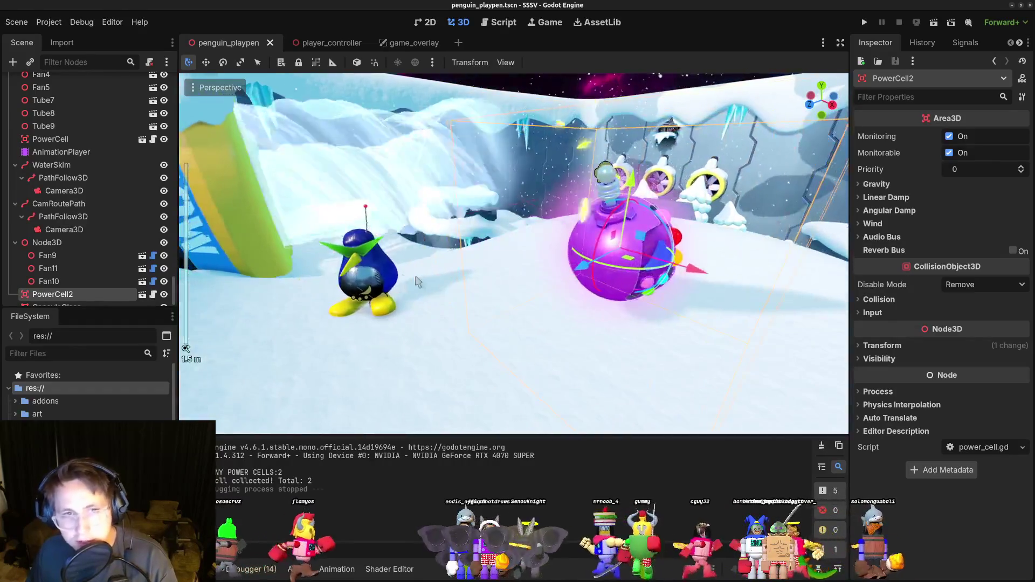
{"action": "left_click", "coordinate": [350, 272]}
{"action": "key", "text": "f"}
{"action": "scroll", "coordinate": [577, 292], "scroll_direction": "down", "scroll_amount": 3}
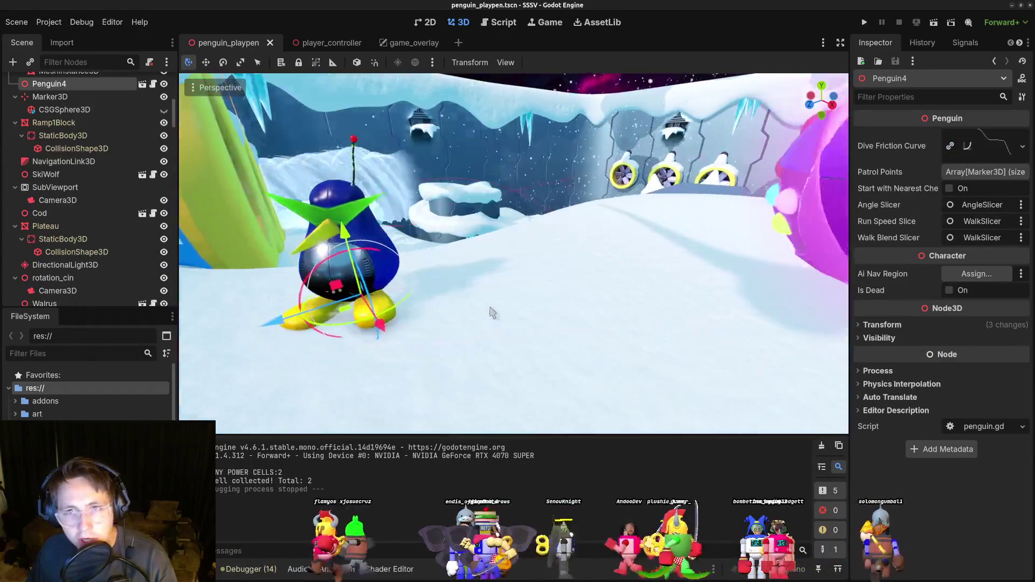
Refocus on PowerCell2 and zoom to see it on the snowy ledge.
{"action": "left_click", "coordinate": [576, 285]}
{"action": "key", "text": "f"}
{"action": "scroll", "coordinate": [577, 283], "scroll_direction": "up", "scroll_amount": 3}
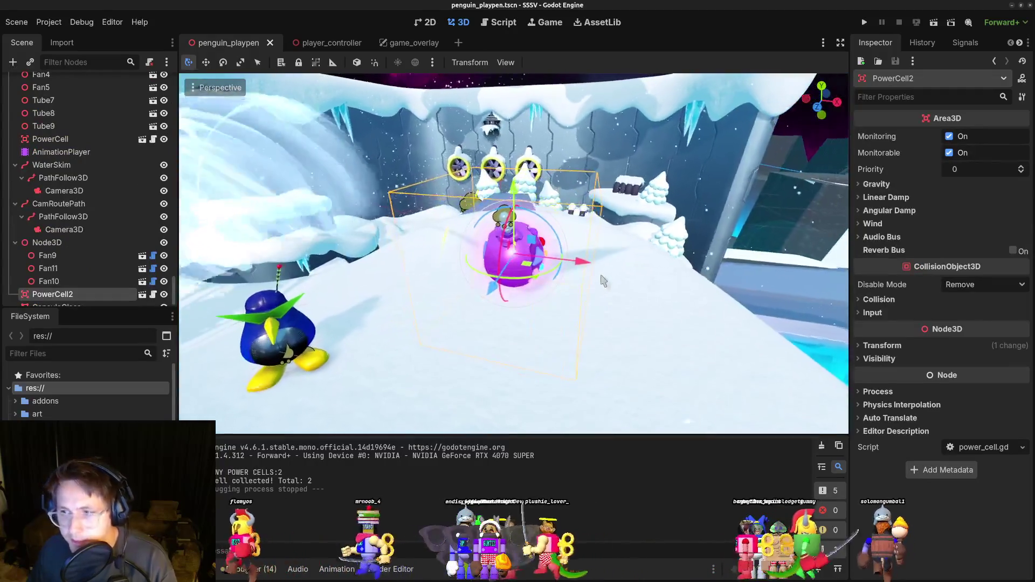
{"action": "scroll", "coordinate": [620, 272], "scroll_direction": "down", "scroll_amount": 5}
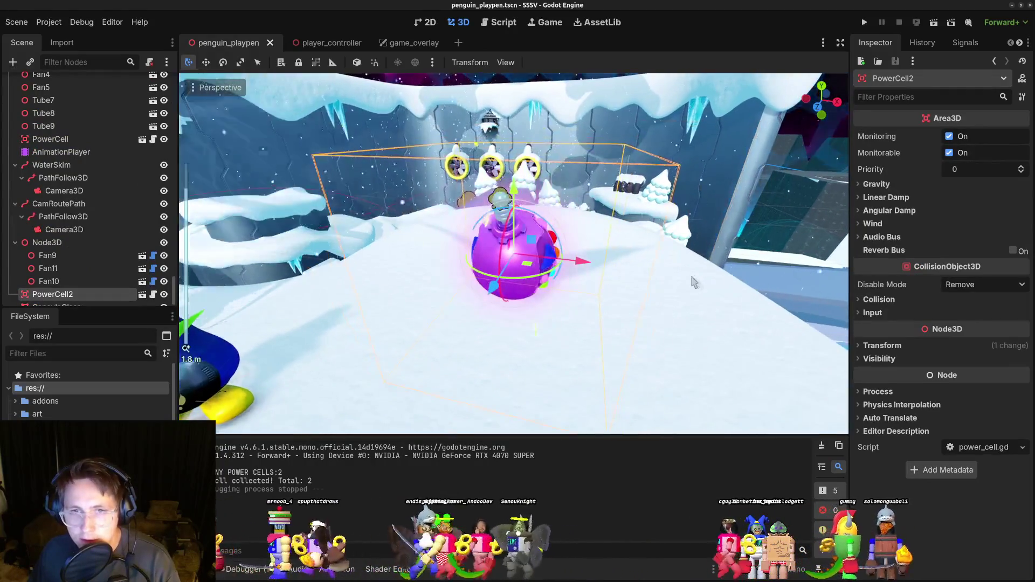
{"action": "scroll", "coordinate": [639, 275], "scroll_direction": "down", "scroll_amount": 4}
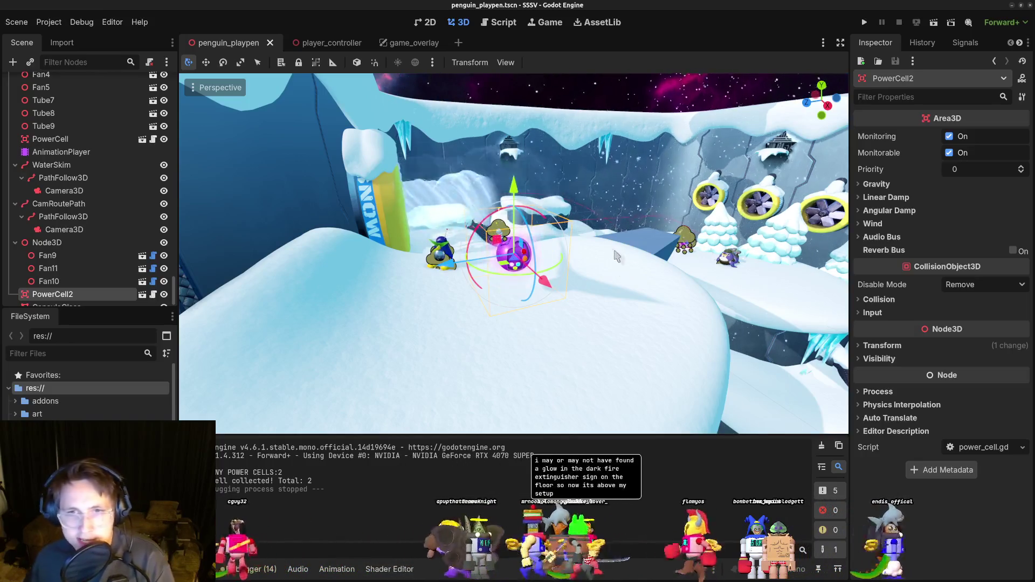
Run and stop a quick playtest, then cancel a resource search for 'lev'.
{"action": "left_click_drag", "start_coordinate": [610, 251], "coordinate": [642, 248]}
{"action": "left_click", "coordinate": [863, 25]}
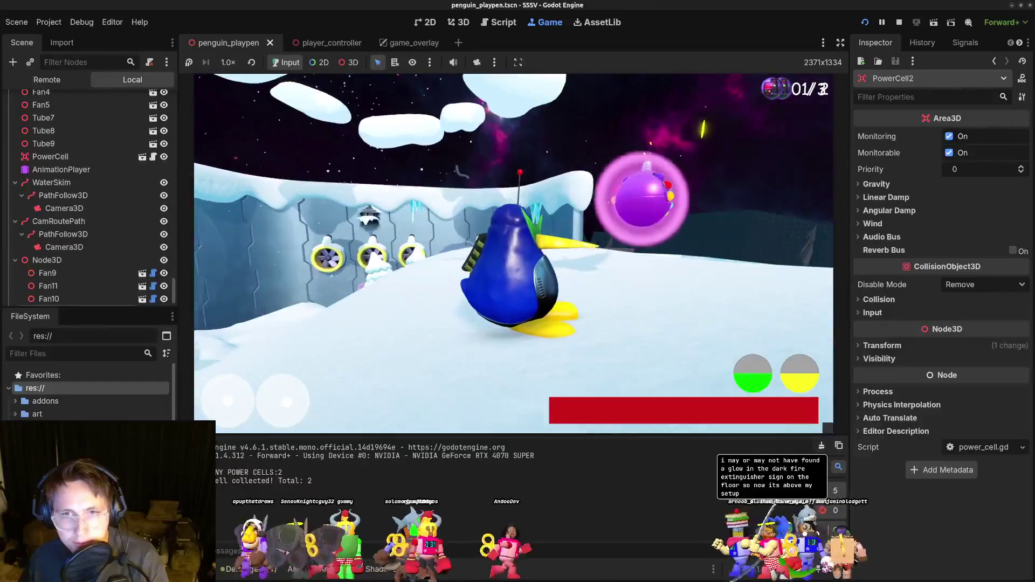
{"action": "key", "text": "F8"}
{"action": "key", "text": "shift+alt+o"}
{"action": "type", "text": "level"}
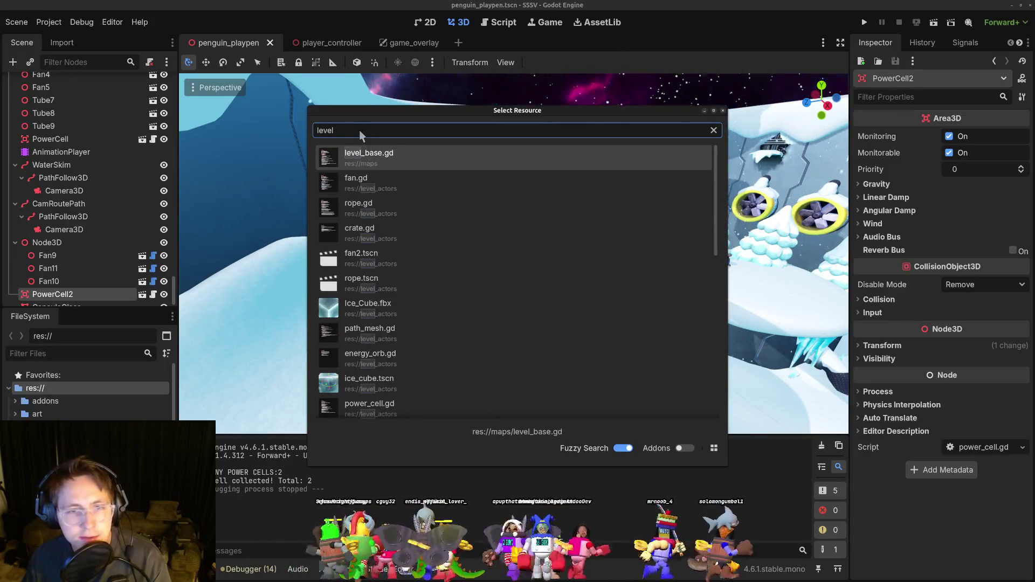
{"action": "key", "text": "Escape"}
Delete the CanvasLayer node holding the GameOverlay from penguin_playpen's scene tree.
{"action": "scroll", "coordinate": [62, 108], "scroll_direction": "up", "scroll_amount": 5}
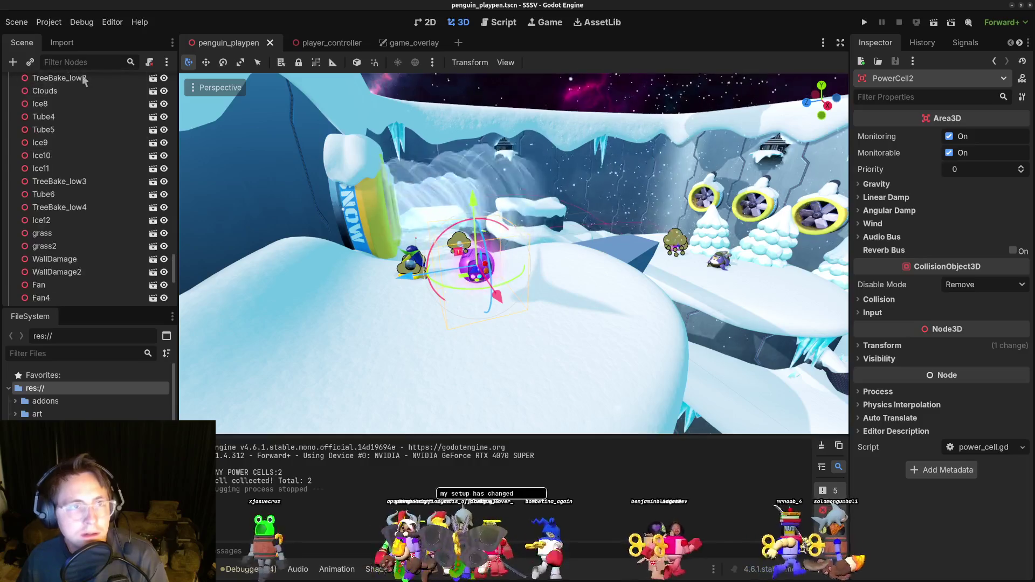
{"action": "scroll", "coordinate": [81, 108], "scroll_direction": "up", "scroll_amount": 15}
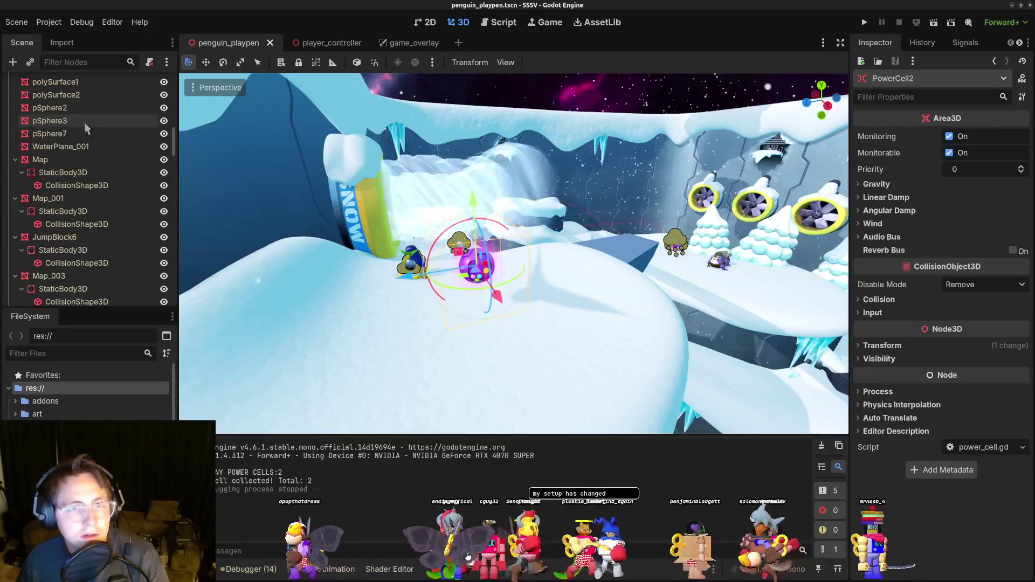
{"action": "scroll", "coordinate": [83, 124], "scroll_direction": "up", "scroll_amount": 10}
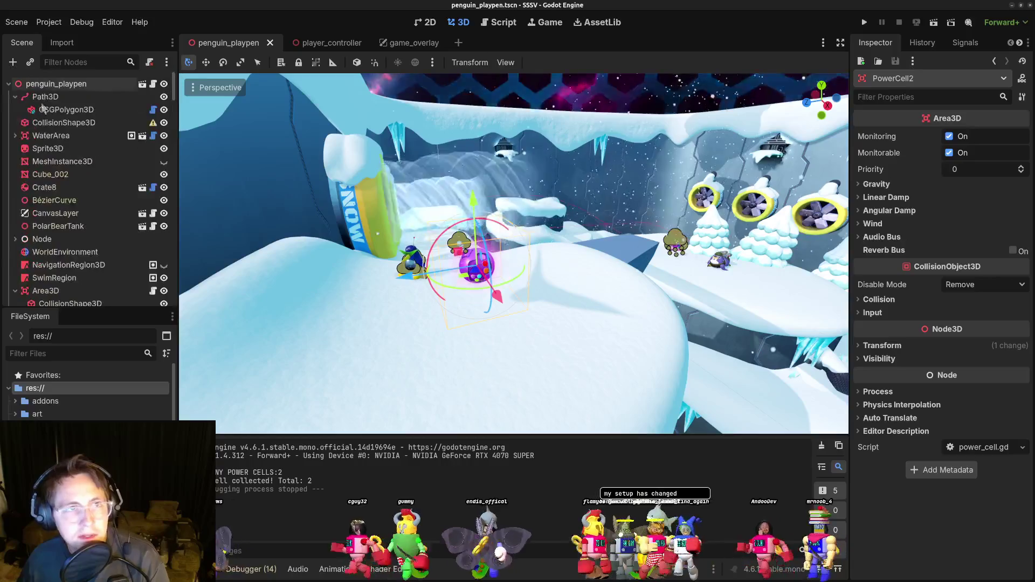
{"action": "scroll", "coordinate": [52, 216], "scroll_direction": "down", "scroll_amount": 2}
{"action": "scroll", "coordinate": [52, 217], "scroll_direction": "down", "scroll_amount": 2}
{"action": "left_click", "coordinate": [124, 117]}
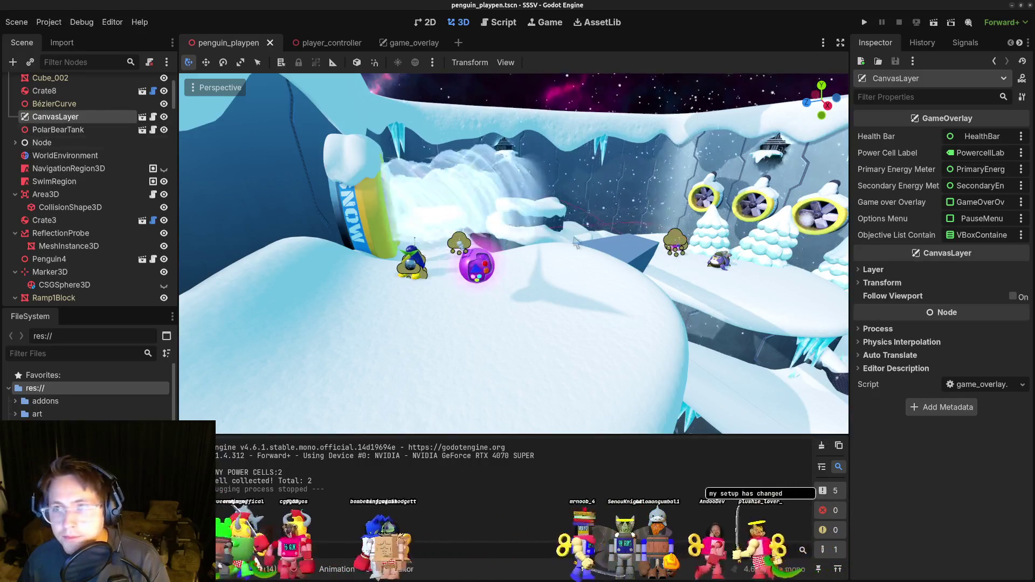
{"action": "left_click", "coordinate": [77, 130]}
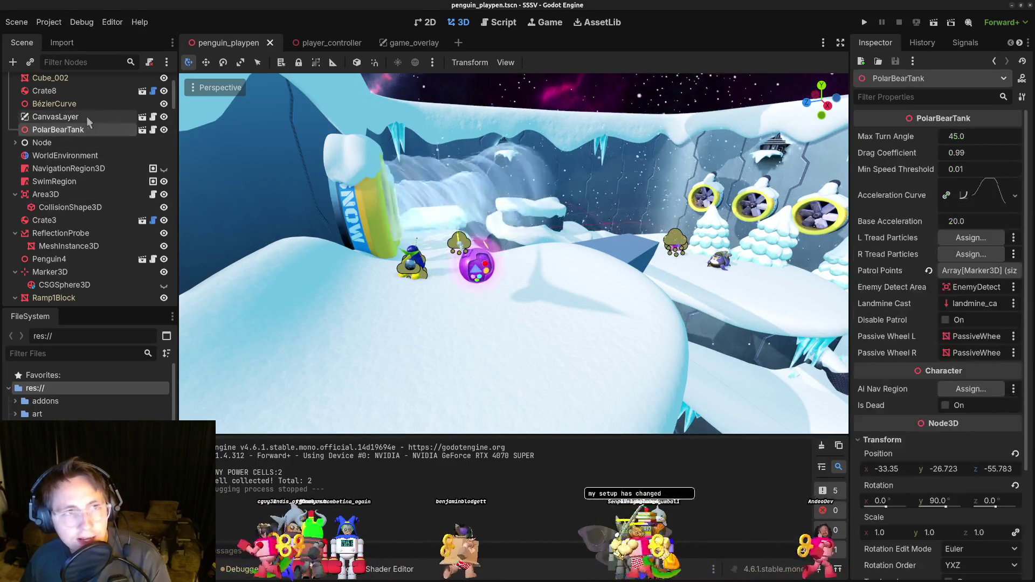
{"action": "left_click", "coordinate": [54, 117]}
{"action": "key", "text": "Delete"}
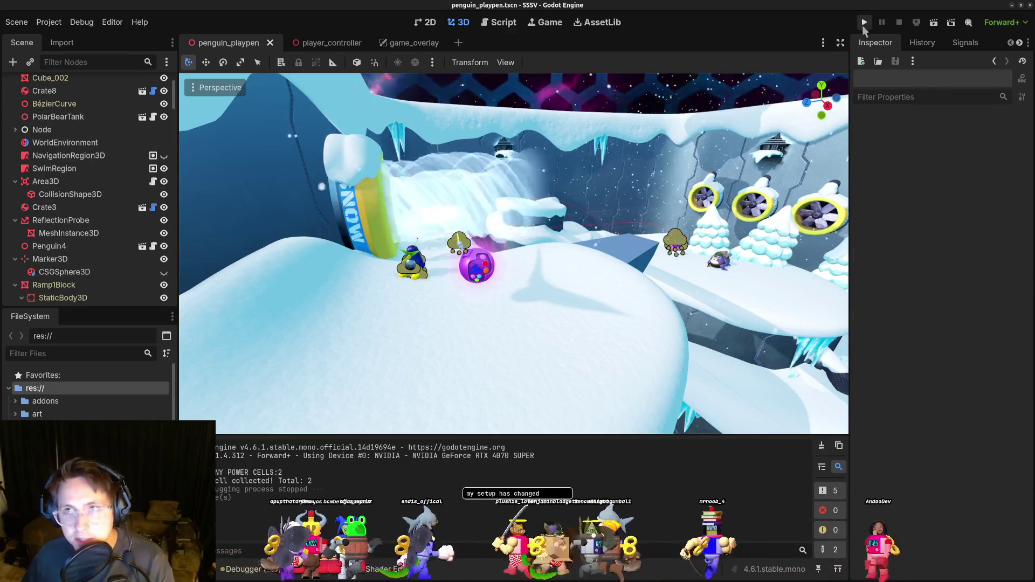
Playtest the level, walking the penguin to collect cells until the counter shows 3 / 2, then stop.
{"action": "left_click", "coordinate": [862, 25]}
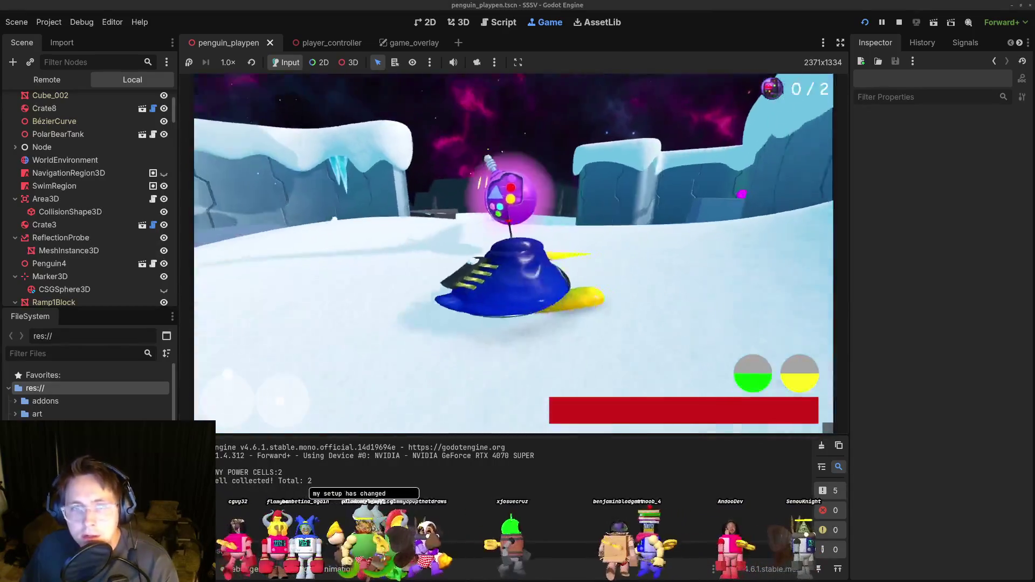
{"action": "key", "text": "w"}
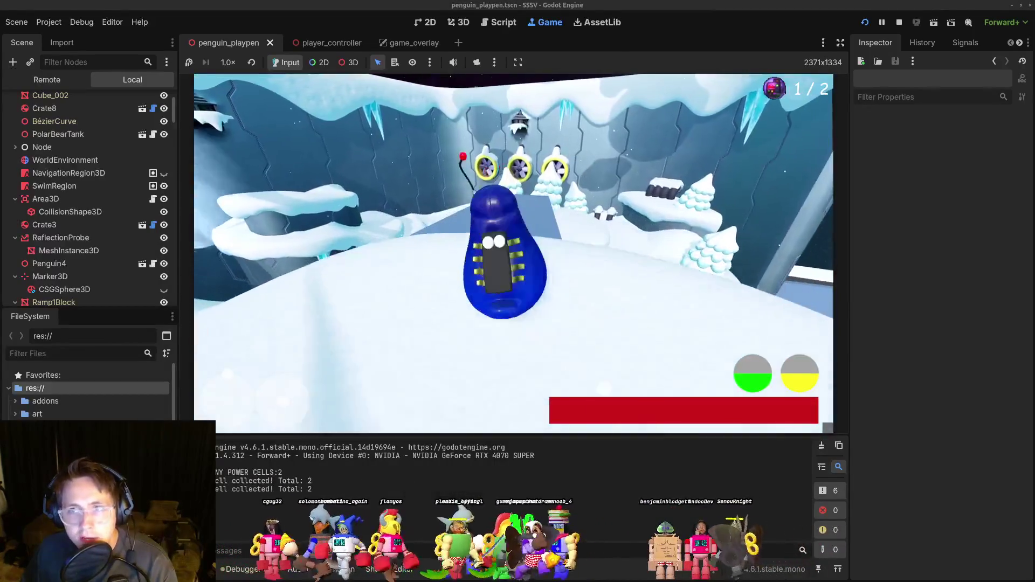
{"action": "key", "text": "w"}
{"action": "key", "text": "w"}
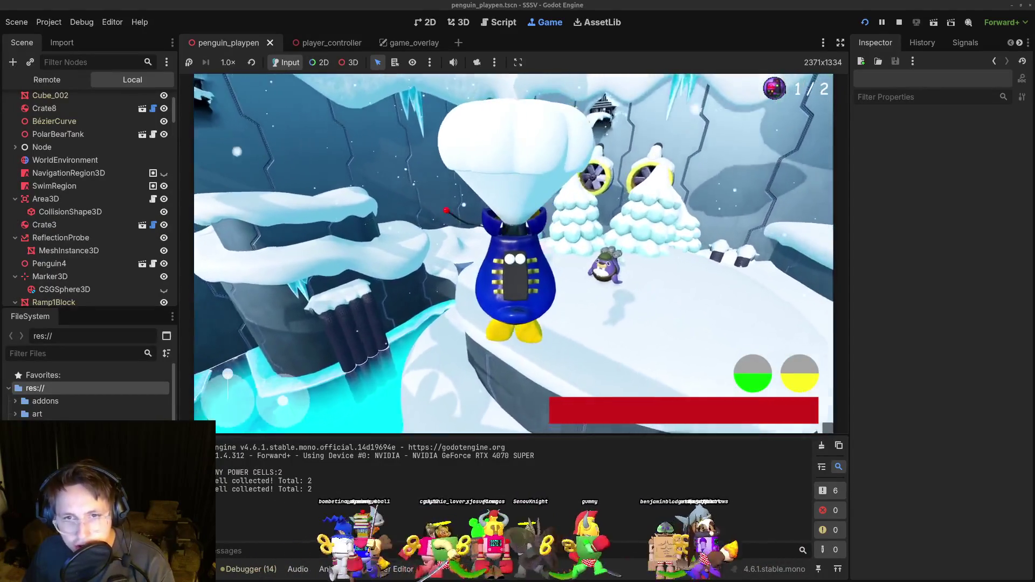
{"action": "key", "text": "w"}
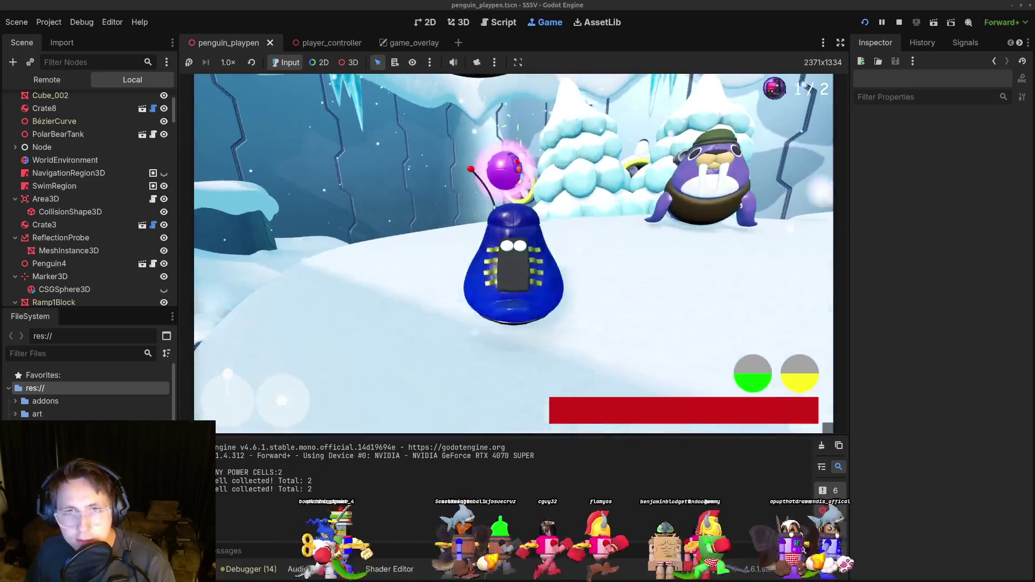
{"action": "key", "text": "w"}
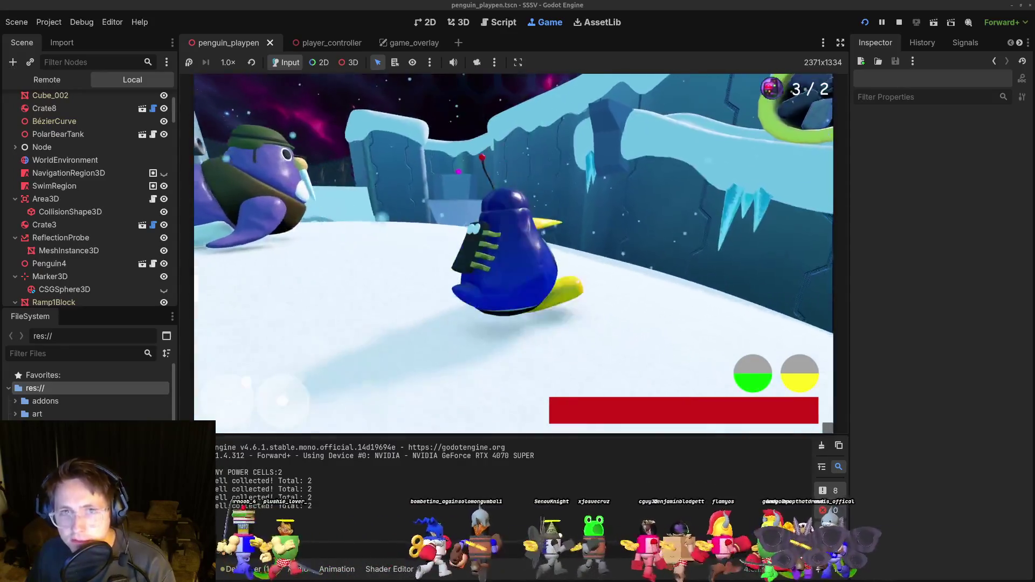
{"action": "key", "text": "w"}
{"action": "key", "text": "s"}
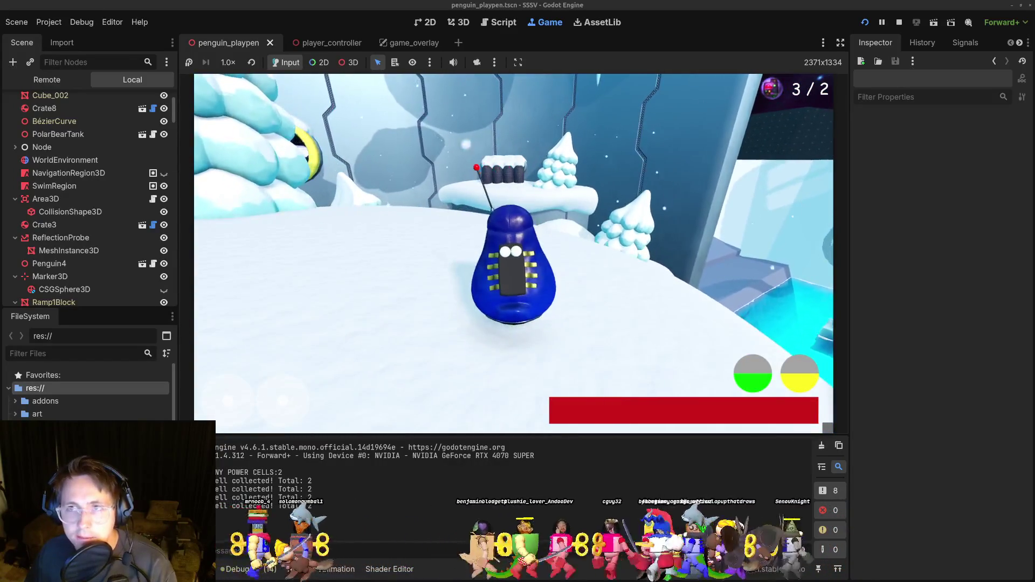
{"action": "key", "text": "w"}
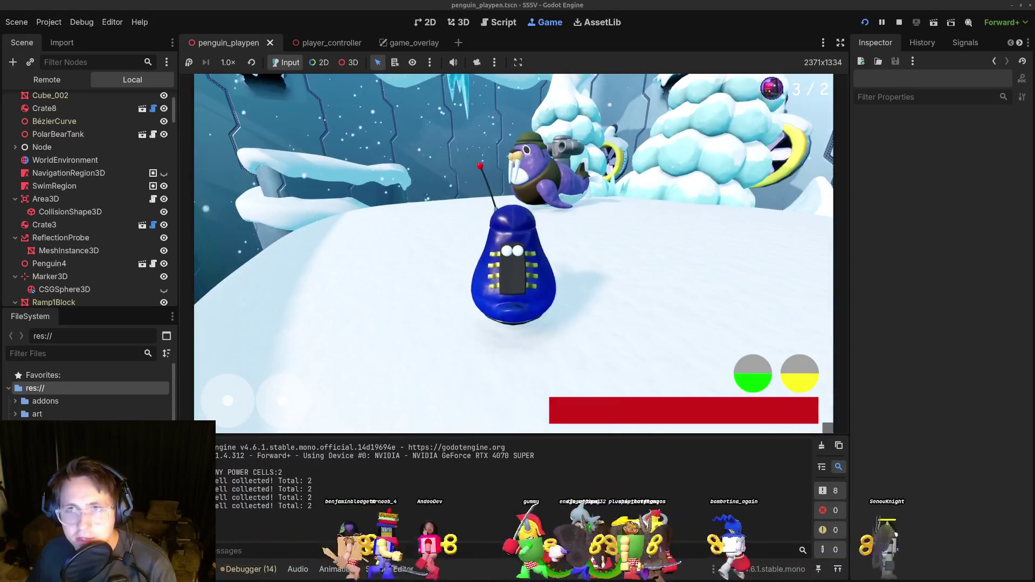
{"action": "key", "text": "w"}
{"action": "key", "text": "F8"}
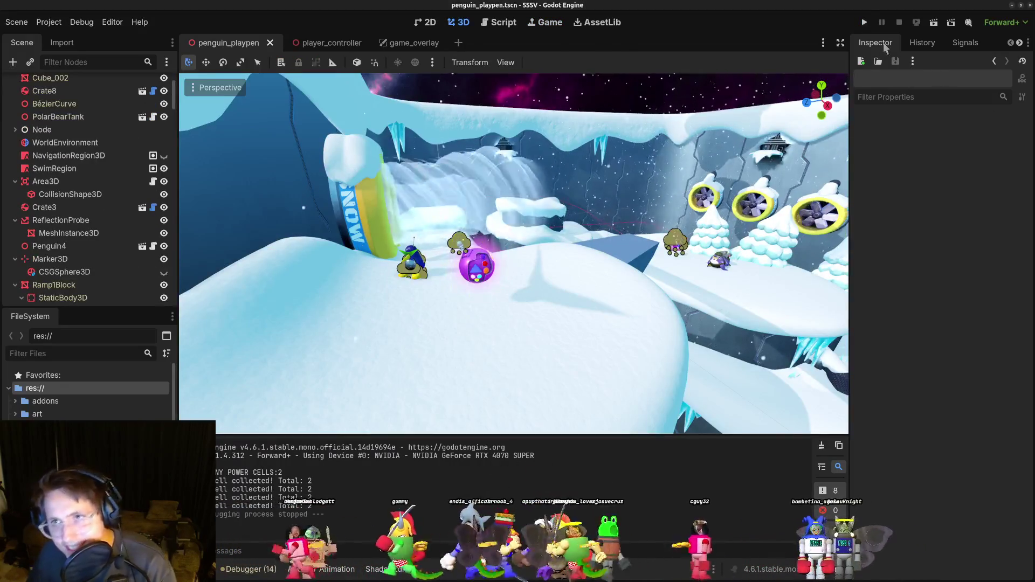
Run the project and walk the penguin to the purple power cell, reaching 1 / 2.
{"action": "left_click", "coordinate": [863, 23]}
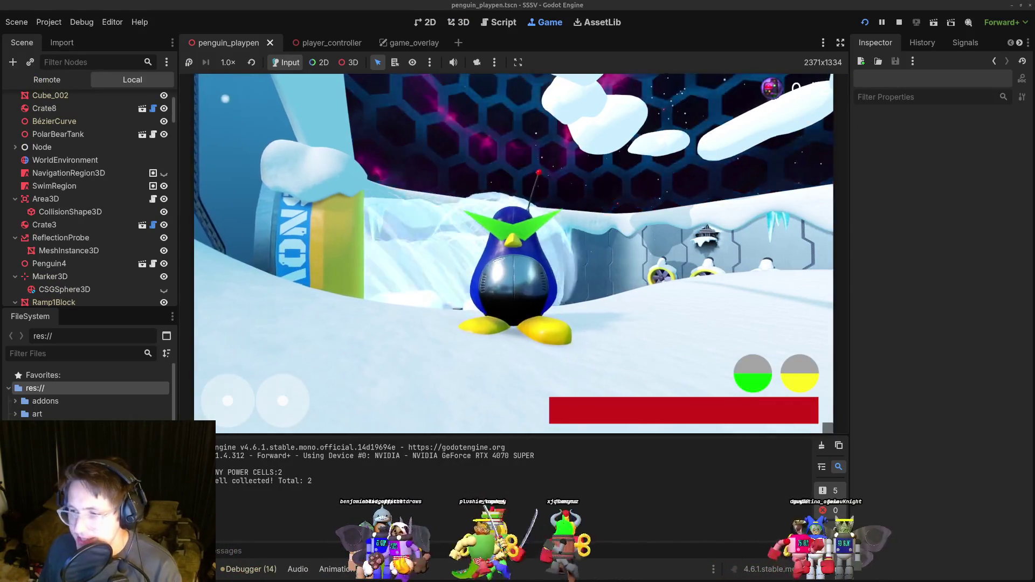
{"action": "key", "text": "w"}
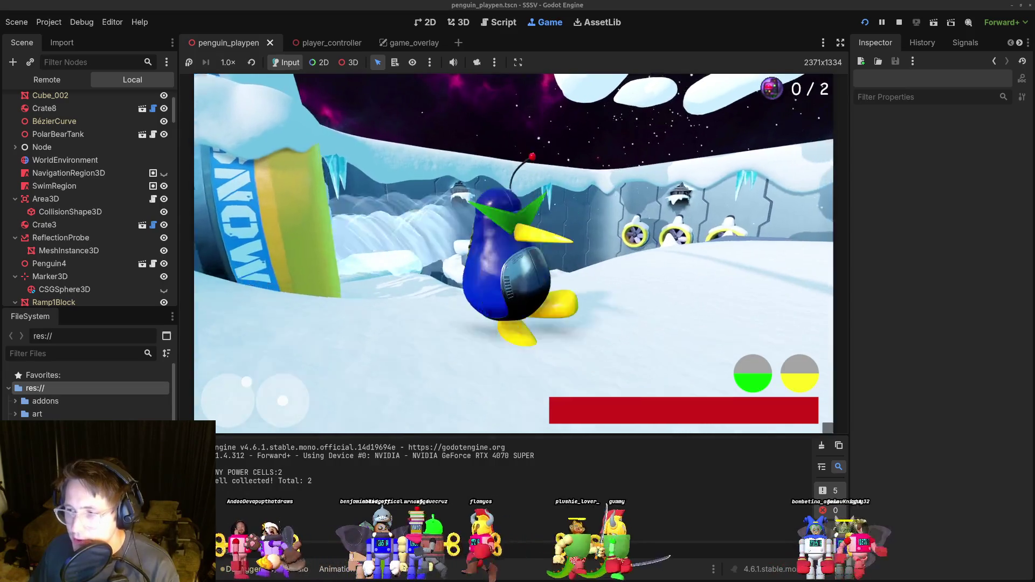
{"action": "key", "text": "w"}
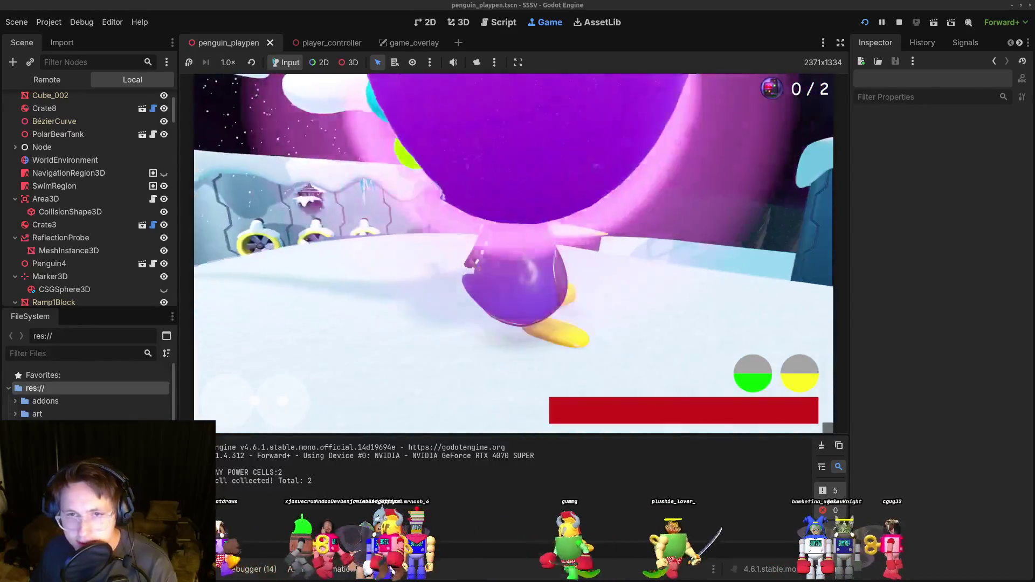
{"action": "key", "text": "a"}
{"action": "key", "text": "w"}
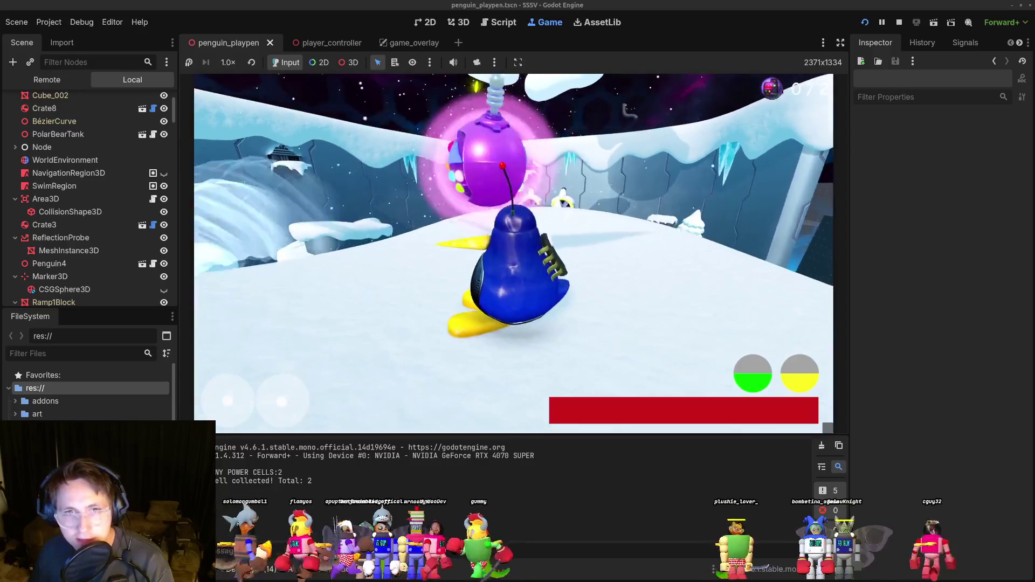
{"action": "key", "text": "w"}
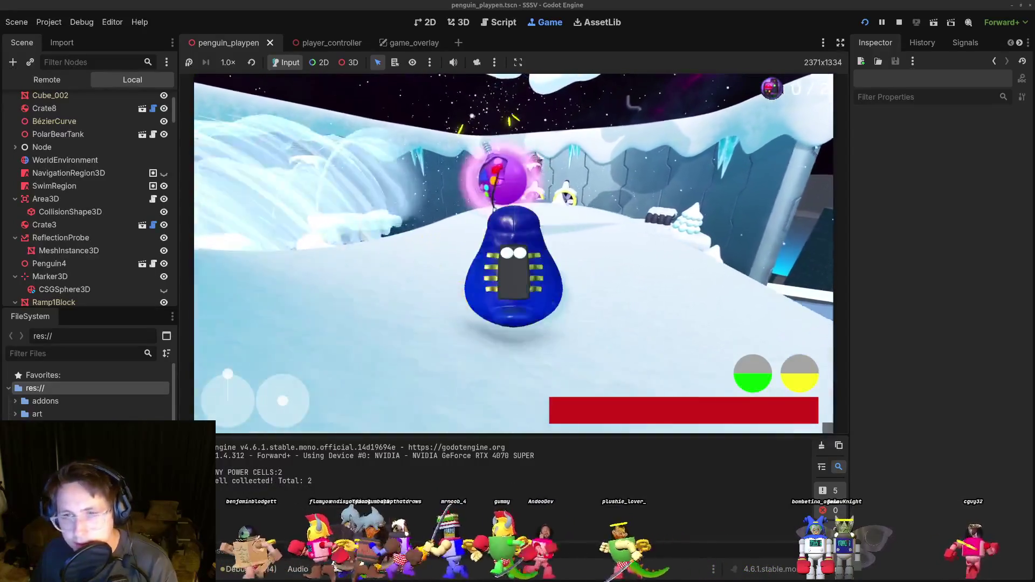
Steer the penguin across the bridge onto the platform and into a belly slide.
{"action": "key", "text": "a"}
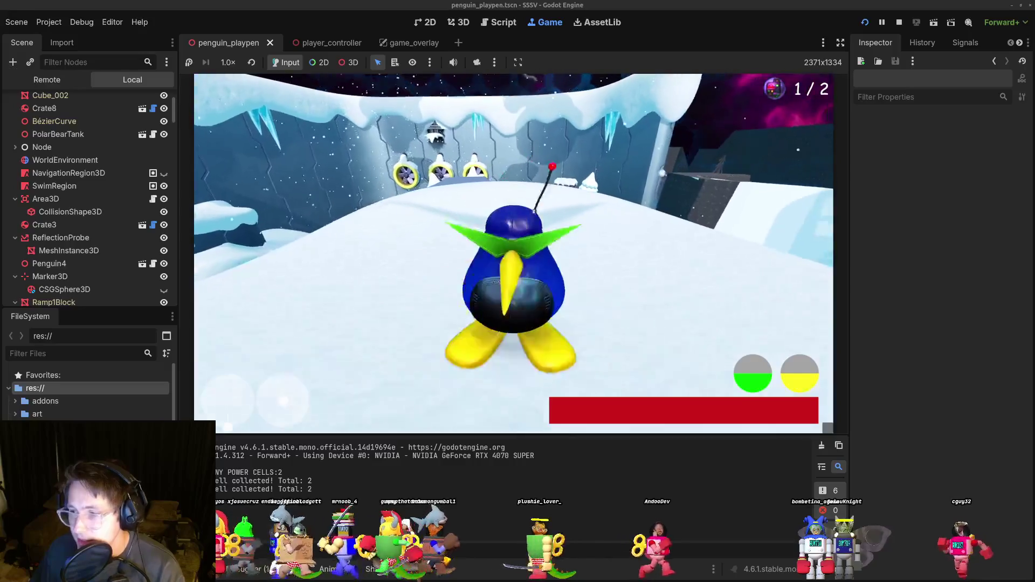
{"action": "key", "text": "d"}
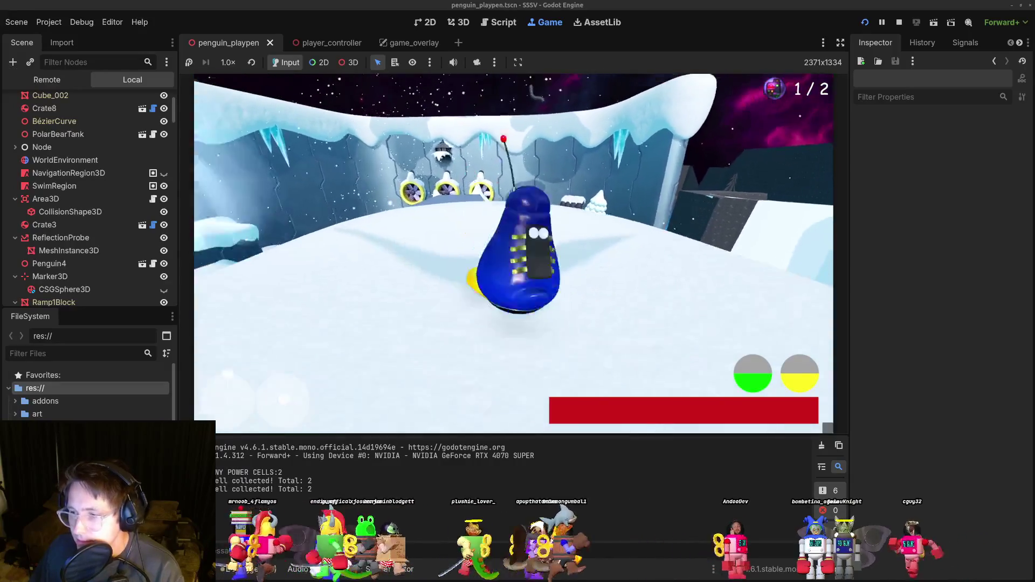
{"action": "key", "text": "d"}
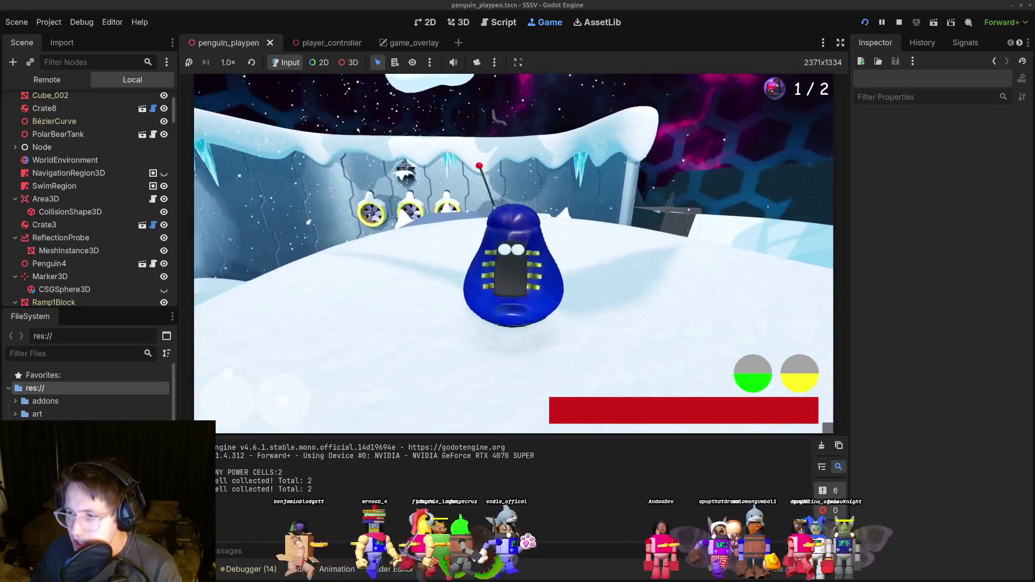
{"action": "key", "text": "w"}
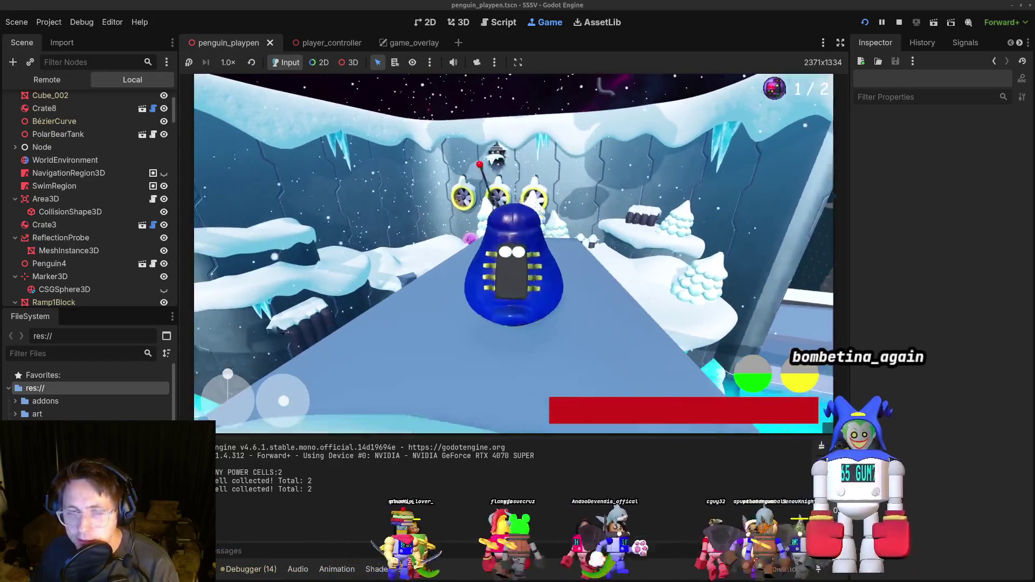
{"action": "key", "text": "a"}
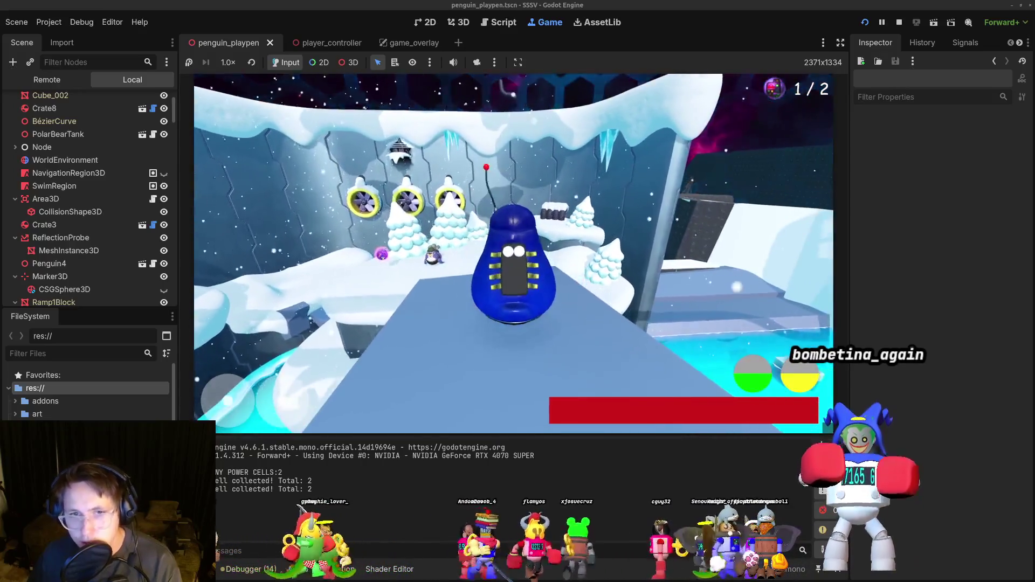
{"action": "key", "text": "d"}
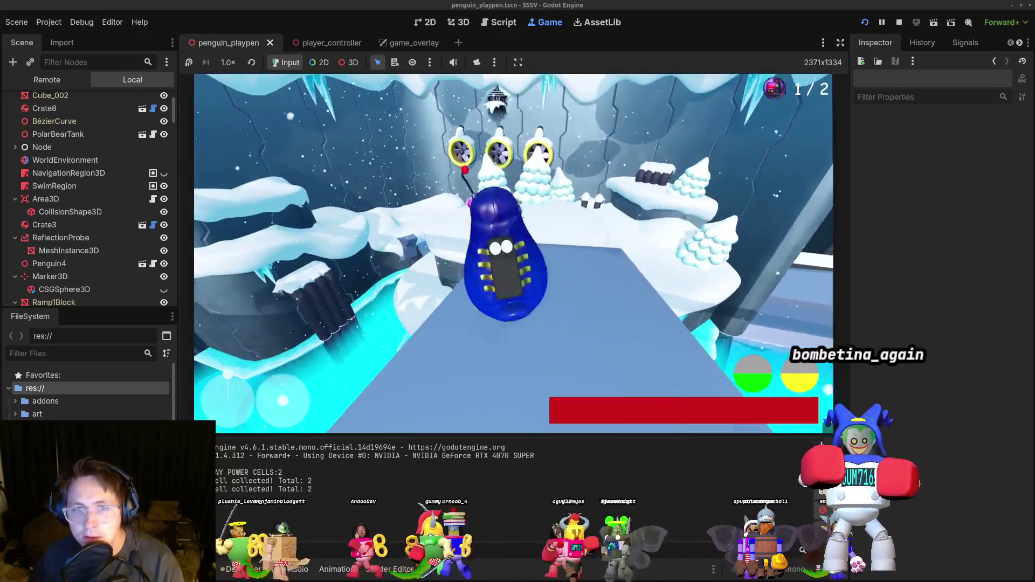
{"action": "key", "text": "w"}
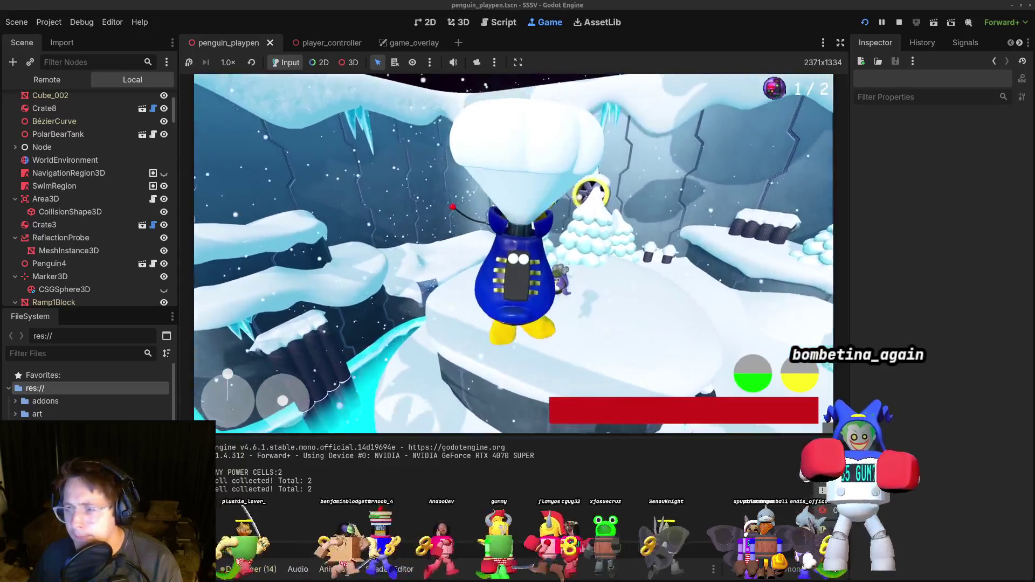
{"action": "key", "text": "shift"}
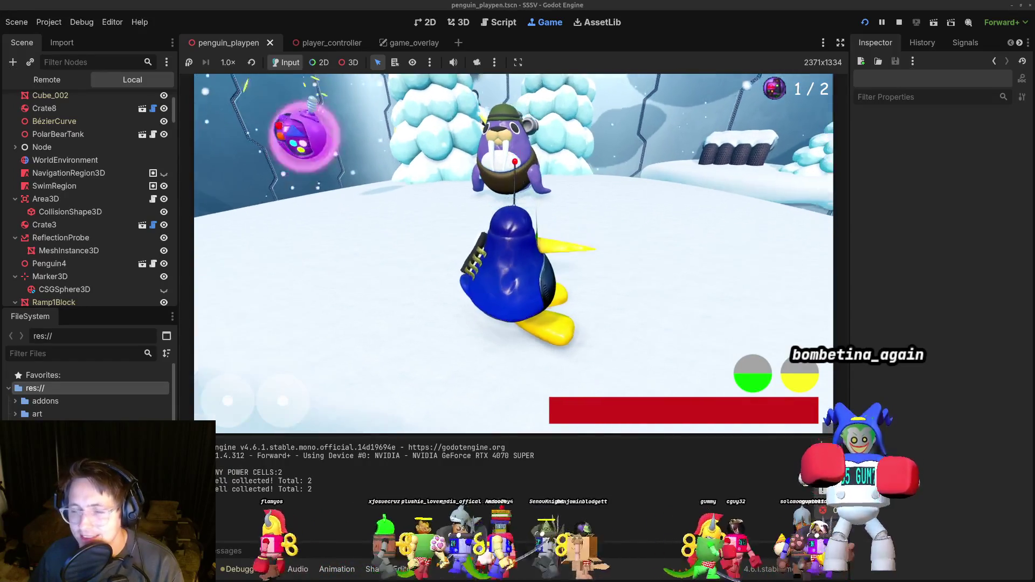
Reach the walrus to collect the second cell for 2 / 2, then jump on the icy pool.
{"action": "key", "text": "w"}
{"action": "key", "text": "d"}
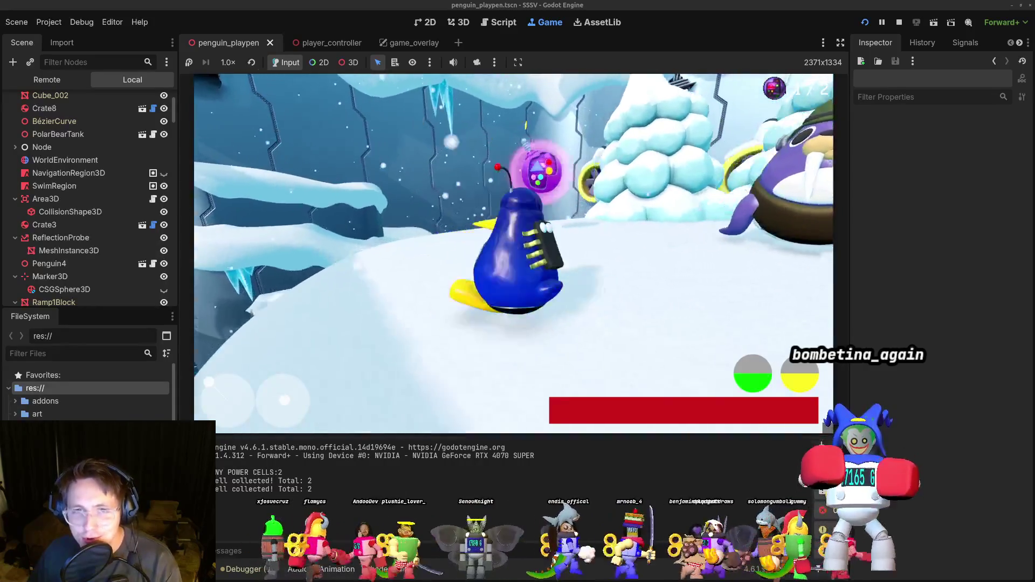
{"action": "key", "text": "w"}
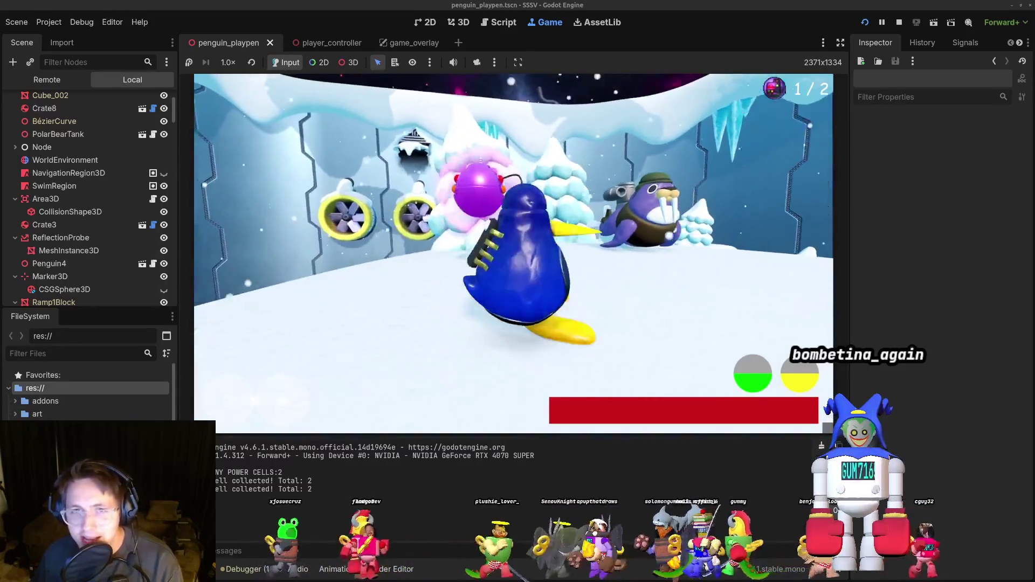
{"action": "key", "text": "w"}
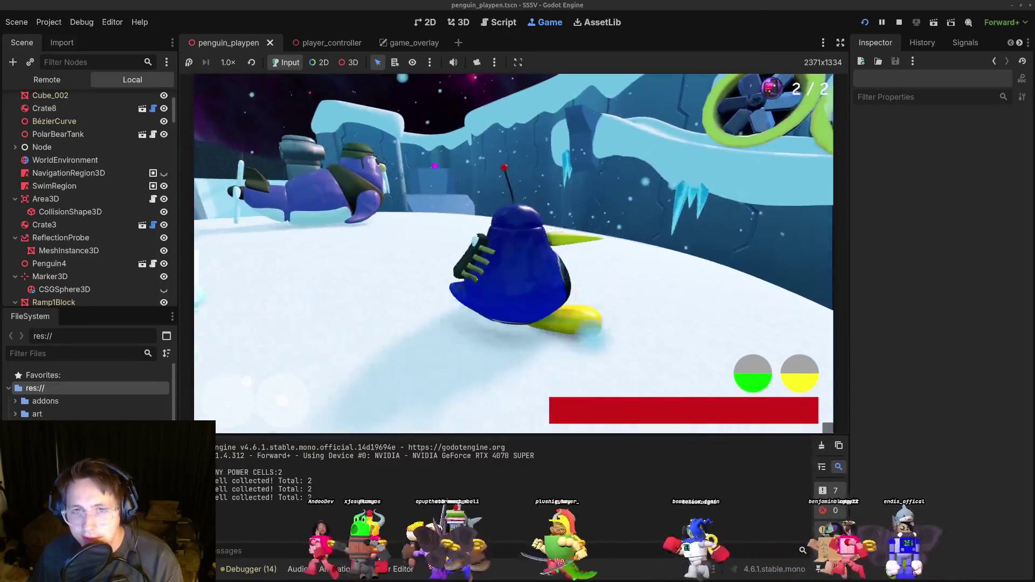
{"action": "key", "text": "w"}
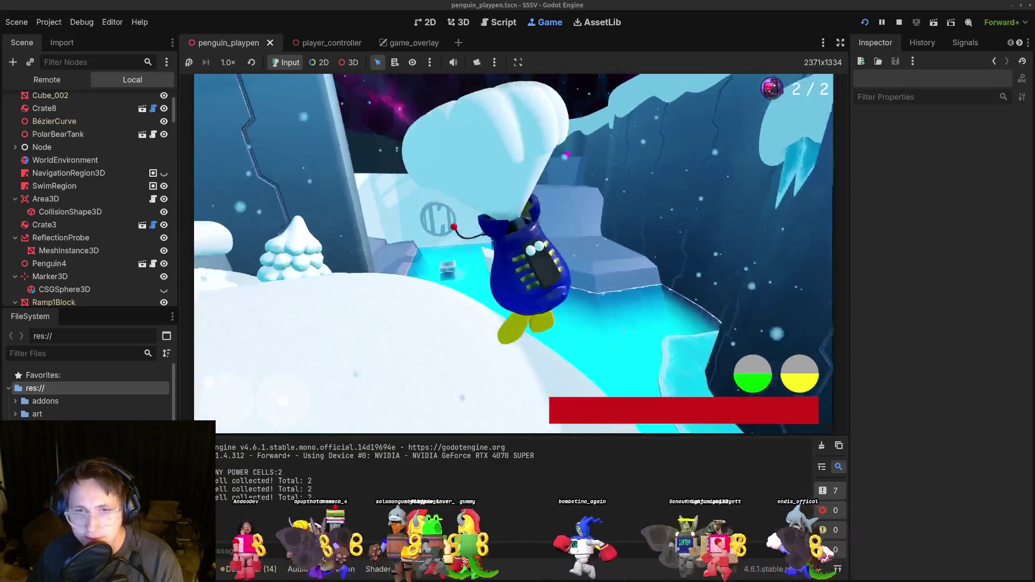
{"action": "key", "text": "s"}
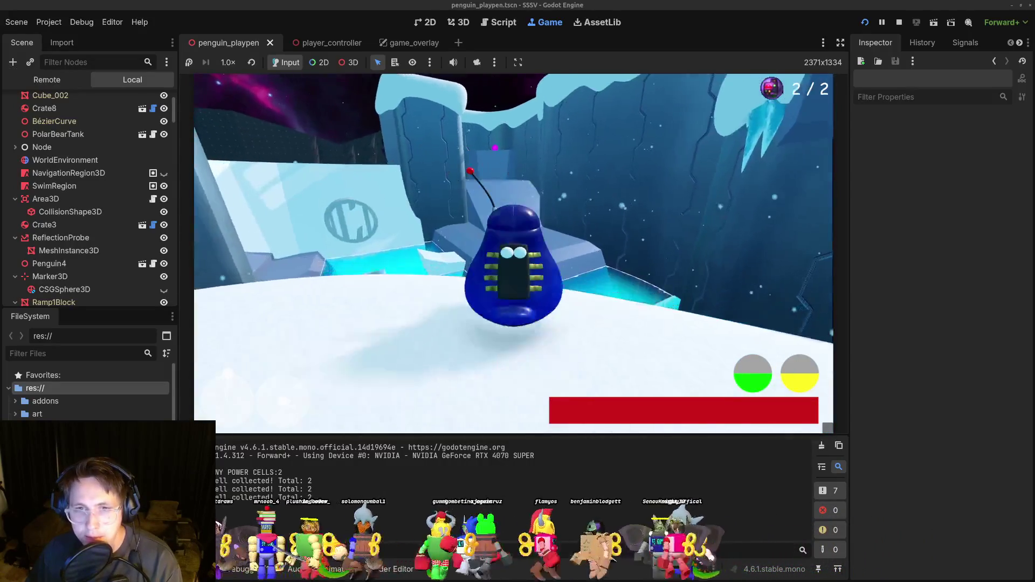
{"action": "key", "text": "w"}
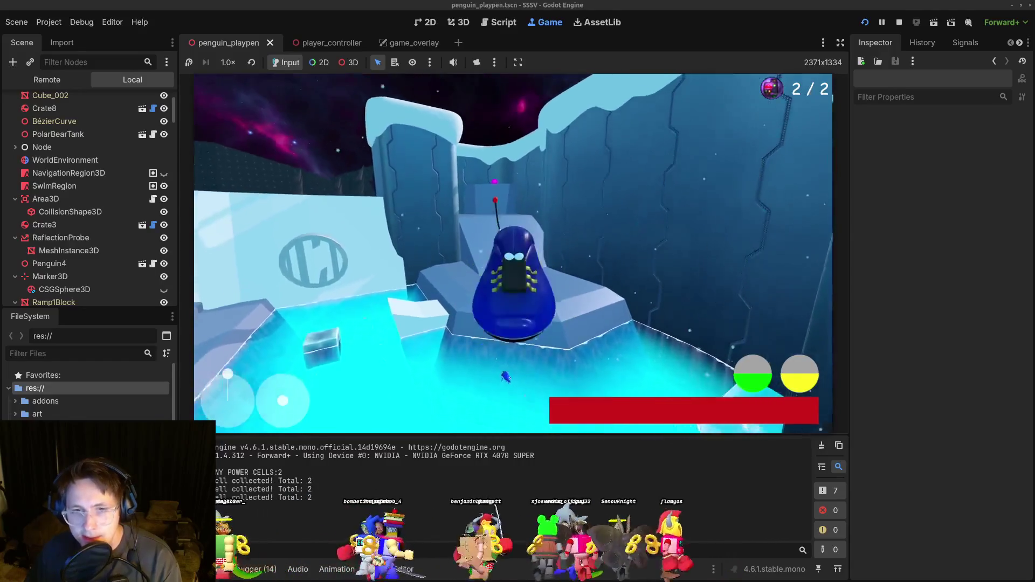
{"action": "key", "text": "space"}
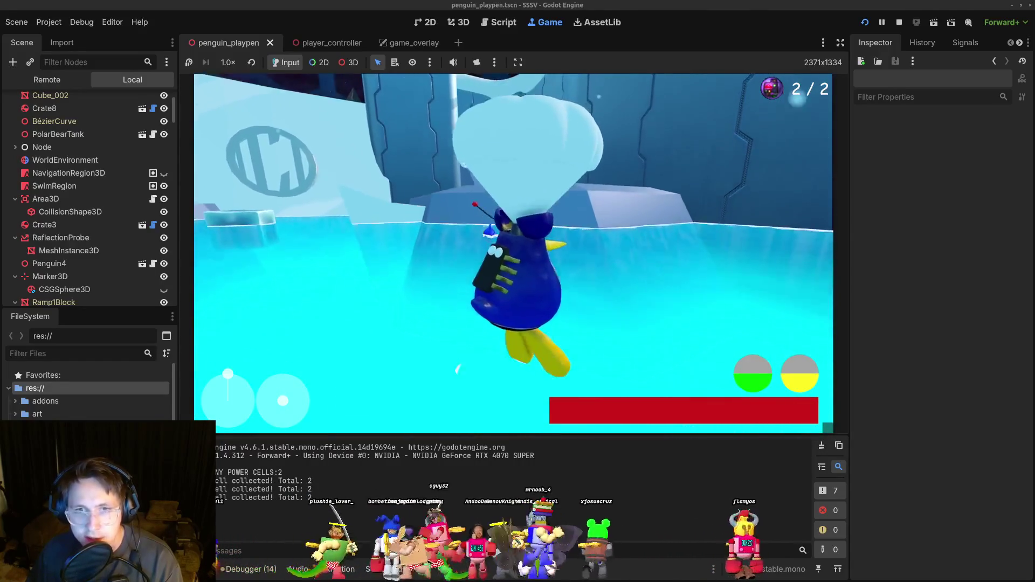
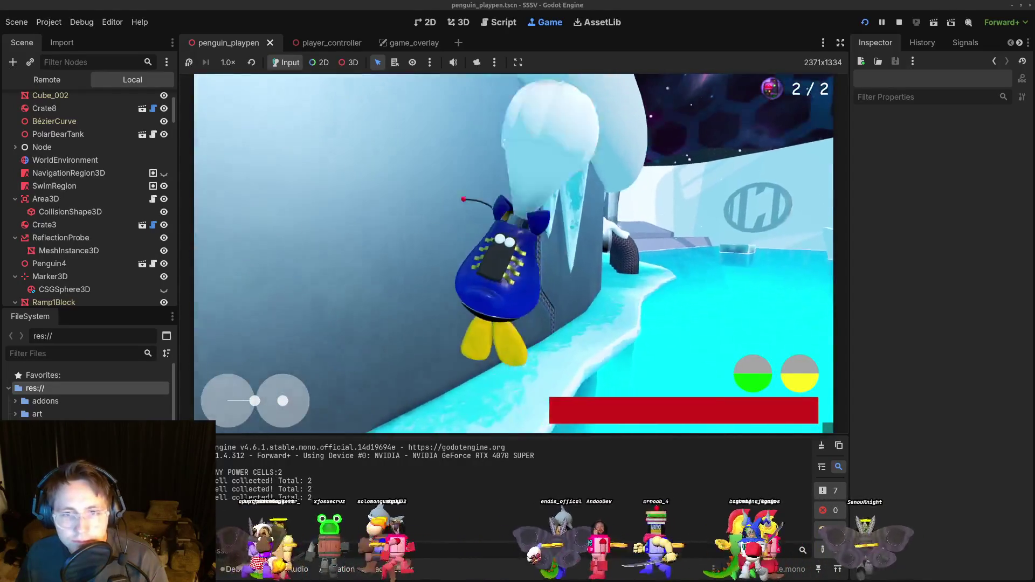
Restart the penguin playpen playtest and run around as the penguin, then stop it and go to the browser.
{"action": "left_click", "coordinate": [899, 22]}
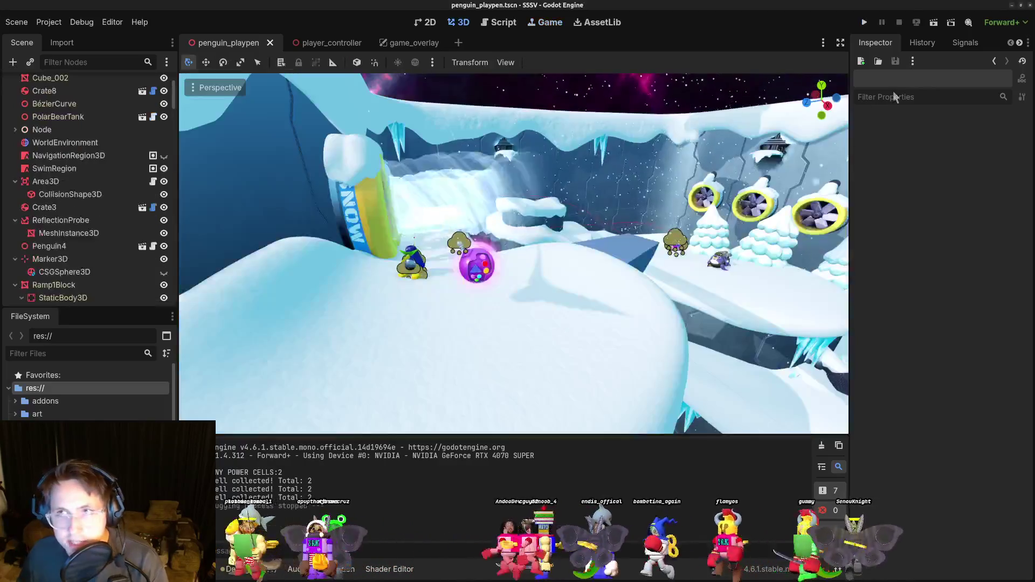
{"action": "left_click", "coordinate": [864, 22]}
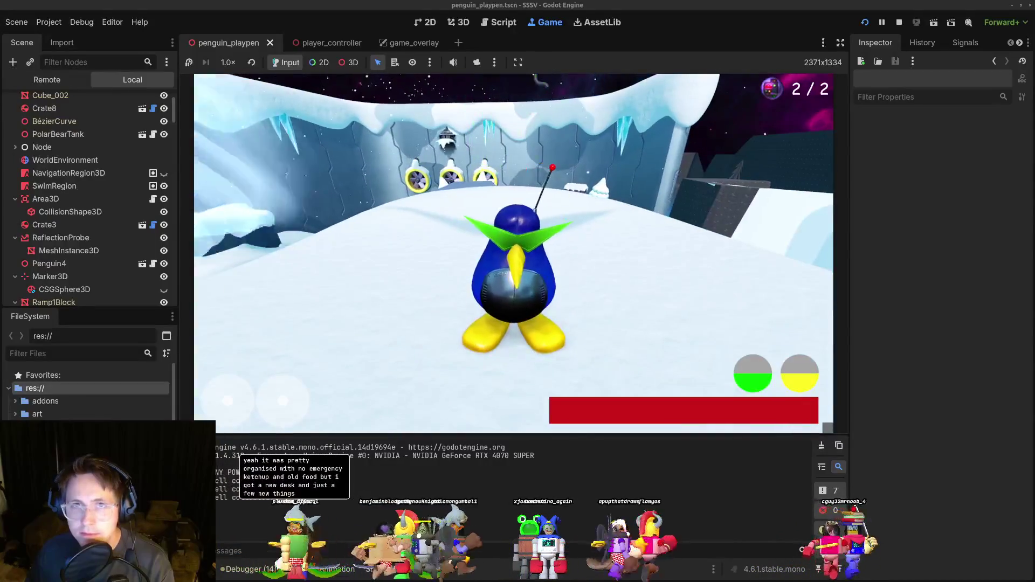
{"action": "key", "text": "F8"}
{"action": "key", "text": "alt+Tab"}
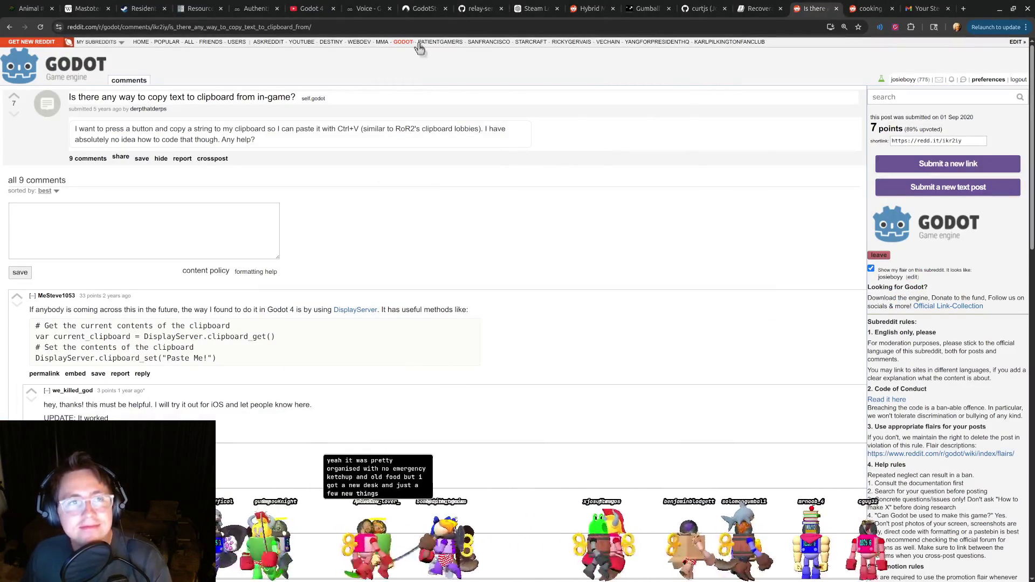
Open the Heroku dashboard and review the livestream-listener app overview, then move to the Godot 4 video.
{"action": "left_click", "coordinate": [761, 12]}
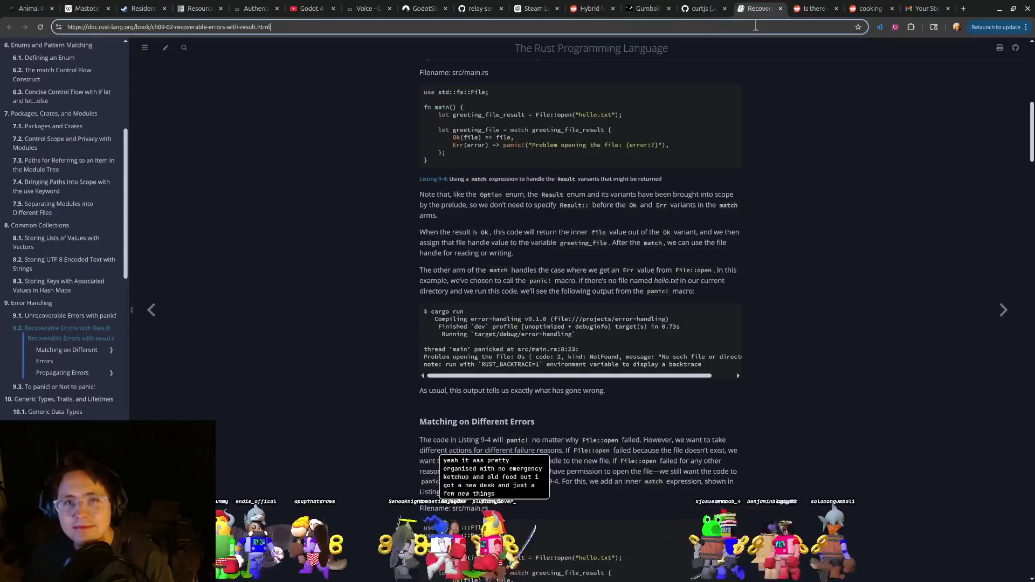
{"action": "type", "text": "heroku.com"}
{"action": "key", "text": "Return"}
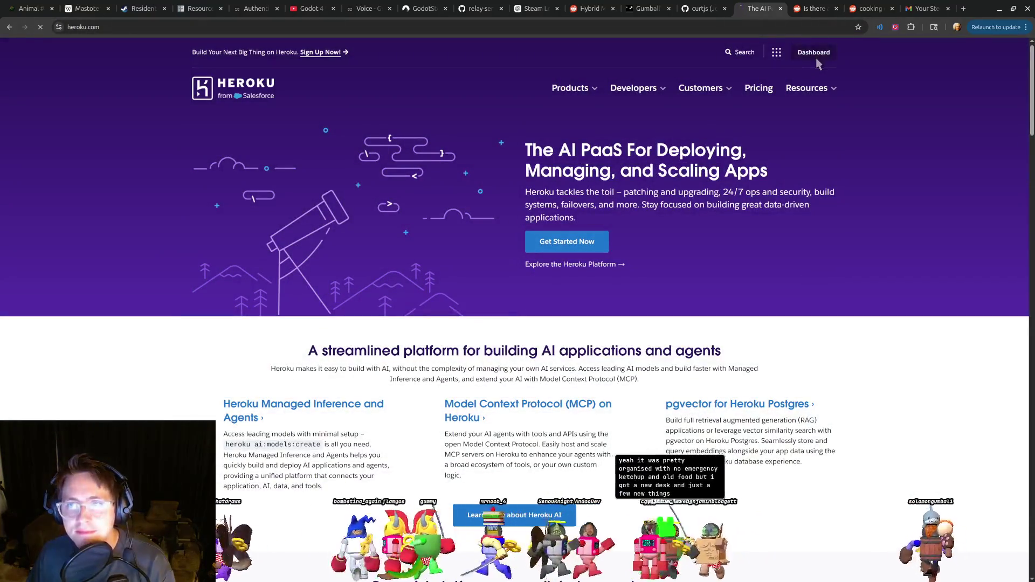
{"action": "left_click", "coordinate": [815, 55]}
{"action": "key", "text": "alt+Tab"}
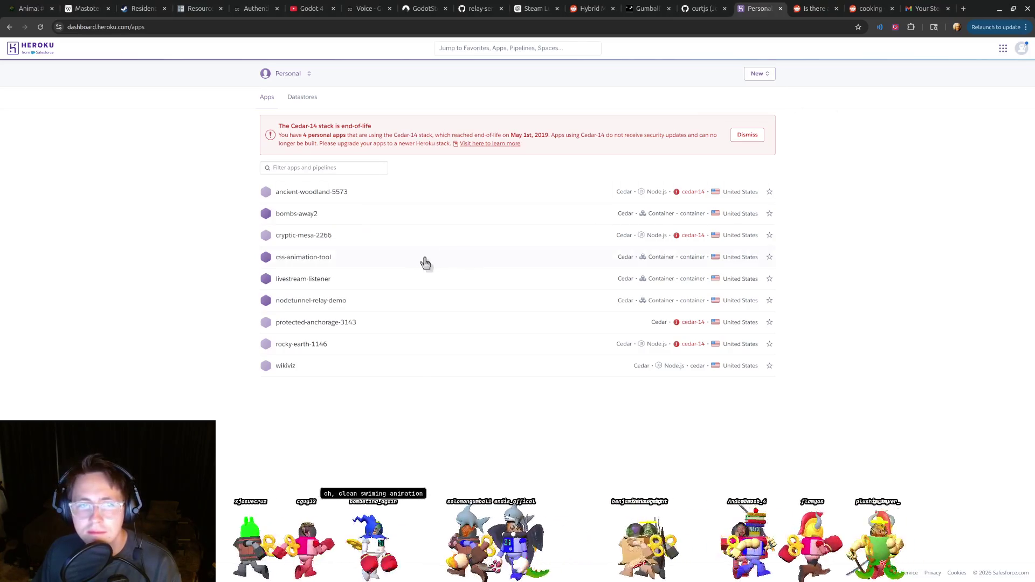
{"action": "left_click", "coordinate": [384, 285]}
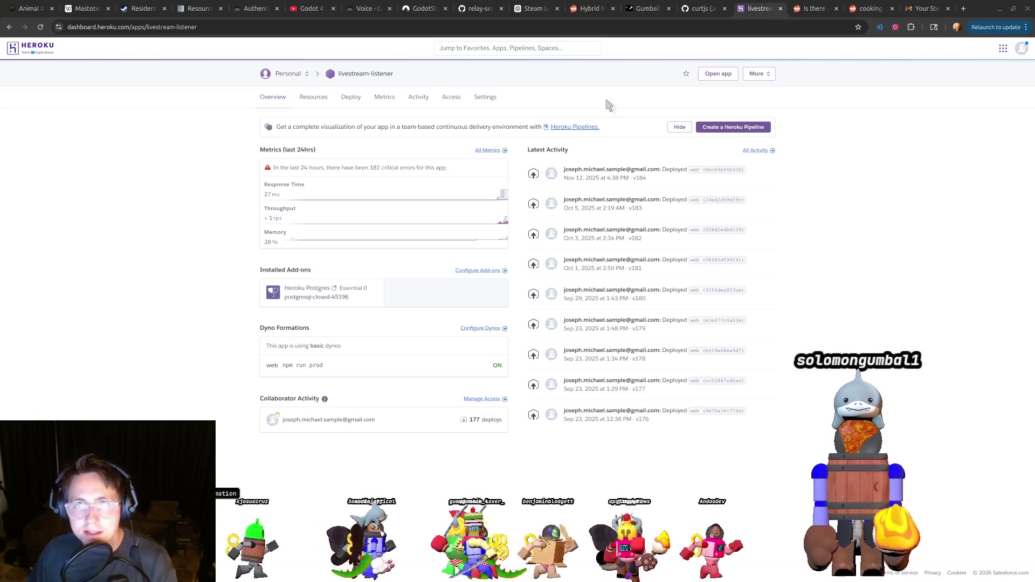
{"action": "left_click", "coordinate": [310, 10]}
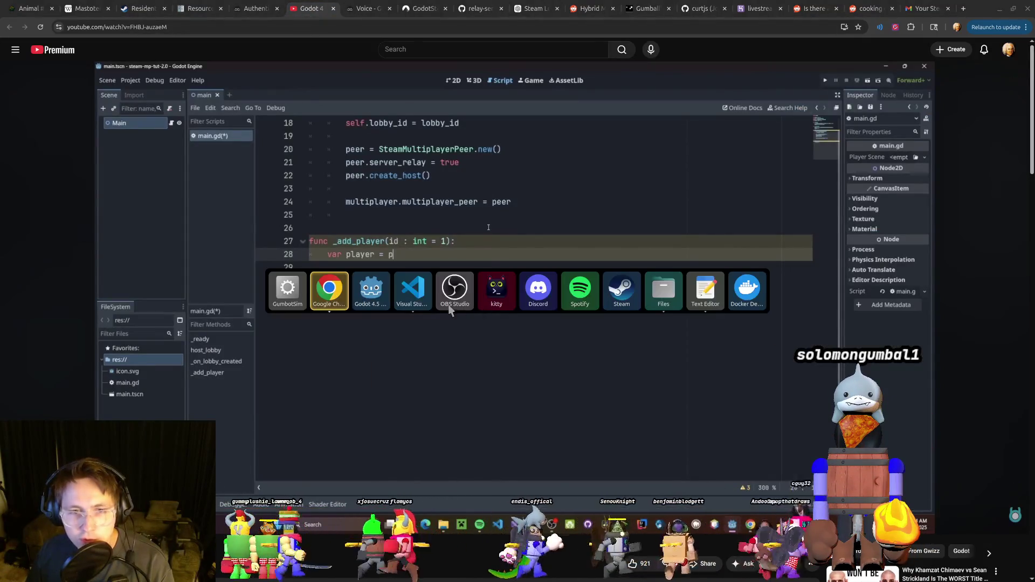
Playtest the penguin playpen level again until the power cell counter shows 4 / 2, then stop.
{"action": "left_click", "coordinate": [370, 294]}
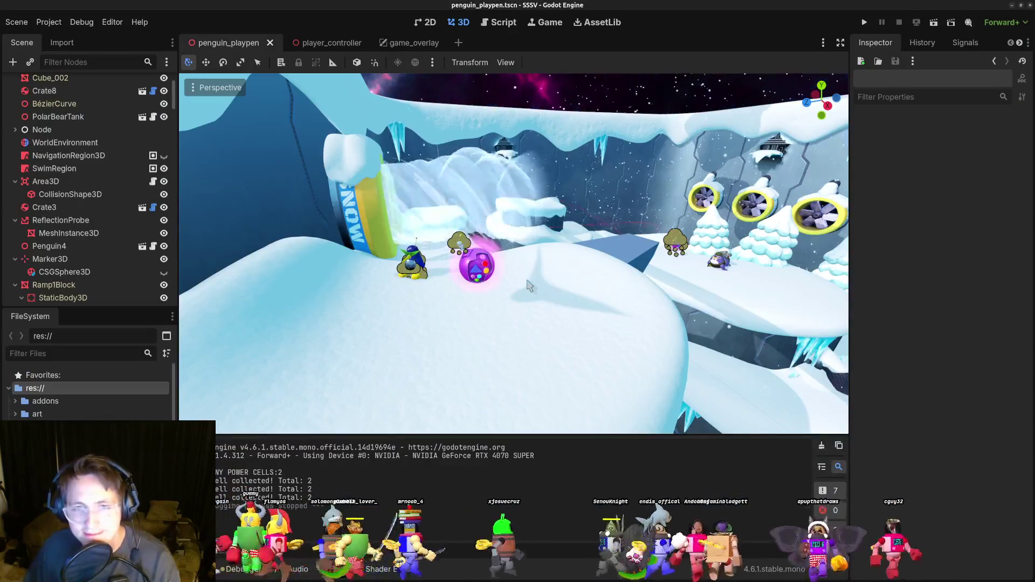
{"action": "left_click", "coordinate": [863, 23]}
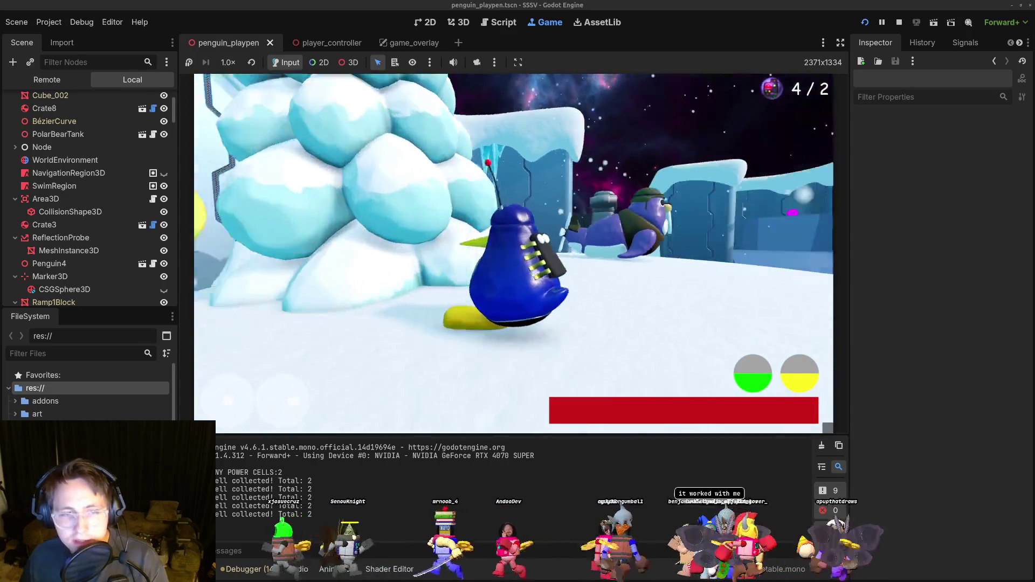
{"action": "key", "text": "F8"}
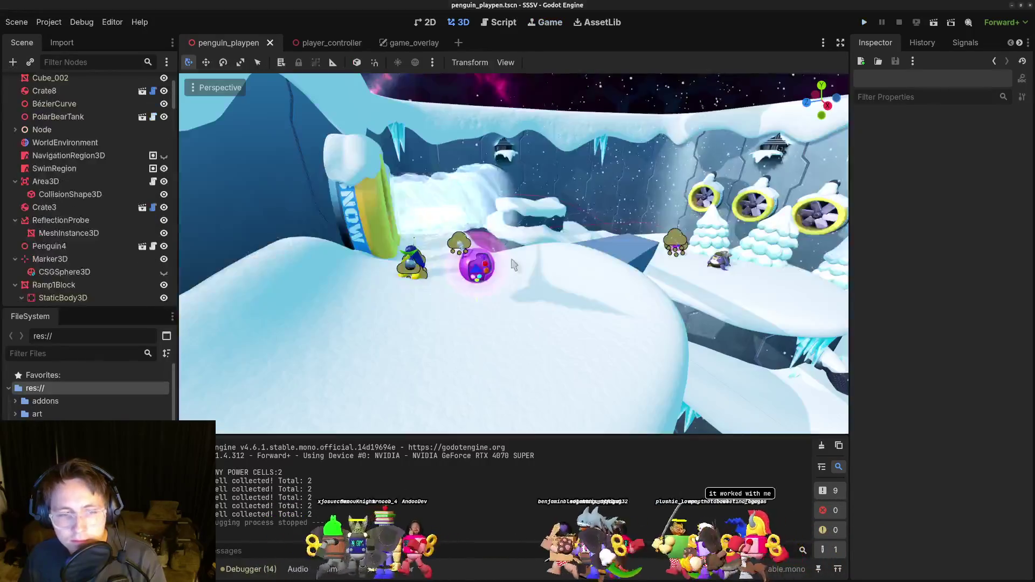
Look through level_base.gd in VS Code, down to the input bindings at the file's end.
{"action": "key", "text": "alt+Tab"}
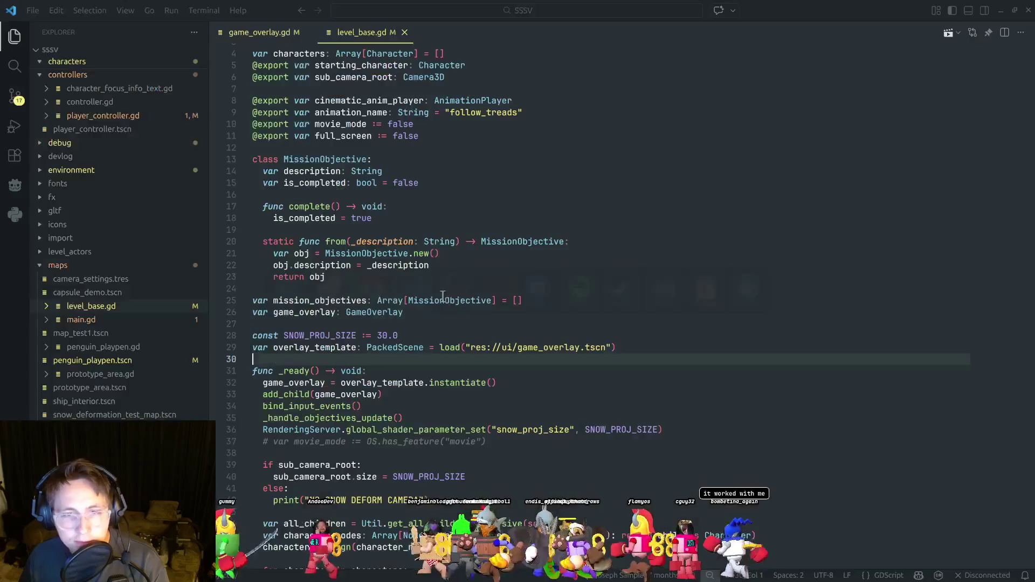
{"action": "left_click", "coordinate": [607, 417]}
{"action": "scroll", "coordinate": [874, 210], "scroll_direction": "down", "scroll_amount": 8}
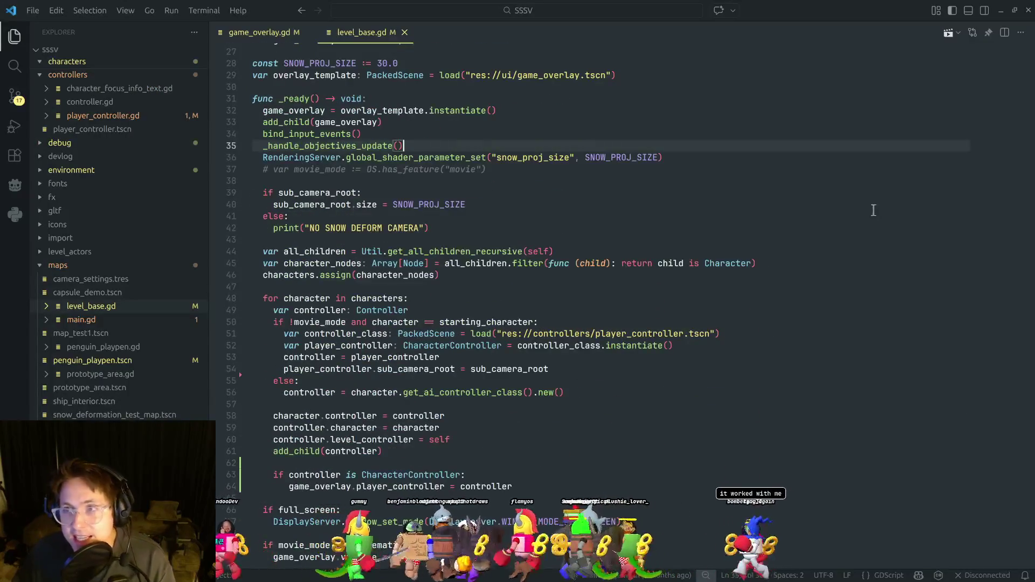
{"action": "mouse_move", "coordinate": [1006, 92]}
{"action": "left_mouse_down"}
{"action": "mouse_move", "coordinate": [960, 280]}
{"action": "mouse_move", "coordinate": [820, 358]}
{"action": "left_mouse_up"}
{"action": "left_click", "coordinate": [584, 386]}
{"action": "left_click", "coordinate": [553, 376]}
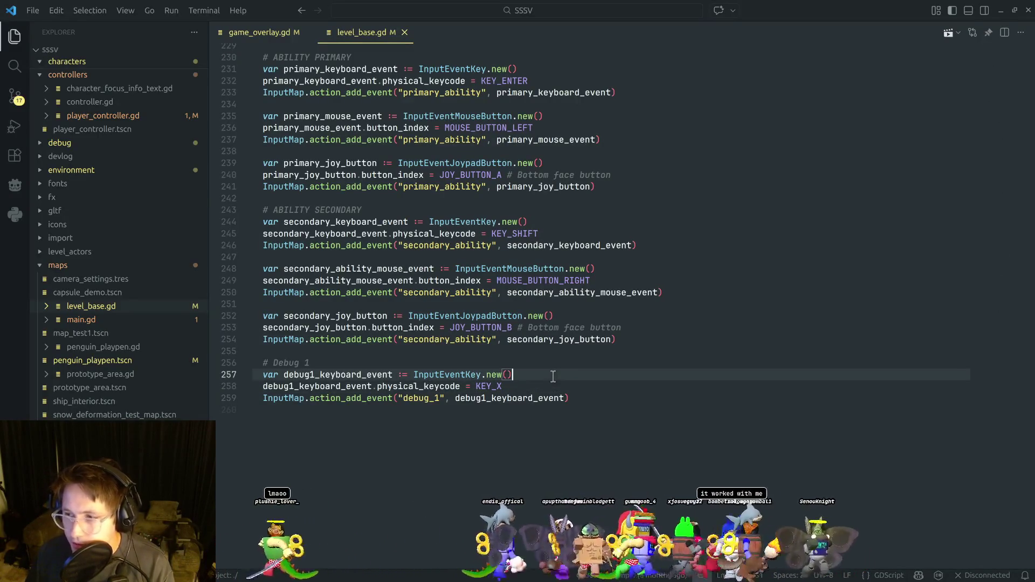
{"action": "left_click", "coordinate": [613, 409]}
{"action": "scroll", "coordinate": [599, 432], "scroll_direction": "up", "scroll_amount": 12}
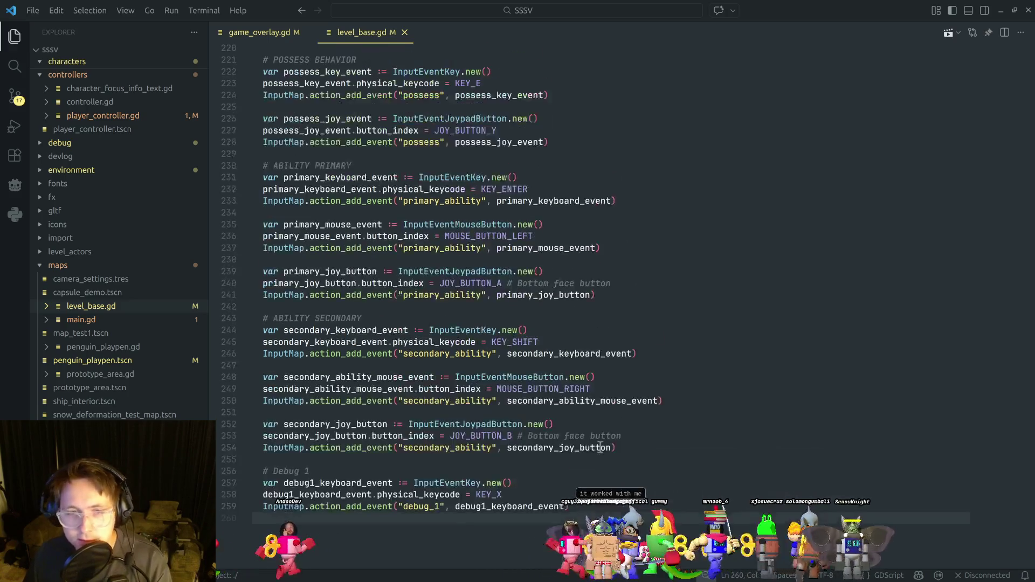
Open game_overlay.gd and select power_cells_collected on line 77.
{"action": "left_click", "coordinate": [259, 33]}
{"action": "scroll", "coordinate": [593, 377], "scroll_direction": "down", "scroll_amount": 15}
{"action": "left_click", "coordinate": [518, 332]}
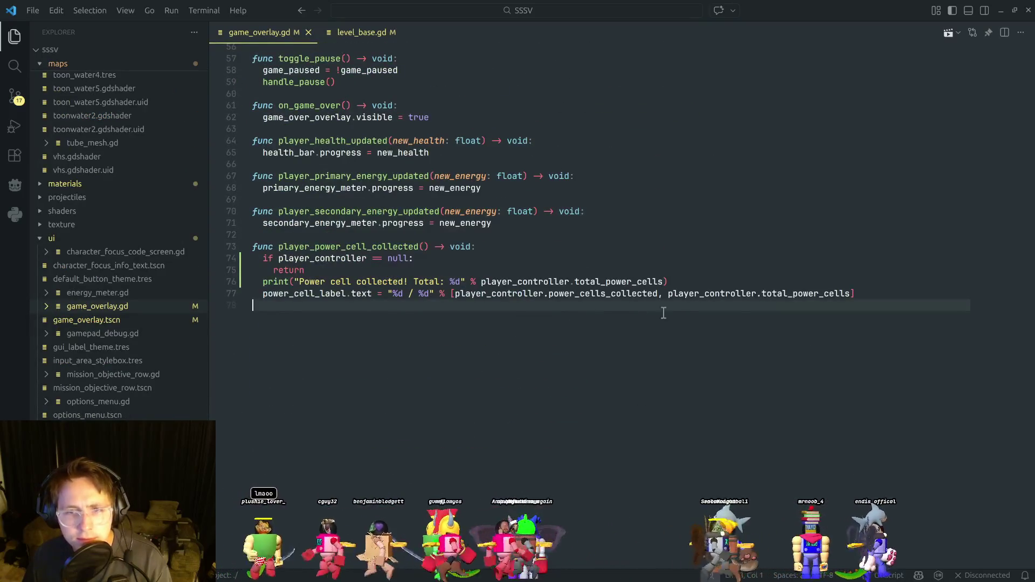
{"action": "double_click", "coordinate": [627, 296]}
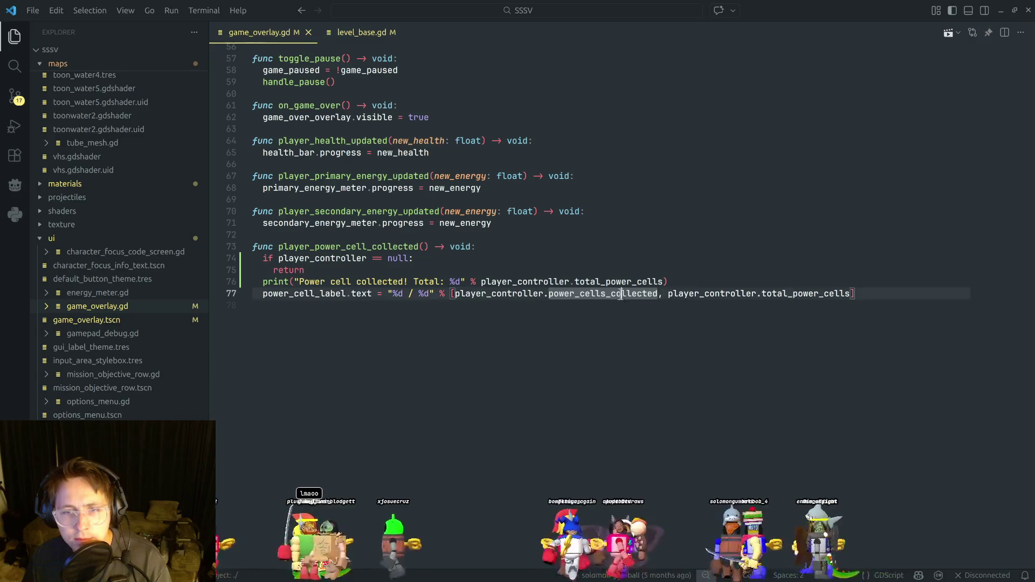
{"action": "left_click", "coordinate": [599, 267]}
{"action": "double_click", "coordinate": [598, 294]}
Reload the VS Code window and jump to the power_cells_collected definition in player_controller.gd.
{"action": "key", "text": "ctrl+shift+p"}
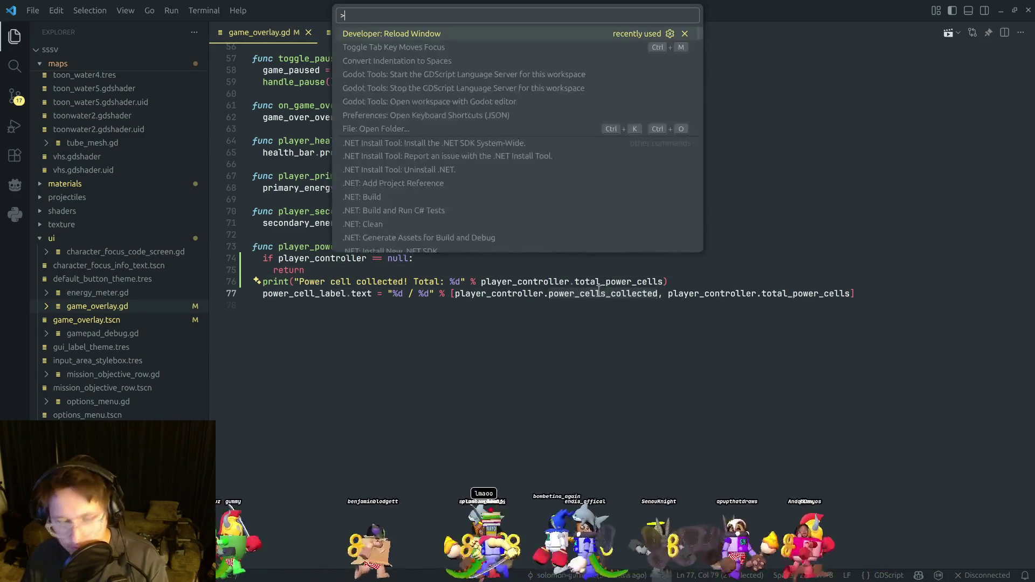
{"action": "key", "text": "Return"}
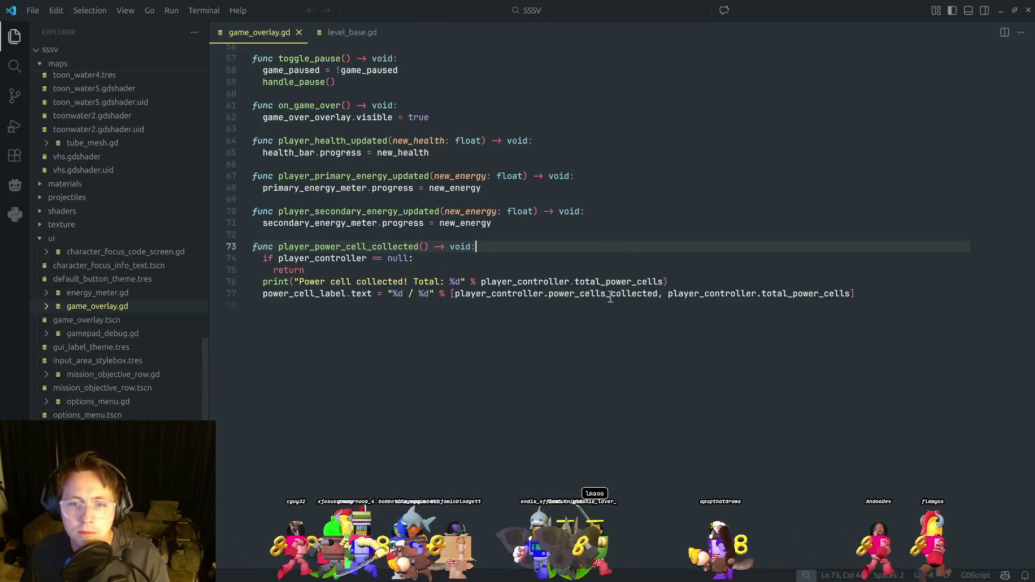
{"action": "left_click", "coordinate": [629, 266]}
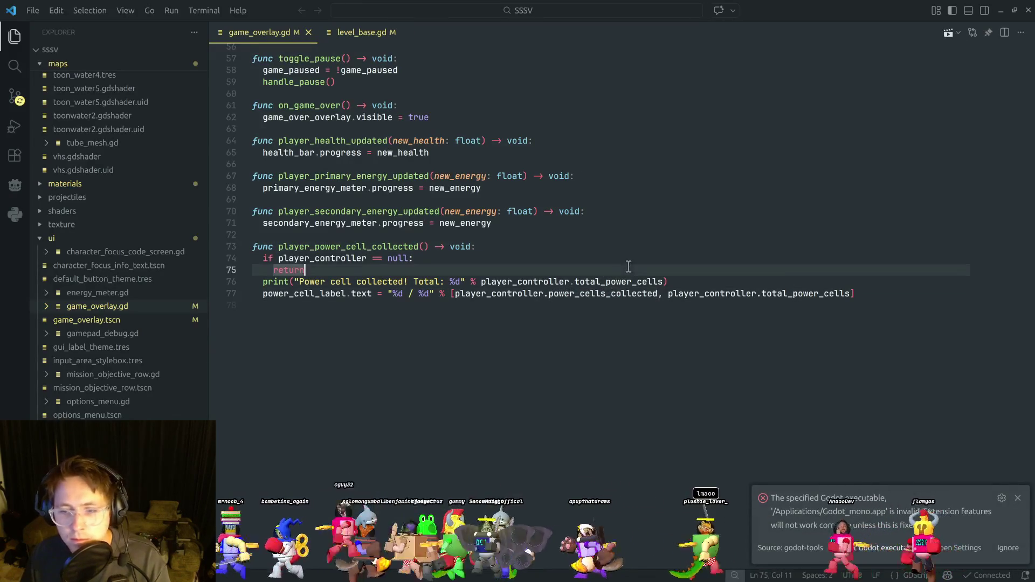
{"action": "left_click", "coordinate": [618, 294], "text": "ctrl"}
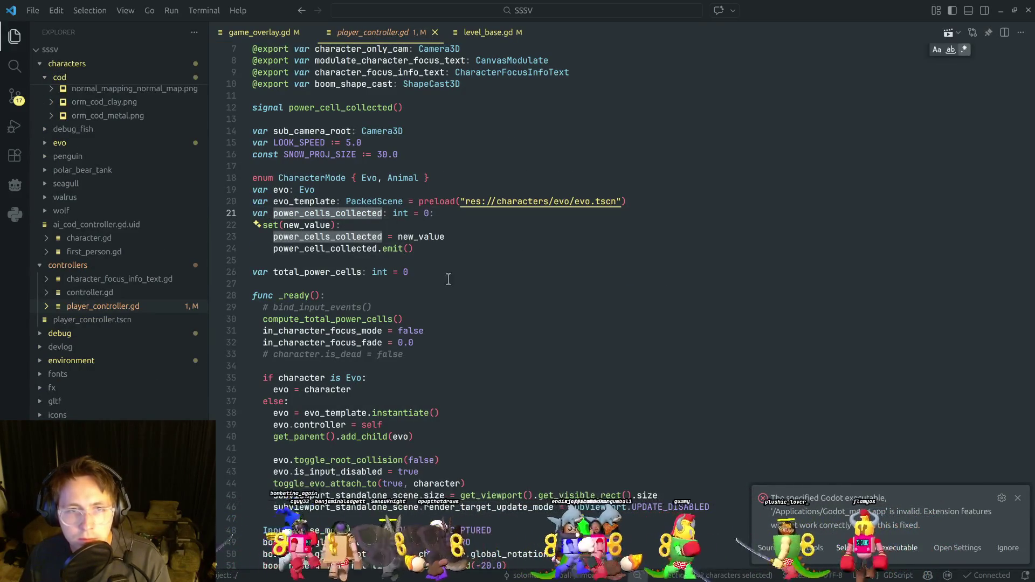
Search the project for power_cells_collected and open the match in power_cell.gd.
{"action": "double_click", "coordinate": [358, 237]}
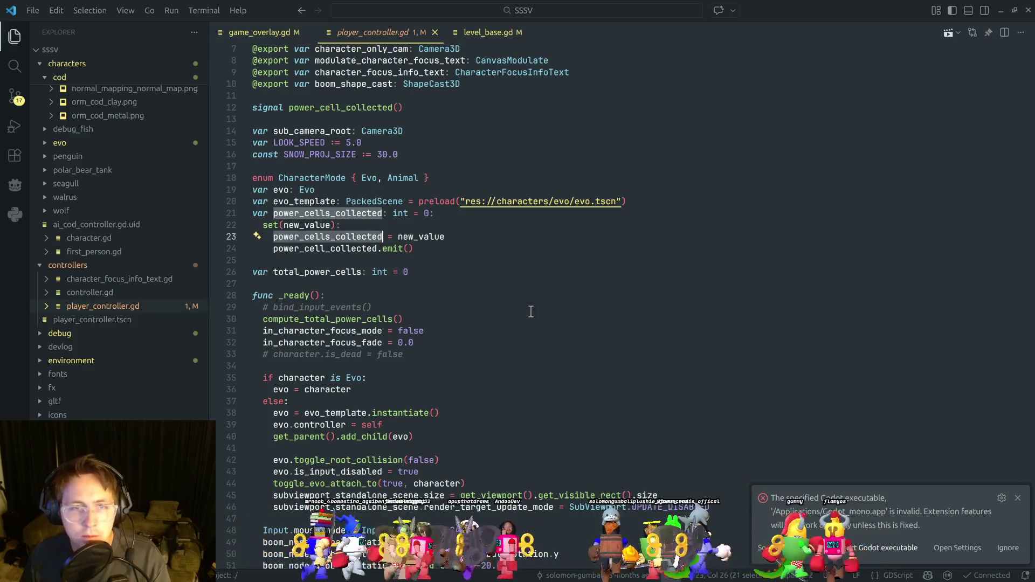
{"action": "key", "text": "ctrl+f"}
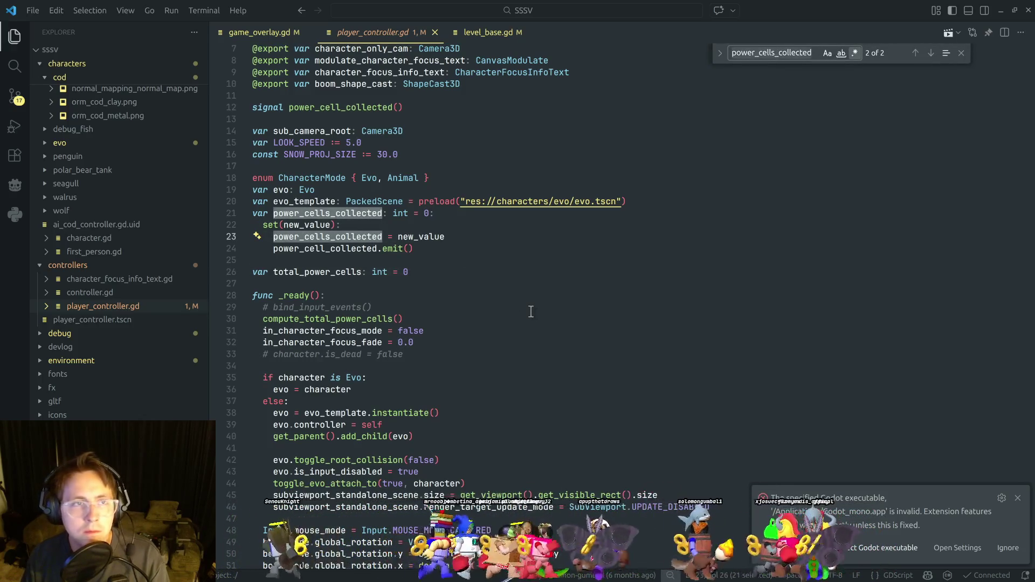
{"action": "key", "text": "ctrl+shift+f"}
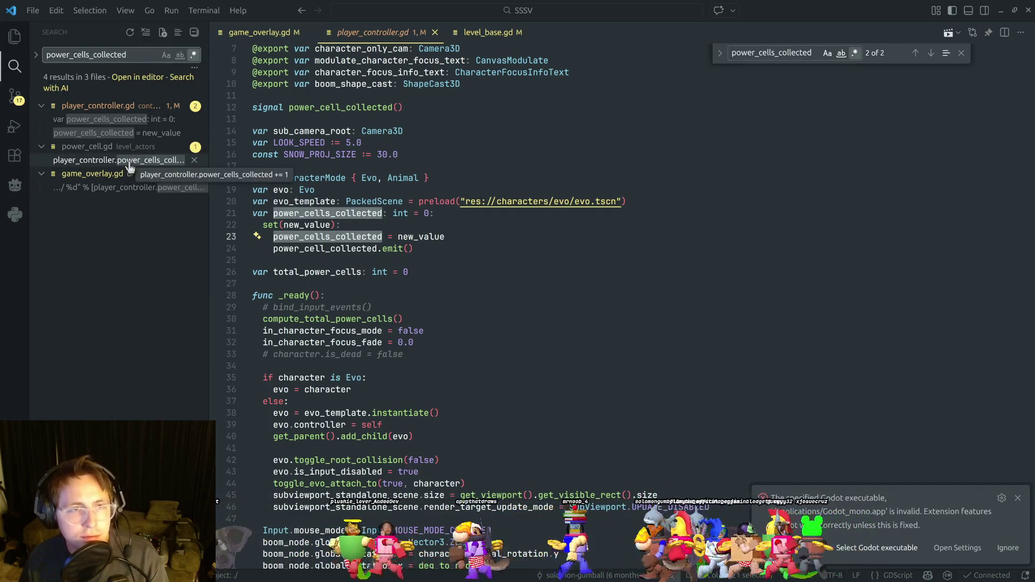
{"action": "left_click", "coordinate": [130, 161]}
Review power_cell.gd's body_entered and collection code.
{"action": "left_click", "coordinate": [500, 329]}
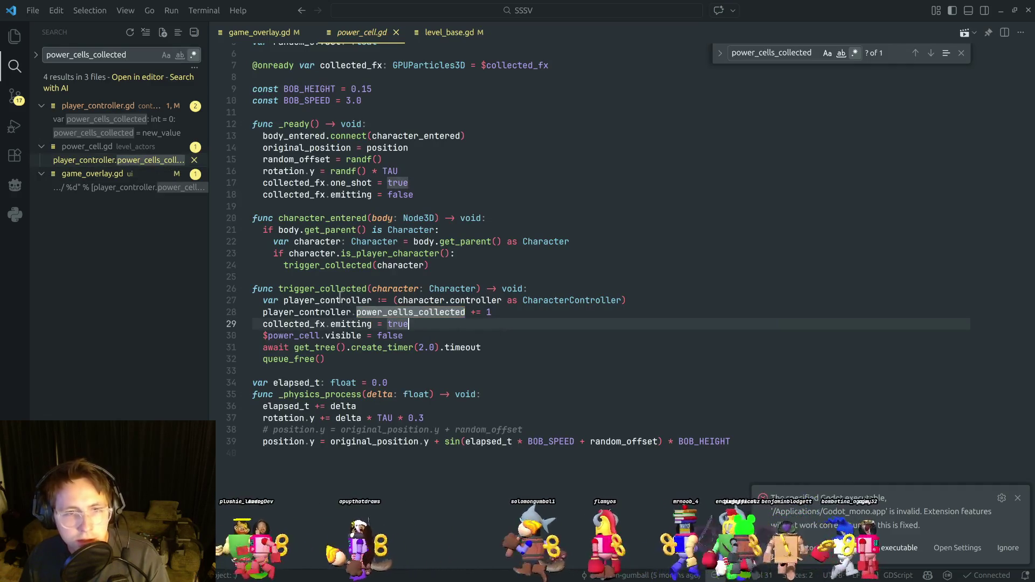
{"action": "key", "text": "Down"}
{"action": "key", "text": "Up"}
{"action": "key", "text": "Down"}
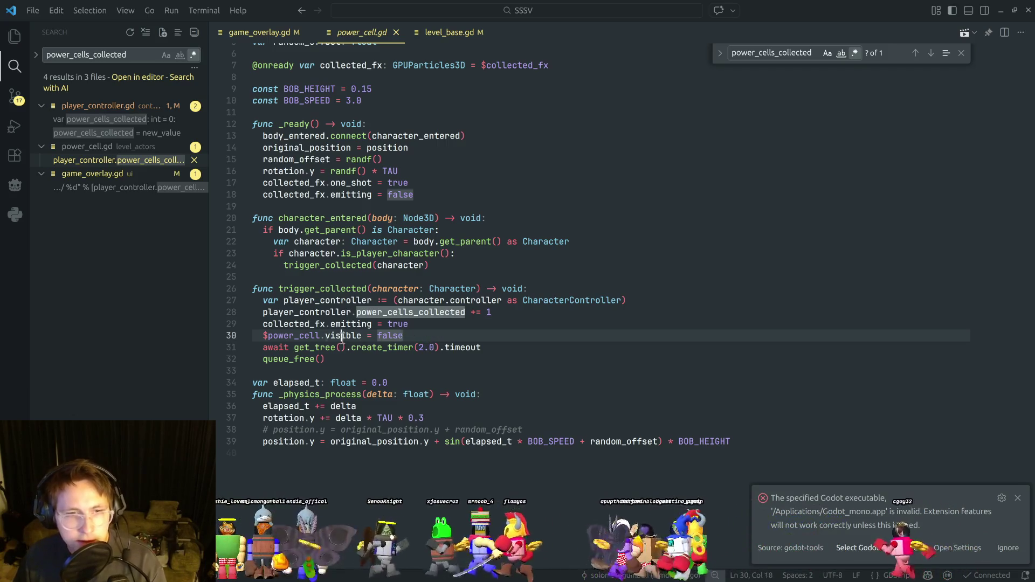
{"action": "left_click", "coordinate": [435, 335]}
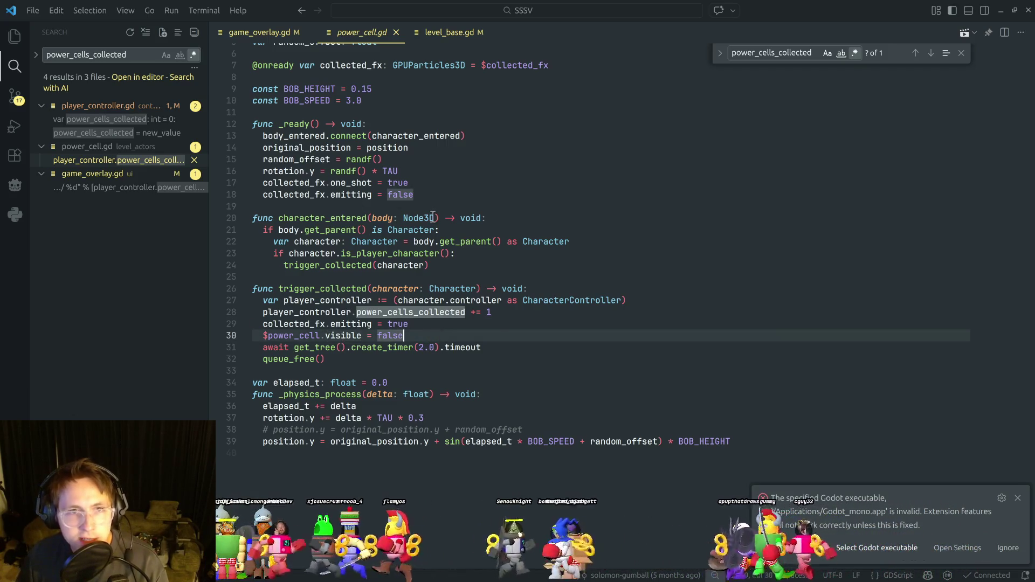
{"action": "scroll", "coordinate": [432, 216], "scroll_direction": "up", "scroll_amount": 2}
{"action": "left_click", "coordinate": [448, 260]}
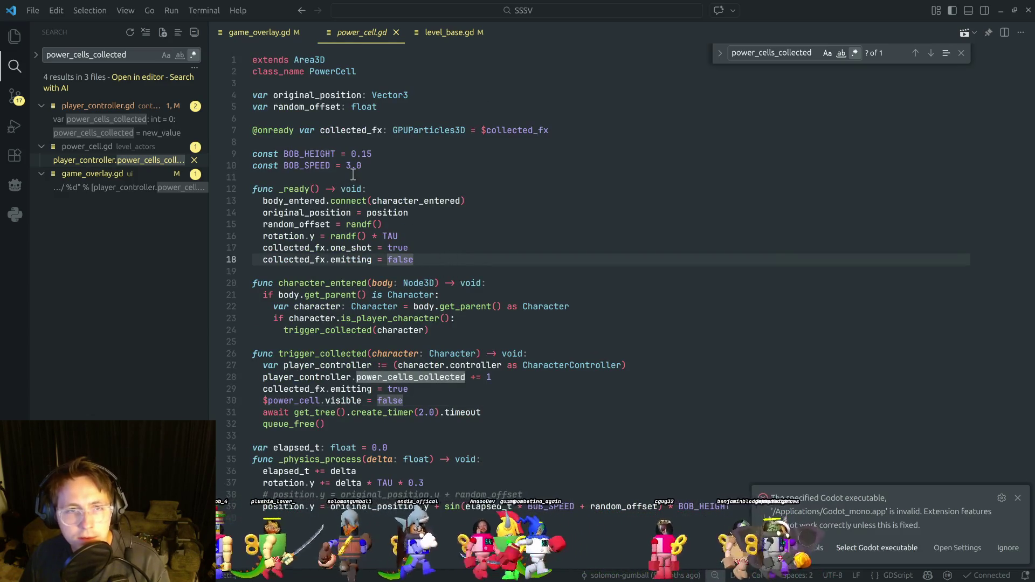
{"action": "left_click", "coordinate": [424, 225]}
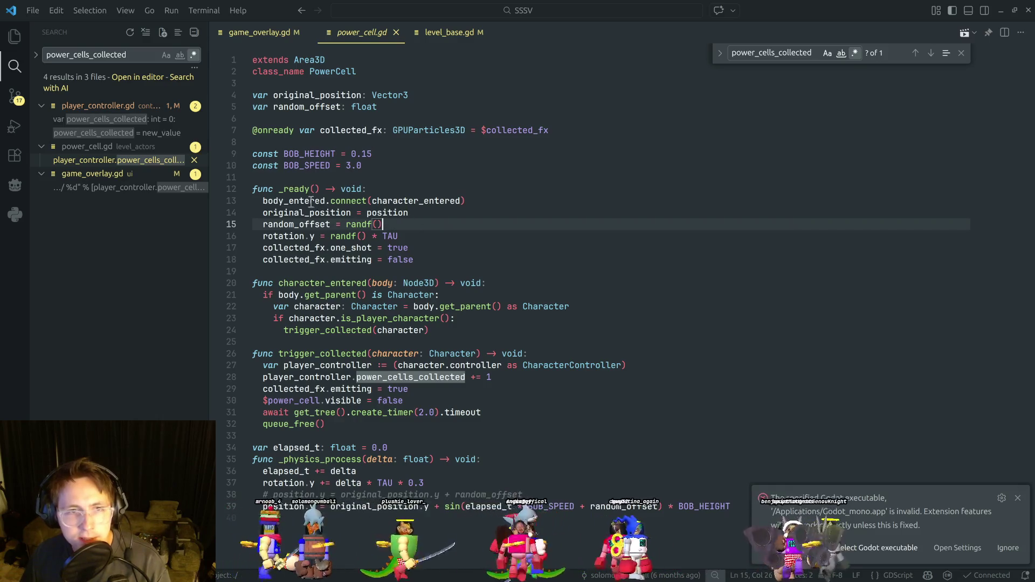
{"action": "double_click", "coordinate": [311, 202]}
{"action": "left_click", "coordinate": [432, 237]}
Add the variable 'var is_collected: bool = false' near the top of power_cell.gd.
{"action": "left_click", "coordinate": [409, 119]}
{"action": "type", "text": "ar "}
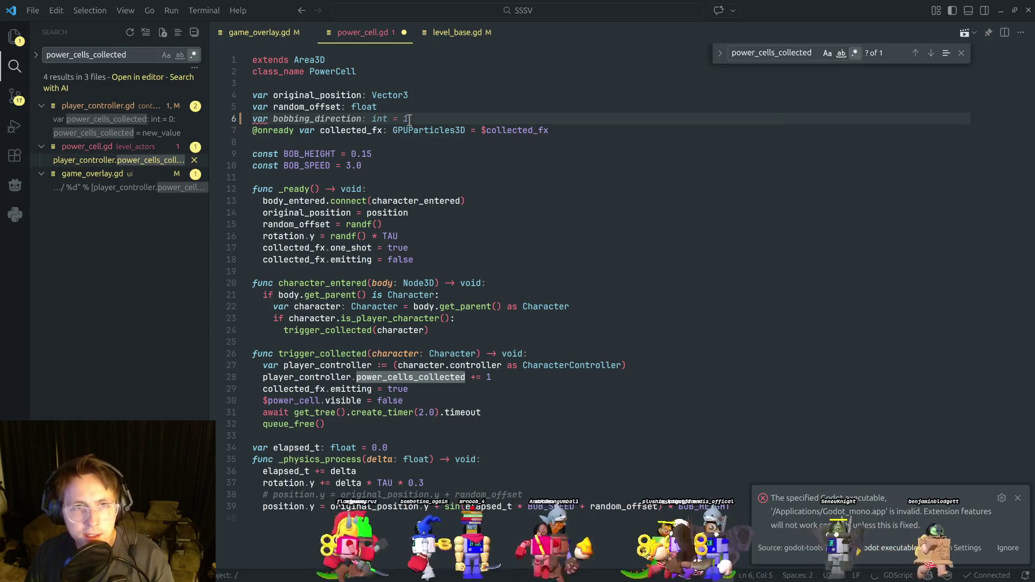
{"action": "type", "text": "is_"}
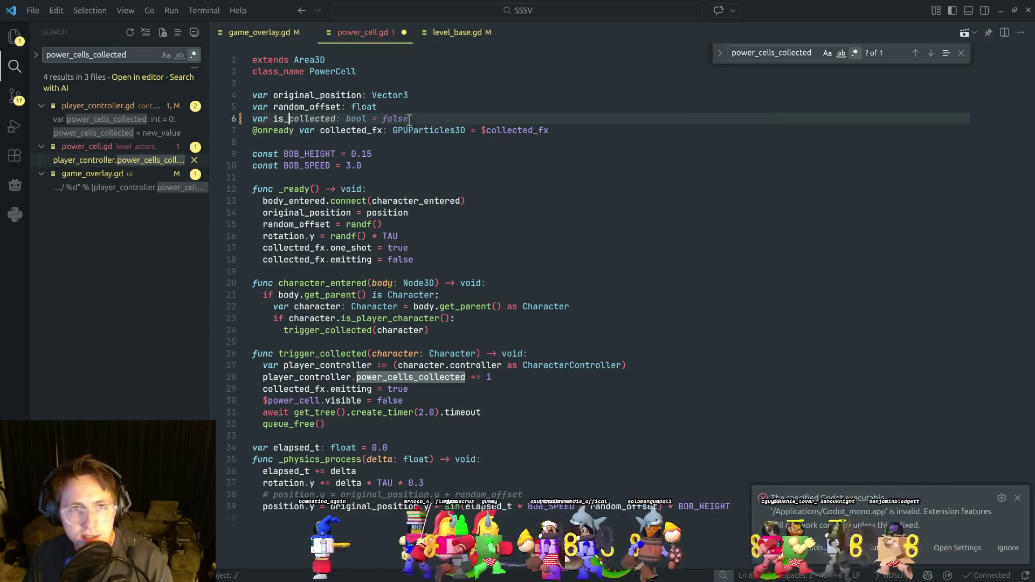
{"action": "key", "text": "Return"}
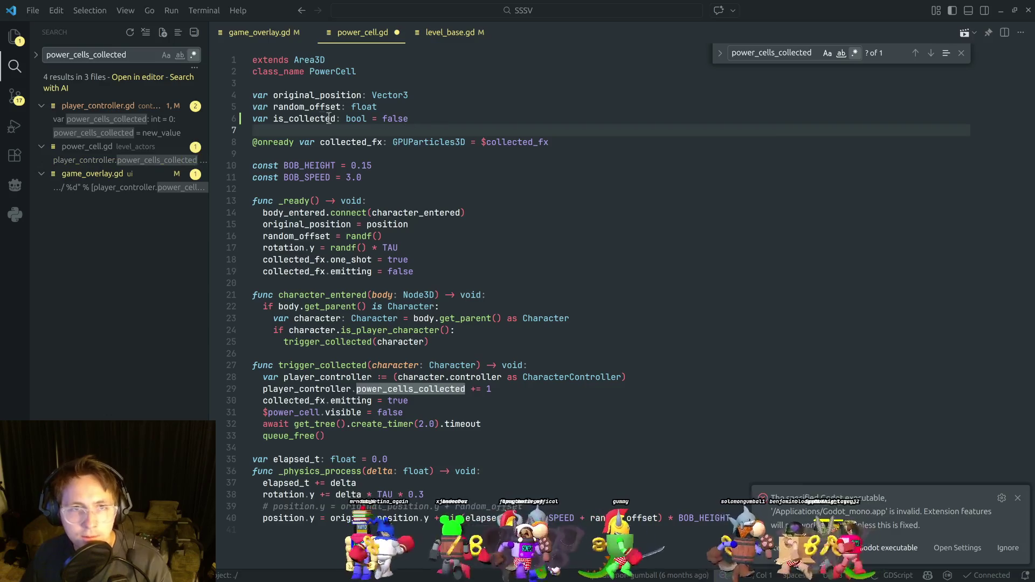
{"action": "double_click", "coordinate": [308, 118]}
Add an is_collected guard to trigger_collected so each power cell counts only once.
{"action": "left_click", "coordinate": [443, 401]}
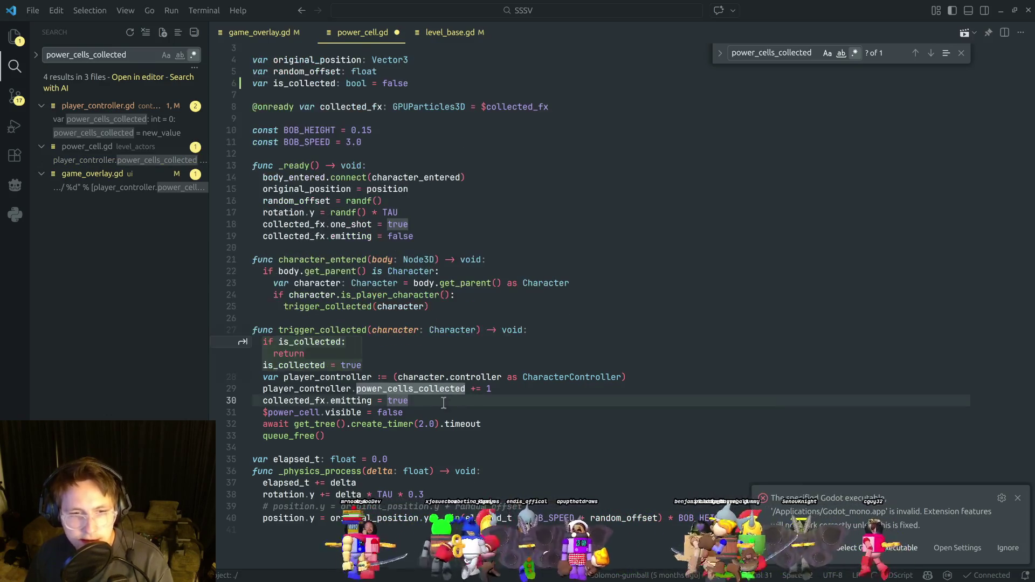
{"action": "key", "text": "Tab"}
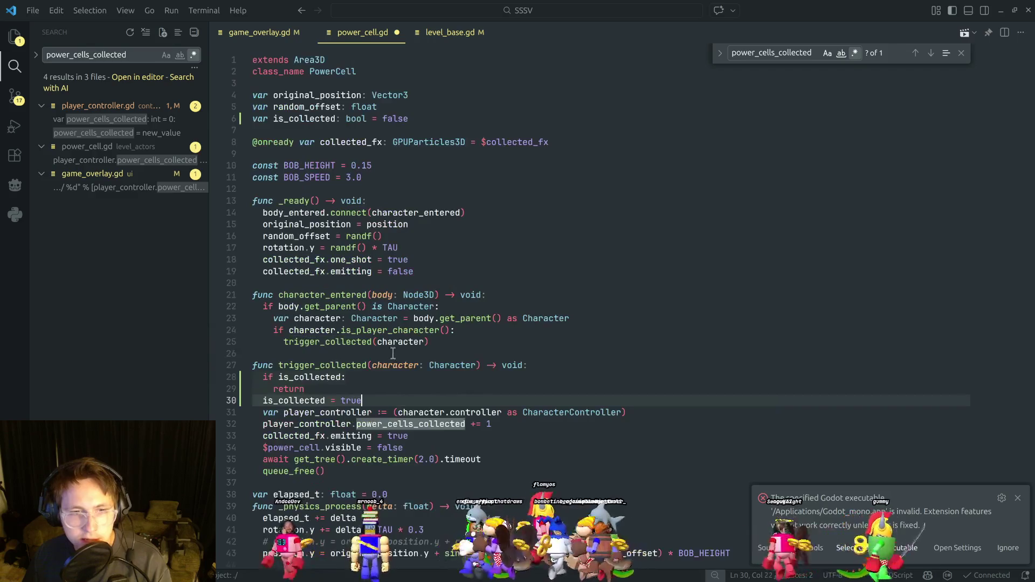
{"action": "left_click", "coordinate": [439, 354]}
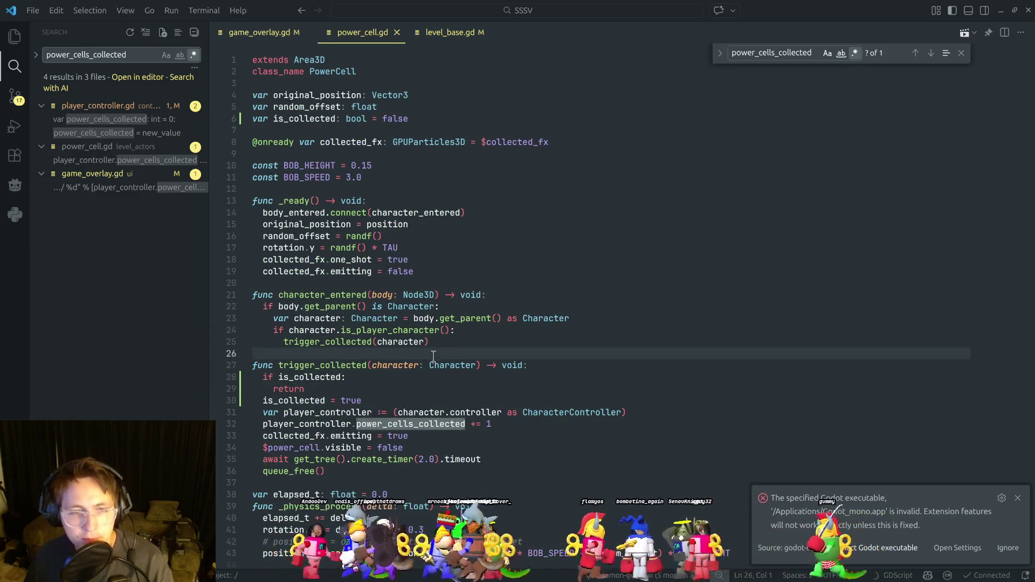
{"action": "key", "text": "alt+Tab"}
Save the power_cell.gd script and return to the Godot editor.
{"action": "left_click", "coordinate": [341, 296]}
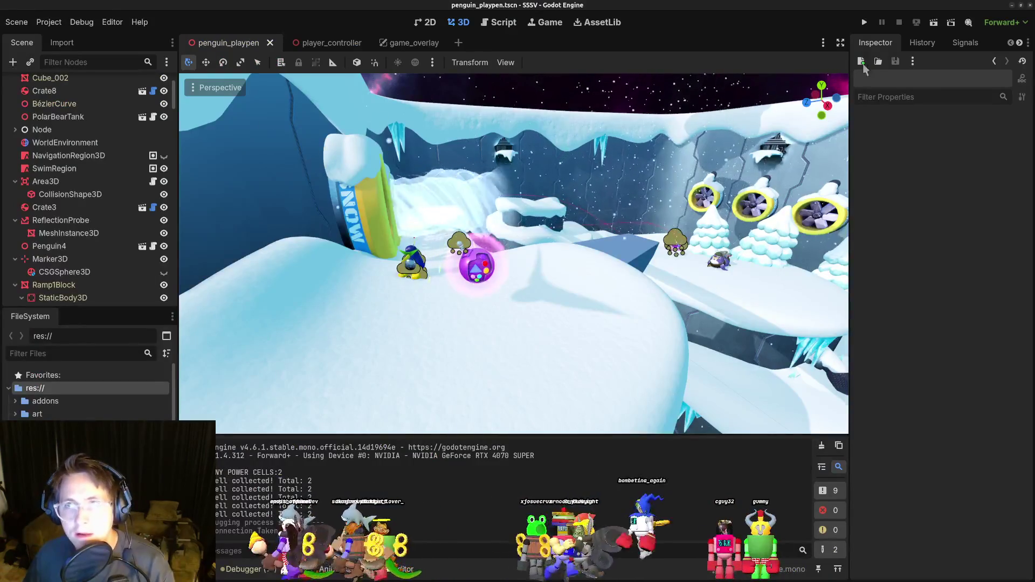
{"action": "key", "text": "alt+Tab"}
{"action": "left_click", "coordinate": [625, 302]}
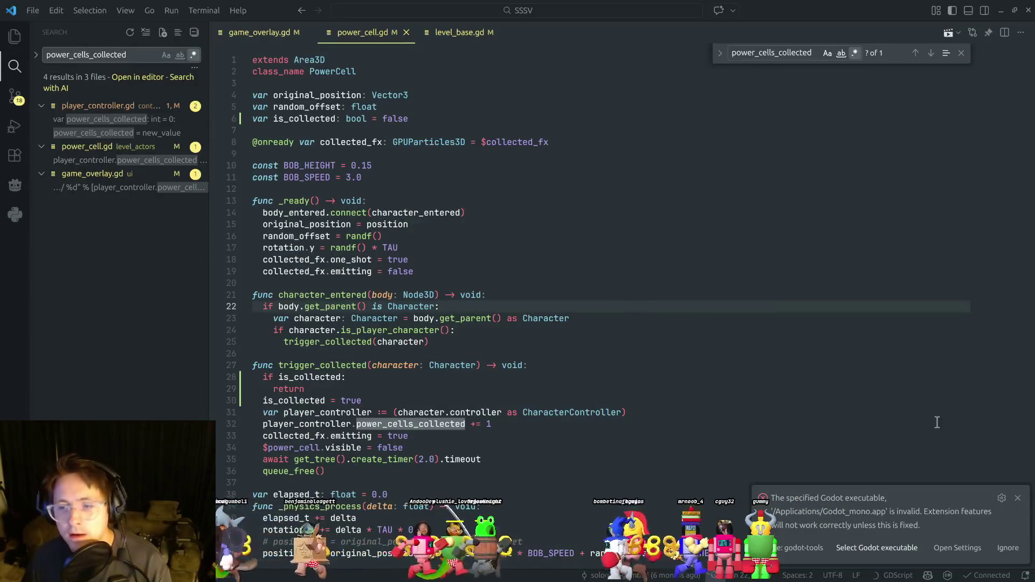
{"action": "key", "text": "alt+Tab"}
Playtest the level, collecting both power cells (2 / 2) and reaching the walrus, then frame the Walrus.
{"action": "key", "text": "F5"}
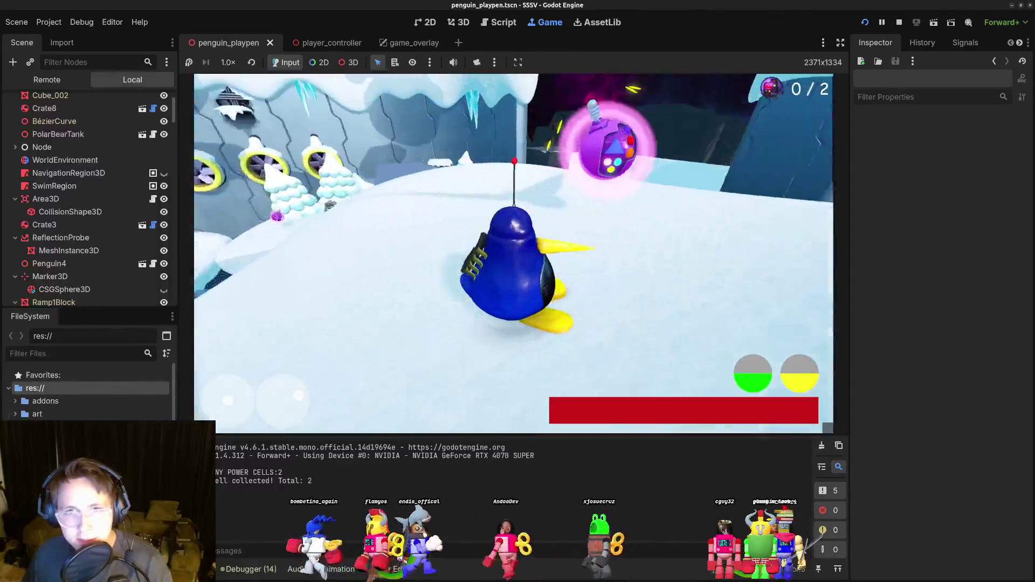
{"action": "key", "text": "w"}
{"action": "key", "text": "w"}
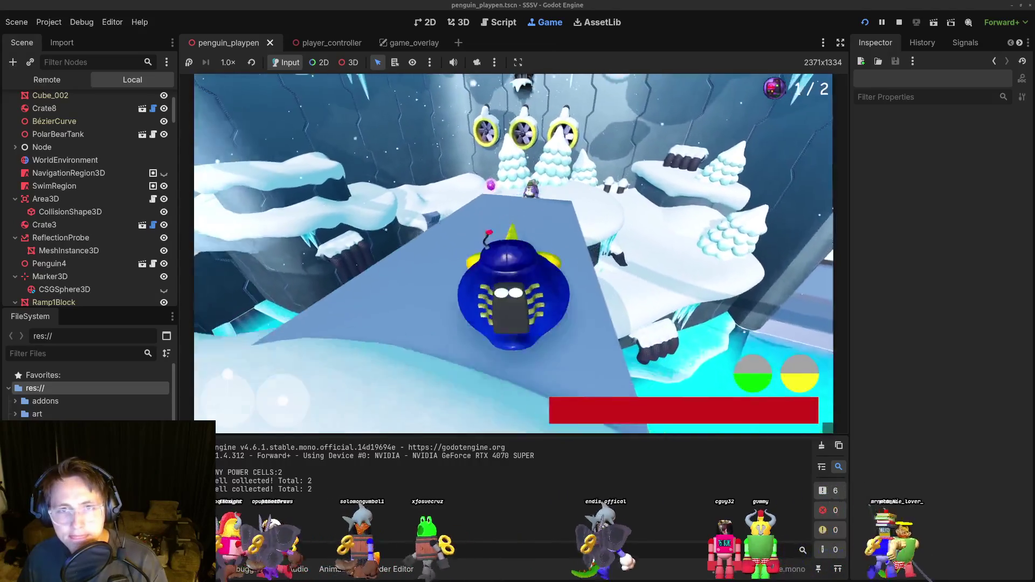
{"action": "key", "text": "w"}
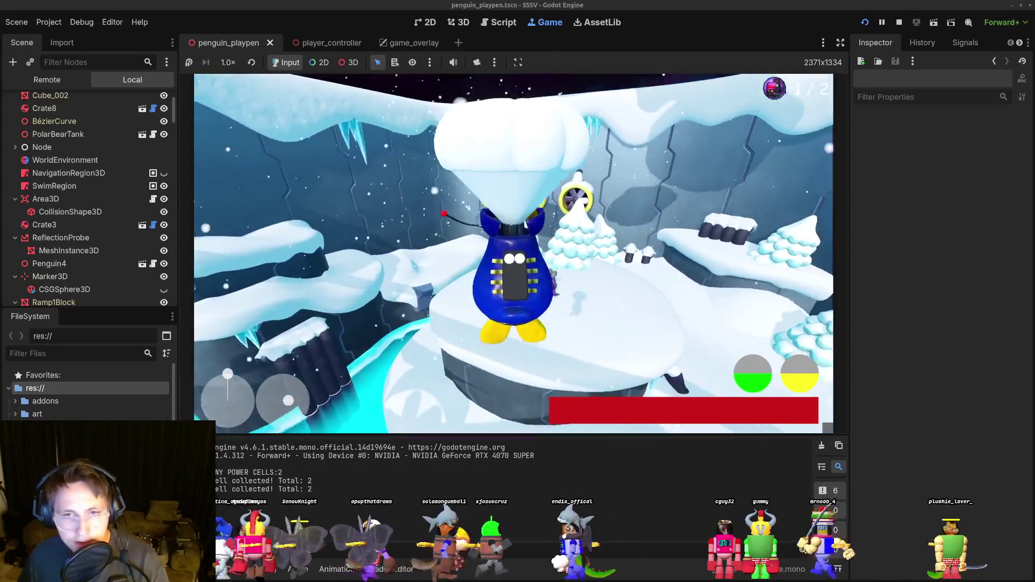
{"action": "key", "text": "w"}
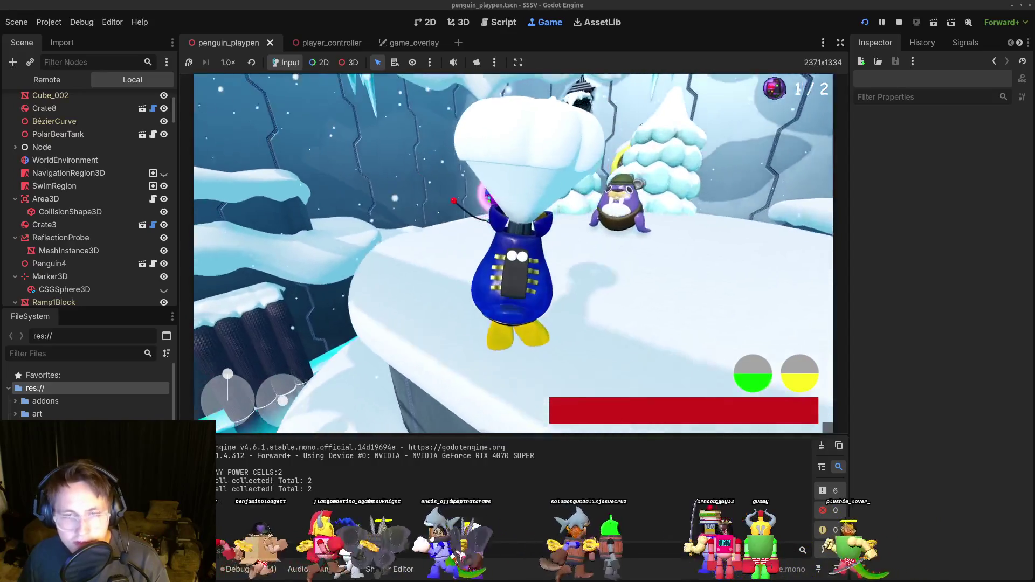
{"action": "key", "text": "w"}
{"action": "key", "text": "s"}
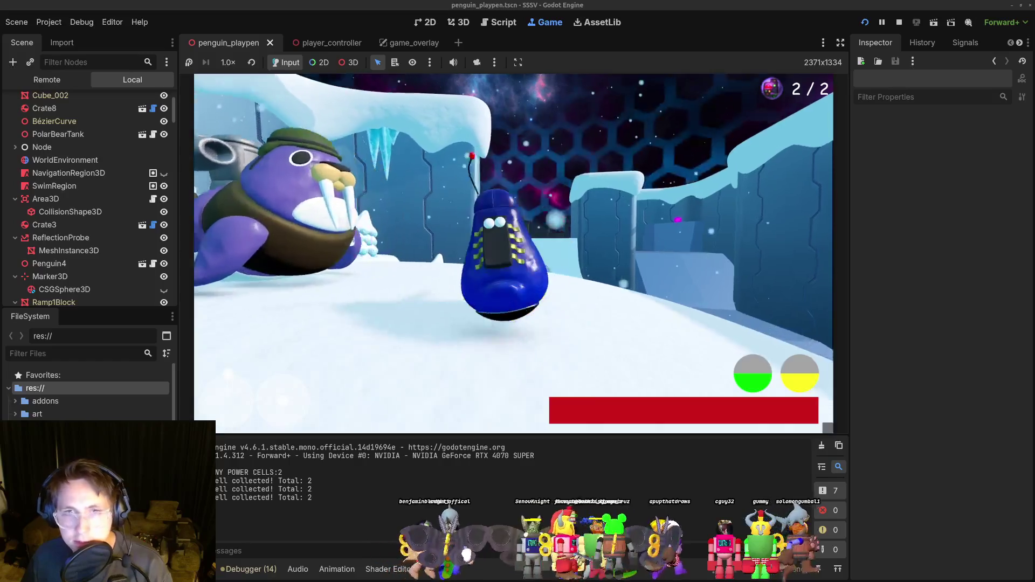
{"action": "key", "text": "a"}
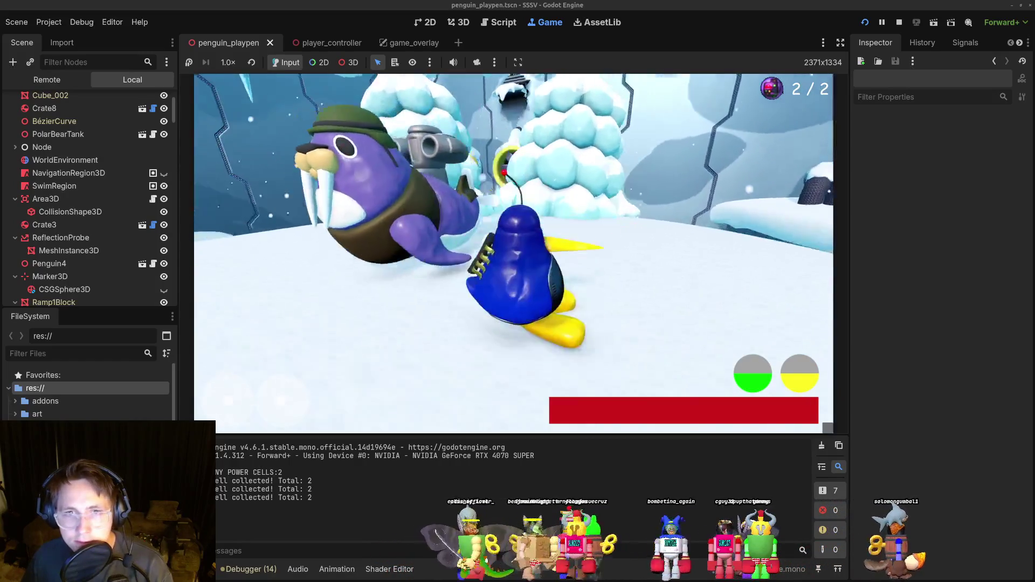
{"action": "key", "text": "w"}
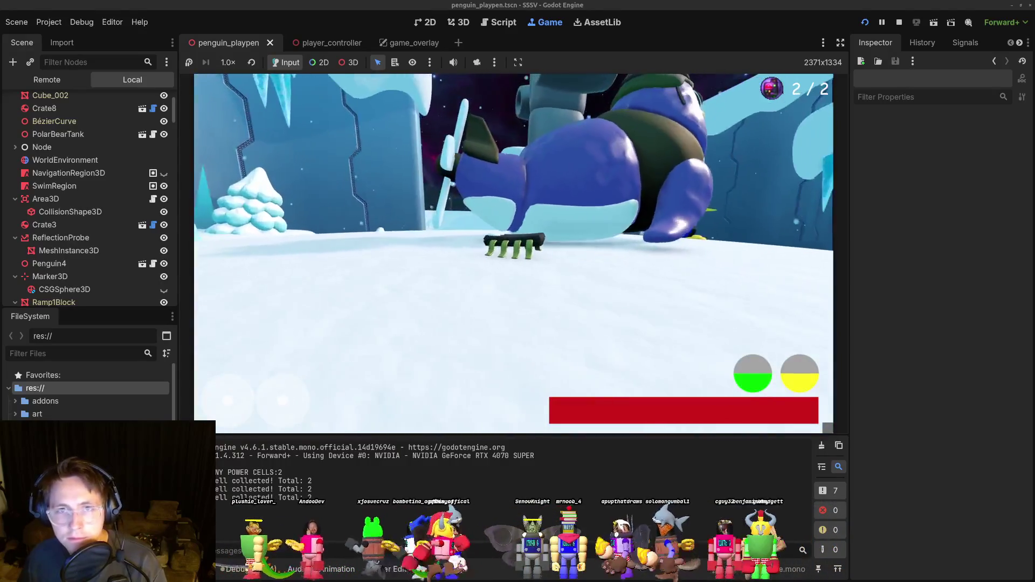
{"action": "key", "text": "F8"}
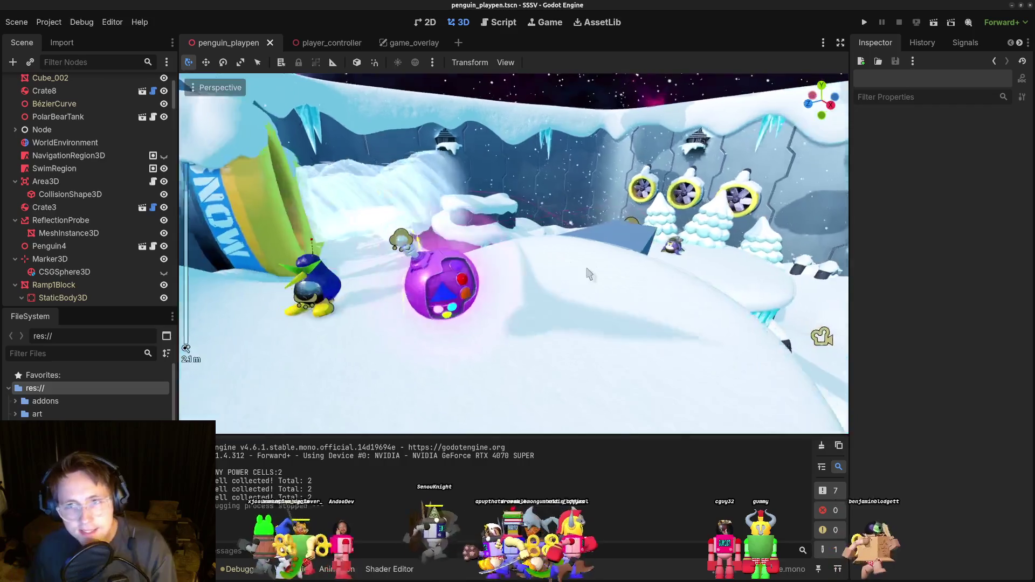
{"action": "left_click", "coordinate": [667, 263]}
{"action": "key", "text": "f"}
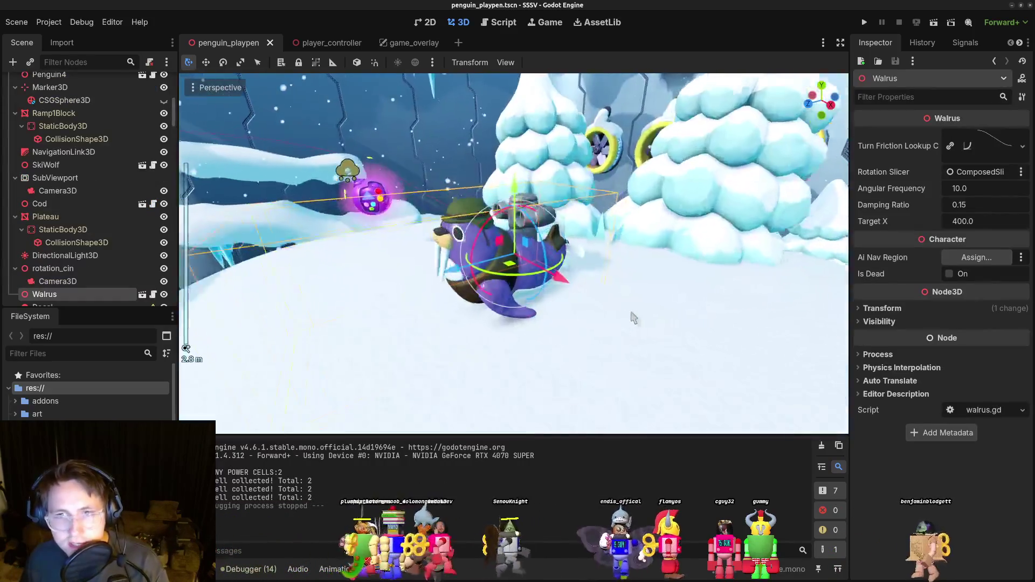
{"action": "scroll", "coordinate": [593, 286], "scroll_direction": "up", "scroll_amount": 5}
{"action": "mouse_move", "coordinate": [550, 303]}
{"action": "left_mouse_down"}
{"action": "mouse_move", "coordinate": [594, 299]}
{"action": "mouse_move", "coordinate": [609, 275]}
{"action": "mouse_move", "coordinate": [627, 280]}
{"action": "mouse_move", "coordinate": [534, 276]}
{"action": "mouse_move", "coordinate": [555, 280]}
{"action": "mouse_move", "coordinate": [471, 241]}
{"action": "left_mouse_up"}
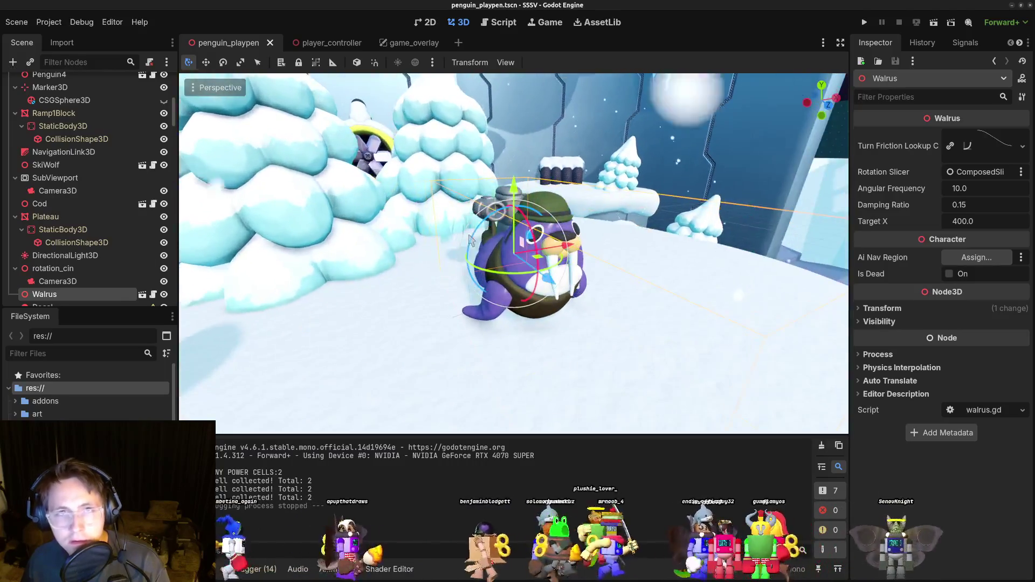
{"action": "left_click_drag", "start_coordinate": [580, 231], "coordinate": [451, 221]}
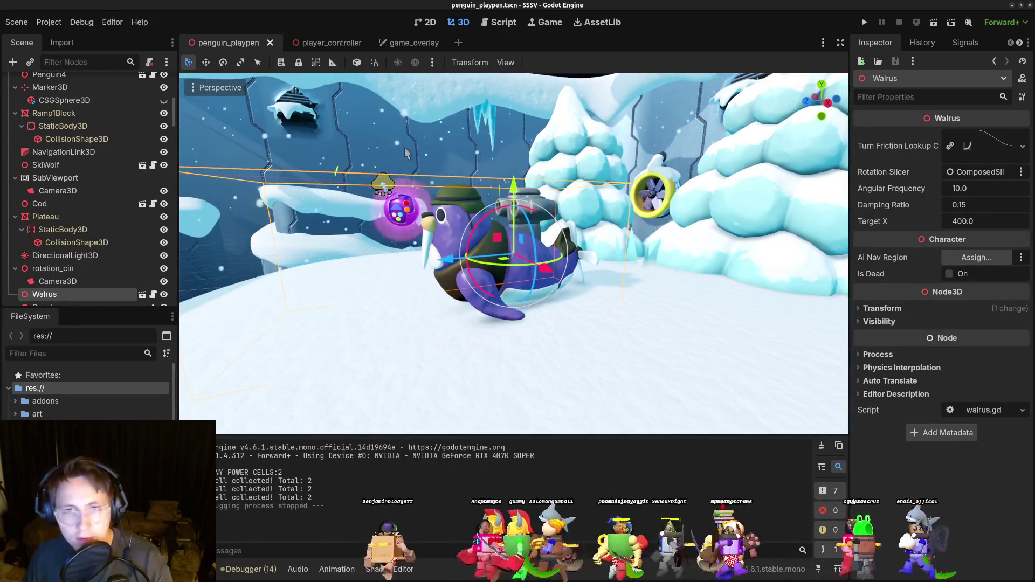
{"action": "mouse_move", "coordinate": [420, 163]}
{"action": "left_mouse_down"}
{"action": "mouse_move", "coordinate": [556, 253]}
{"action": "mouse_move", "coordinate": [518, 227]}
{"action": "left_mouse_up"}
{"action": "mouse_move", "coordinate": [548, 286]}
{"action": "left_mouse_down"}
{"action": "mouse_move", "coordinate": [530, 212]}
{"action": "mouse_move", "coordinate": [486, 216]}
{"action": "left_mouse_up"}
{"action": "key", "text": "alt+Tab"}
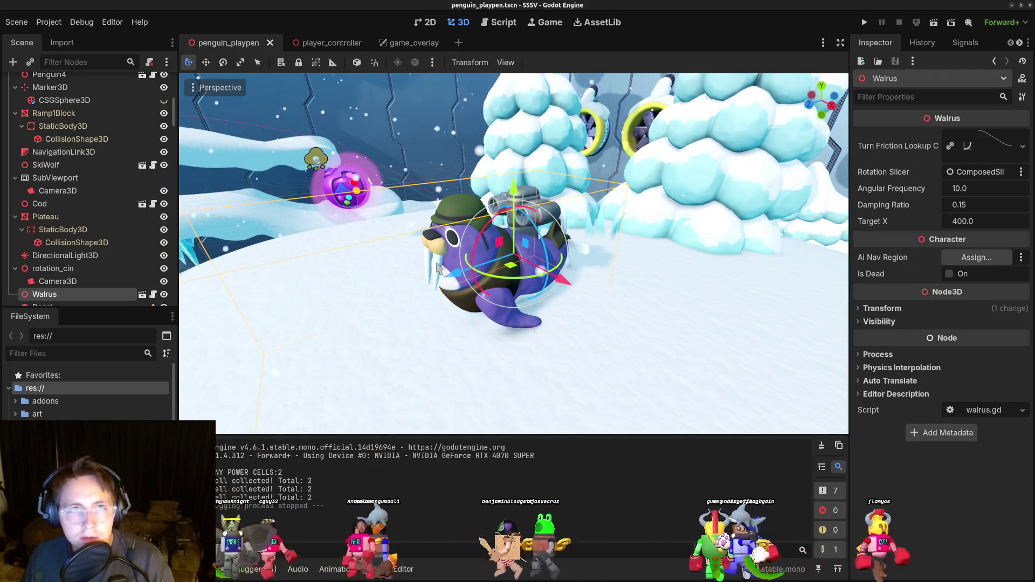
{"action": "key", "text": "alt+shift+o"}
{"action": "type", "text": "walrus_ske"}
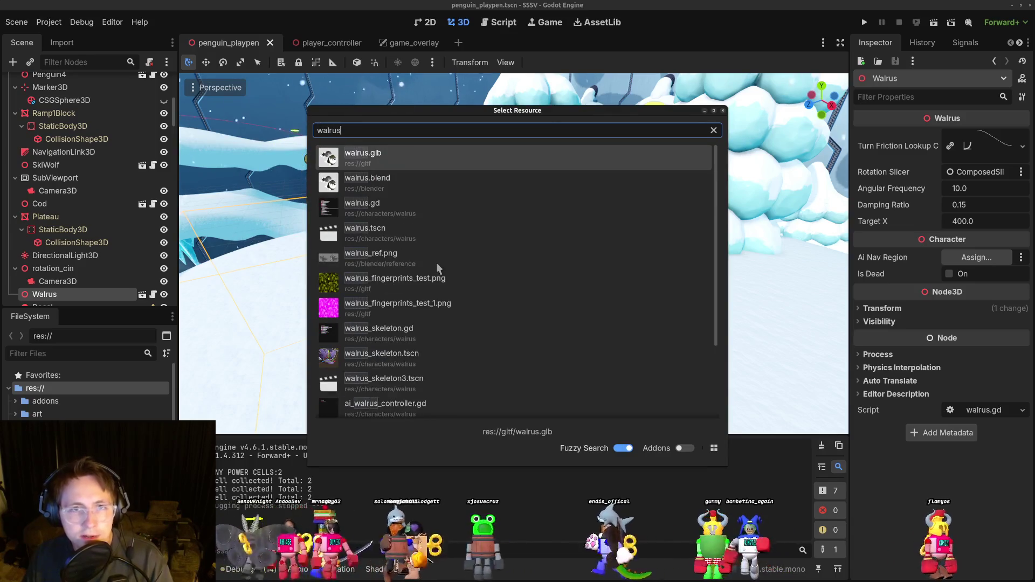
{"action": "key", "text": "Down"}
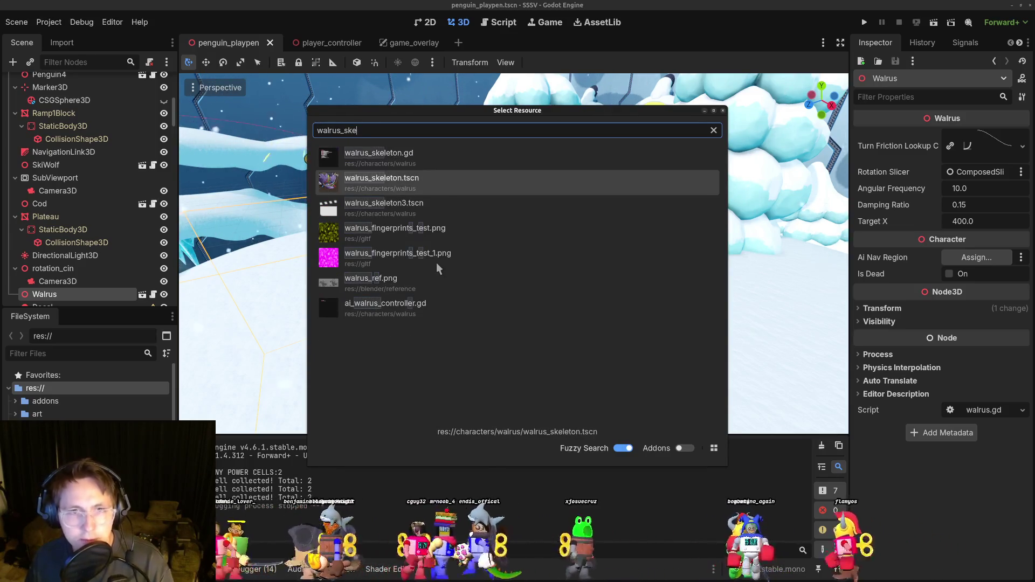
{"action": "key", "text": "Return"}
{"action": "scroll", "coordinate": [474, 263], "scroll_direction": "up", "scroll_amount": 8}
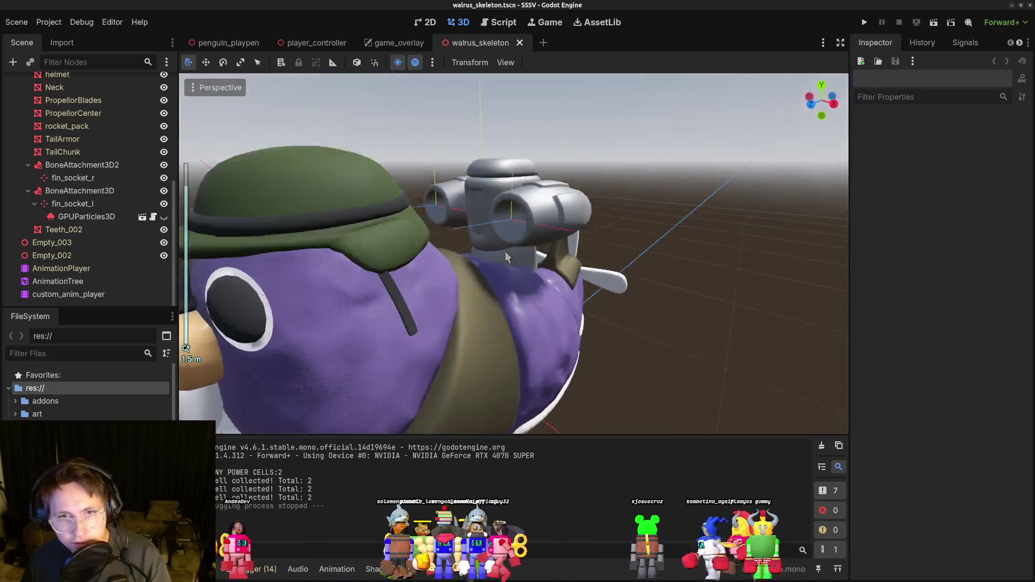
{"action": "scroll", "coordinate": [506, 255], "scroll_direction": "down", "scroll_amount": 4}
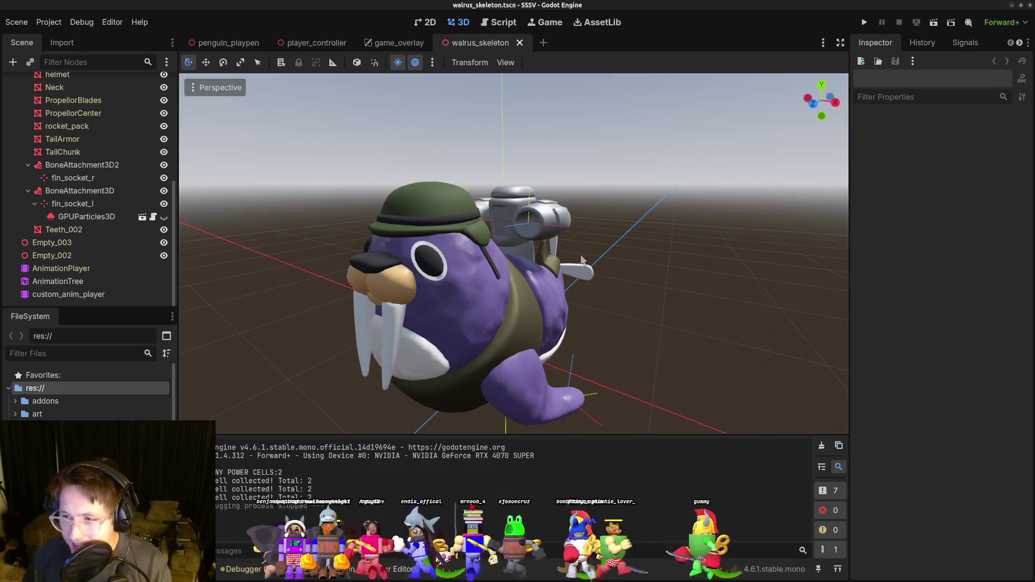
{"action": "left_click_drag", "start_coordinate": [590, 266], "coordinate": [514, 234]}
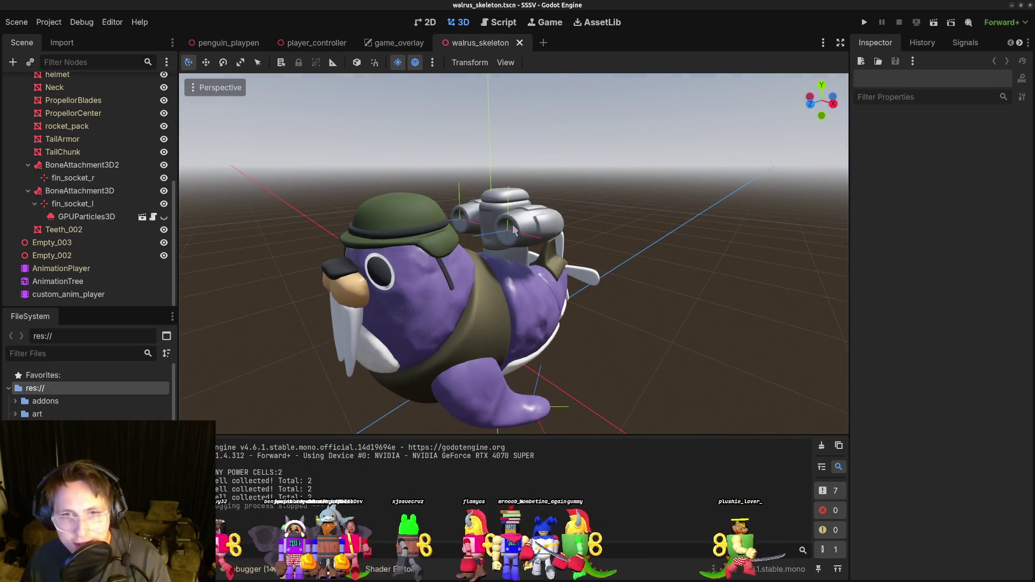
{"action": "left_click", "coordinate": [512, 233]}
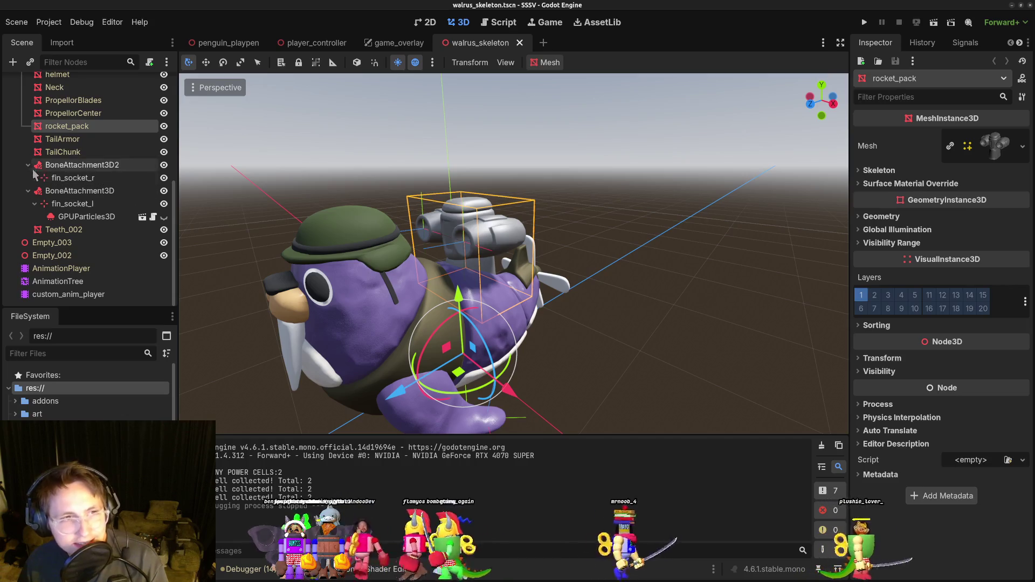
{"action": "left_click", "coordinate": [28, 165]}
{"action": "scroll", "coordinate": [95, 215], "scroll_direction": "up", "scroll_amount": 6}
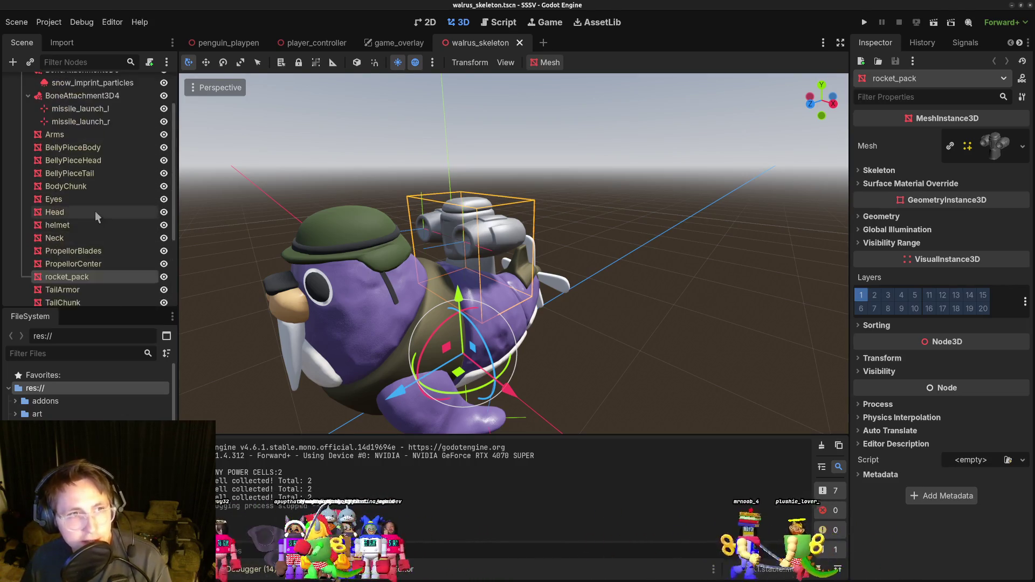
{"action": "left_click", "coordinate": [27, 123]}
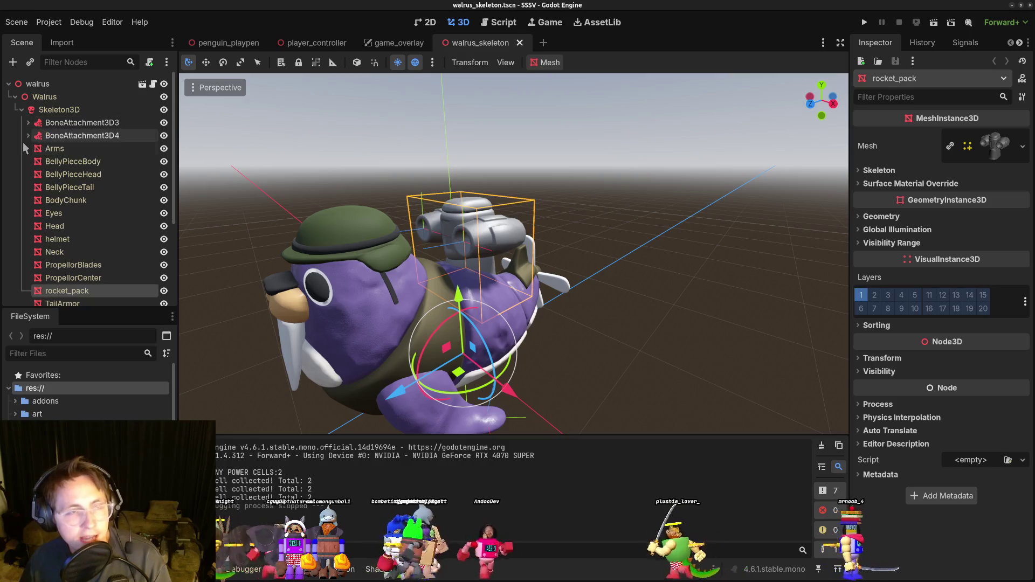
{"action": "left_click", "coordinate": [64, 216]}
{"action": "left_click", "coordinate": [66, 238]}
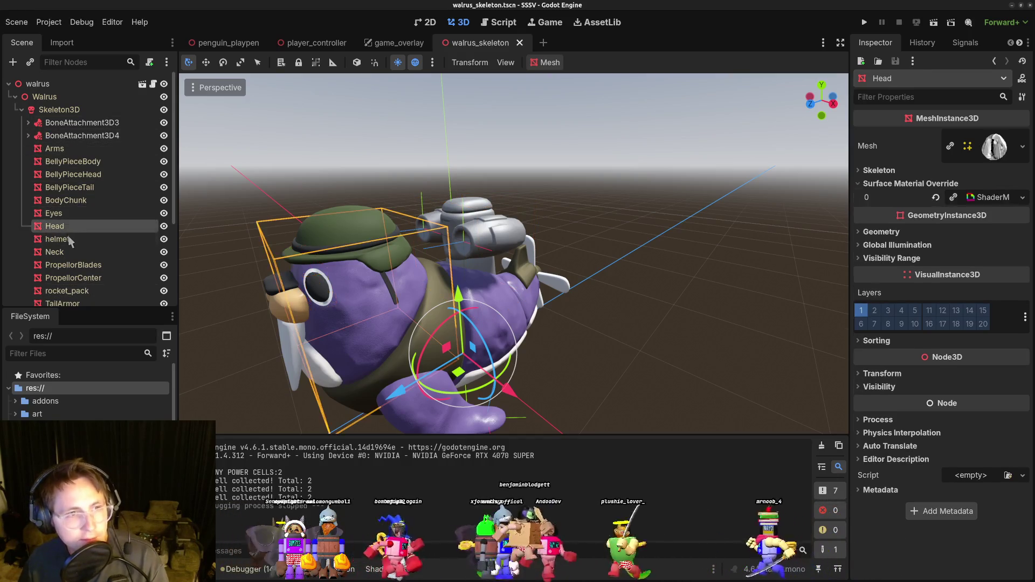
{"action": "left_click", "coordinate": [64, 254]}
{"action": "left_click", "coordinate": [70, 265]}
{"action": "left_click", "coordinate": [75, 278]}
{"action": "scroll", "coordinate": [90, 280], "scroll_direction": "down", "scroll_amount": 3}
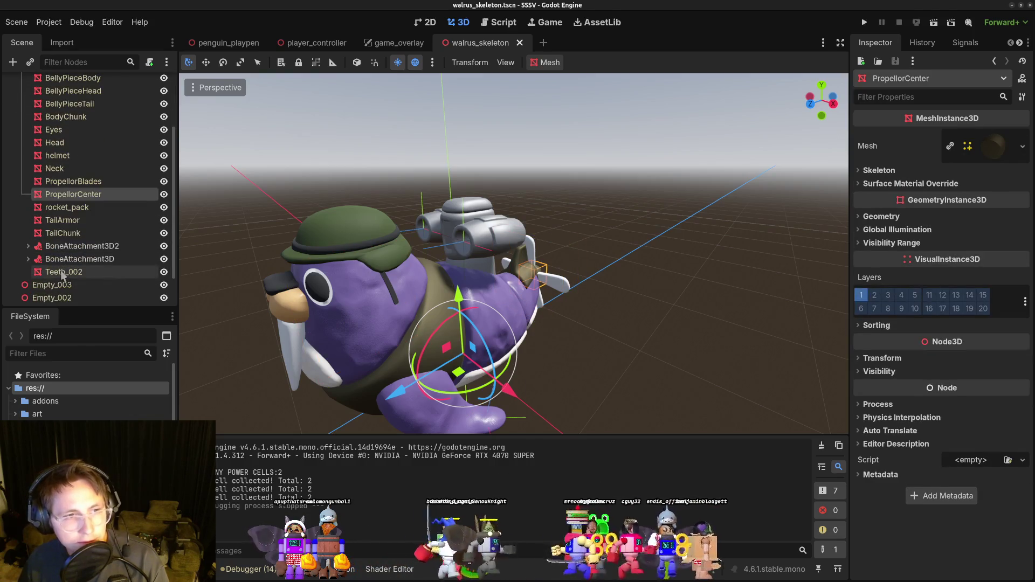
{"action": "left_click", "coordinate": [65, 233]}
{"action": "left_click", "coordinate": [74, 220]}
{"action": "left_click", "coordinate": [75, 209]}
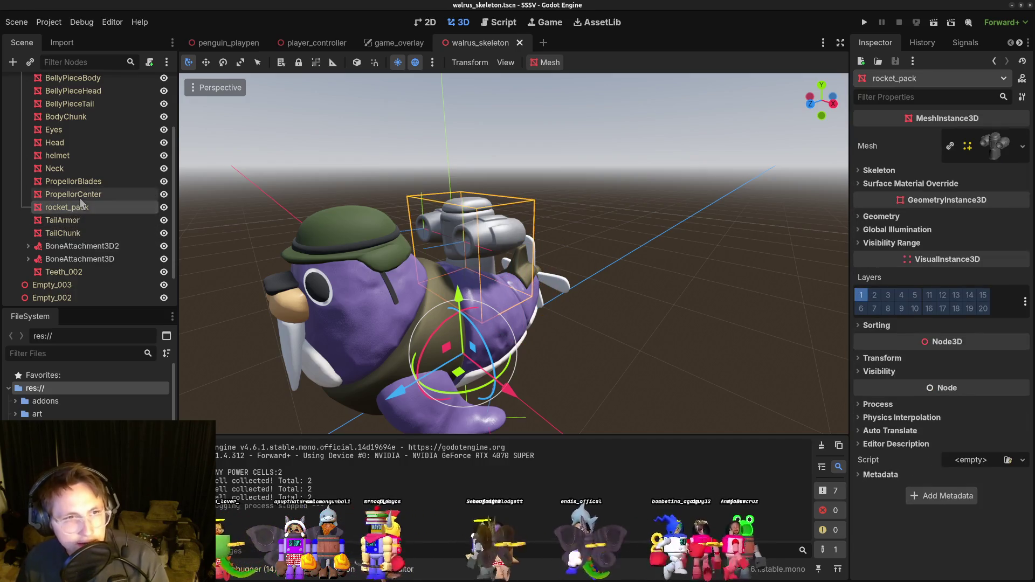
{"action": "left_click", "coordinate": [80, 196]}
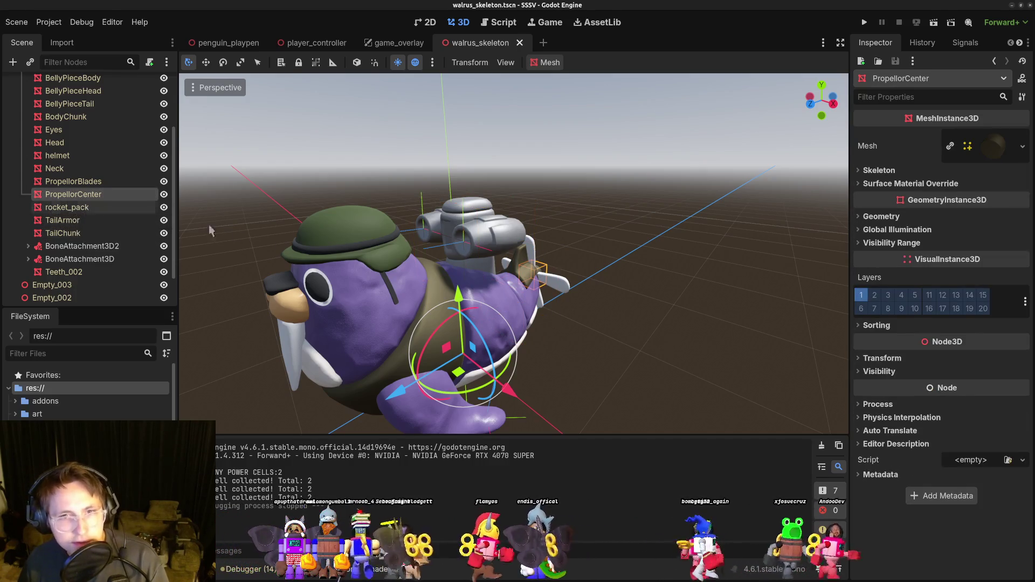
{"action": "left_click", "coordinate": [476, 238]}
{"action": "left_click_drag", "start_coordinate": [476, 237], "coordinate": [184, 257]}
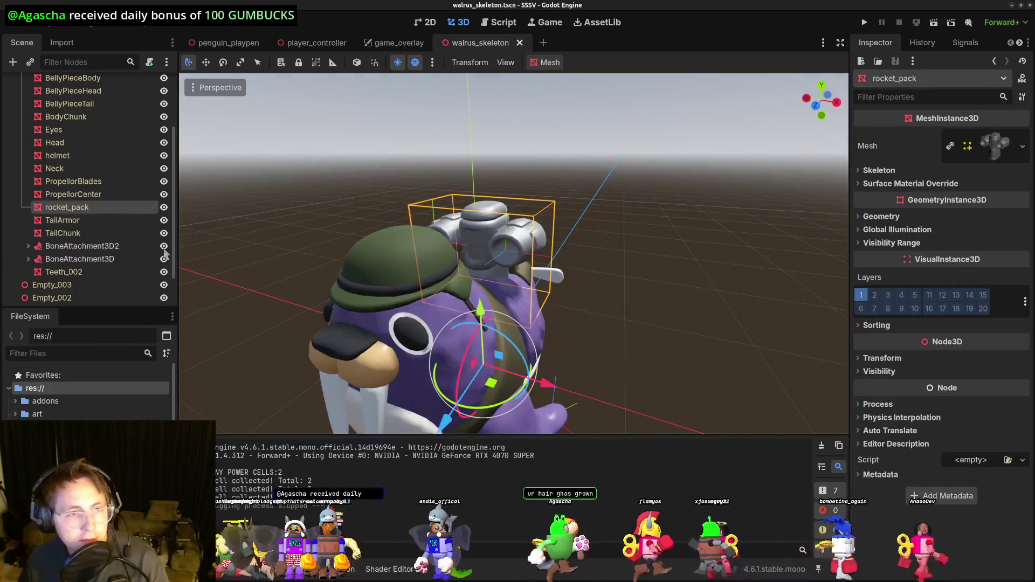
{"action": "left_click", "coordinate": [25, 261]}
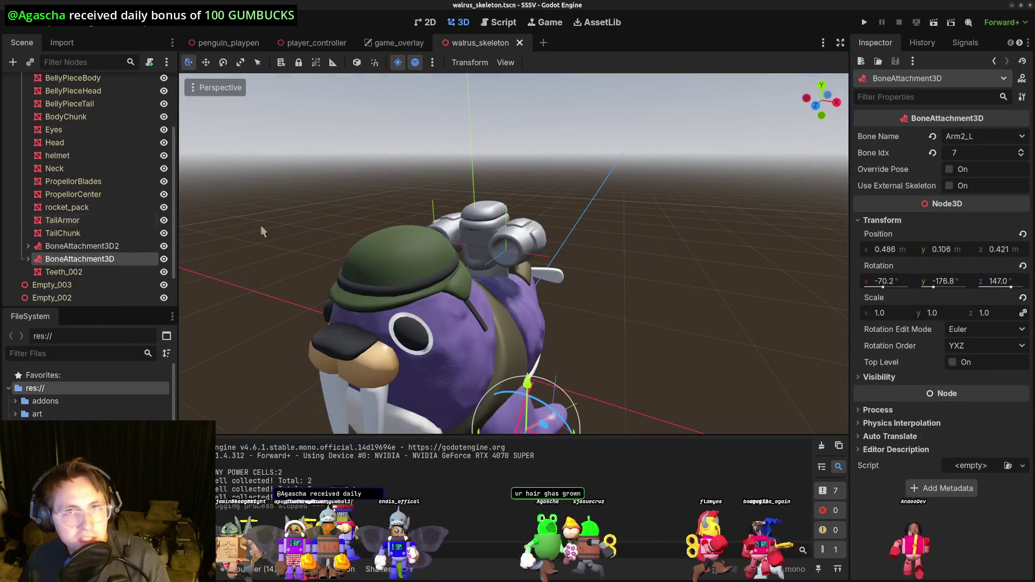
Quick-open the penguin_skeleton.tscn scene in its own tab.
{"action": "key", "text": "alt+shift+o"}
{"action": "type", "text": "penguin_sk"}
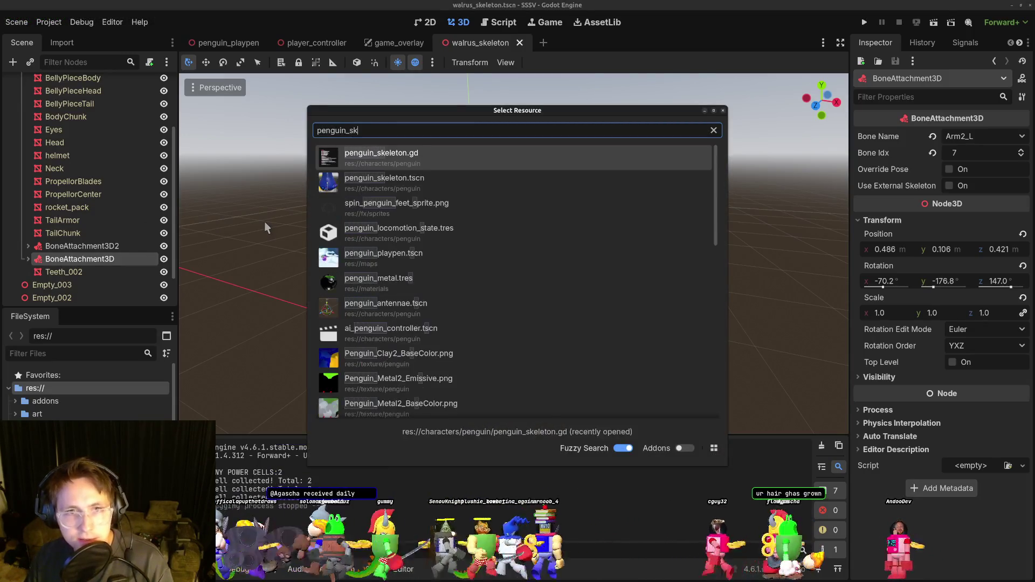
{"action": "key", "text": "Down"}
{"action": "key", "text": "Return"}
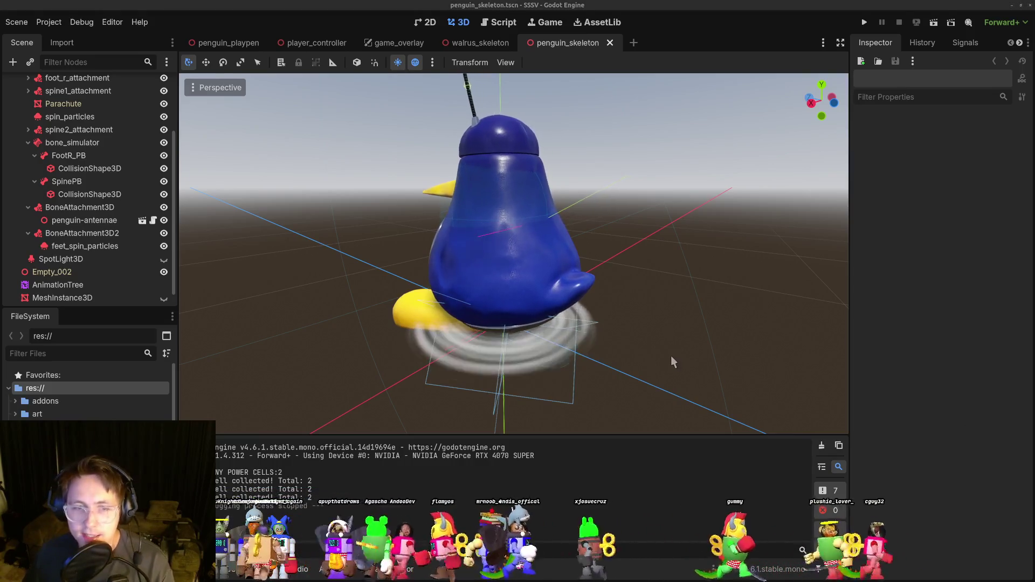
Check the penguin root's Evo Attach Marker property, then return to walrus_skeleton.
{"action": "left_click_drag", "start_coordinate": [672, 356], "coordinate": [611, 340]}
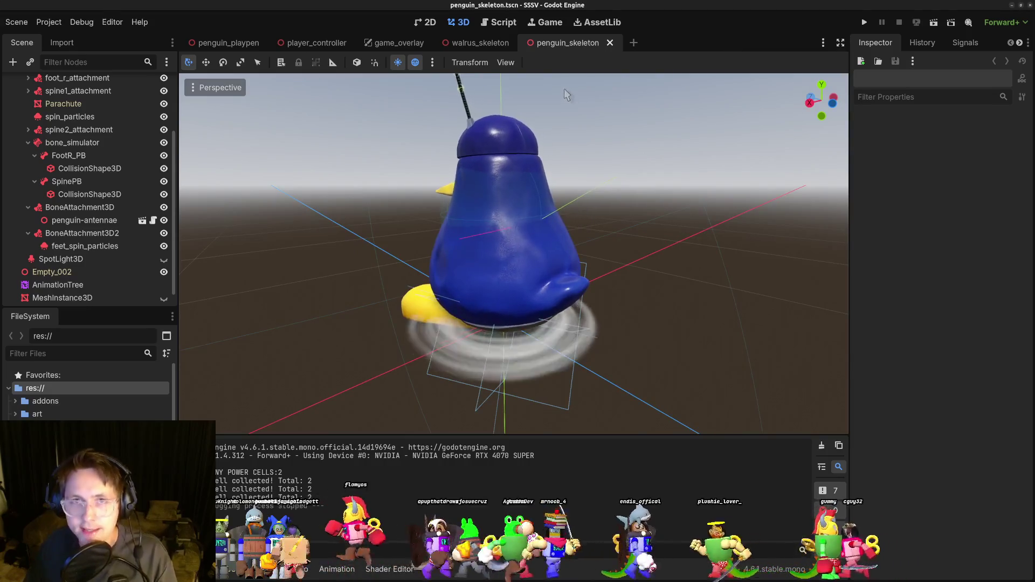
{"action": "left_click", "coordinate": [487, 44]}
{"action": "left_click", "coordinate": [577, 44]}
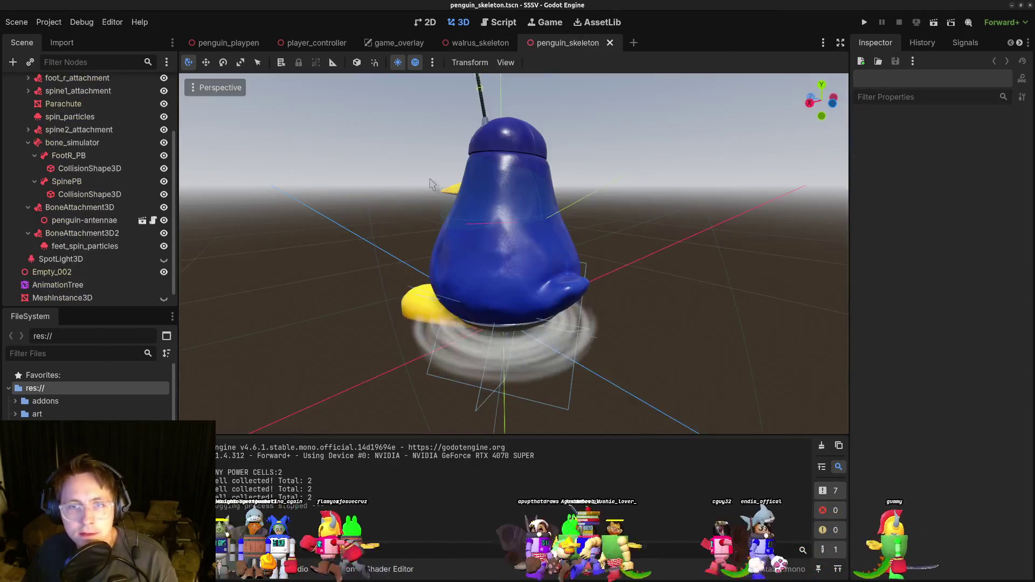
{"action": "scroll", "coordinate": [92, 191], "scroll_direction": "up", "scroll_amount": 3}
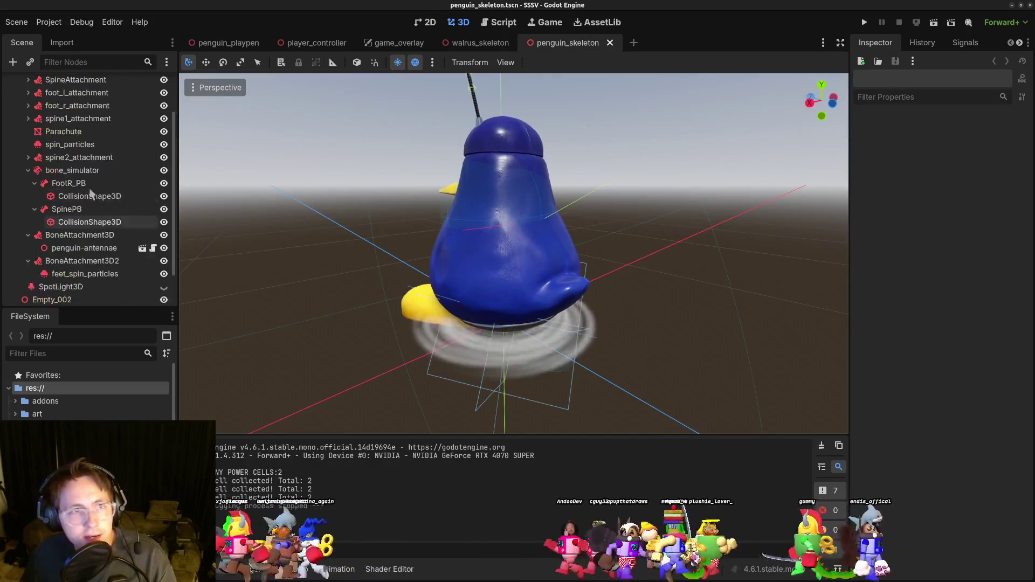
{"action": "left_click", "coordinate": [46, 85]}
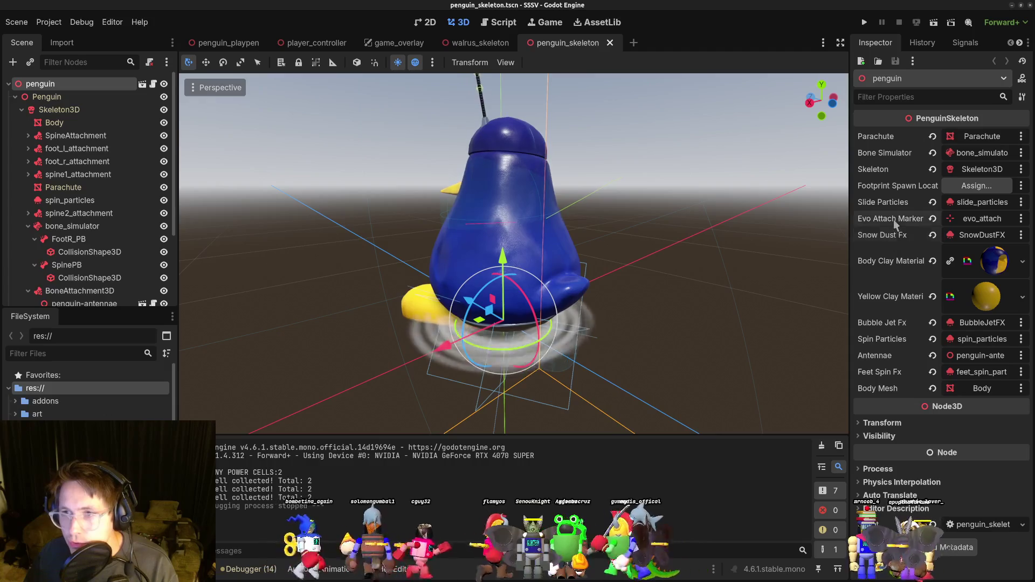
{"action": "left_click", "coordinate": [484, 50]}
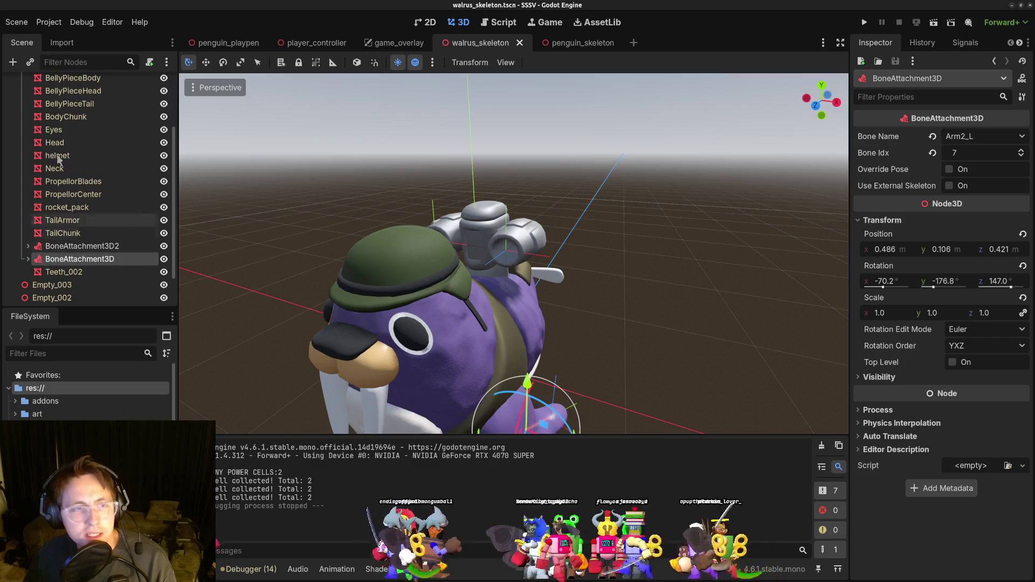
Add a BoneAttachment3D to the walrus and set its Bone Name to Spine3.
{"action": "key", "text": "ctrl+a"}
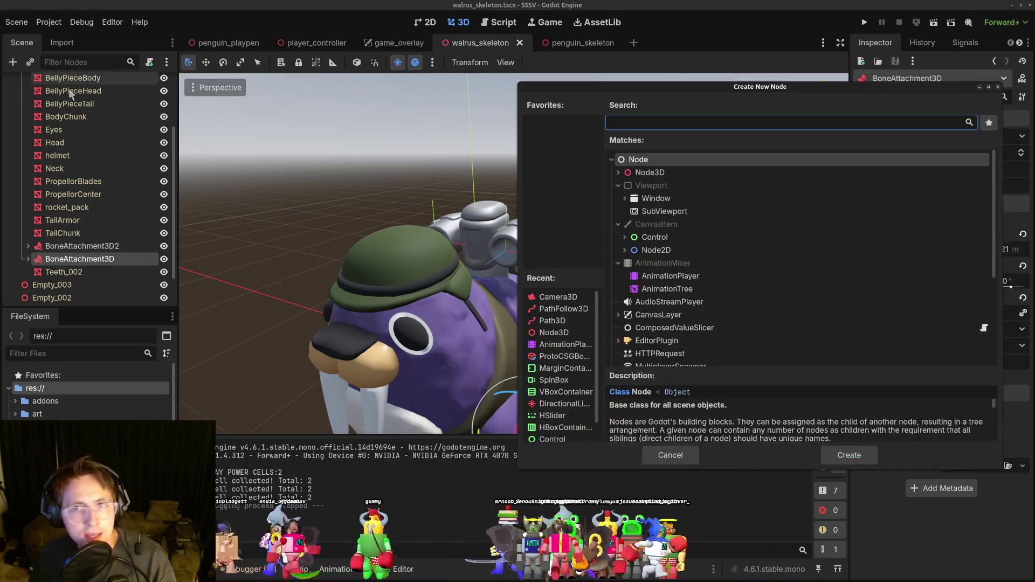
{"action": "type", "text": "boneat"}
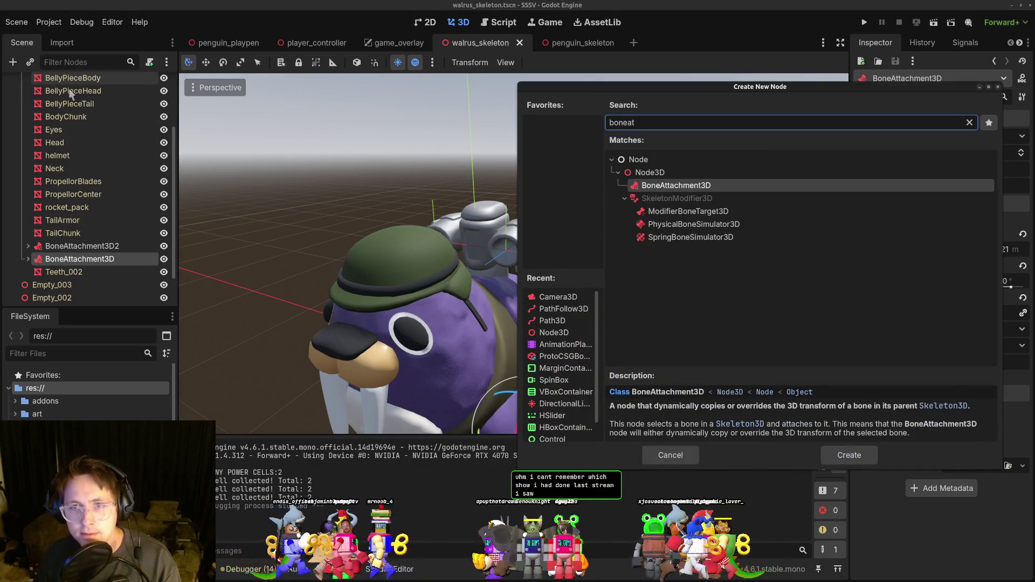
{"action": "key", "text": "Return"}
{"action": "left_click_drag", "start_coordinate": [90, 301], "coordinate": [79, 238]}
{"action": "scroll", "coordinate": [730, 235], "scroll_direction": "down", "scroll_amount": 3}
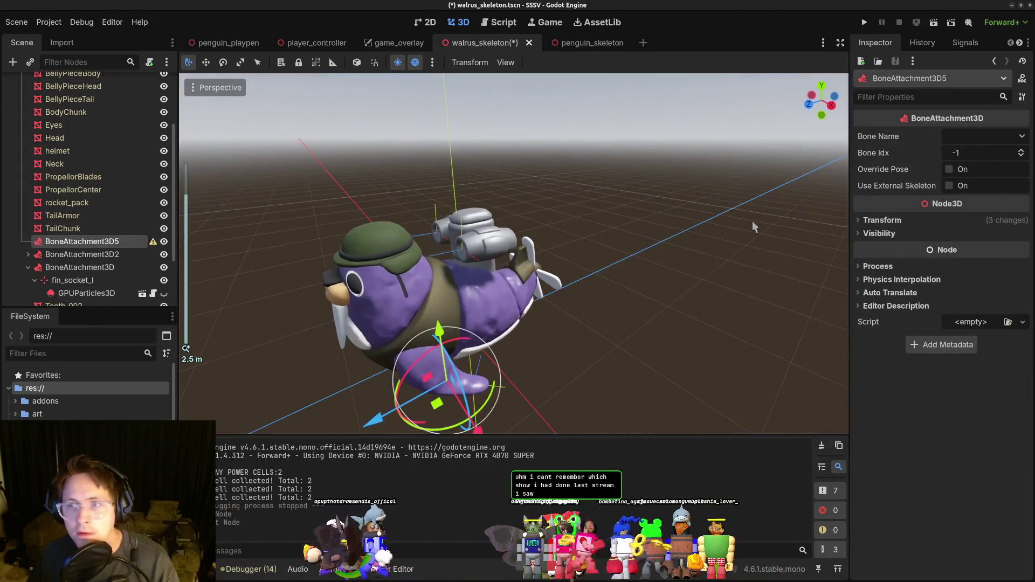
{"action": "left_click", "coordinate": [987, 135]}
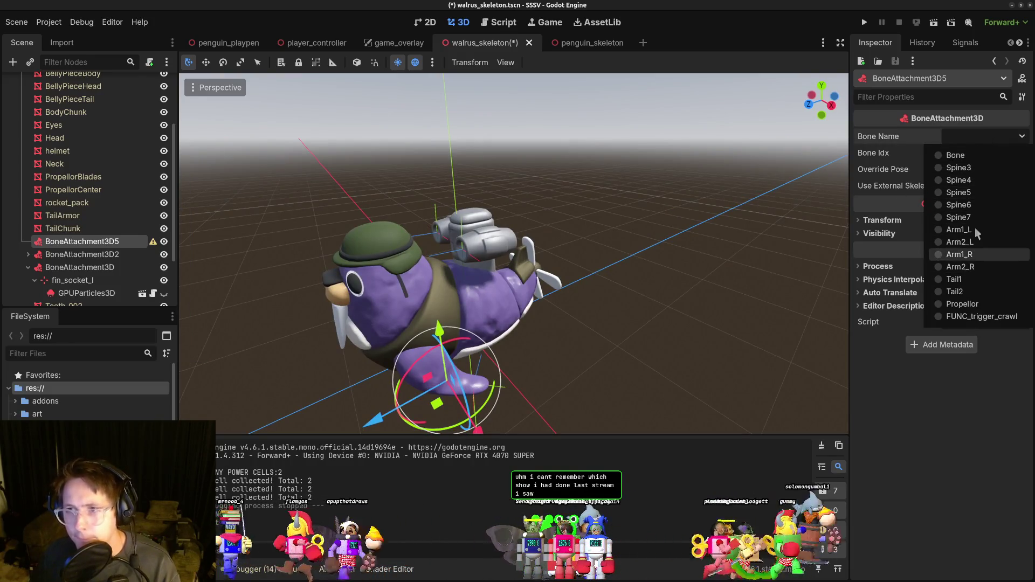
{"action": "left_click", "coordinate": [972, 168]}
{"action": "scroll", "coordinate": [629, 271], "scroll_direction": "up", "scroll_amount": 3}
{"action": "scroll", "coordinate": [499, 305], "scroll_direction": "up", "scroll_amount": 2}
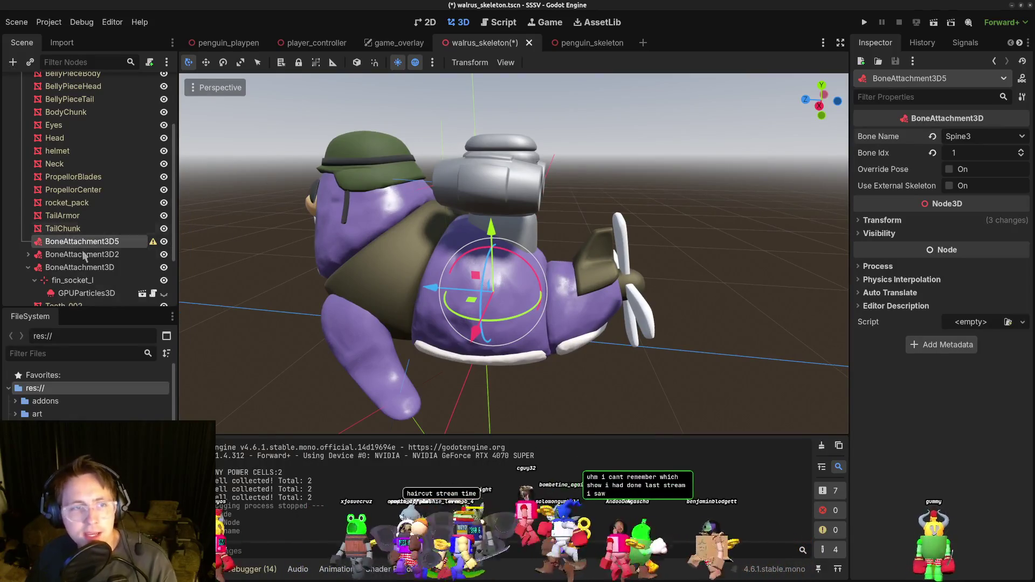
Add a child Marker3D, raise it onto the rocket pack, and save the scene.
{"action": "left_click", "coordinate": [11, 62]}
{"action": "type", "text": "marker"}
{"action": "key", "text": "Return"}
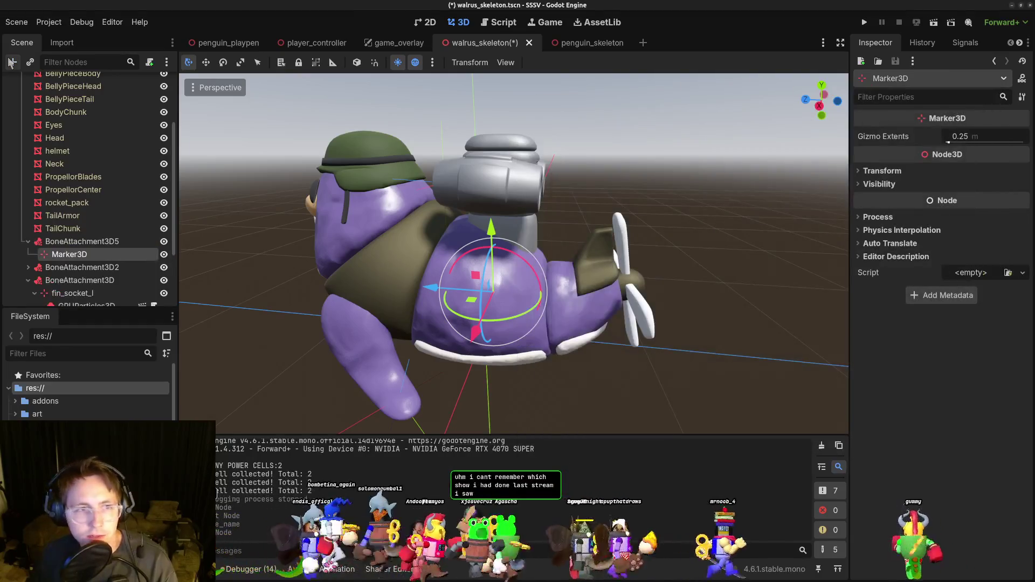
{"action": "left_click_drag", "start_coordinate": [495, 235], "coordinate": [488, 89]}
{"action": "scroll", "coordinate": [498, 202], "scroll_direction": "up", "scroll_amount": 2}
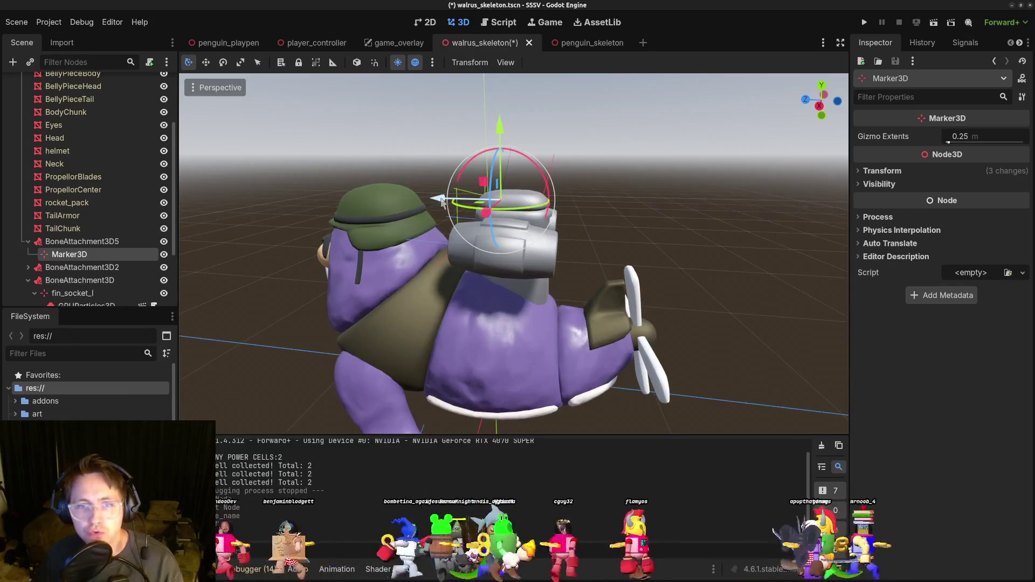
{"action": "key", "text": "ctrl+s"}
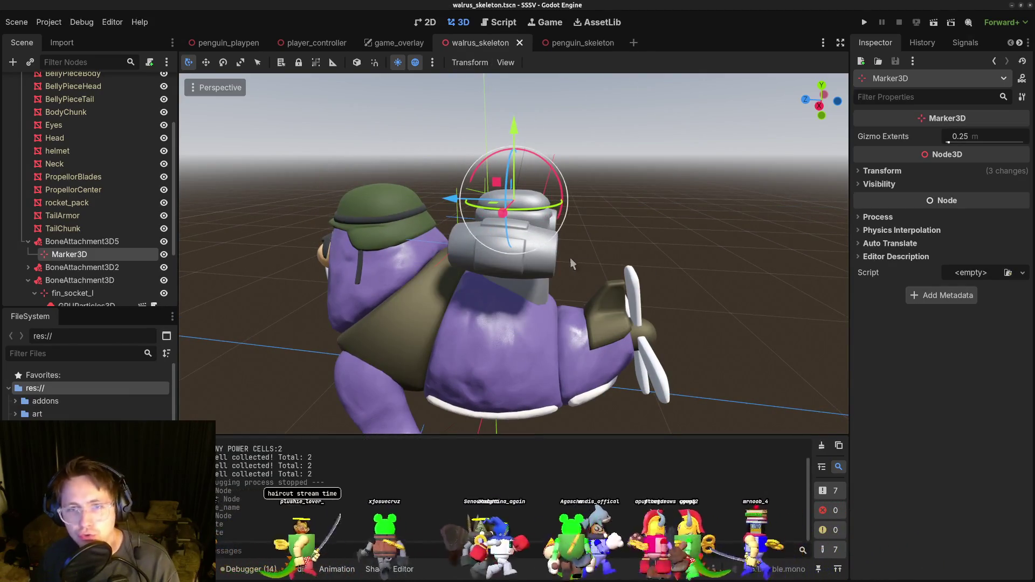
{"action": "left_click_drag", "start_coordinate": [572, 257], "coordinate": [640, 258]}
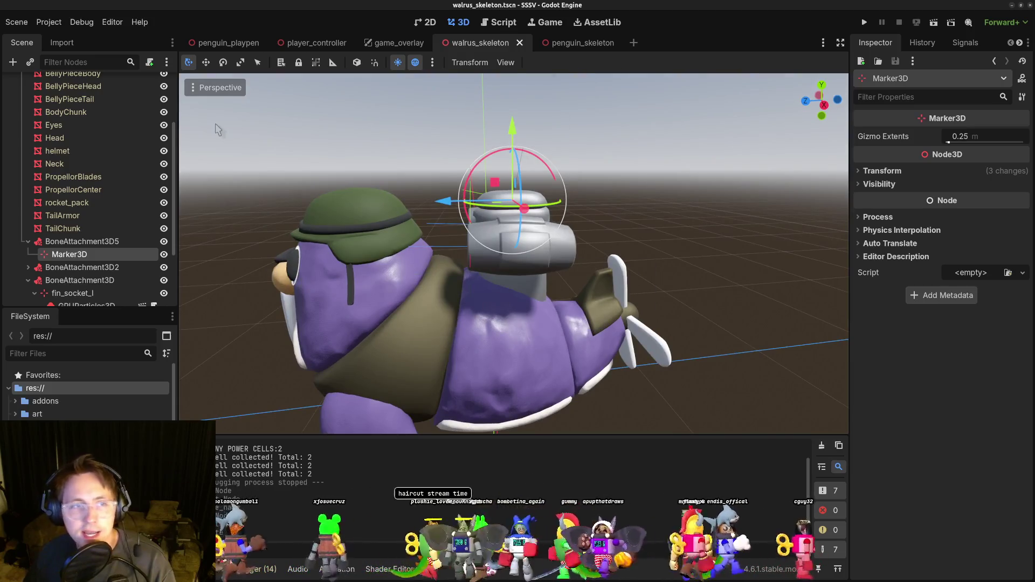
{"action": "left_click", "coordinate": [14, 63]}
{"action": "type", "text": "evo"}
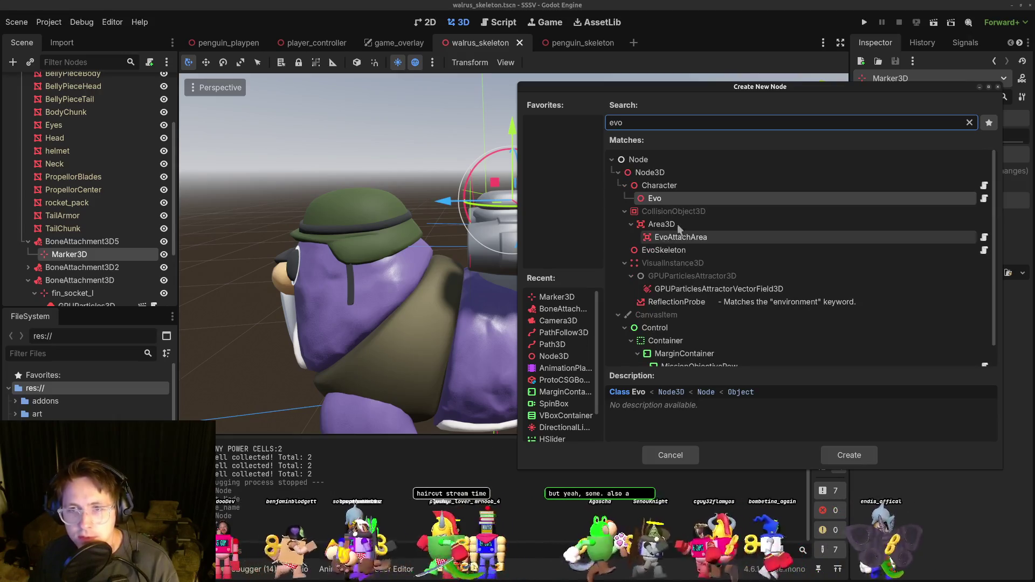
Drop evo.tscn under the Marker3D to preview an Evo on the rocket pack.
{"action": "left_click", "coordinate": [685, 457]}
{"action": "left_click", "coordinate": [75, 351]}
{"action": "type", "text": "evo.t"}
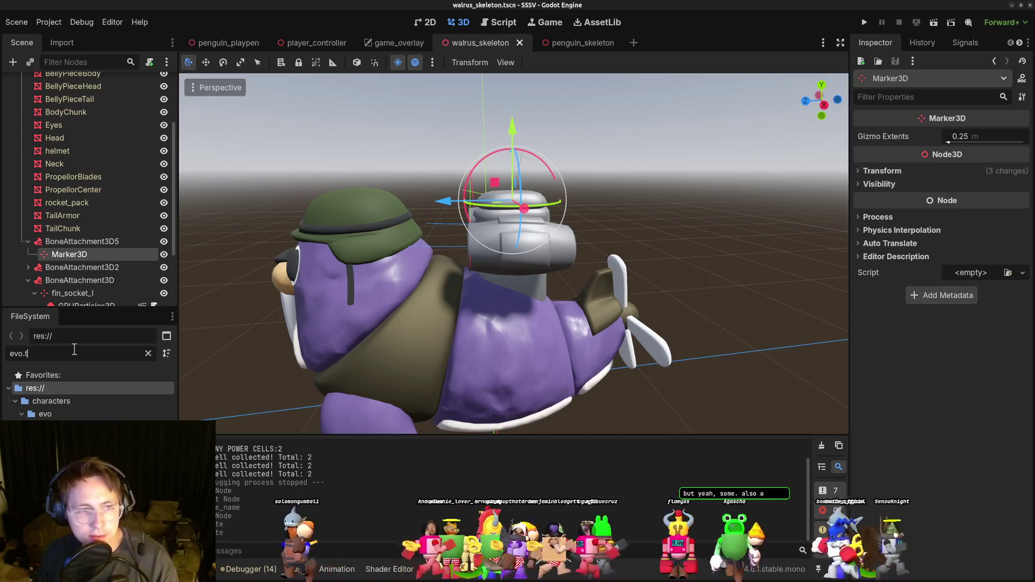
{"action": "mouse_move", "coordinate": [49, 427]}
{"action": "left_mouse_down"}
{"action": "mouse_move", "coordinate": [81, 239]}
{"action": "mouse_move", "coordinate": [99, 238]}
{"action": "left_mouse_up"}
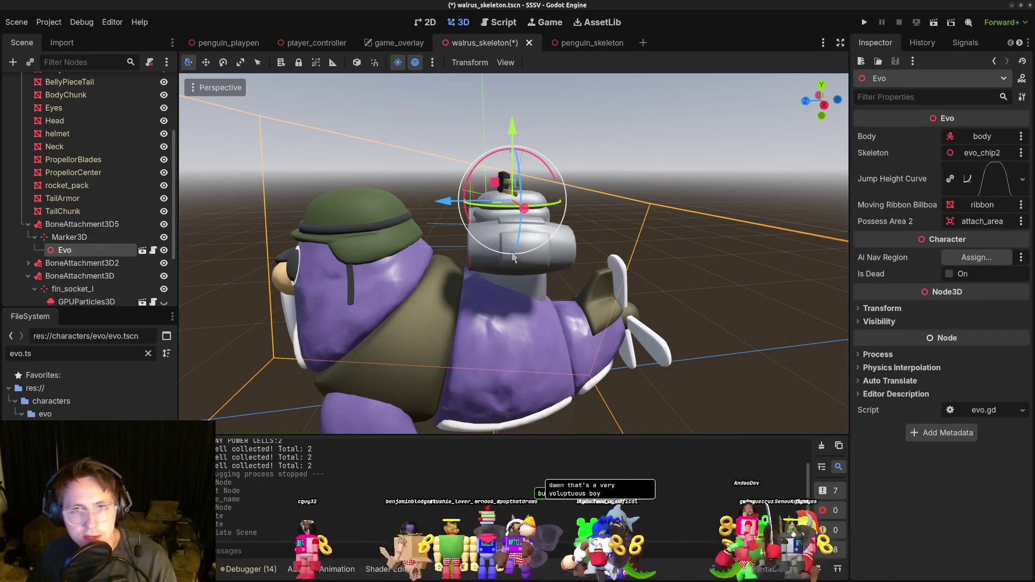
{"action": "left_click_drag", "start_coordinate": [512, 257], "coordinate": [548, 277]}
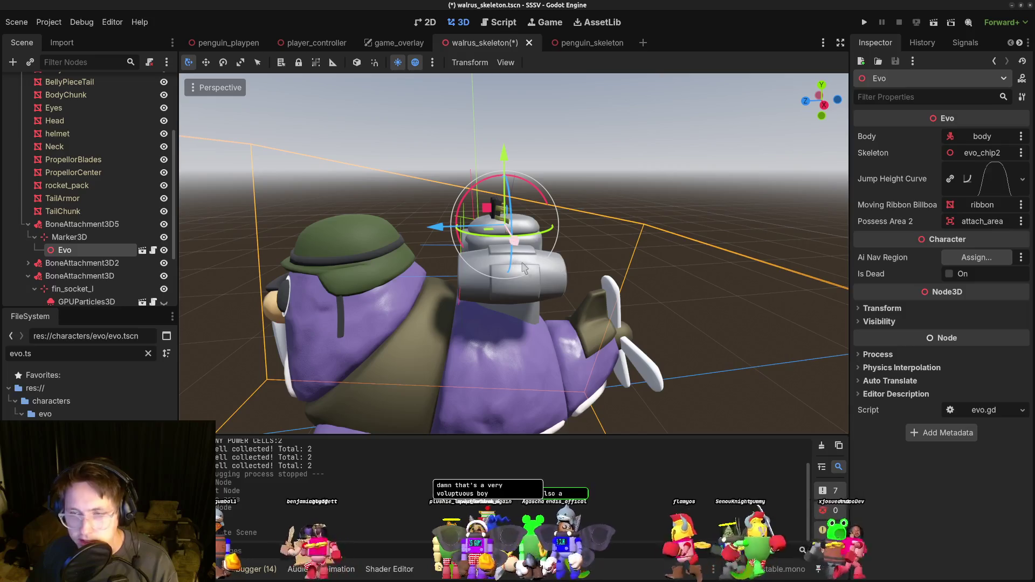
{"action": "left_click", "coordinate": [859, 311]}
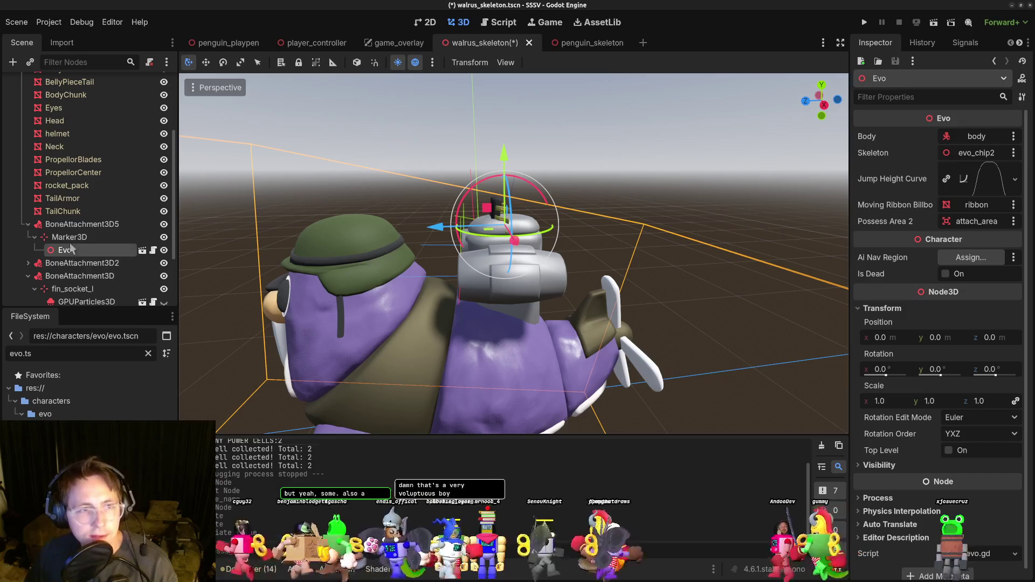
Rotate the Marker3D about -79 degrees, delete the test Evo, and save.
{"action": "left_click", "coordinate": [74, 238]}
{"action": "left_click_drag", "start_coordinate": [469, 198], "coordinate": [532, 192]}
{"action": "mouse_move", "coordinate": [577, 282]}
{"action": "left_mouse_down"}
{"action": "mouse_move", "coordinate": [665, 297]}
{"action": "mouse_move", "coordinate": [528, 215]}
{"action": "mouse_move", "coordinate": [372, 272]}
{"action": "left_mouse_up"}
{"action": "scroll", "coordinate": [363, 278], "scroll_direction": "down", "scroll_amount": 2}
{"action": "left_click", "coordinate": [70, 251]}
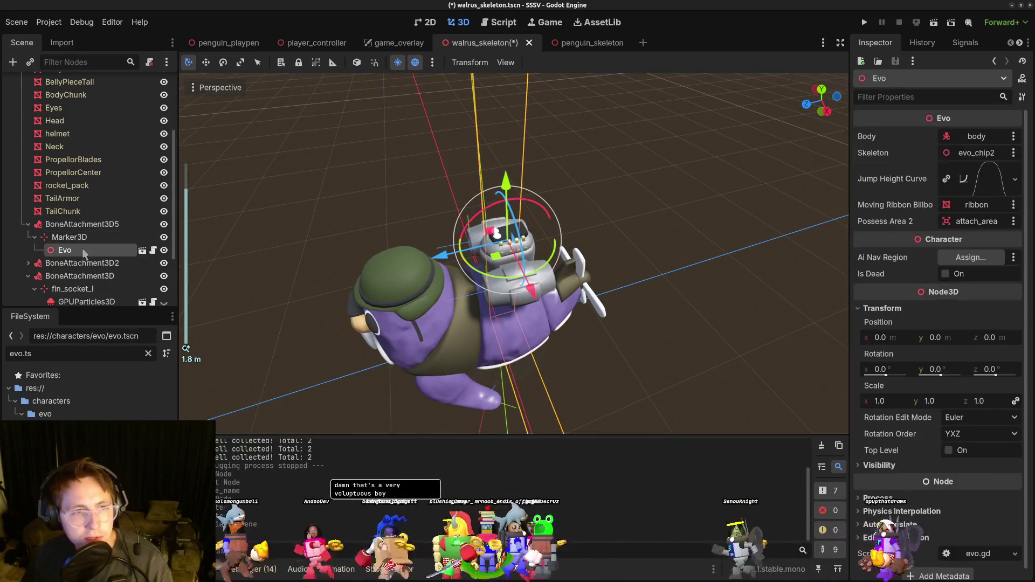
{"action": "key", "text": "Delete"}
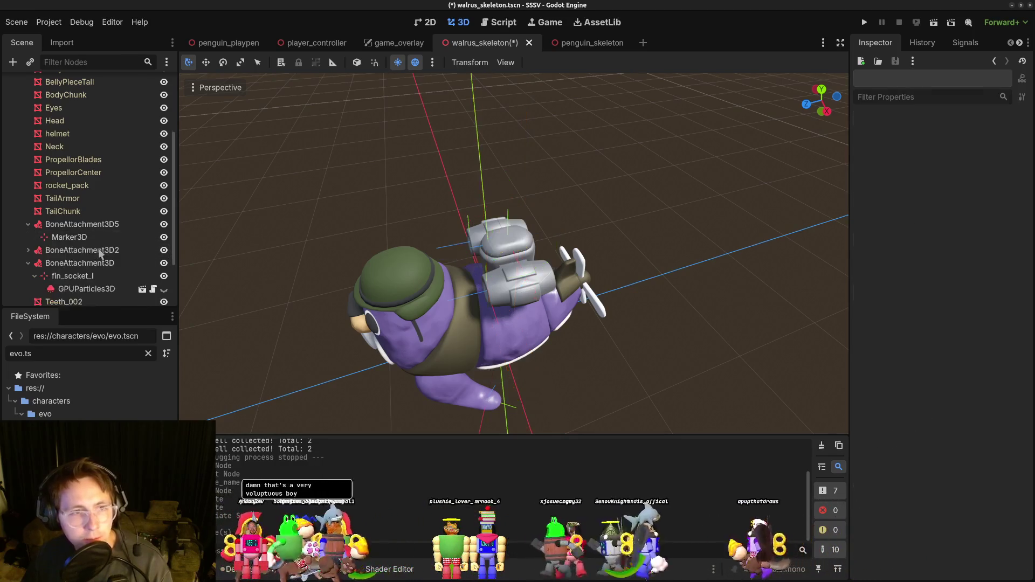
{"action": "left_click", "coordinate": [89, 238]}
{"action": "key", "text": "ctrl+s"}
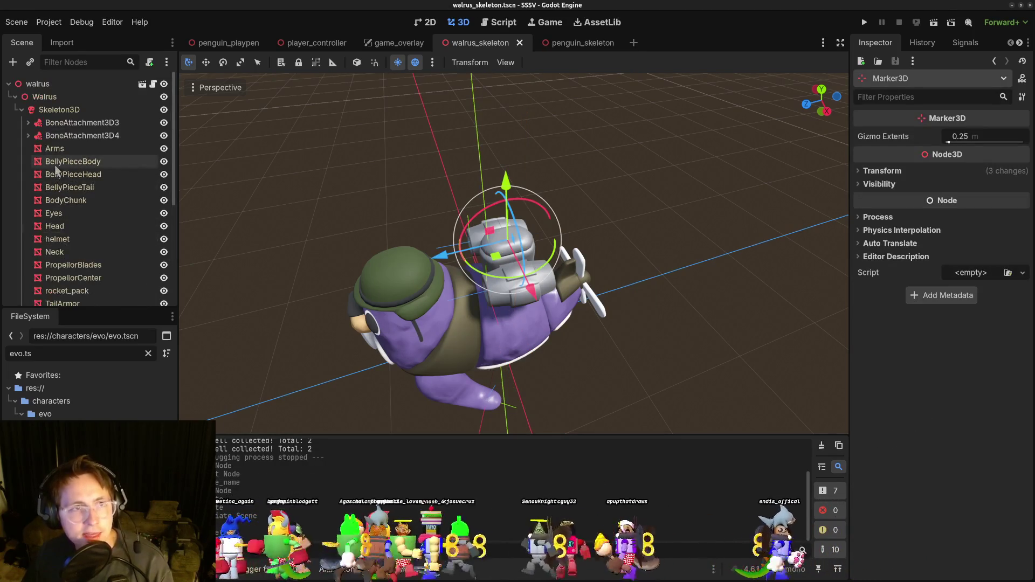
Rename the Marker3D under BoneAttachment3D5 to EvoAttachMarker and save.
{"action": "left_click", "coordinate": [76, 204]}
{"action": "type", "text": "EvoAttach"}
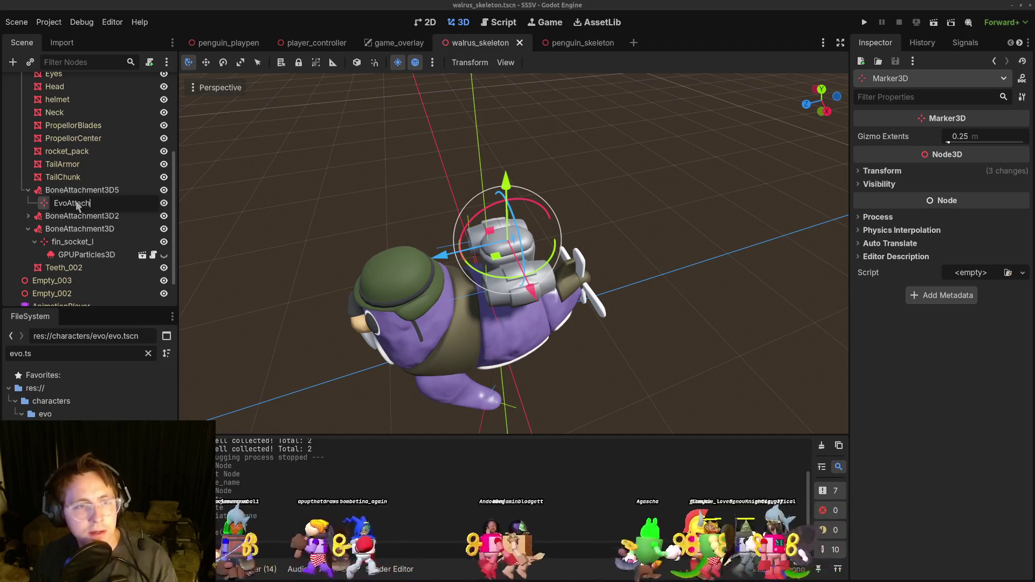
{"action": "type", "text": "Marker"}
{"action": "key", "text": "Return"}
{"action": "key", "text": "ctrl+s"}
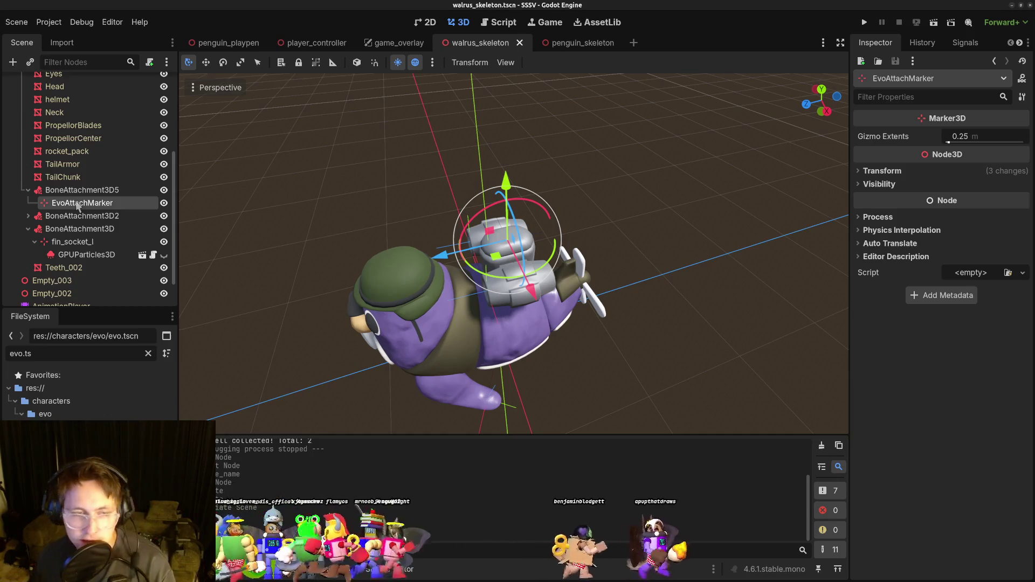
Check BoneAttachment3D5's bone and EvoAttachMarker from a low side view of the walrus.
{"action": "left_click", "coordinate": [68, 190]}
{"action": "left_click", "coordinate": [98, 205]}
{"action": "left_click", "coordinate": [86, 191]}
{"action": "scroll", "coordinate": [87, 162], "scroll_direction": "up", "scroll_amount": 5}
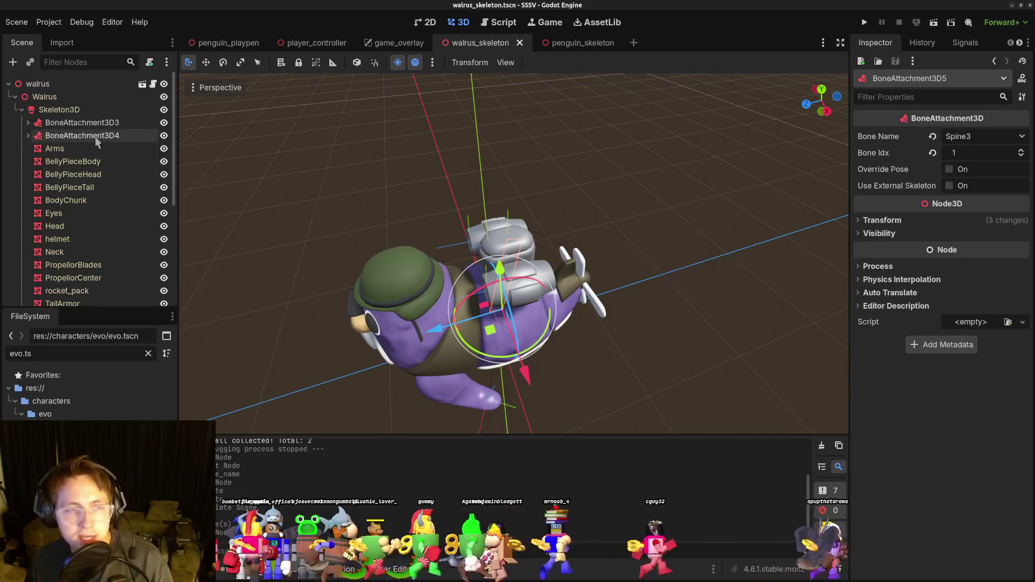
{"action": "scroll", "coordinate": [108, 267], "scroll_direction": "down", "scroll_amount": 5}
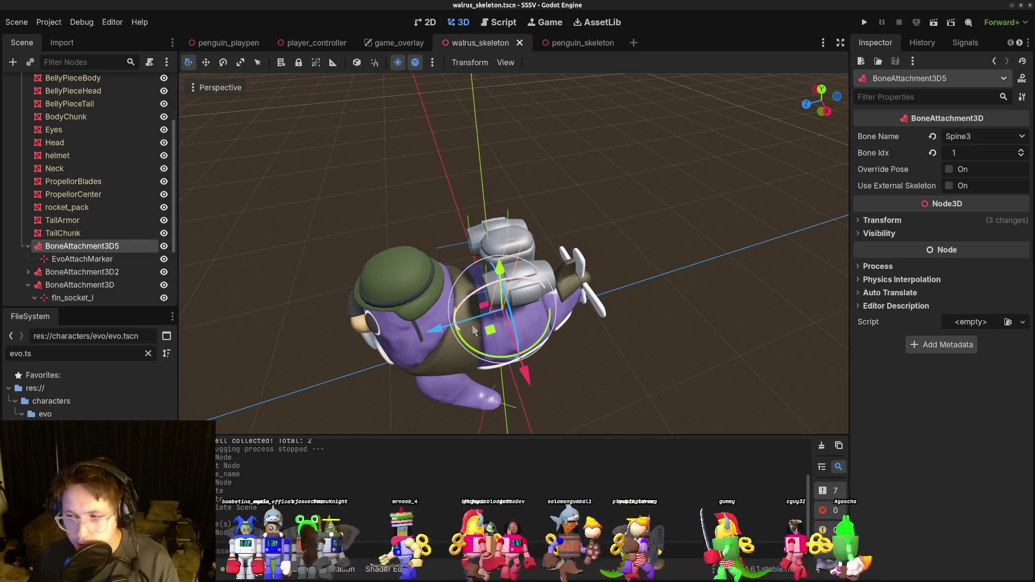
{"action": "mouse_move", "coordinate": [518, 345]}
{"action": "left_mouse_down"}
{"action": "mouse_move", "coordinate": [504, 359]}
{"action": "mouse_move", "coordinate": [347, 309]}
{"action": "left_mouse_up"}
{"action": "scroll", "coordinate": [499, 364], "scroll_direction": "up", "scroll_amount": 3}
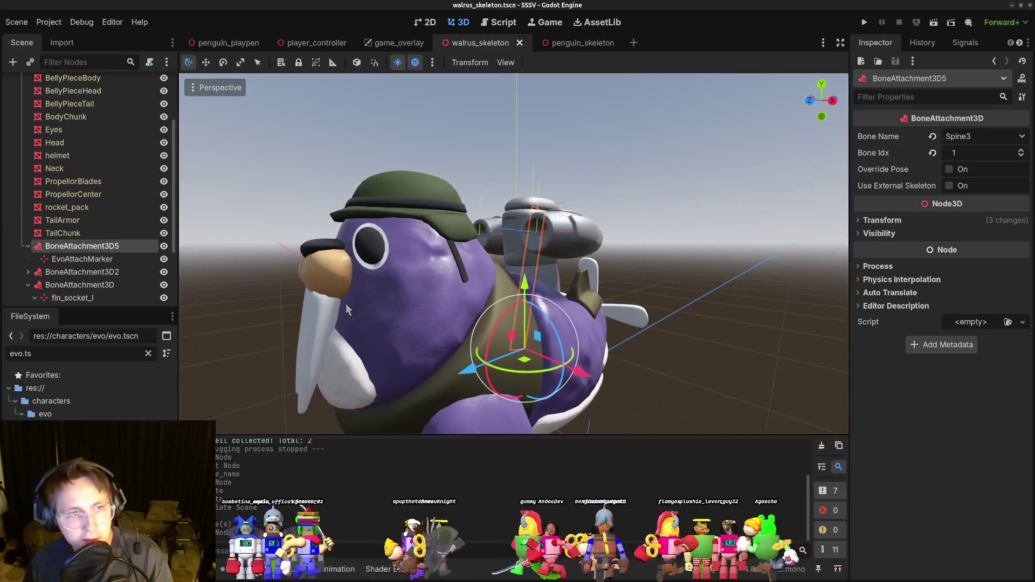
Inspect the walrus root's skeleton properties and EvoAttachMarker's position, then go to penguin_skeleton.
{"action": "left_click", "coordinate": [107, 265]}
{"action": "scroll", "coordinate": [108, 243], "scroll_direction": "up", "scroll_amount": 3}
{"action": "left_click", "coordinate": [60, 84]}
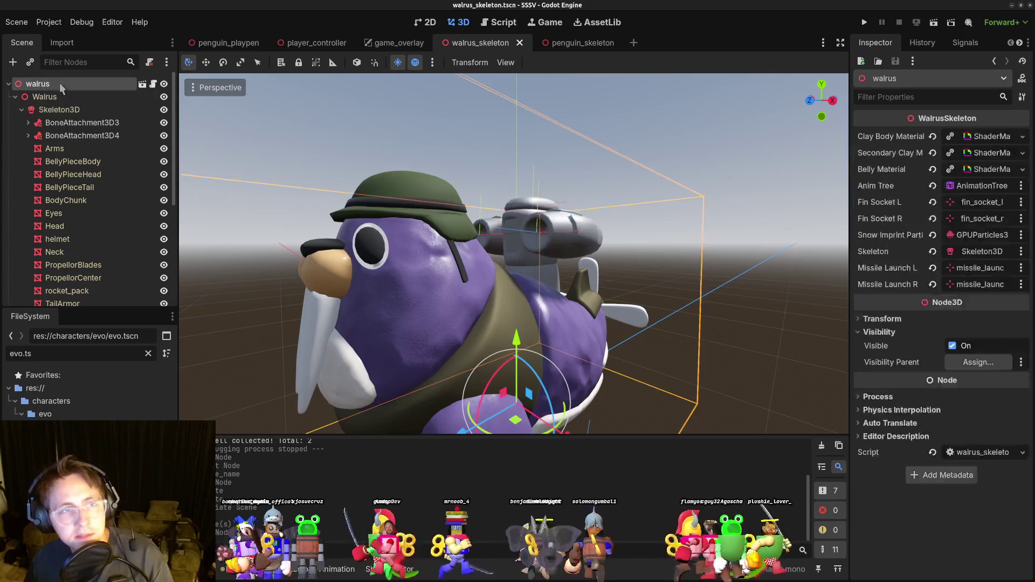
{"action": "scroll", "coordinate": [131, 261], "scroll_direction": "down", "scroll_amount": 5}
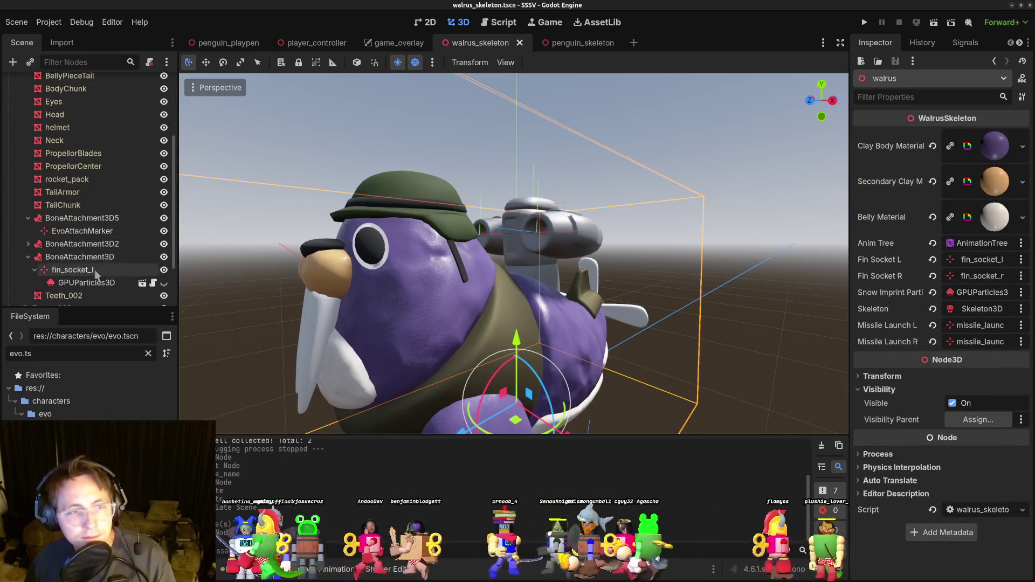
{"action": "left_click", "coordinate": [98, 233]}
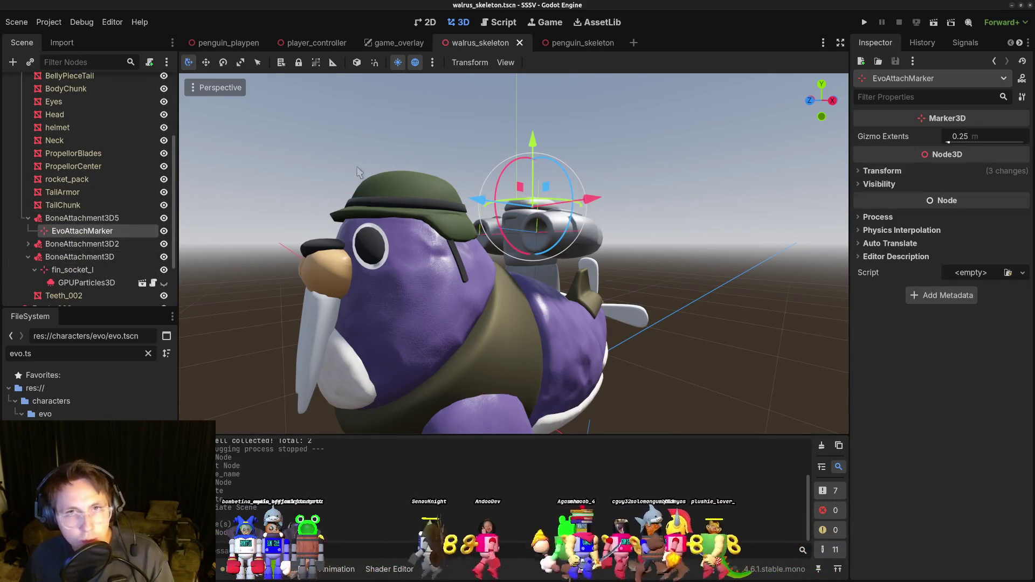
{"action": "left_click", "coordinate": [581, 45]}
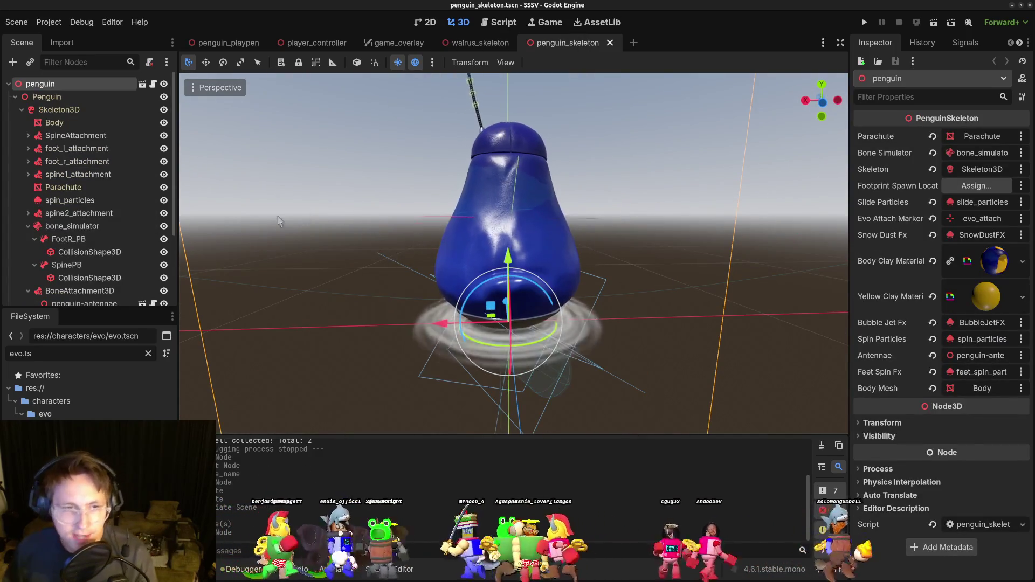
{"action": "scroll", "coordinate": [92, 259], "scroll_direction": "down", "scroll_amount": 4}
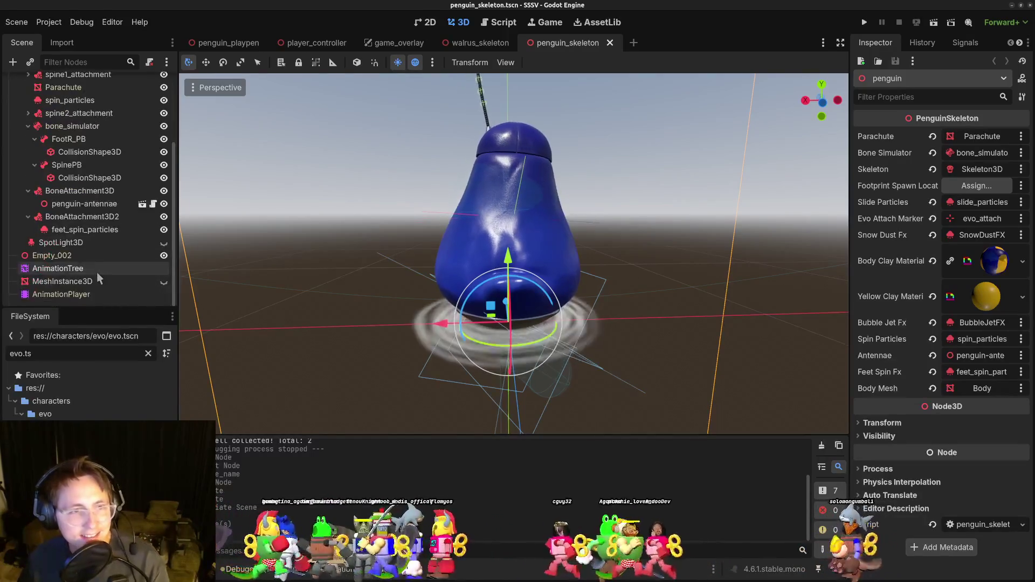
{"action": "left_click", "coordinate": [99, 232]}
{"action": "left_click", "coordinate": [89, 204]}
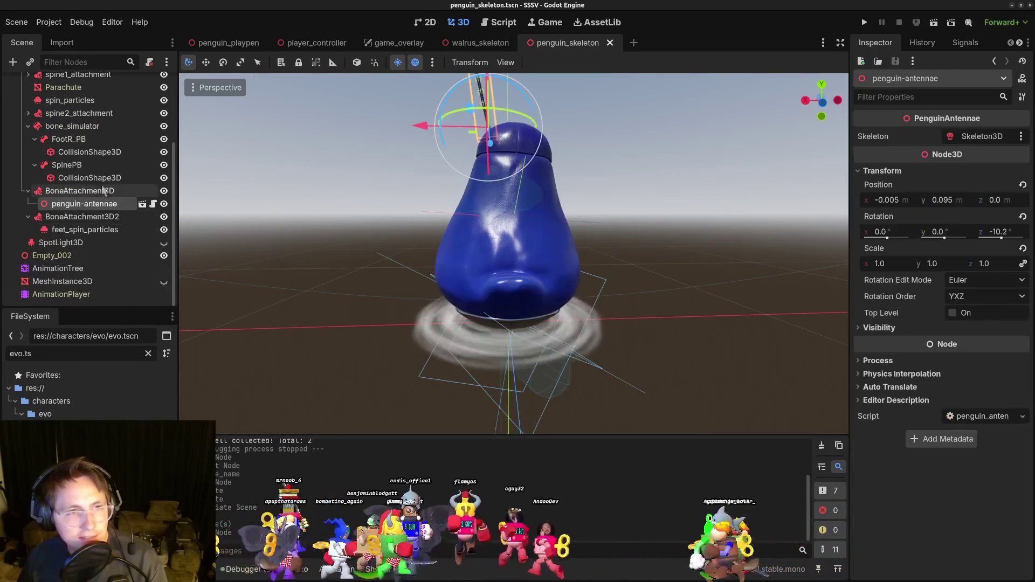
{"action": "left_click", "coordinate": [91, 178]}
{"action": "scroll", "coordinate": [107, 187], "scroll_direction": "up", "scroll_amount": 1}
{"action": "scroll", "coordinate": [108, 187], "scroll_direction": "up", "scroll_amount": 3}
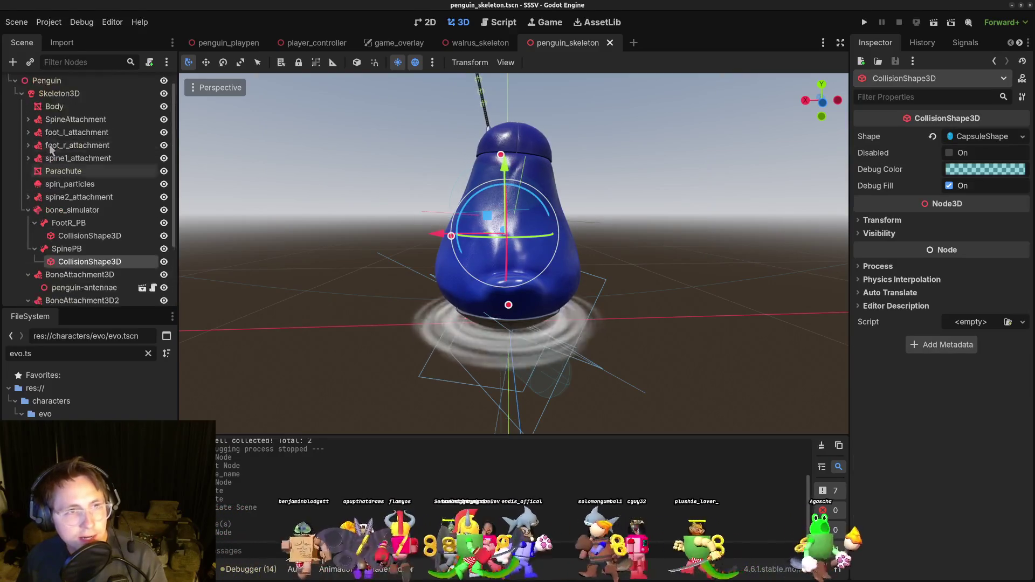
{"action": "left_click", "coordinate": [29, 136]}
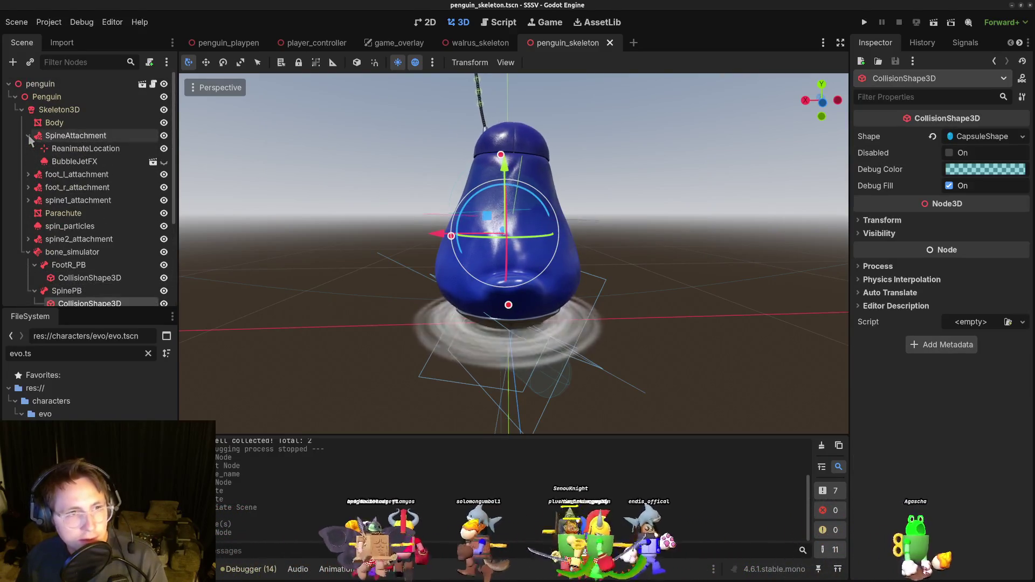
{"action": "left_click", "coordinate": [28, 137]}
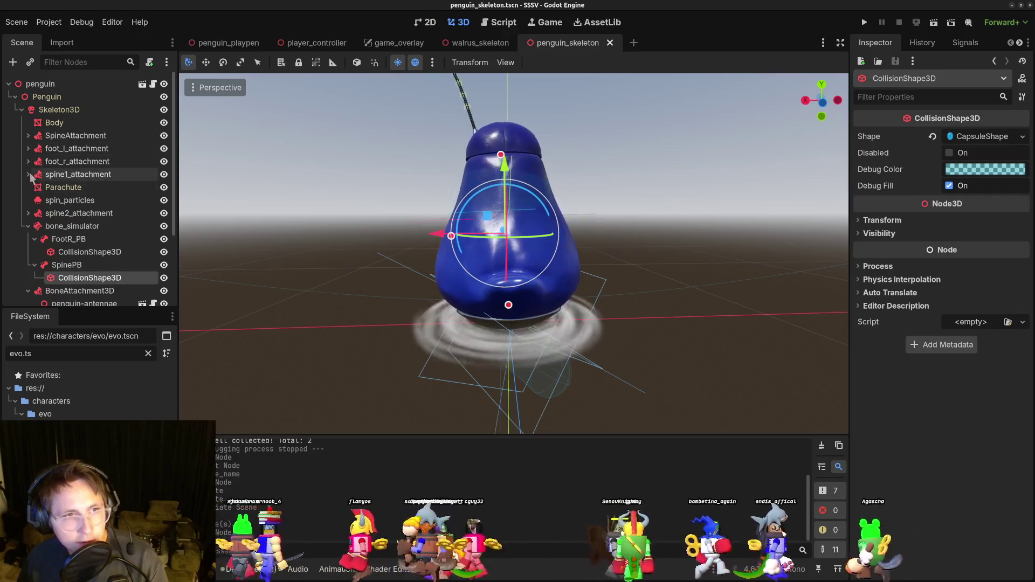
{"action": "left_click", "coordinate": [29, 137]}
{"action": "left_click", "coordinate": [29, 137]}
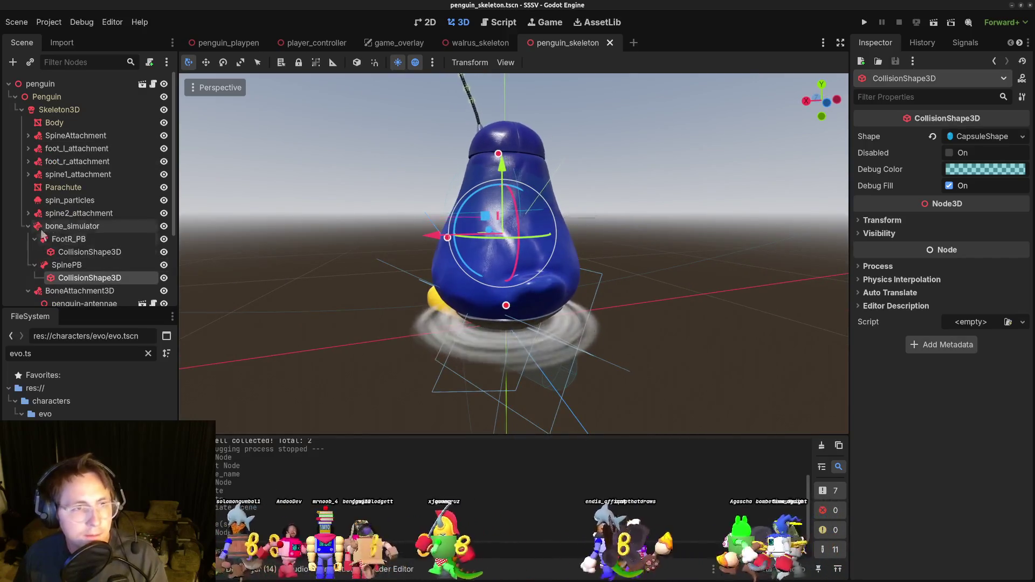
{"action": "left_click", "coordinate": [28, 214]}
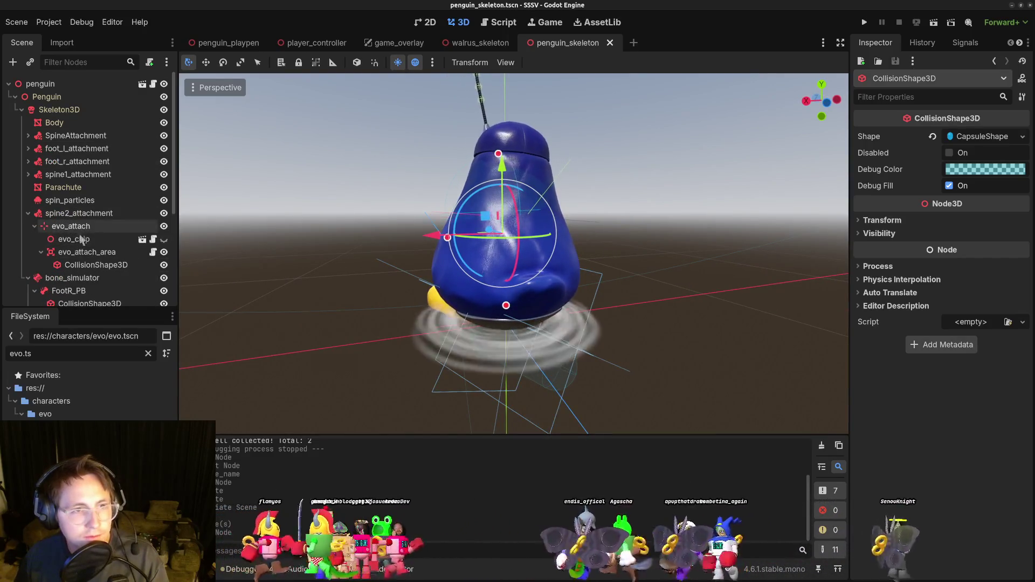
{"action": "left_click", "coordinate": [85, 257]}
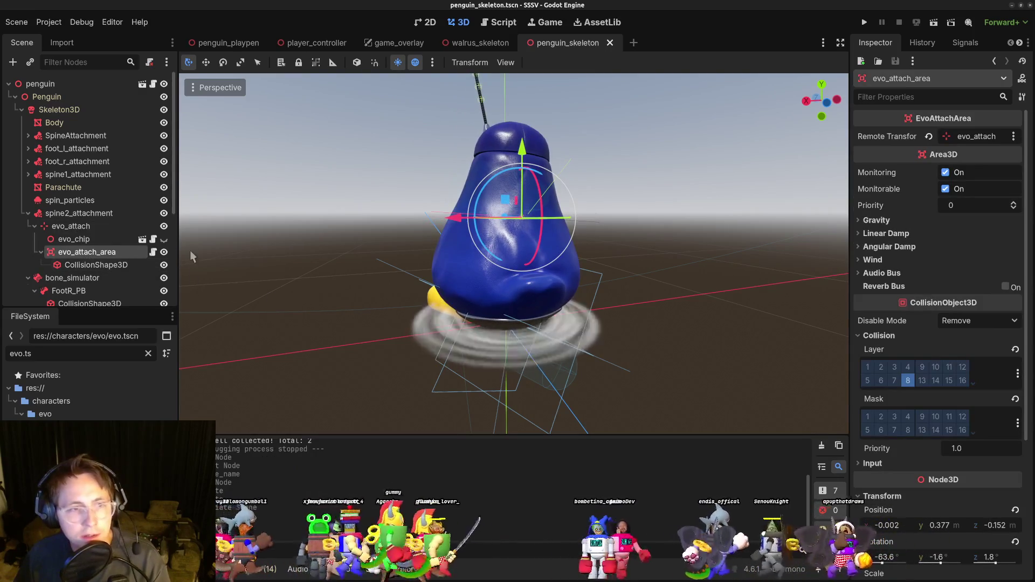
{"action": "mouse_move", "coordinate": [487, 43]}
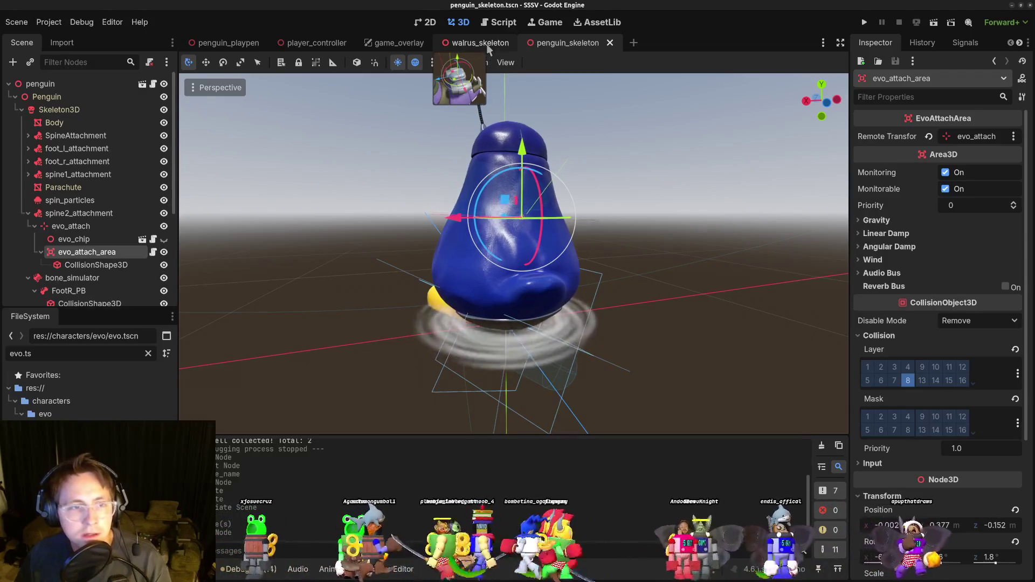
{"action": "left_click", "coordinate": [487, 43]}
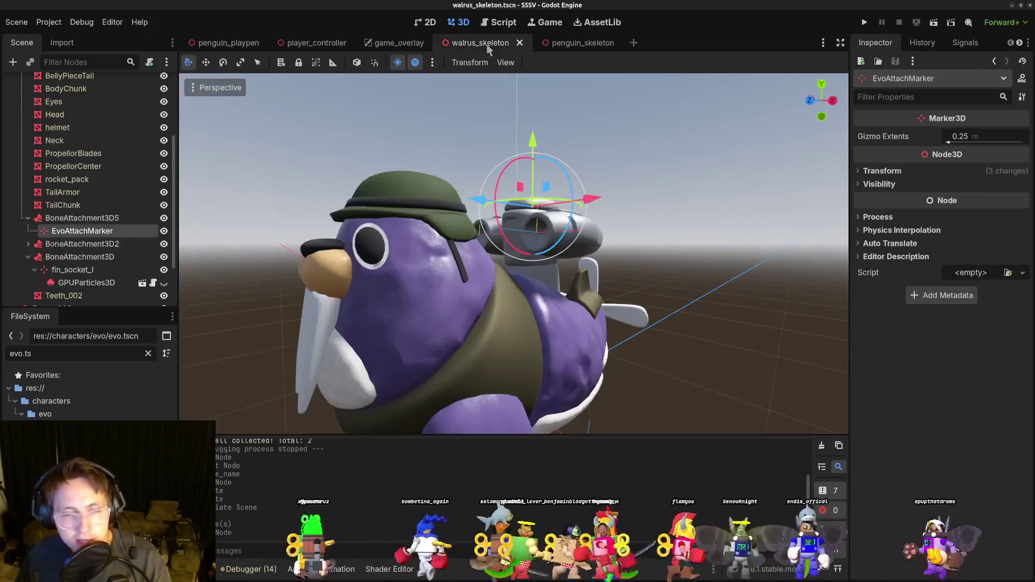
Add an Area3D under EvoAttachMarker with a CollisionShape3D inside it.
{"action": "left_click", "coordinate": [13, 62]}
{"action": "type", "text": "area"}
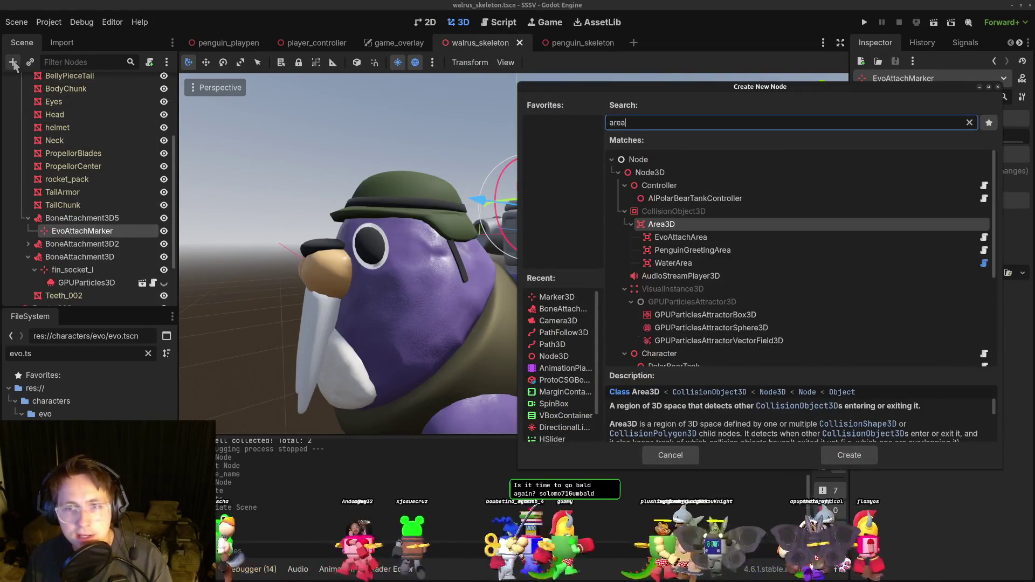
{"action": "key", "text": "Return"}
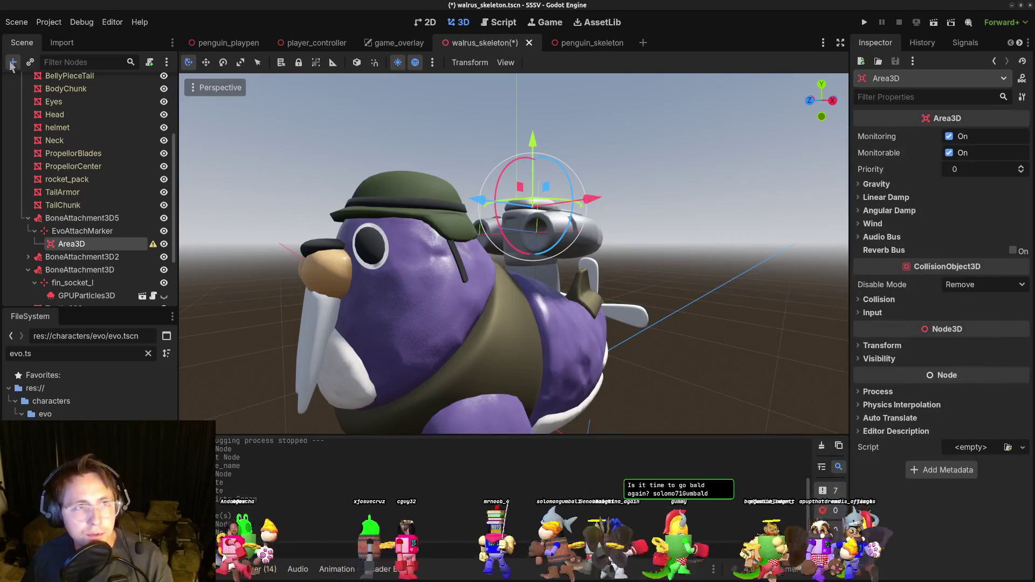
{"action": "left_click", "coordinate": [12, 63]}
{"action": "type", "text": "collisionshape"}
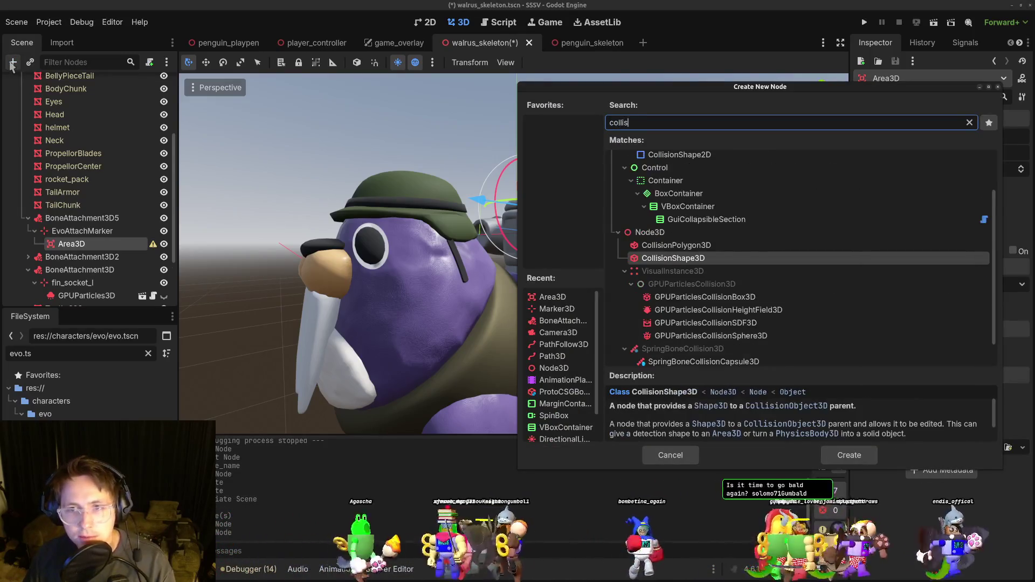
{"action": "key", "text": "Return"}
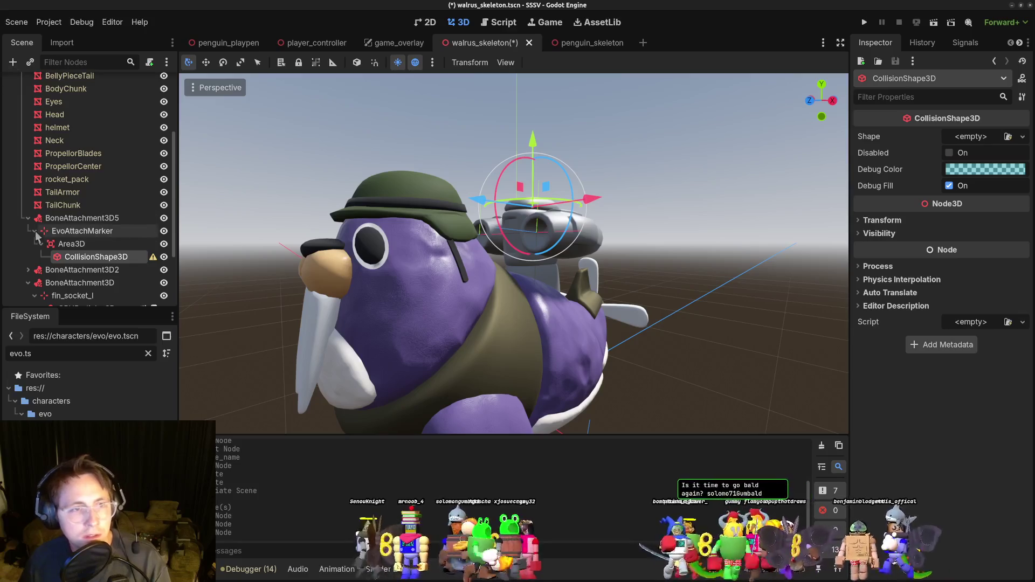
Inspect the new Area3D, then delete it along with its collision shape.
{"action": "left_click", "coordinate": [78, 232]}
{"action": "left_click", "coordinate": [93, 247]}
{"action": "left_click", "coordinate": [94, 235]}
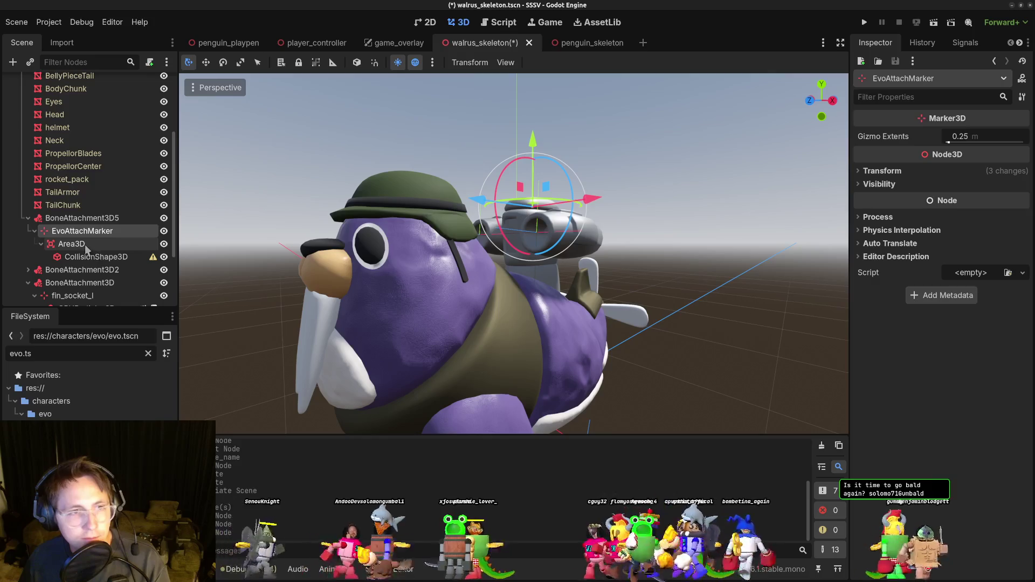
{"action": "left_click", "coordinate": [85, 244]}
{"action": "key", "text": "Delete"}
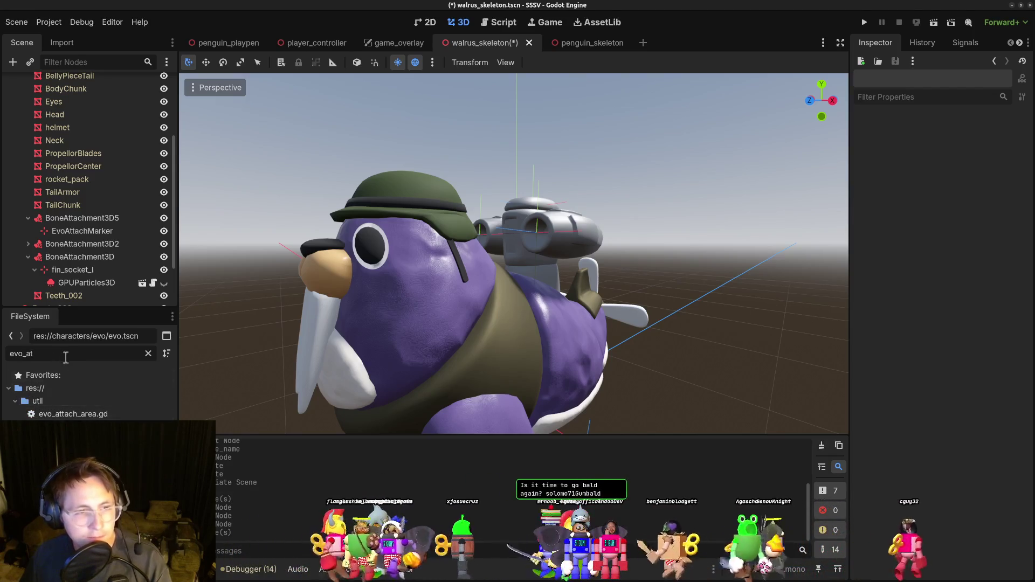
Cancel a new child node and check the penguin skeleton's evo_chip nodes for reference.
{"action": "left_click", "coordinate": [94, 233]}
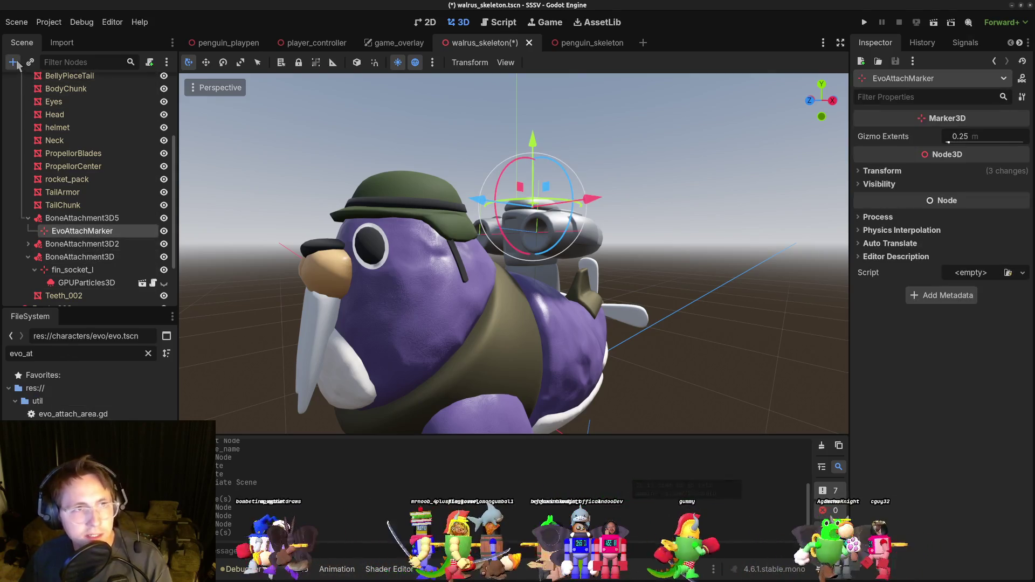
{"action": "left_click", "coordinate": [14, 63]}
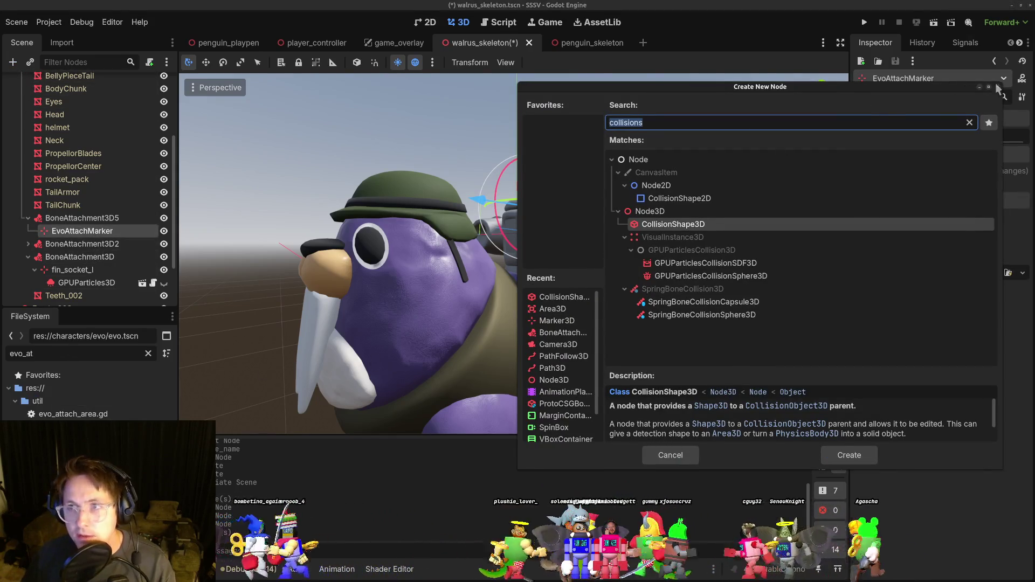
{"action": "left_click", "coordinate": [997, 87]}
{"action": "left_click", "coordinate": [592, 43]}
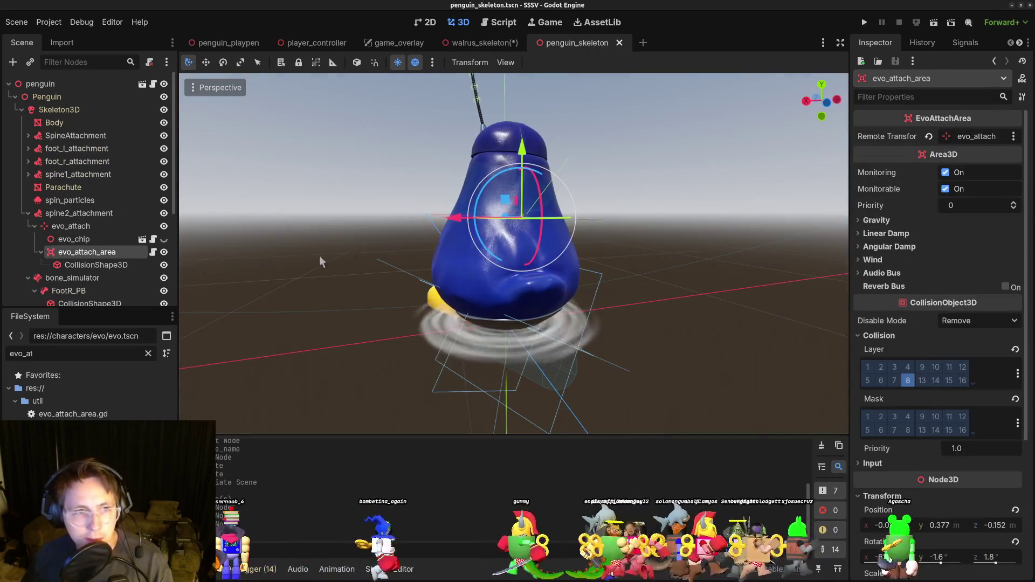
{"action": "left_click", "coordinate": [105, 239]}
{"action": "left_click", "coordinate": [105, 252]}
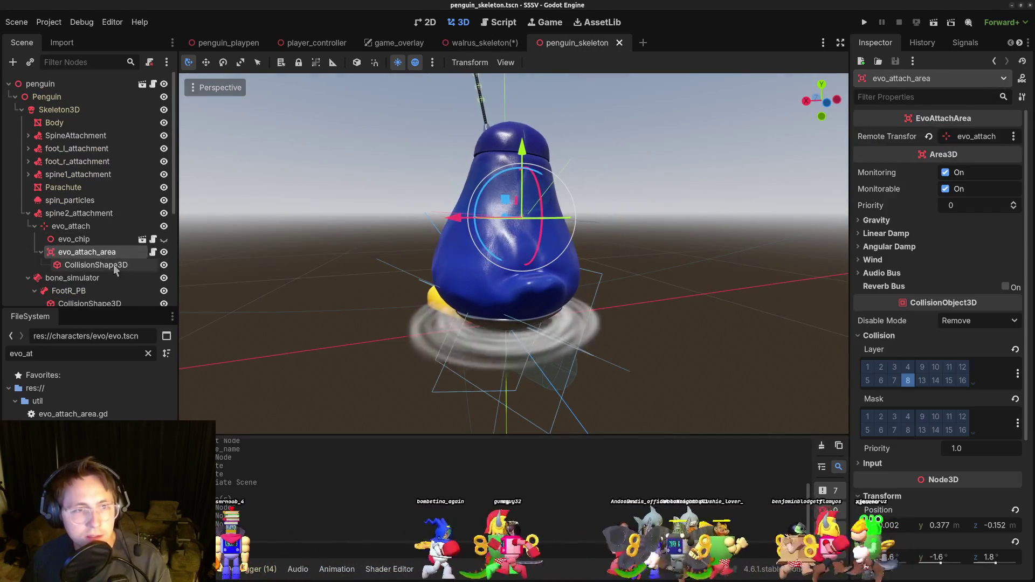
In walrus_skeleton, re-add an Area3D under EvoAttachMarker holding a CollisionShape3D.
{"action": "left_click", "coordinate": [481, 42]}
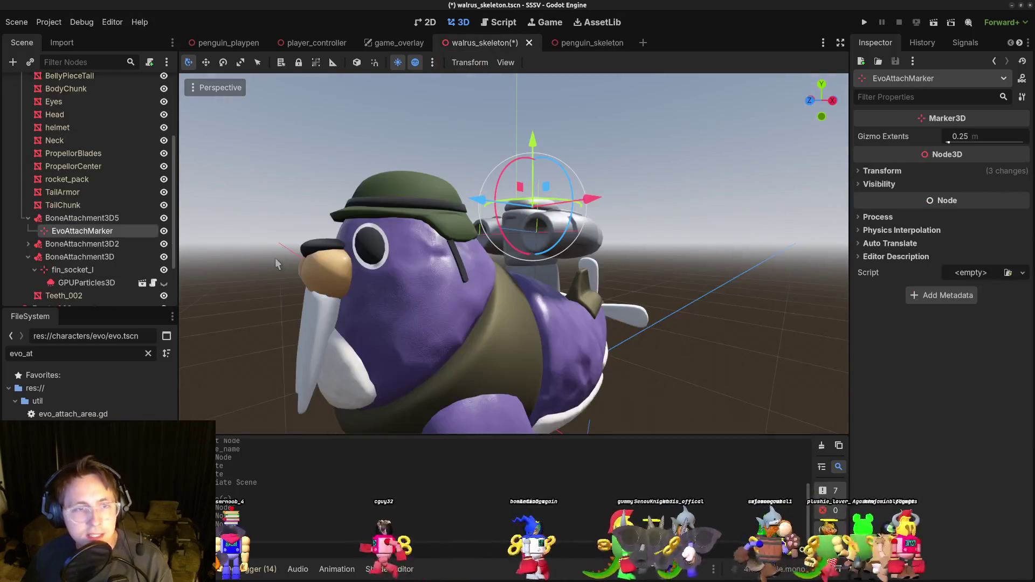
{"action": "key", "text": "ctrl+a"}
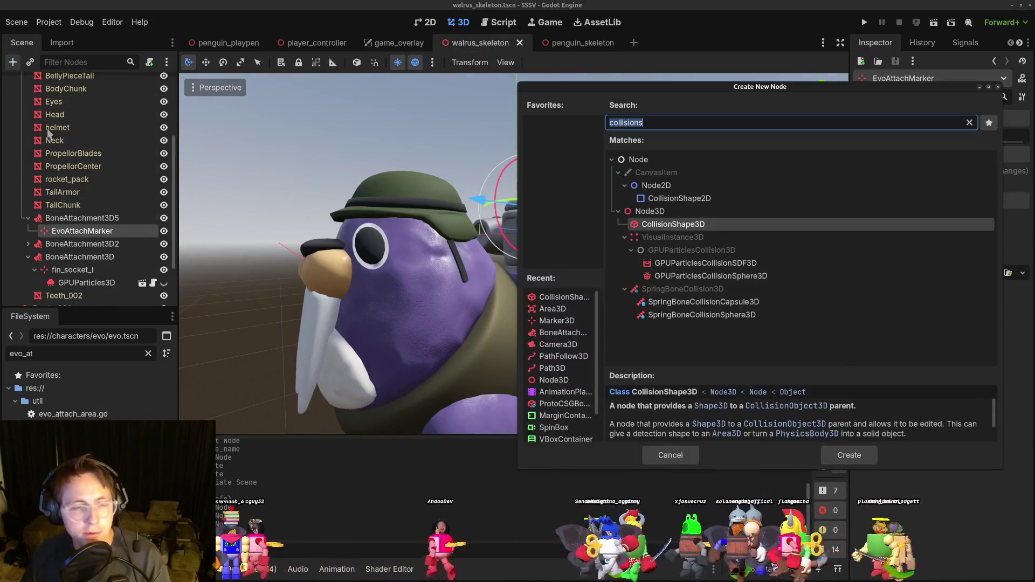
{"action": "type", "text": "area"}
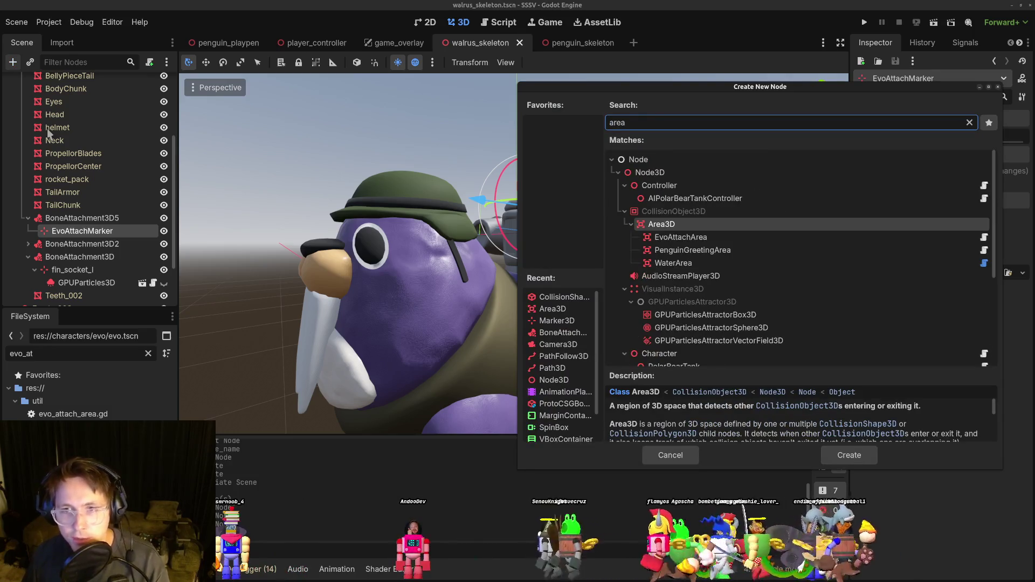
{"action": "key", "text": "Return"}
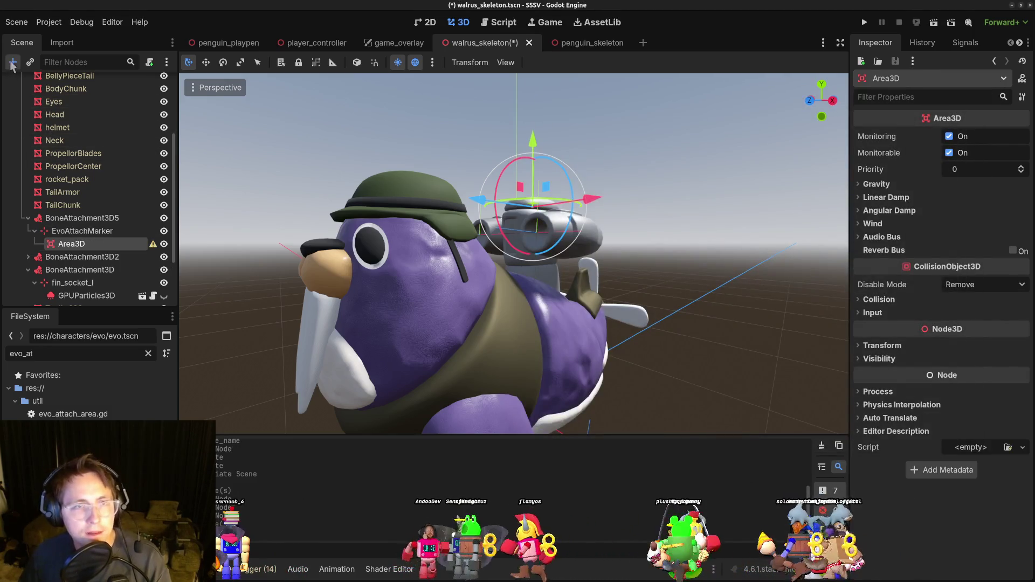
{"action": "left_click", "coordinate": [13, 63]}
{"action": "type", "text": "collisions"}
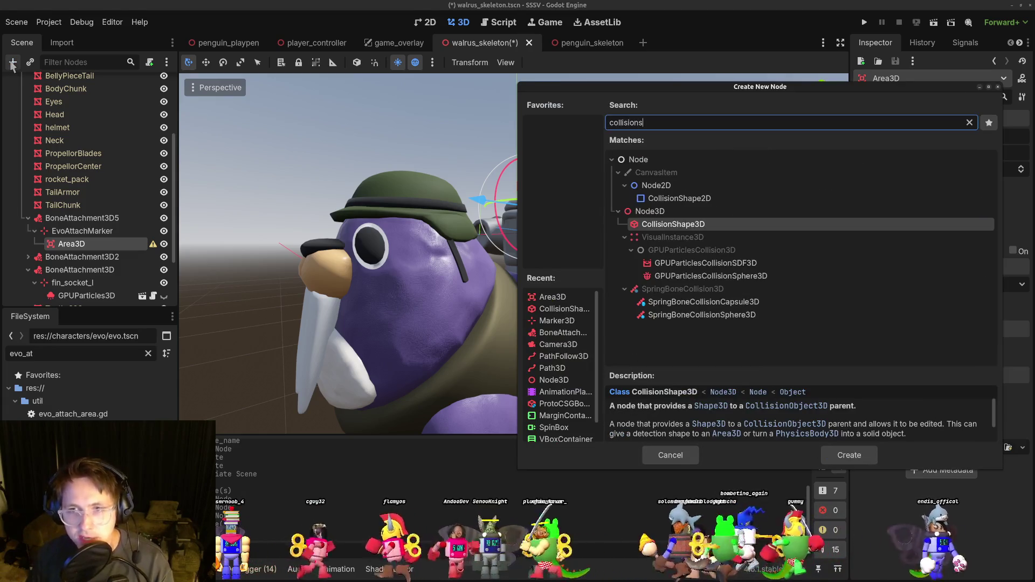
{"action": "key", "text": "Return"}
{"action": "left_click_drag", "start_coordinate": [200, 179], "coordinate": [399, 249]}
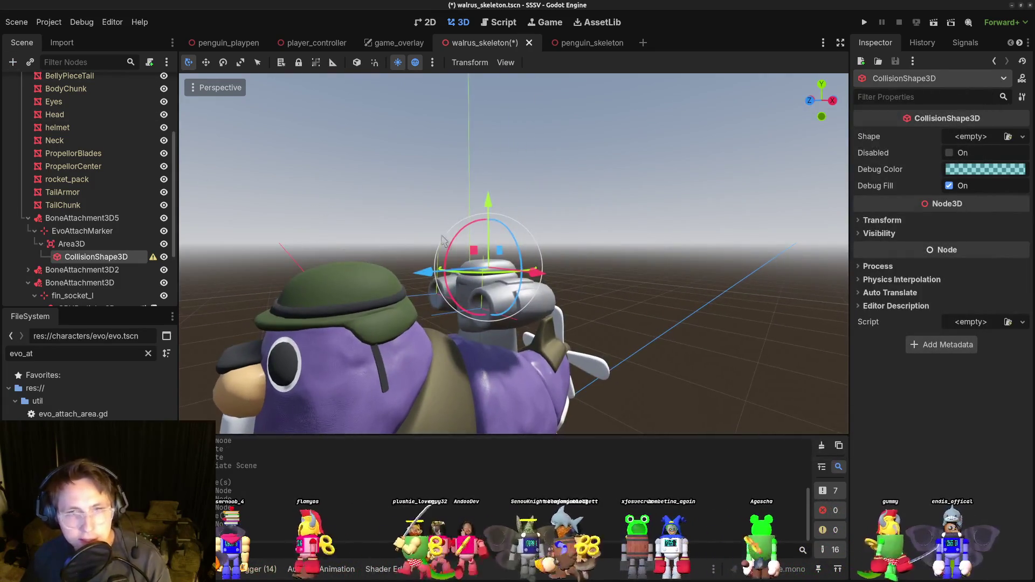
Give the walrus's CollisionShape3D a new SphereShape3D and save the scene.
{"action": "left_click", "coordinate": [1023, 136]}
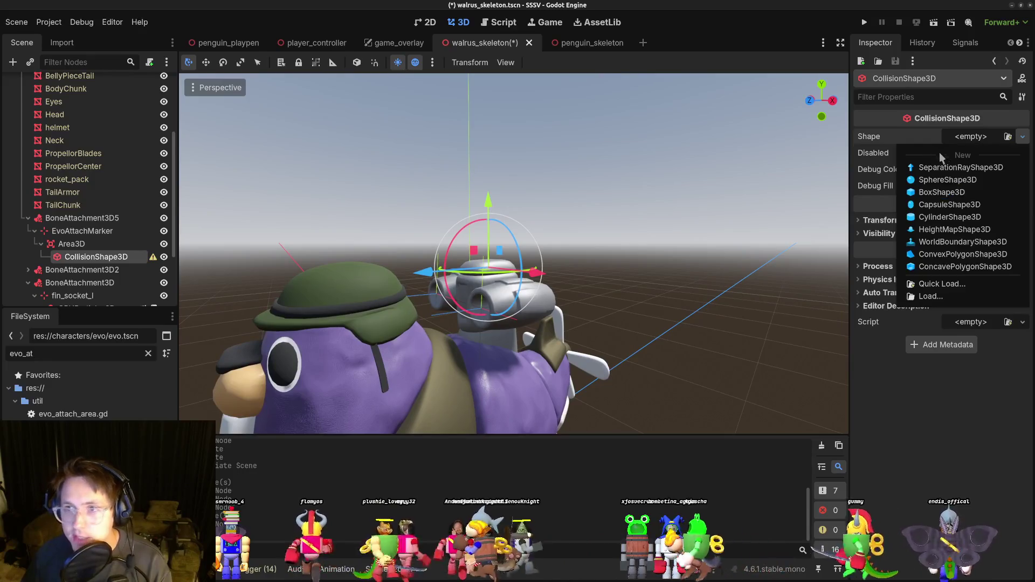
{"action": "left_click", "coordinate": [963, 182]}
{"action": "scroll", "coordinate": [588, 281], "scroll_direction": "down", "scroll_amount": 5}
{"action": "mouse_move", "coordinate": [589, 282]}
{"action": "left_mouse_down"}
{"action": "mouse_move", "coordinate": [587, 313]}
{"action": "mouse_move", "coordinate": [608, 285]}
{"action": "mouse_move", "coordinate": [639, 312]}
{"action": "mouse_move", "coordinate": [561, 324]}
{"action": "mouse_move", "coordinate": [544, 342]}
{"action": "mouse_move", "coordinate": [617, 362]}
{"action": "mouse_move", "coordinate": [608, 355]}
{"action": "left_mouse_up"}
{"action": "scroll", "coordinate": [614, 289], "scroll_direction": "up", "scroll_amount": 2}
{"action": "key", "text": "ctrl+s"}
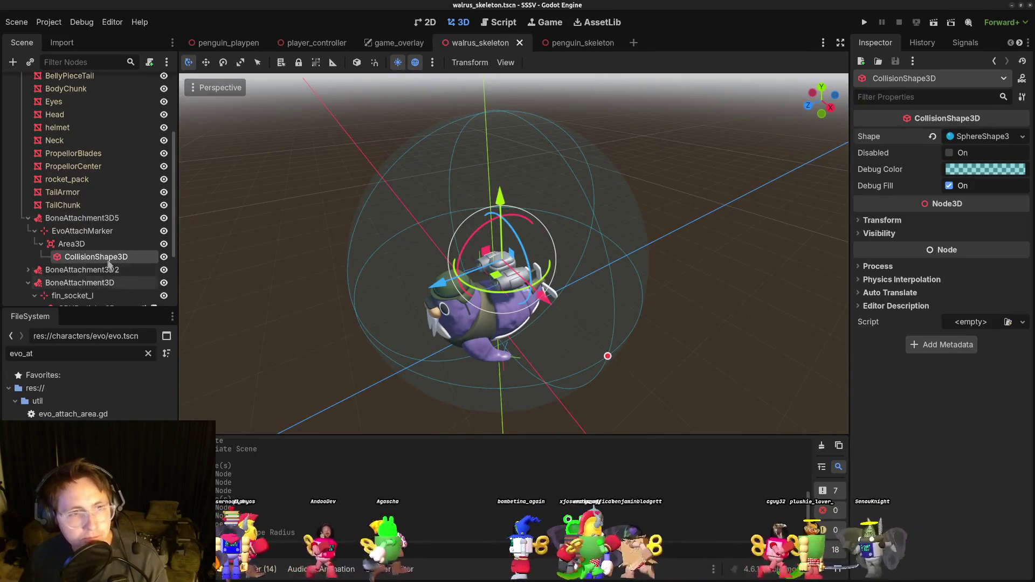
Attach evo_attach_area.gd to the Area3D via Quick Load and save the walrus scene.
{"action": "left_click", "coordinate": [86, 246]}
{"action": "key", "text": "ctrl+s"}
{"action": "left_click", "coordinate": [982, 451]}
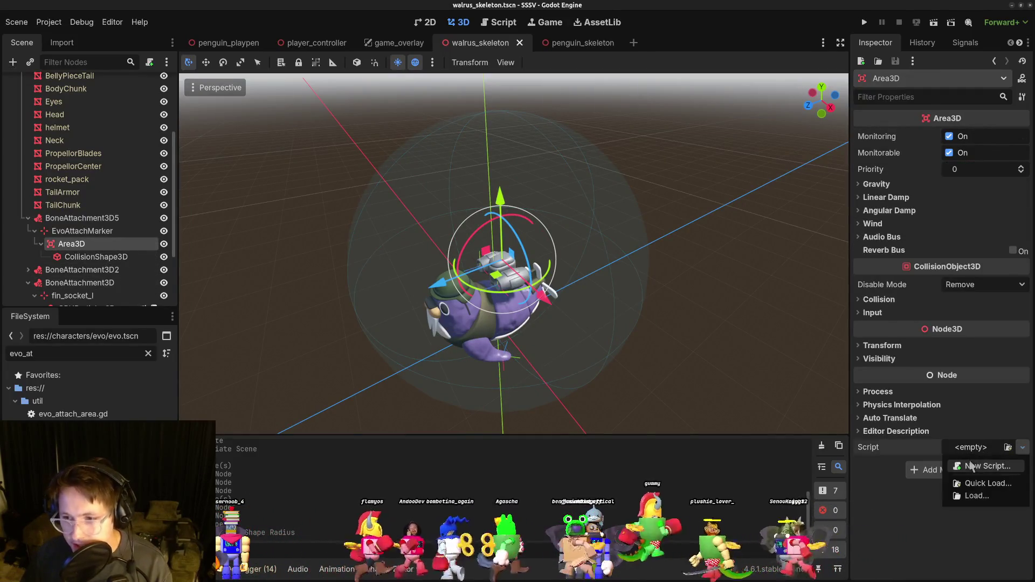
{"action": "left_click", "coordinate": [1007, 448]}
{"action": "type", "text": "evo_at"}
{"action": "key", "text": "Return"}
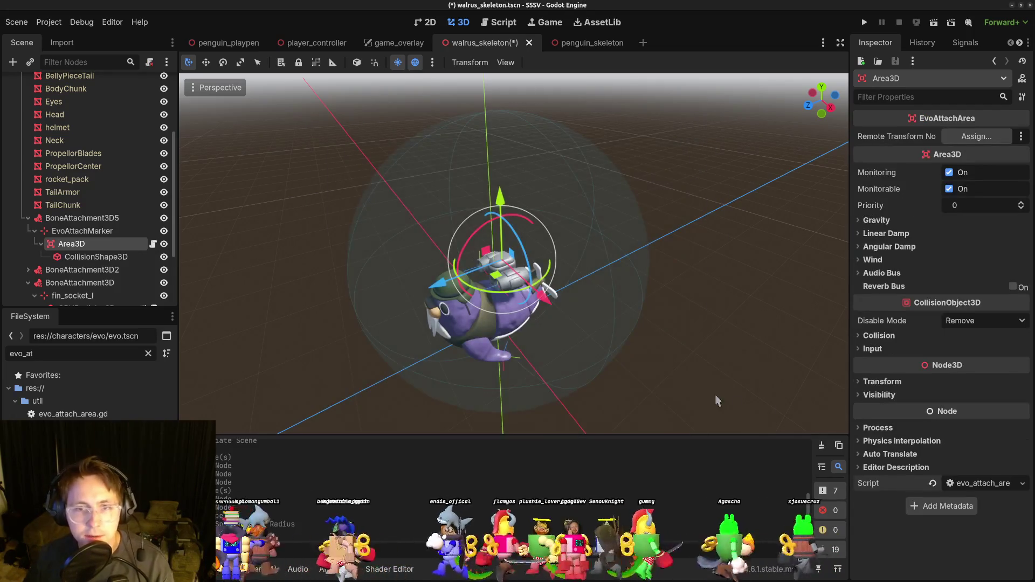
{"action": "key", "text": "ctrl+s"}
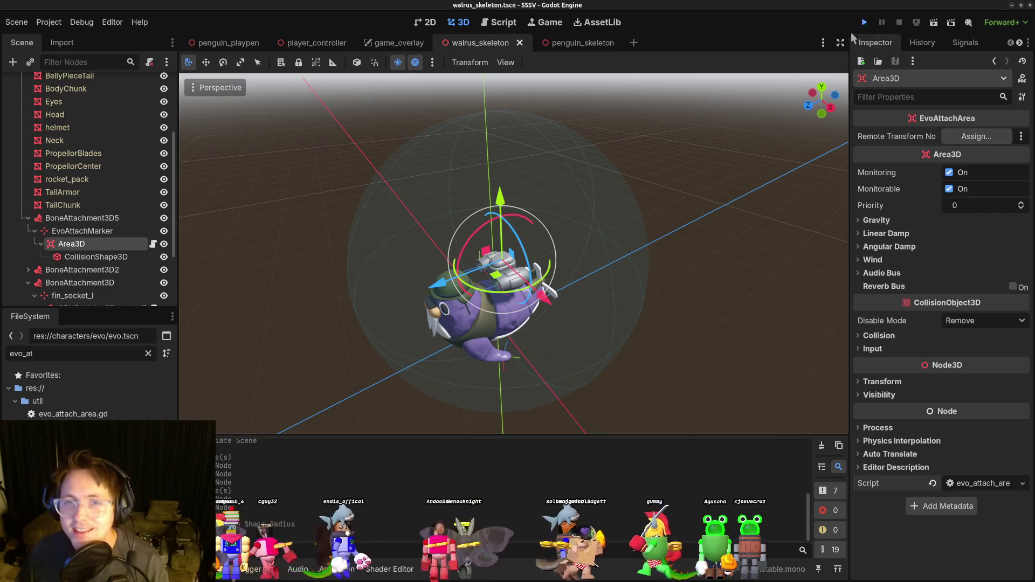
{"action": "left_click", "coordinate": [865, 22]}
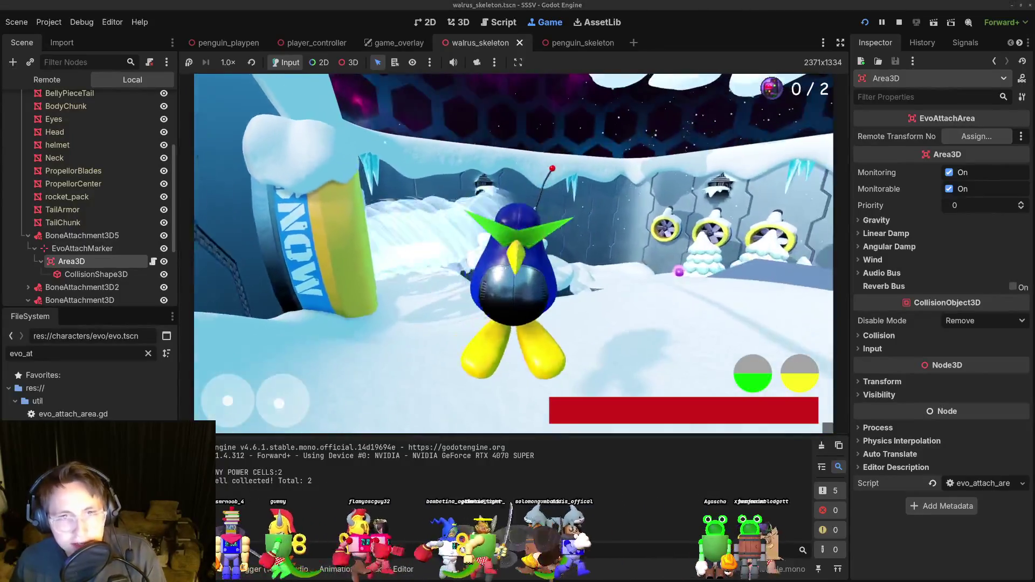
{"action": "key", "text": "w"}
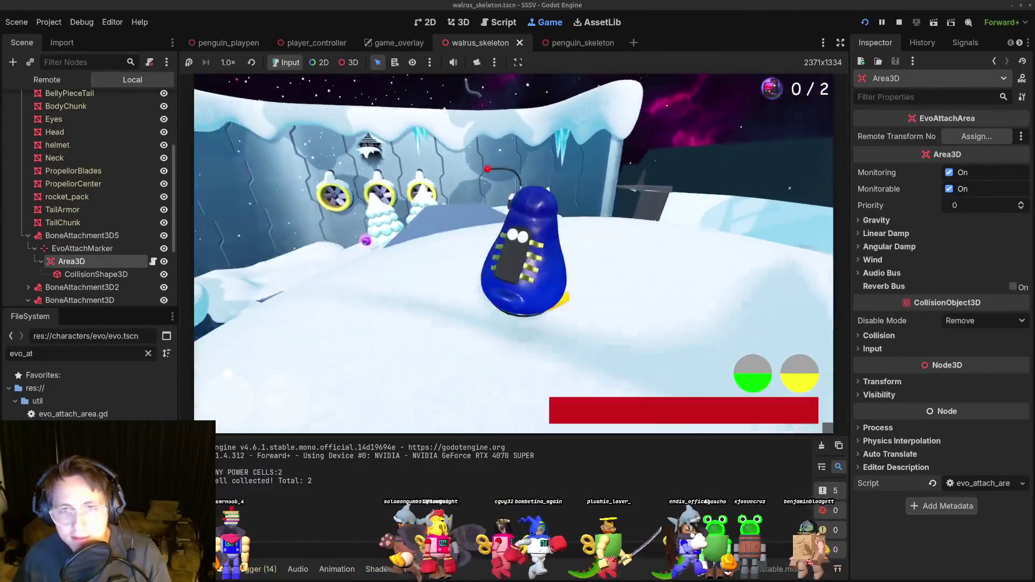
{"action": "key", "text": "a"}
{"action": "key", "text": "d"}
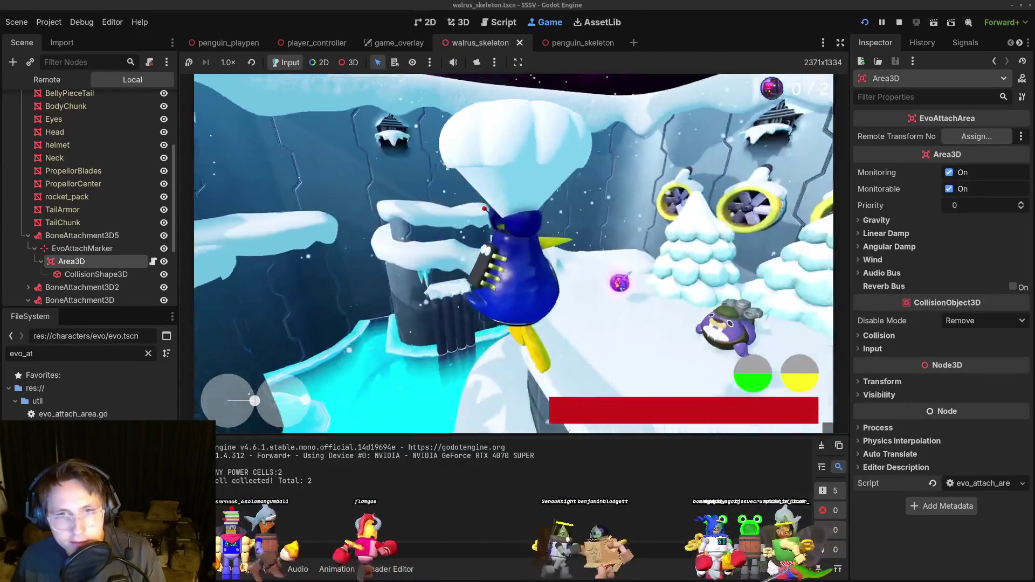
{"action": "key", "text": "w"}
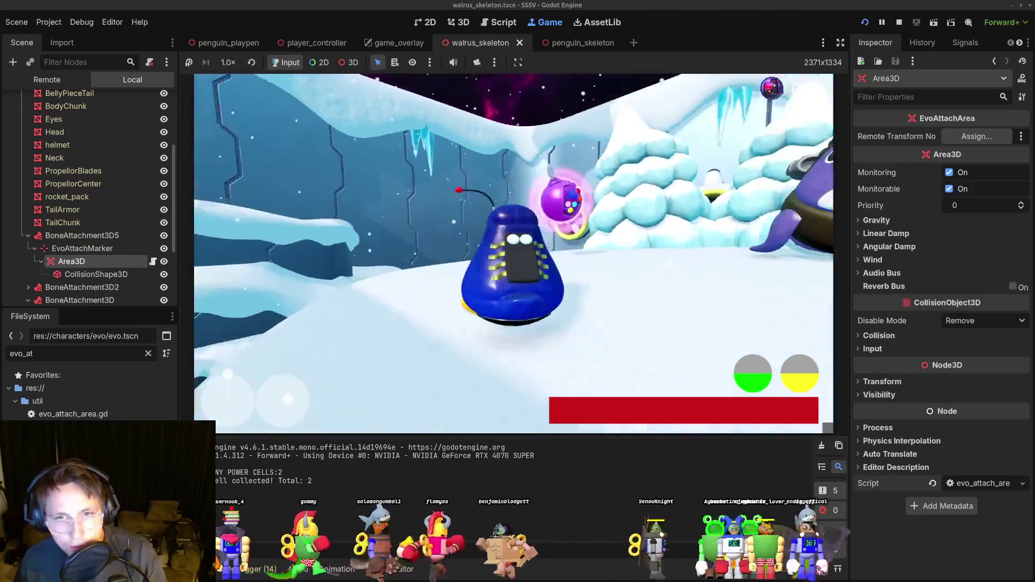
{"action": "key", "text": "w"}
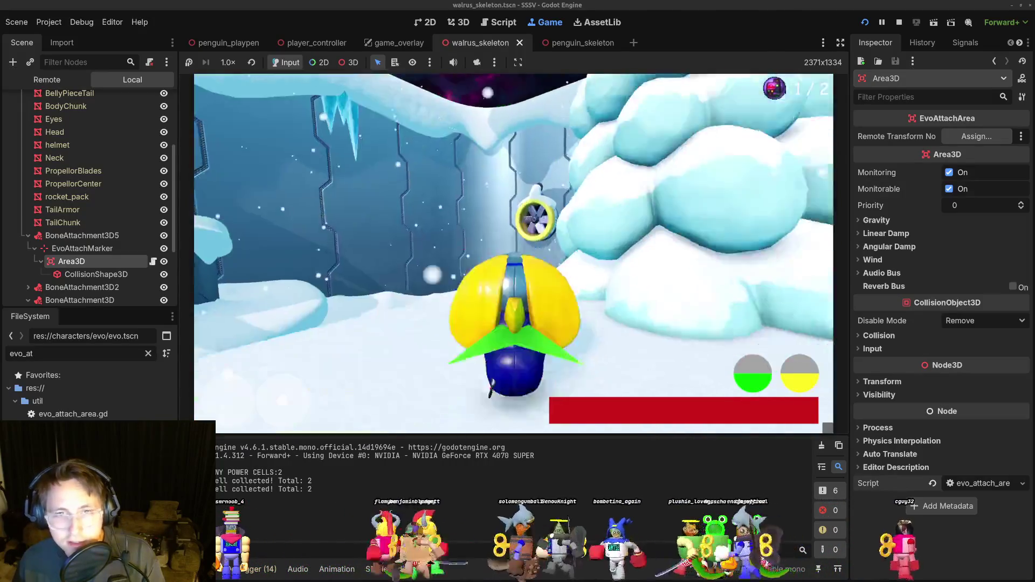
{"action": "key", "text": "w"}
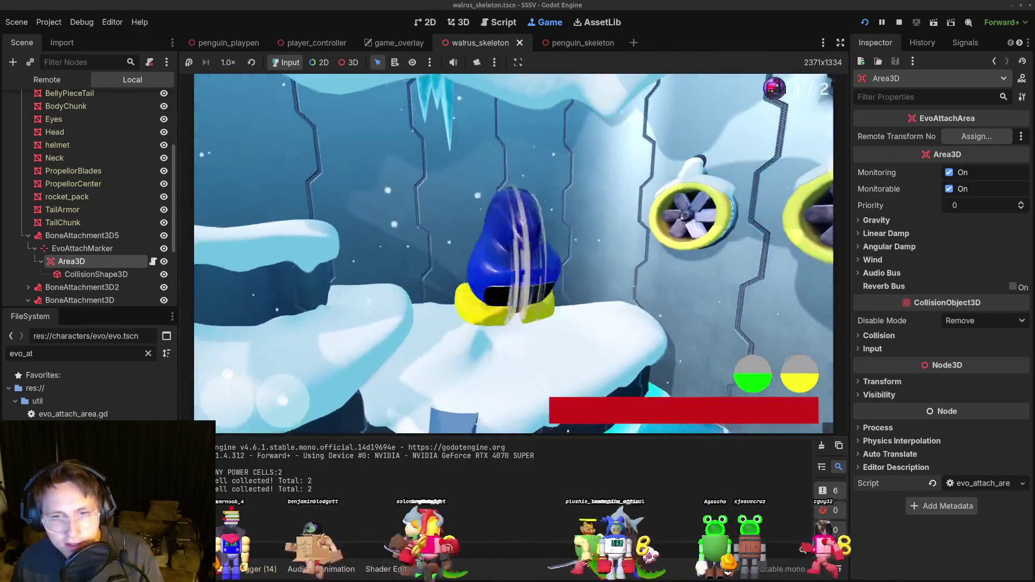
{"action": "key", "text": "w"}
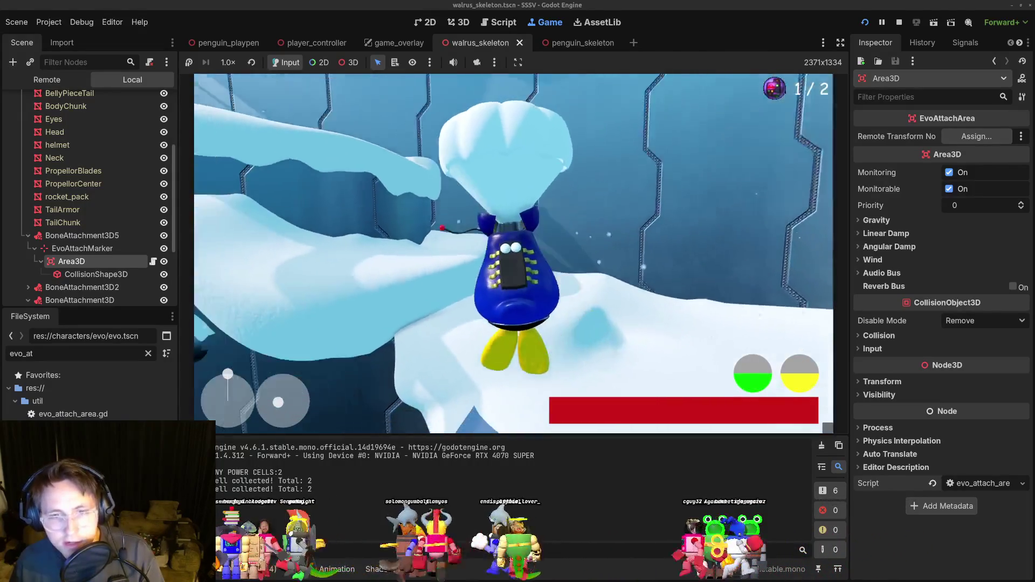
{"action": "key", "text": "w"}
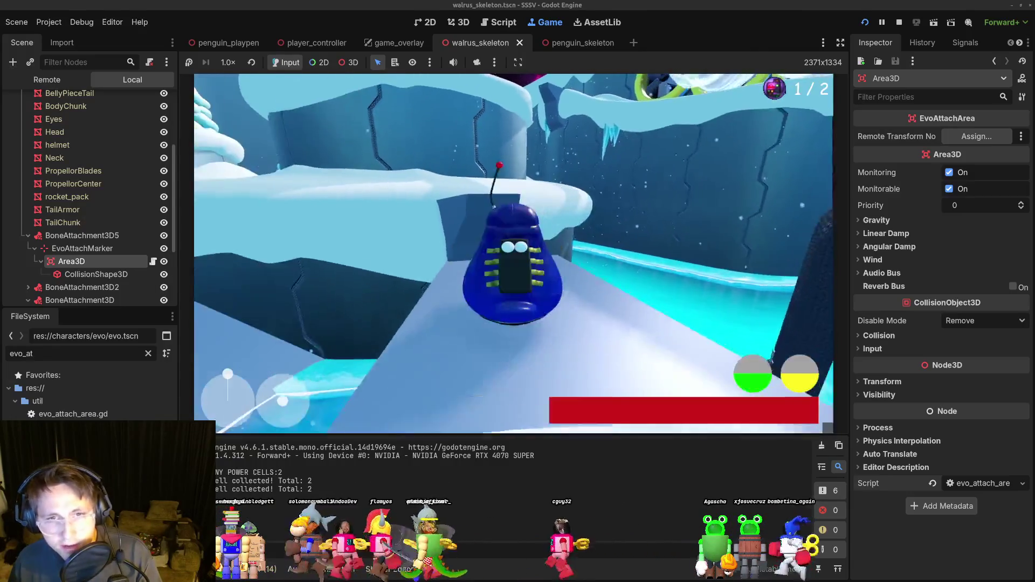
{"action": "key", "text": "w"}
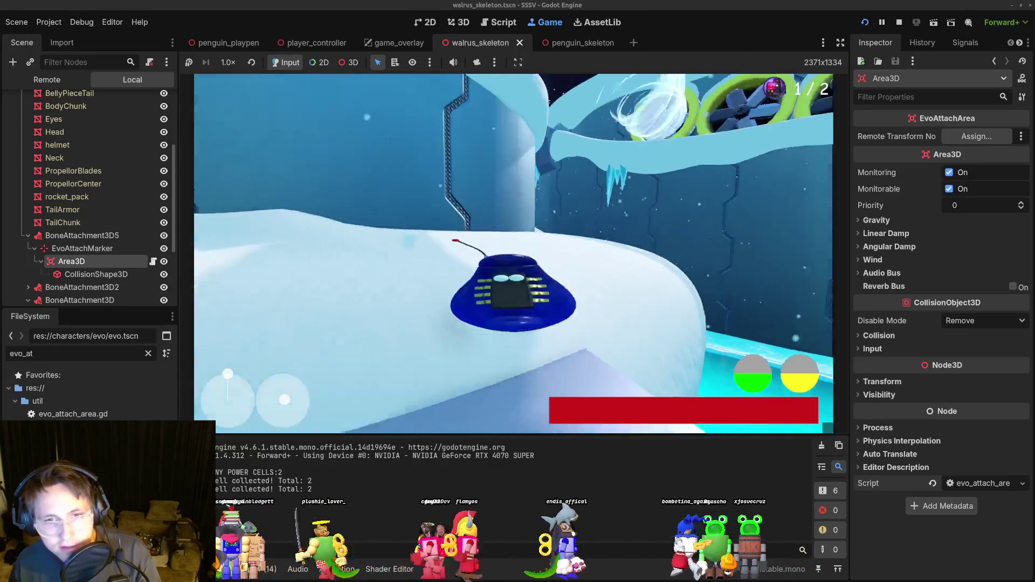
{"action": "key", "text": "w"}
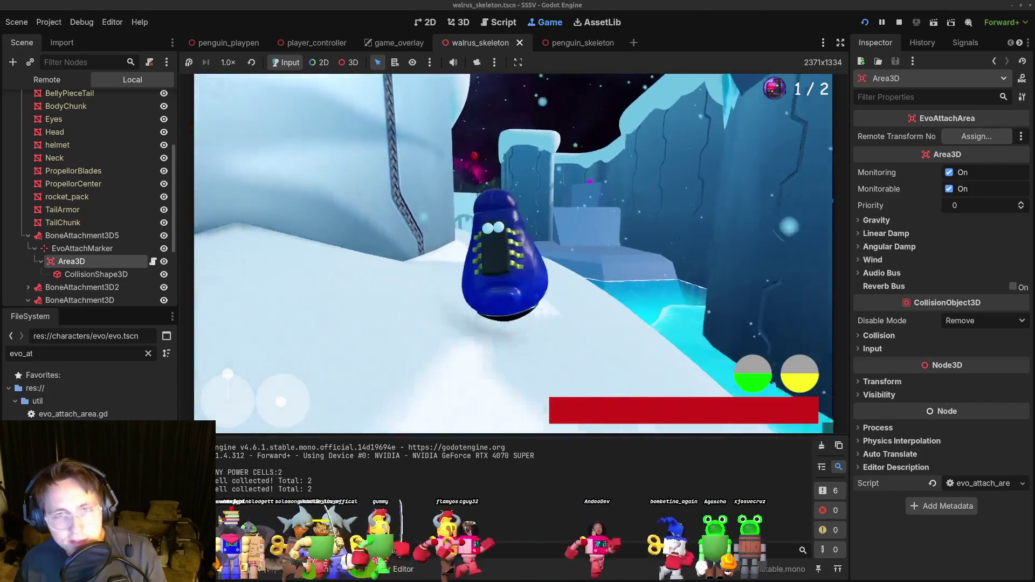
{"action": "key", "text": "F8"}
{"action": "left_click_drag", "start_coordinate": [636, 280], "coordinate": [593, 269]}
{"action": "scroll", "coordinate": [593, 270], "scroll_direction": "down", "scroll_amount": 3}
{"action": "left_click_drag", "start_coordinate": [534, 283], "coordinate": [485, 279]}
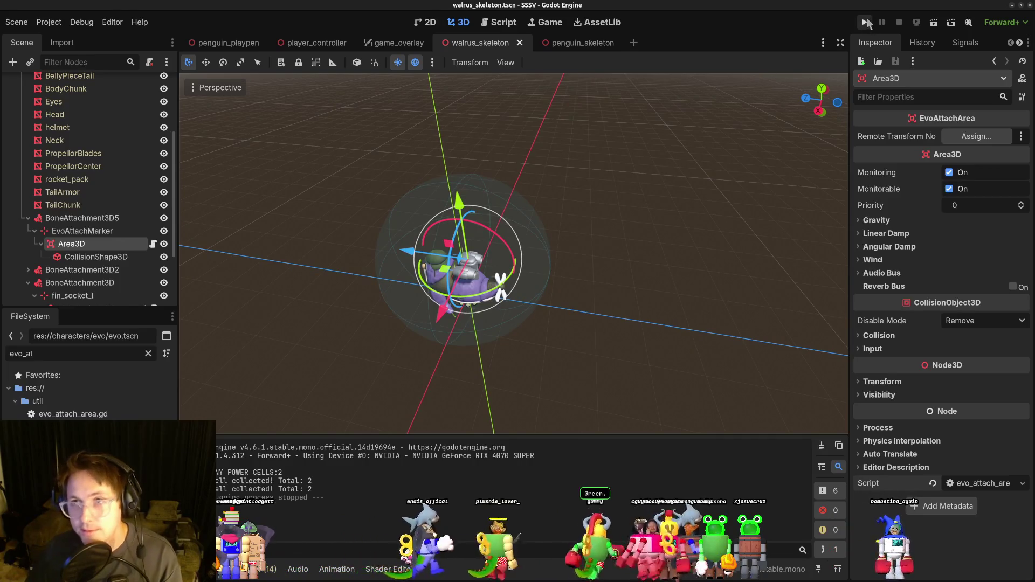
{"action": "left_click", "coordinate": [867, 22]}
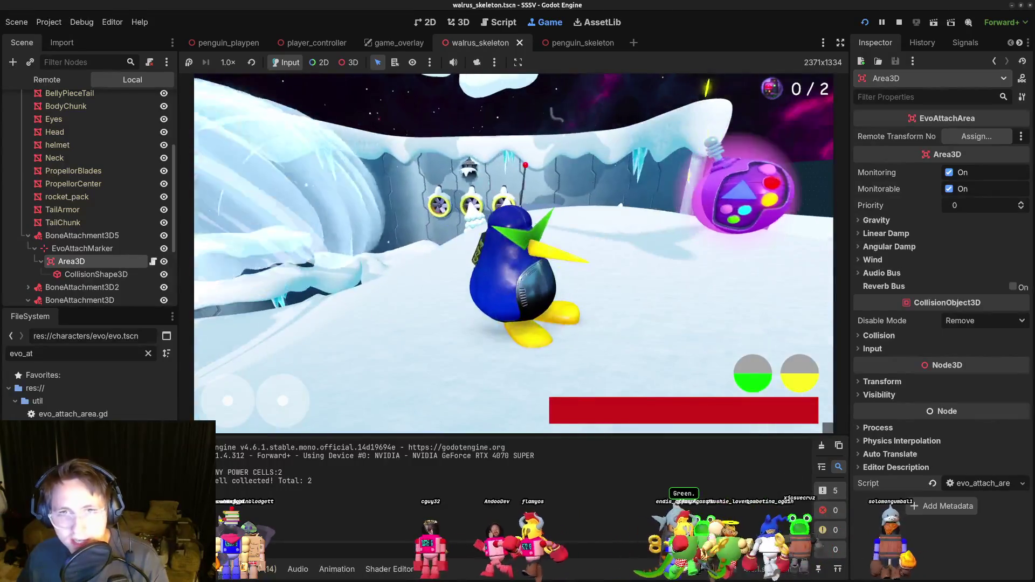
{"action": "key", "text": "w"}
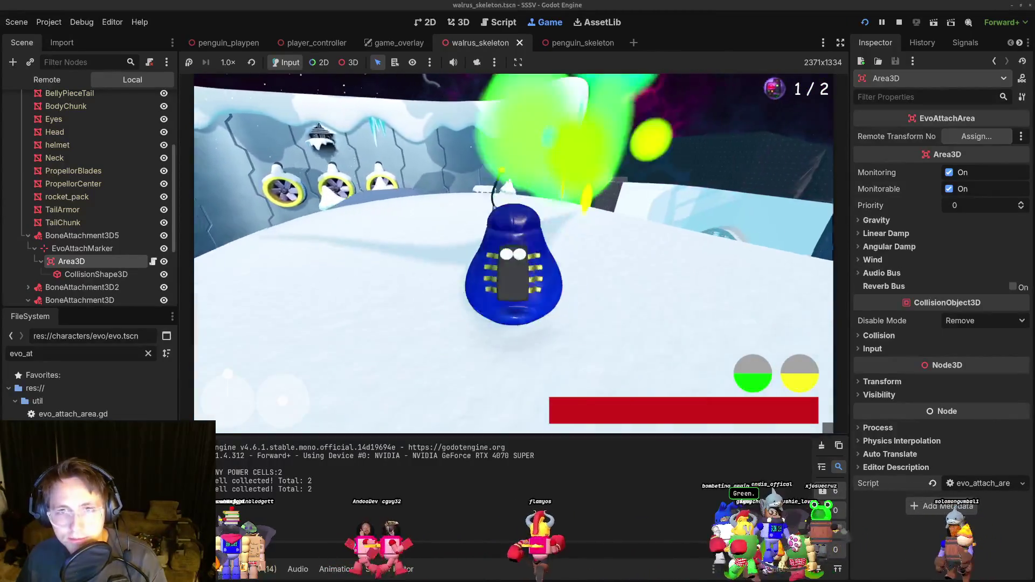
{"action": "key", "text": "w"}
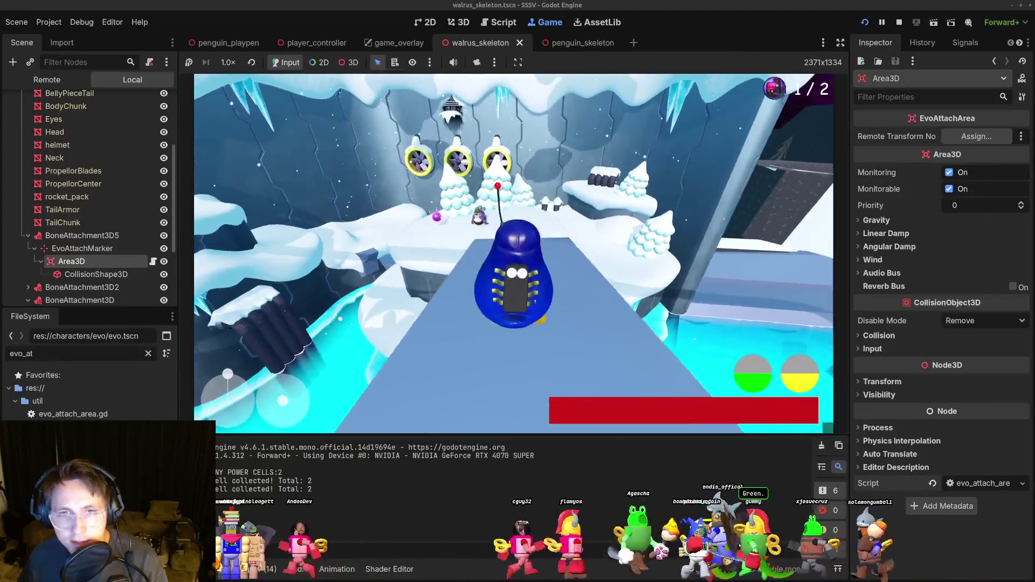
{"action": "key", "text": "F8"}
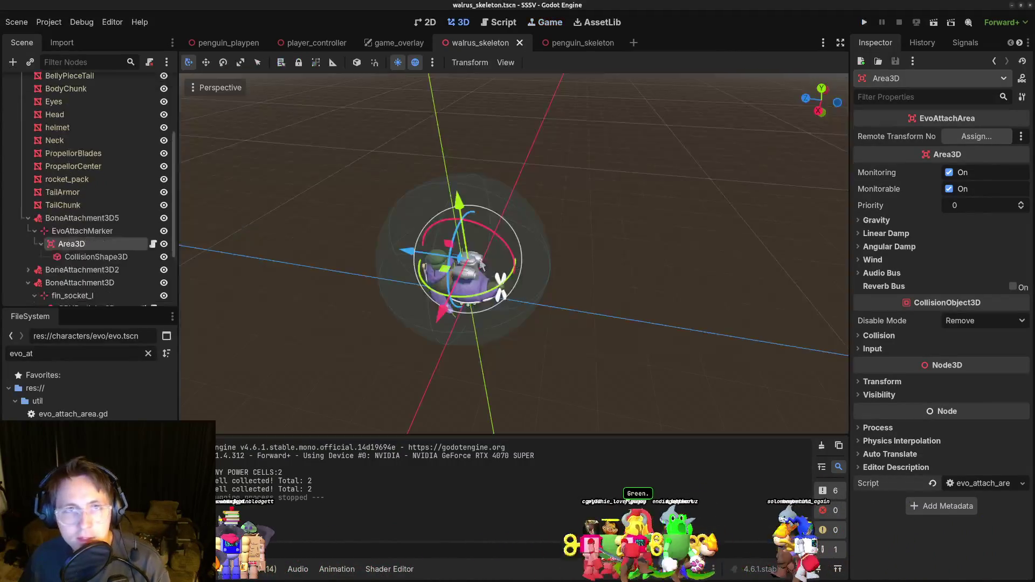
In penguin_playpen, select Penguin4 and drag it to a new spot in the level.
{"action": "left_click", "coordinate": [241, 49]}
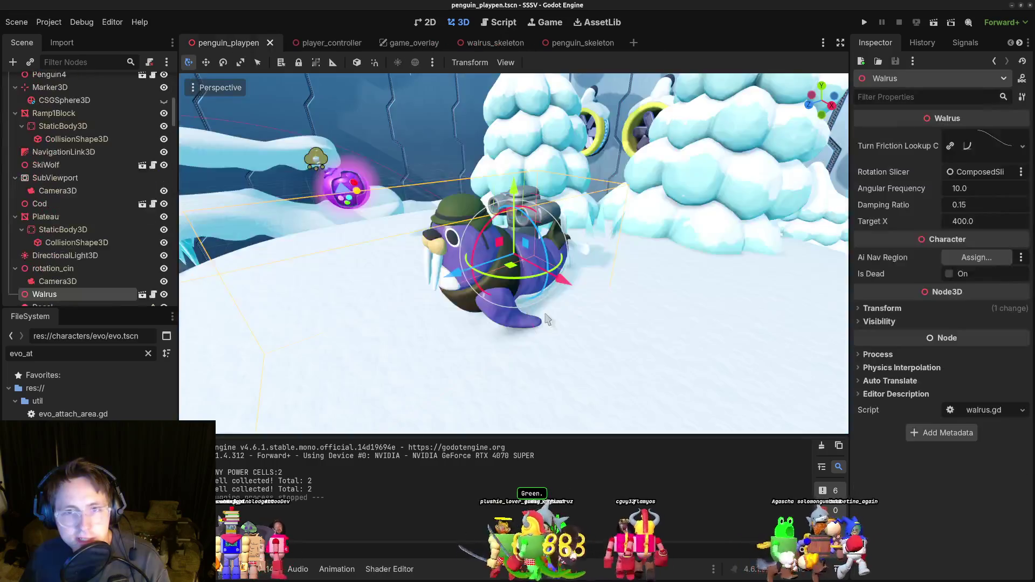
{"action": "scroll", "coordinate": [305, 299], "scroll_direction": "up", "scroll_amount": 3}
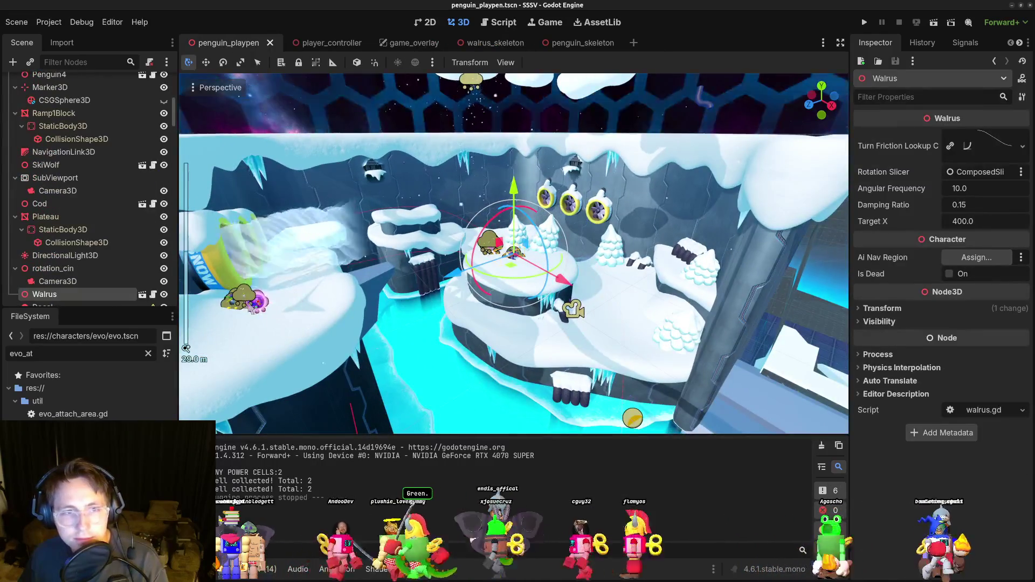
{"action": "left_click", "coordinate": [297, 321]}
{"action": "scroll", "coordinate": [465, 330], "scroll_direction": "up", "scroll_amount": 5}
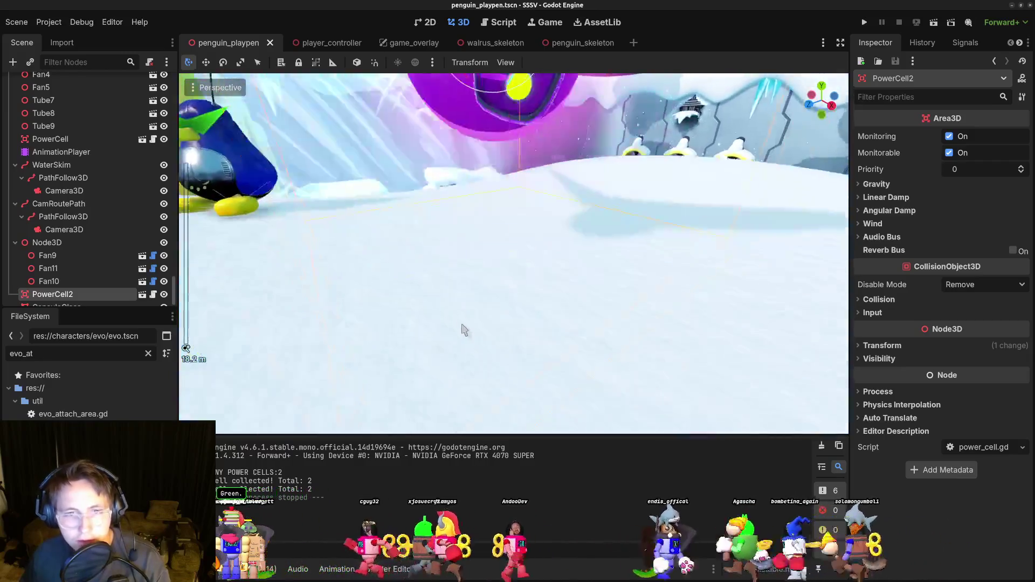
{"action": "scroll", "coordinate": [464, 330], "scroll_direction": "down", "scroll_amount": 3}
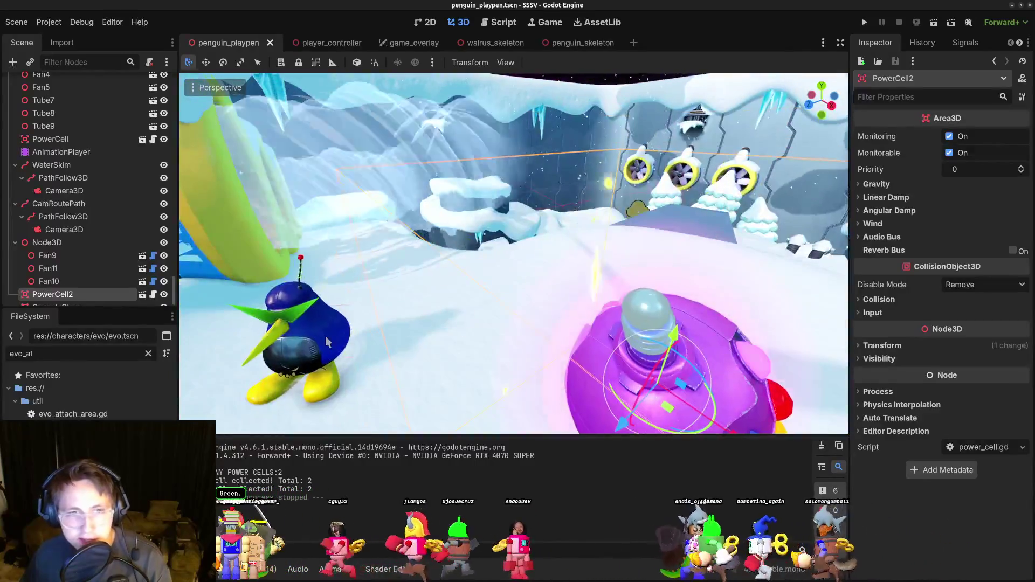
{"action": "left_click", "coordinate": [290, 296]}
{"action": "scroll", "coordinate": [438, 341], "scroll_direction": "down", "scroll_amount": 3}
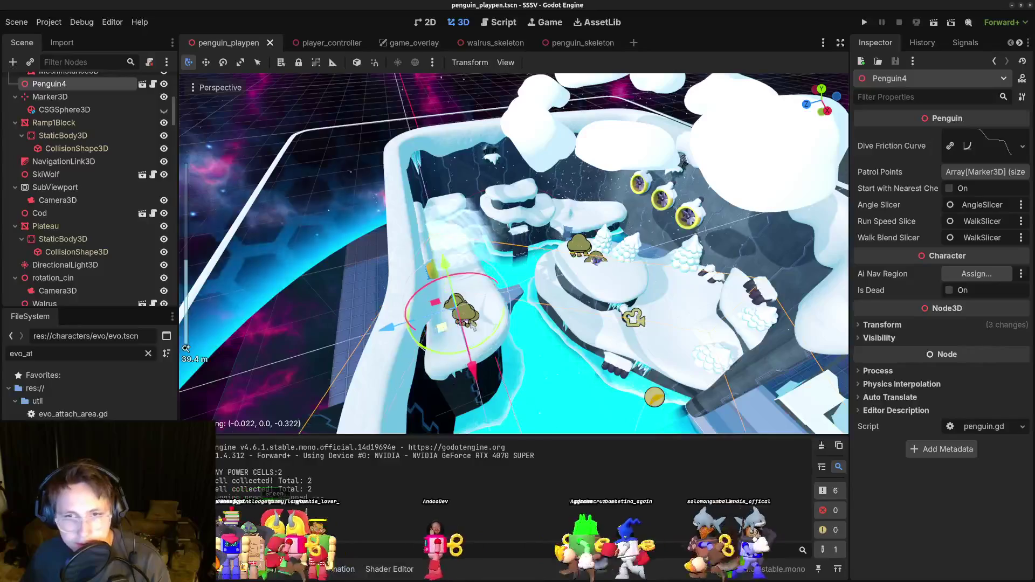
{"action": "left_click_drag", "start_coordinate": [462, 318], "coordinate": [608, 264]}
{"action": "scroll", "coordinate": [617, 288], "scroll_direction": "up", "scroll_amount": 2}
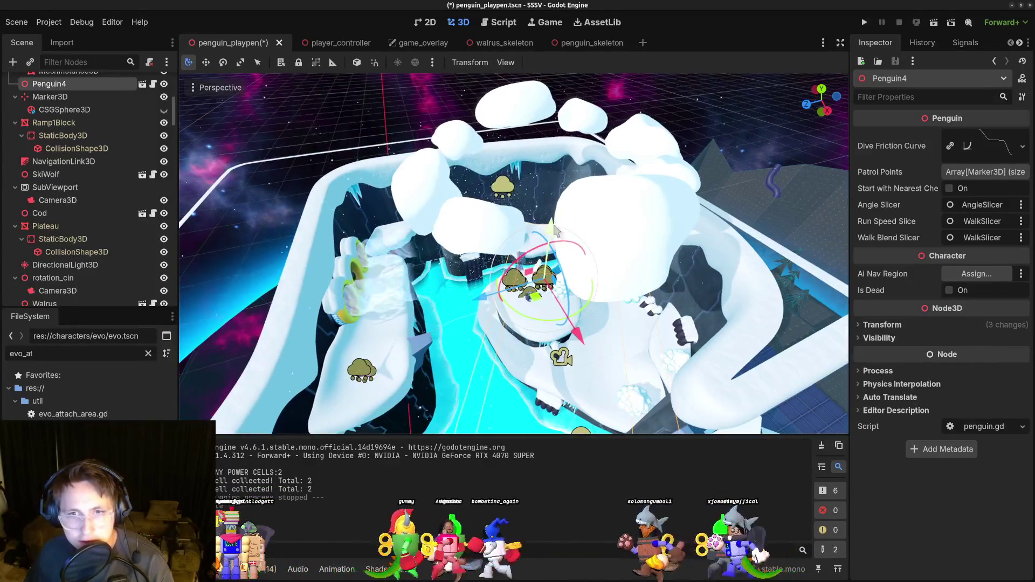
Frame Penguin4, place it right beside the walrus, save, and start a playtest.
{"action": "key", "text": "f"}
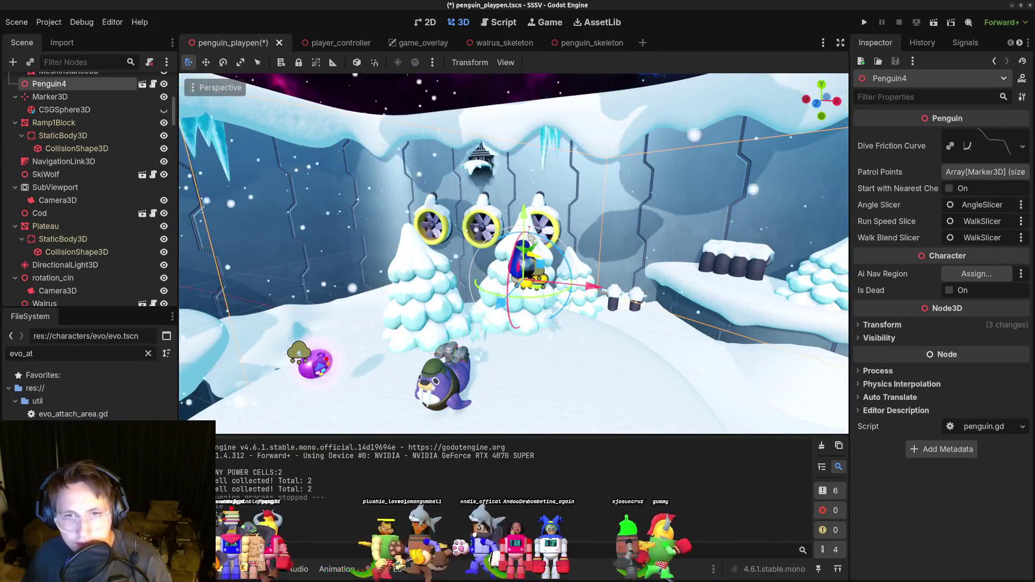
{"action": "mouse_move", "coordinate": [522, 232]}
{"action": "left_mouse_down"}
{"action": "mouse_move", "coordinate": [518, 345]}
{"action": "mouse_move", "coordinate": [485, 351]}
{"action": "mouse_move", "coordinate": [523, 356]}
{"action": "left_mouse_up"}
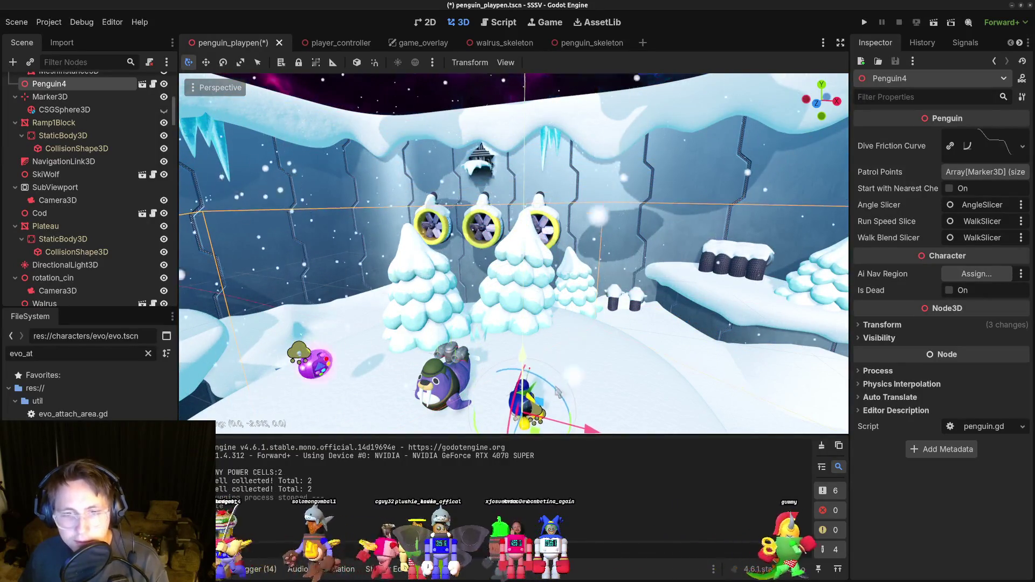
{"action": "scroll", "coordinate": [608, 388], "scroll_direction": "down", "scroll_amount": 3}
{"action": "scroll", "coordinate": [608, 387], "scroll_direction": "up", "scroll_amount": 8}
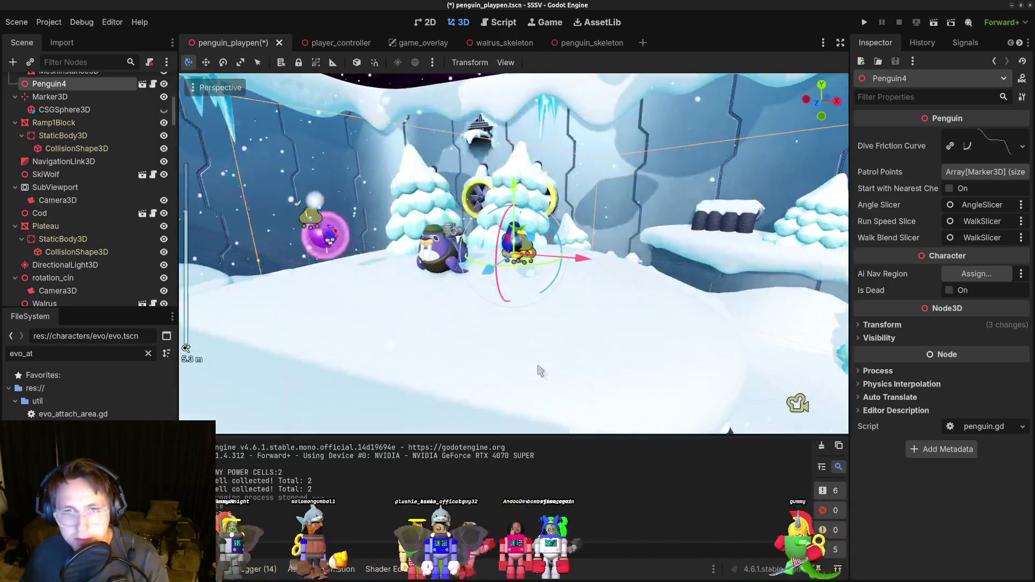
{"action": "key", "text": "ctrl+s"}
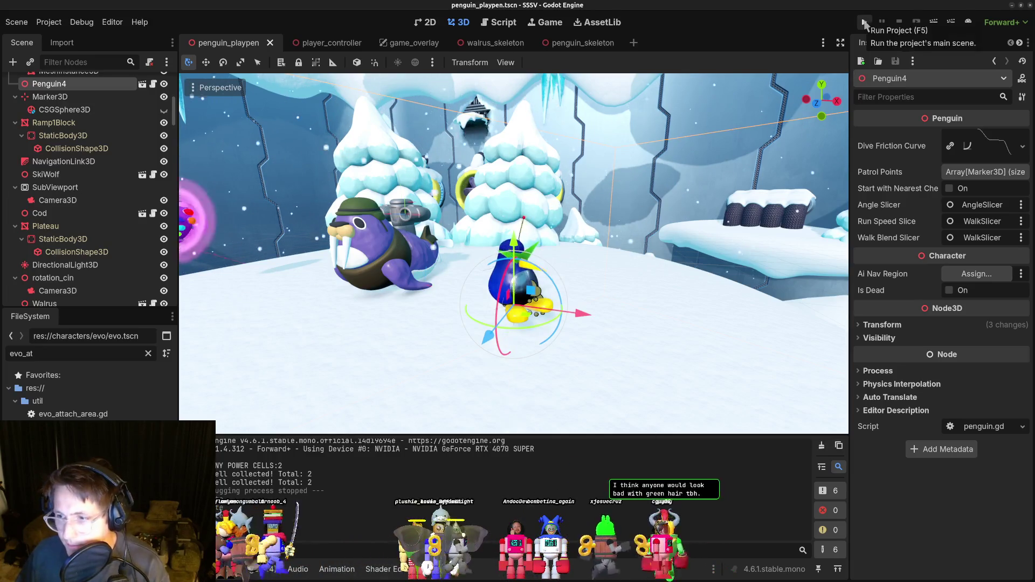
{"action": "left_click", "coordinate": [865, 22]}
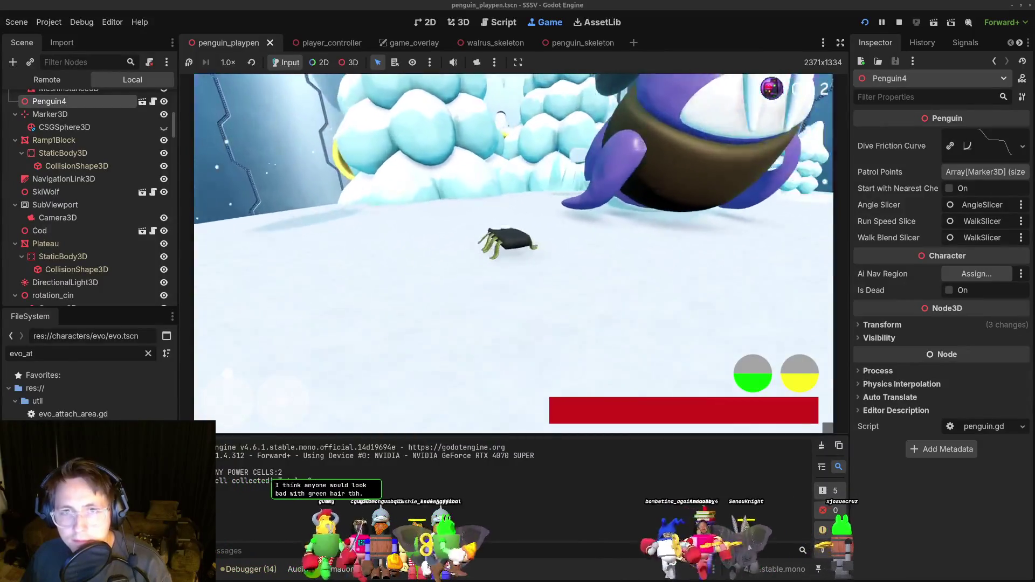
{"action": "key", "text": "F8"}
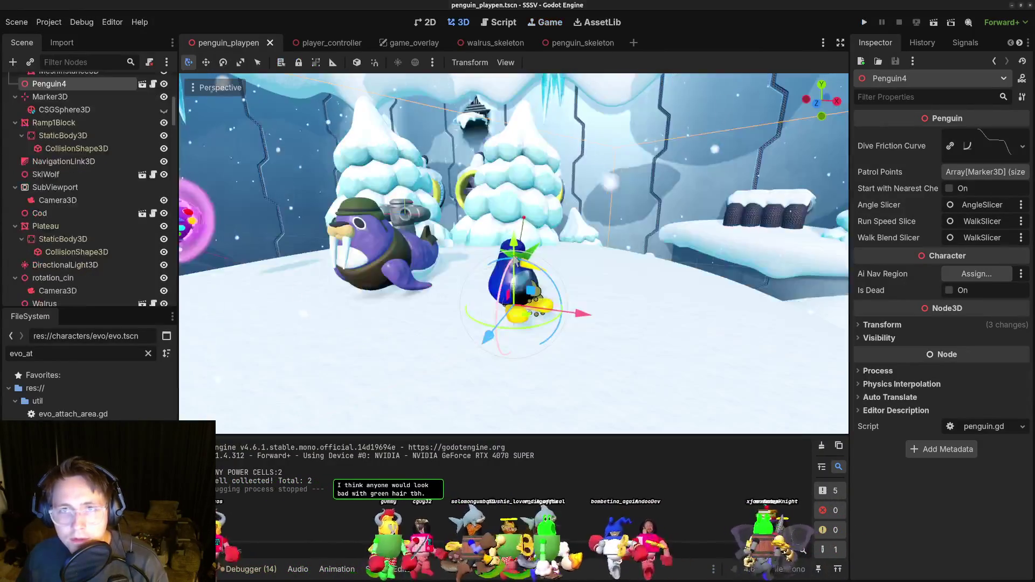
Compare the walrus root's properties with the penguin root's Evo Attach Marker set to evo_attach.
{"action": "left_click", "coordinate": [500, 44]}
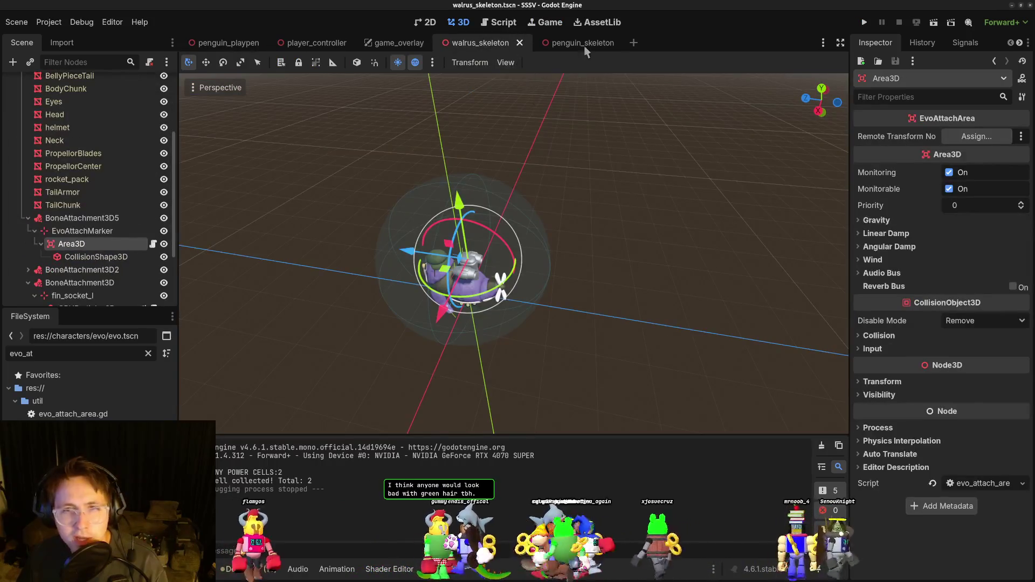
{"action": "scroll", "coordinate": [79, 192], "scroll_direction": "up", "scroll_amount": 5}
{"action": "left_click", "coordinate": [37, 84]}
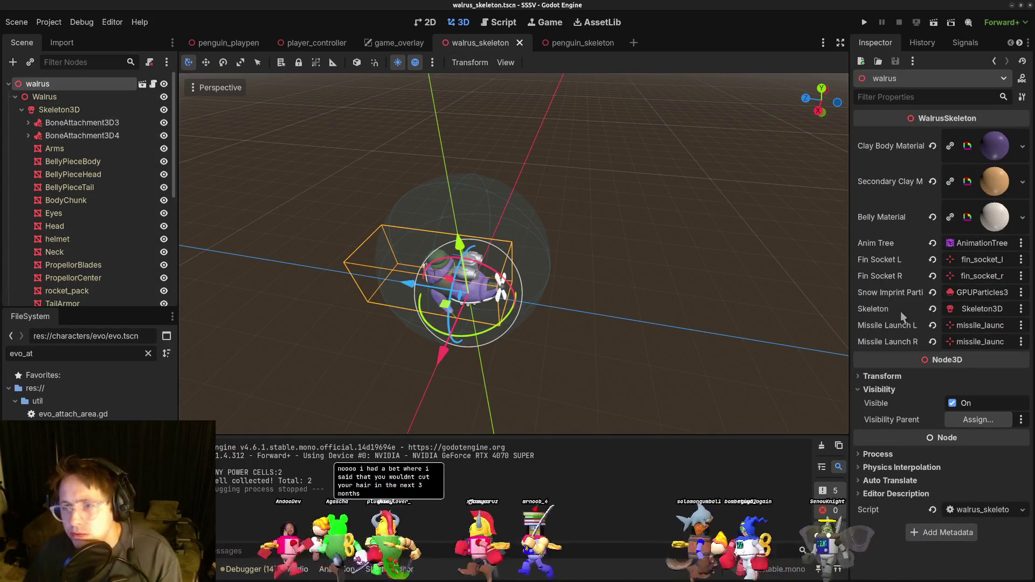
{"action": "left_click", "coordinate": [557, 47]}
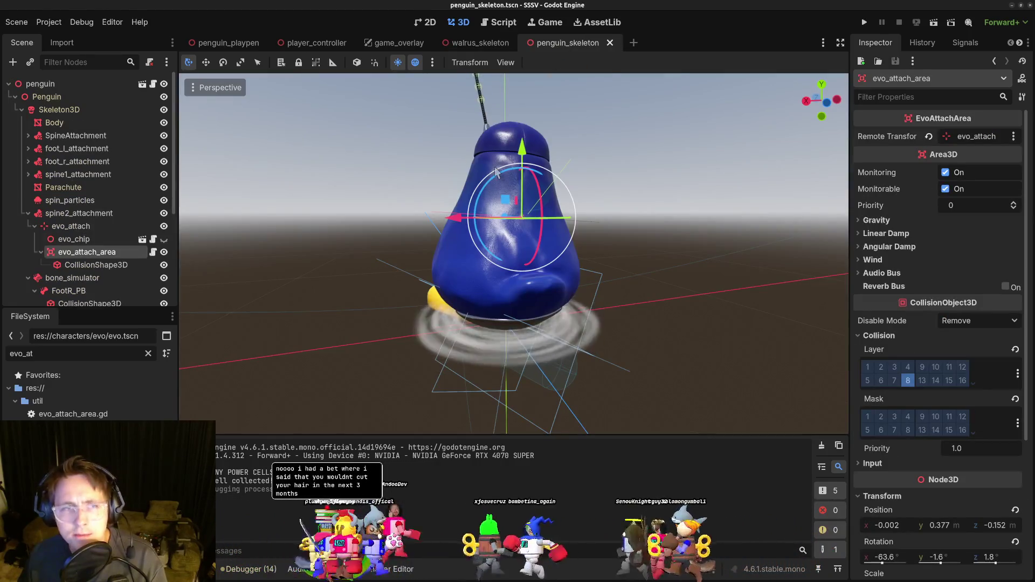
{"action": "left_click", "coordinate": [66, 85]}
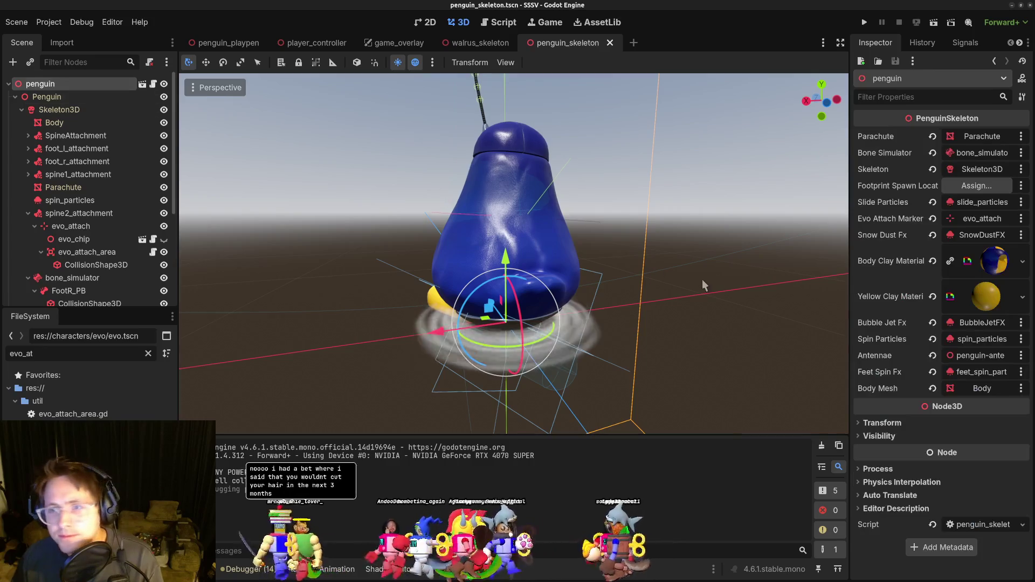
{"action": "key", "text": "alt+Tab"}
Open penguin_skeleton.gd through the quick file search.
{"action": "left_click", "coordinate": [560, 245]}
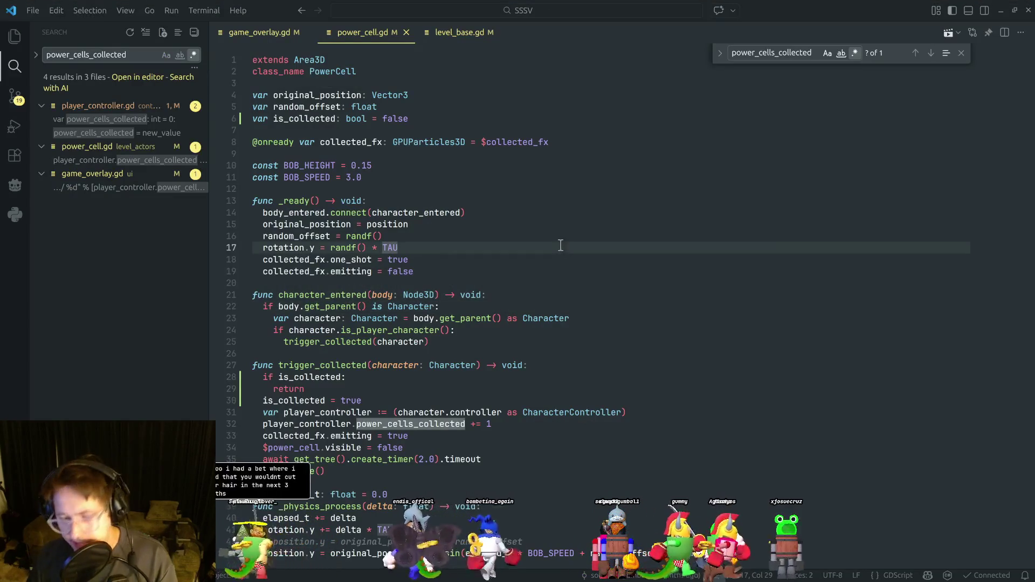
{"action": "key", "text": "ctrl+p"}
{"action": "type", "text": "penguin"}
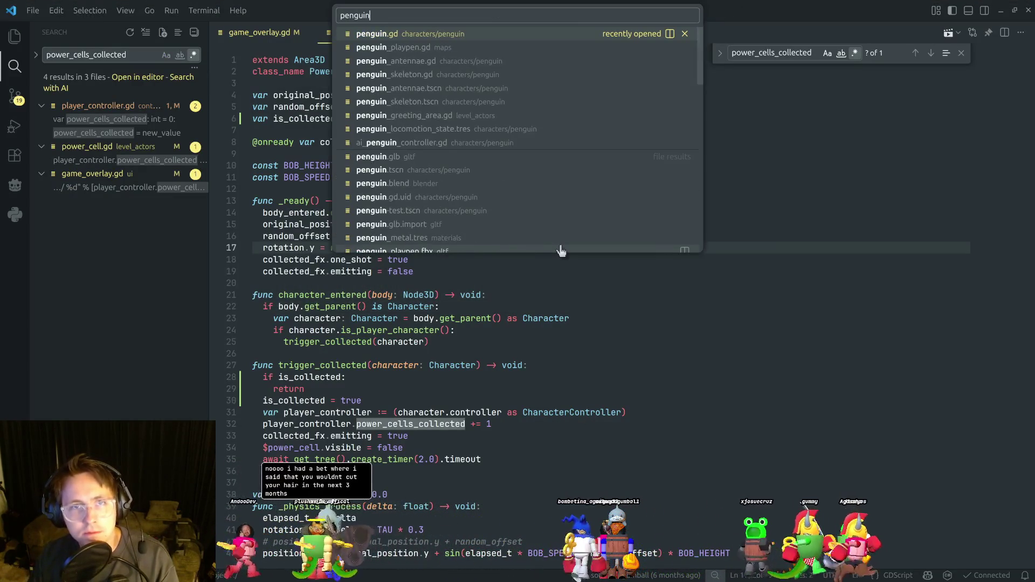
{"action": "type", "text": "_ske"}
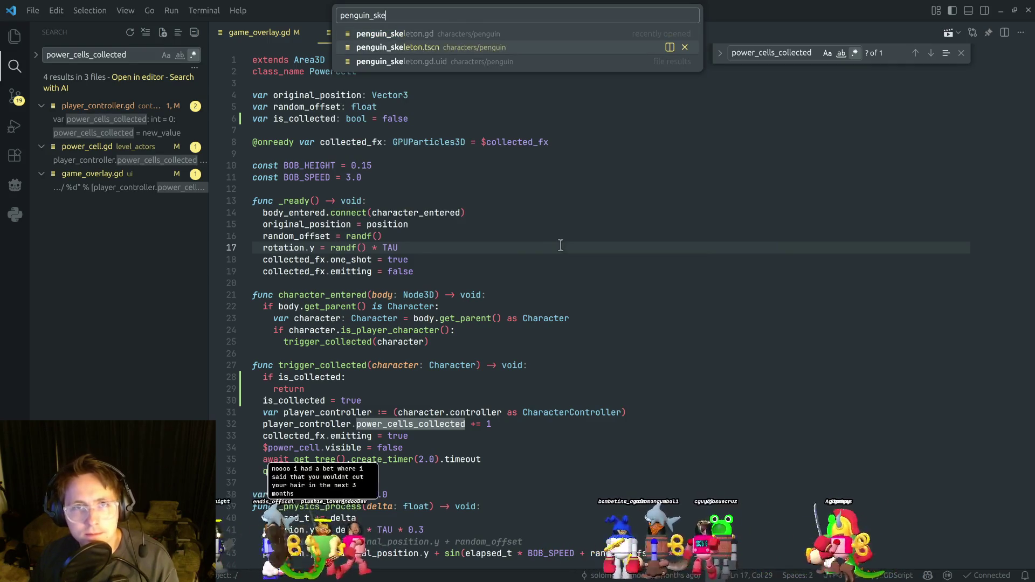
{"action": "key", "text": "Return"}
Examine the exported evo_attach_marker Marker3D variable on line 10.
{"action": "left_click", "coordinate": [561, 246]}
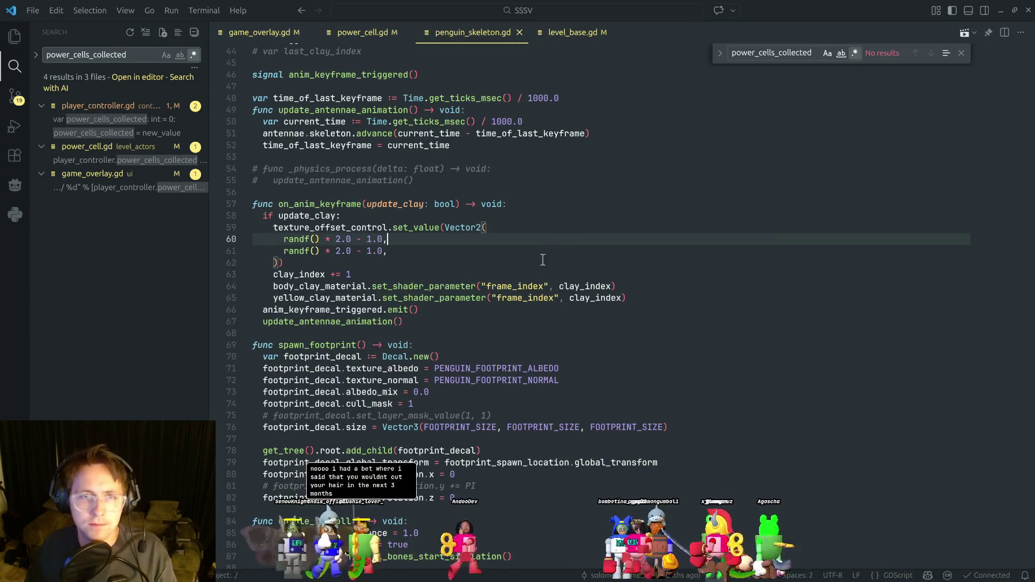
{"action": "scroll", "coordinate": [535, 224], "scroll_direction": "up", "scroll_amount": 10}
{"action": "left_click", "coordinate": [490, 279]}
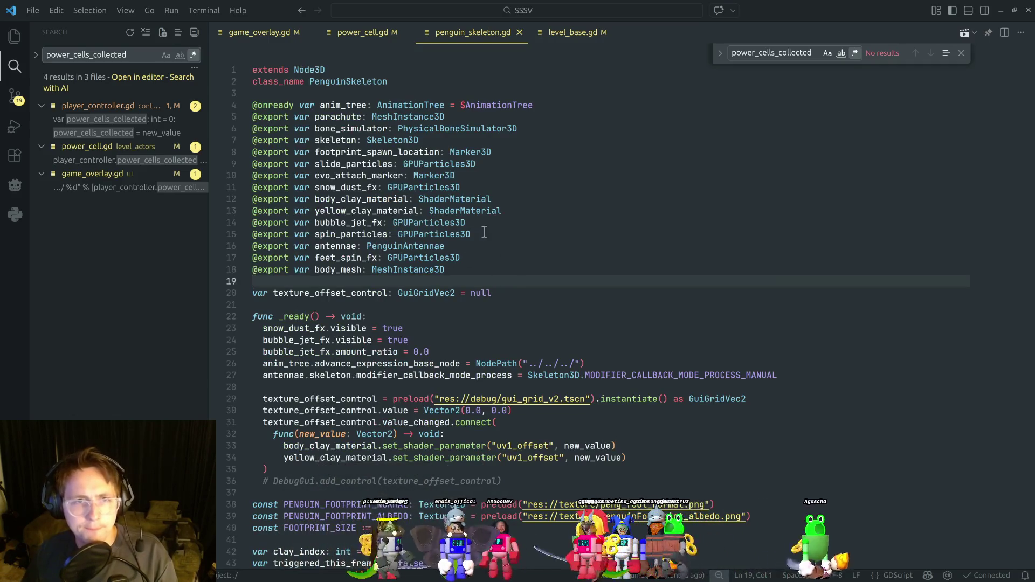
{"action": "double_click", "coordinate": [382, 177]}
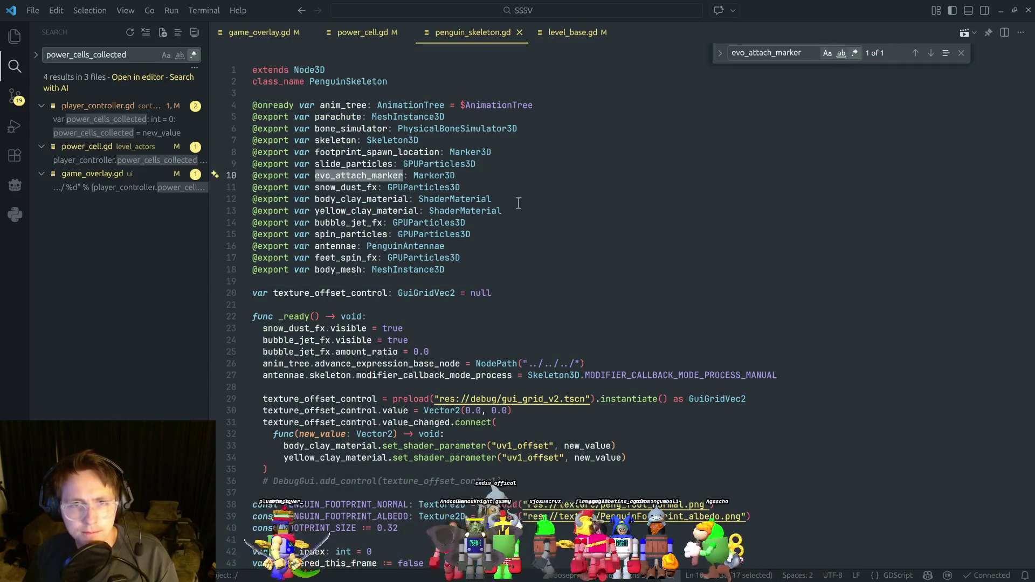
{"action": "left_click", "coordinate": [498, 179]}
{"action": "double_click", "coordinate": [379, 176]}
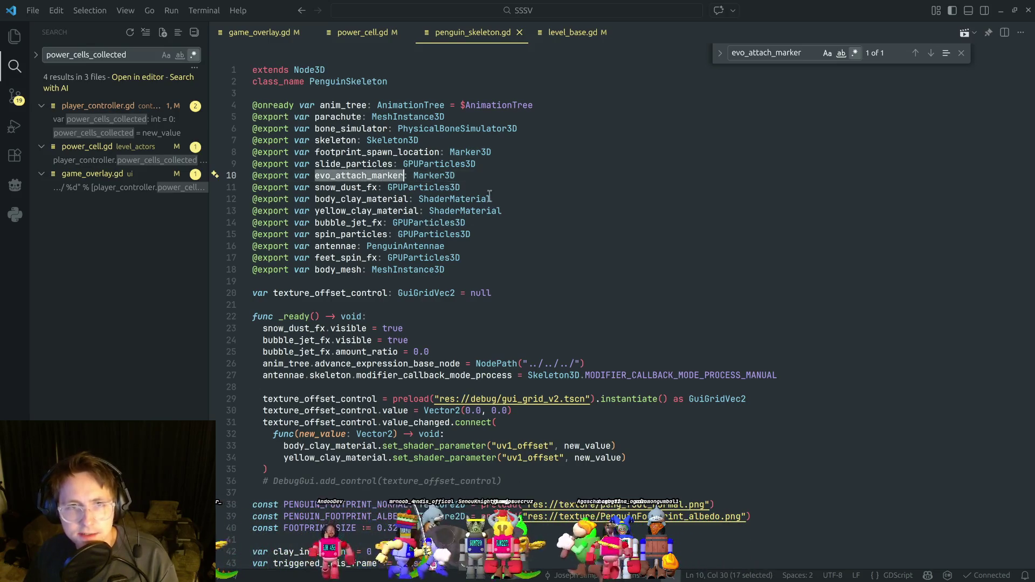
{"action": "left_click", "coordinate": [533, 156]}
{"action": "left_click", "coordinate": [516, 177]}
{"action": "key", "text": "alt+Tab"}
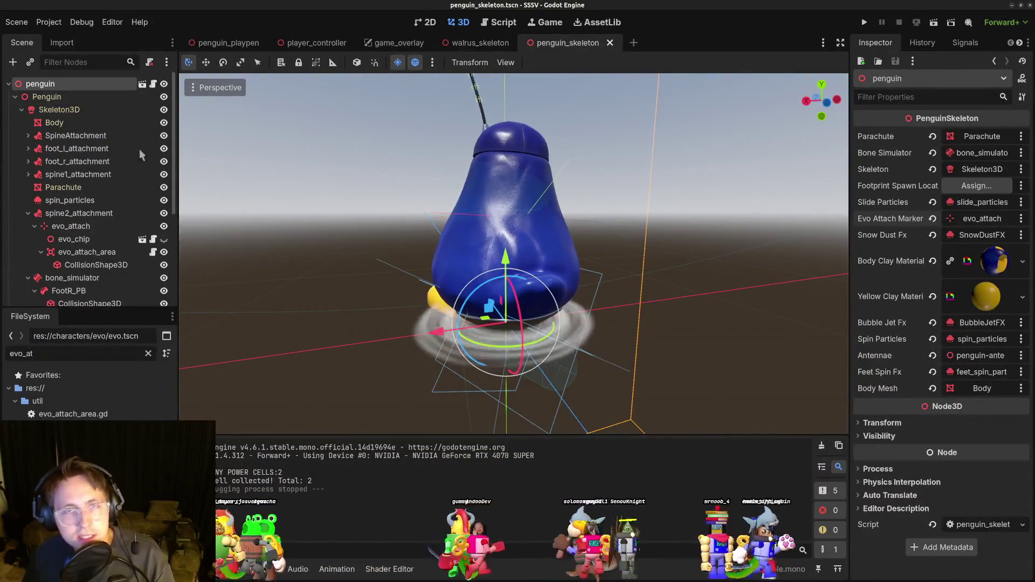
Inspect the penguin's evo_attach_area and its collision shape settings.
{"action": "left_click", "coordinate": [69, 227]}
{"action": "left_click", "coordinate": [95, 266]}
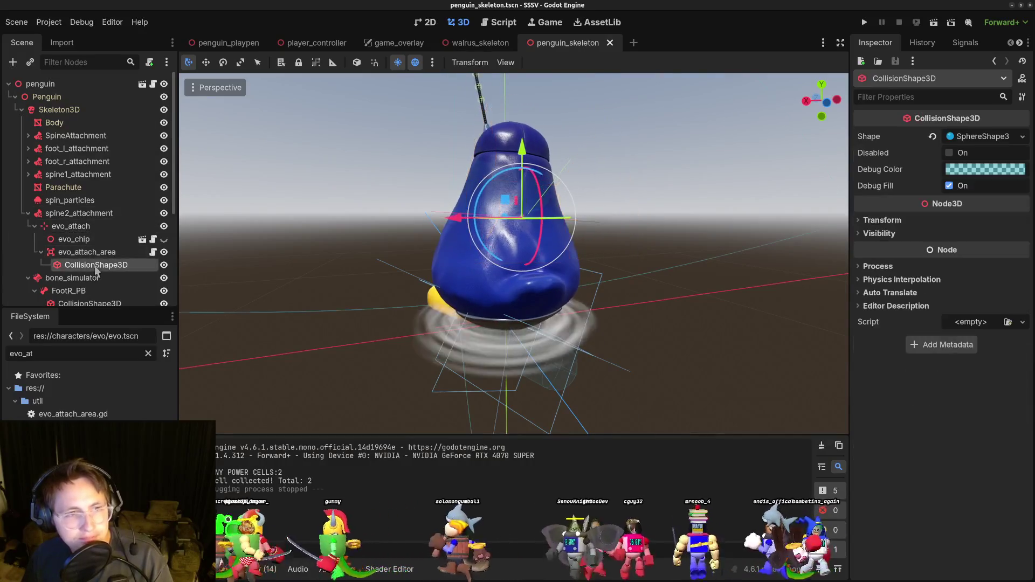
{"action": "left_click", "coordinate": [87, 251]}
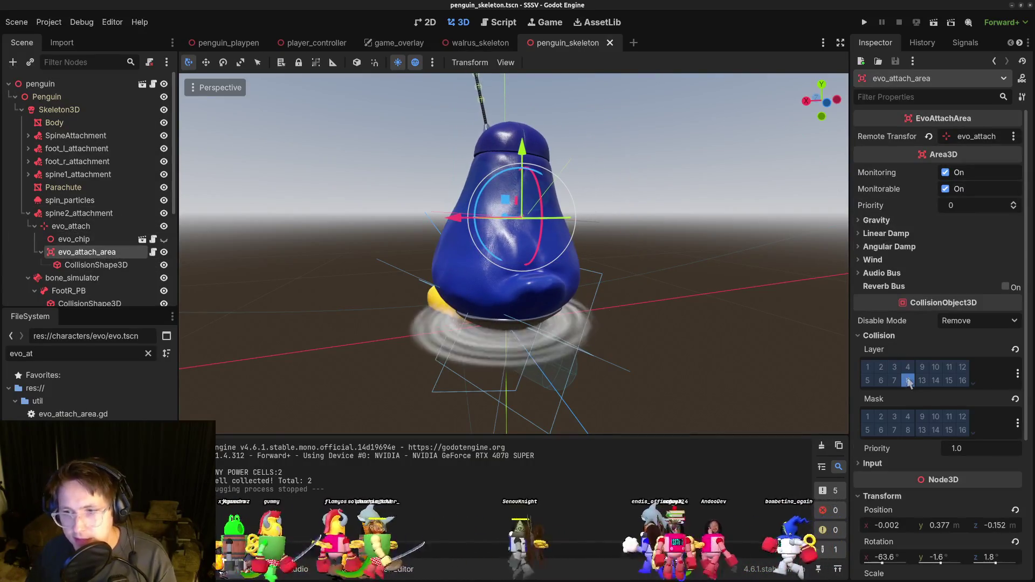
Put the walrus Area3D on collision layer 8 with layer 1 off, and save.
{"action": "left_click", "coordinate": [493, 46]}
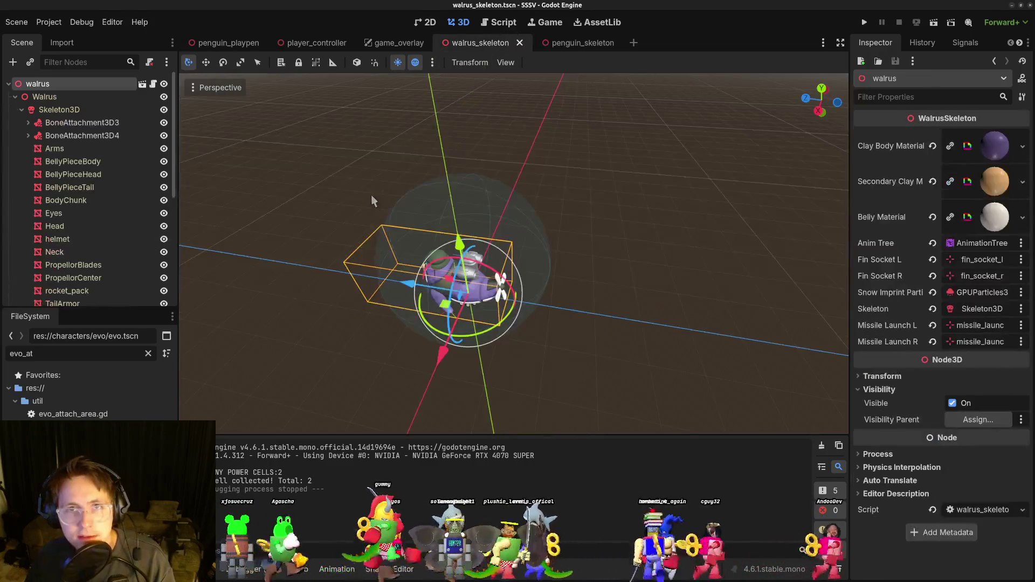
{"action": "scroll", "coordinate": [65, 189], "scroll_direction": "down", "scroll_amount": 5}
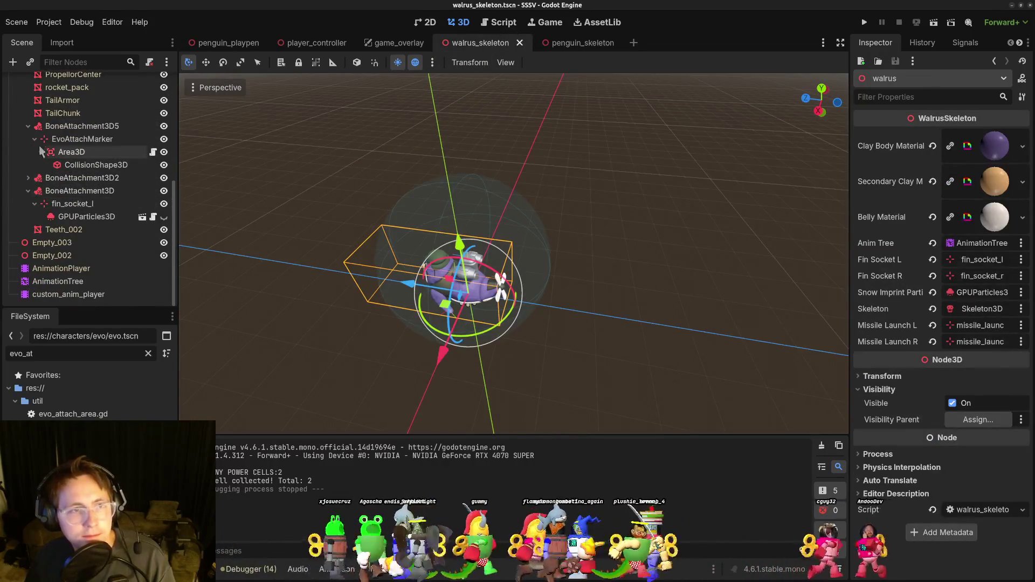
{"action": "scroll", "coordinate": [33, 151], "scroll_direction": "up", "scroll_amount": 1}
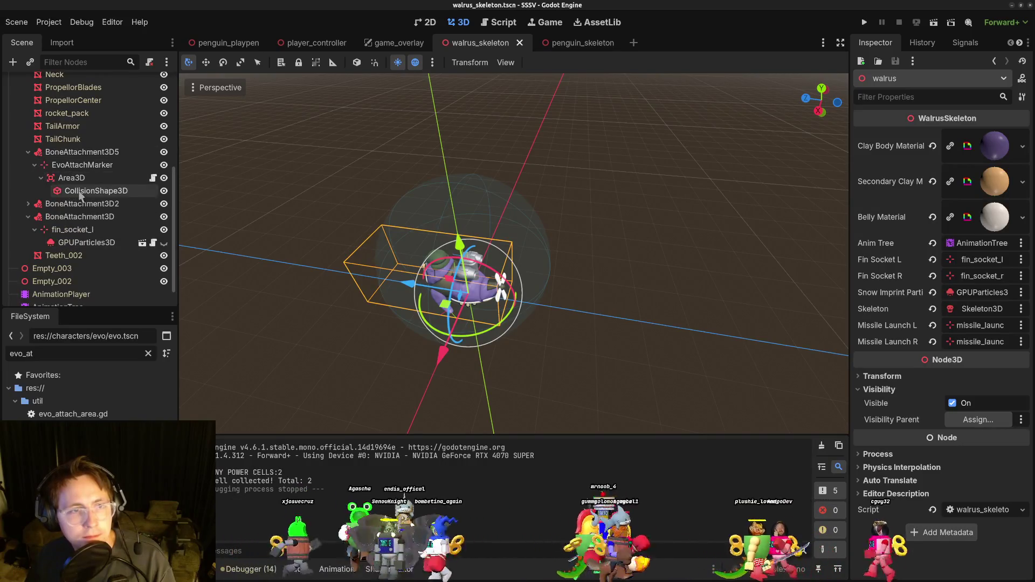
{"action": "left_click", "coordinate": [81, 191]}
{"action": "key", "text": "Up"}
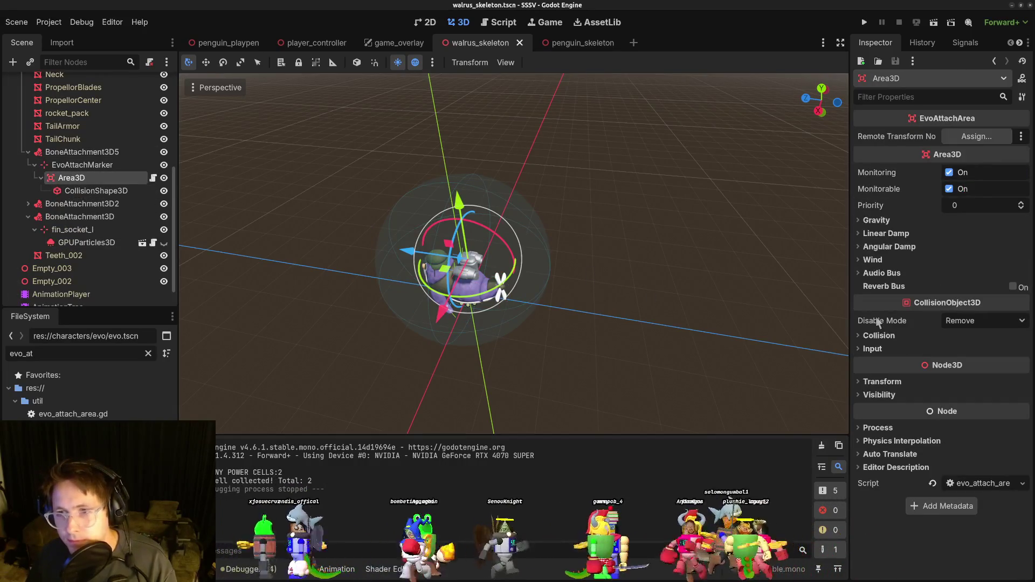
{"action": "left_click", "coordinate": [859, 336]}
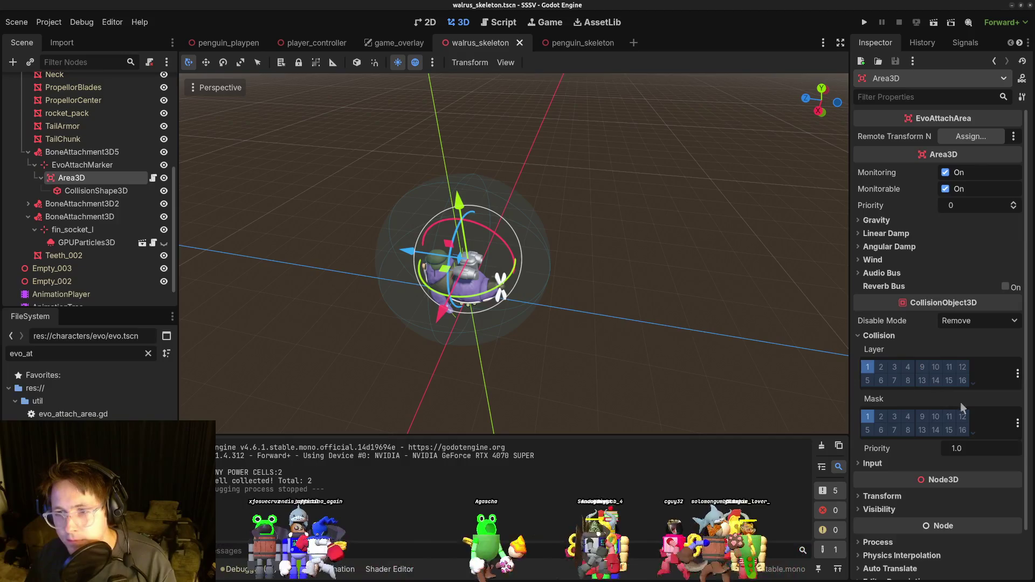
{"action": "left_click", "coordinate": [908, 380]}
{"action": "left_click", "coordinate": [868, 367]}
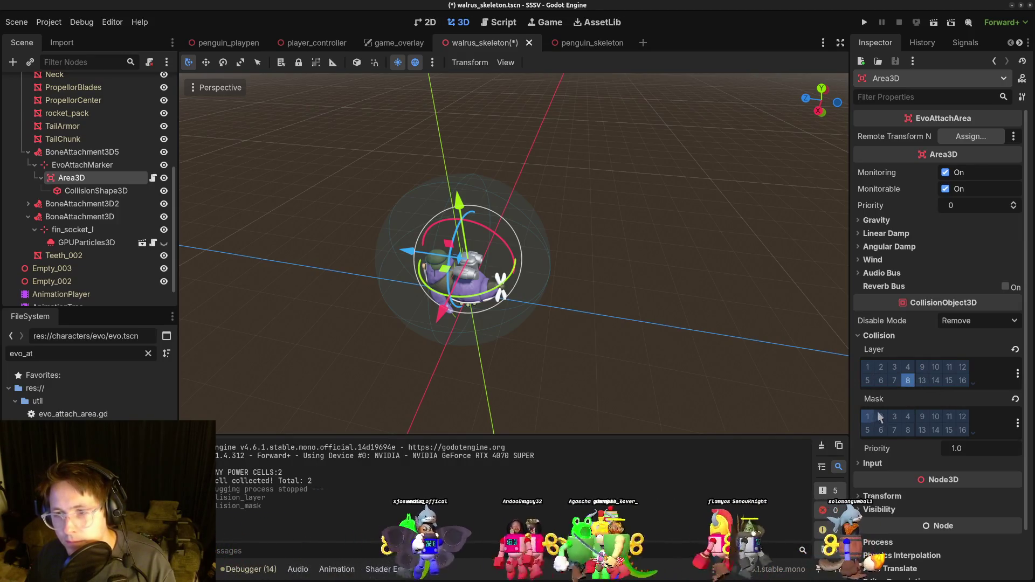
{"action": "key", "text": "ctrl+s"}
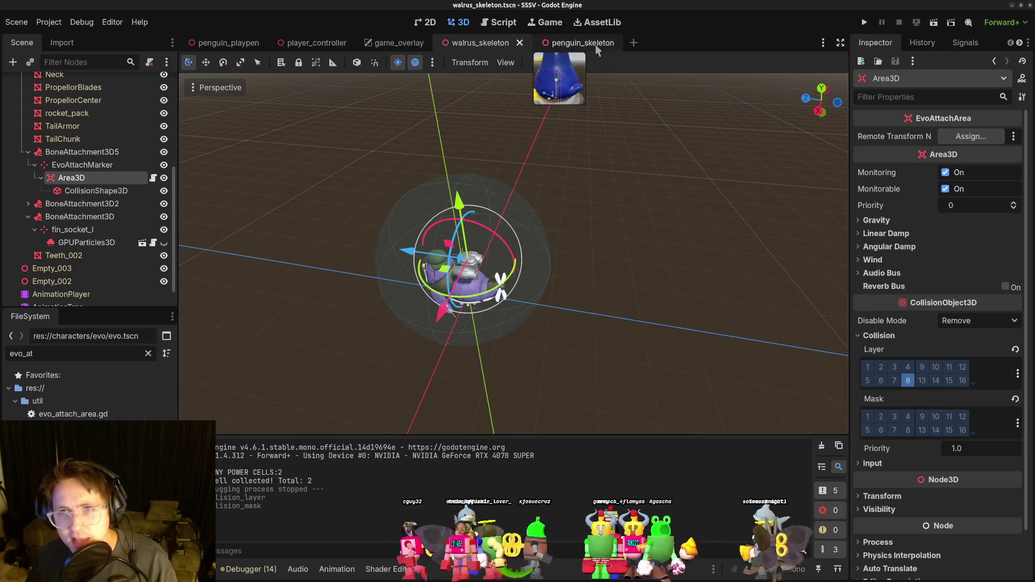
{"action": "left_click", "coordinate": [595, 44]}
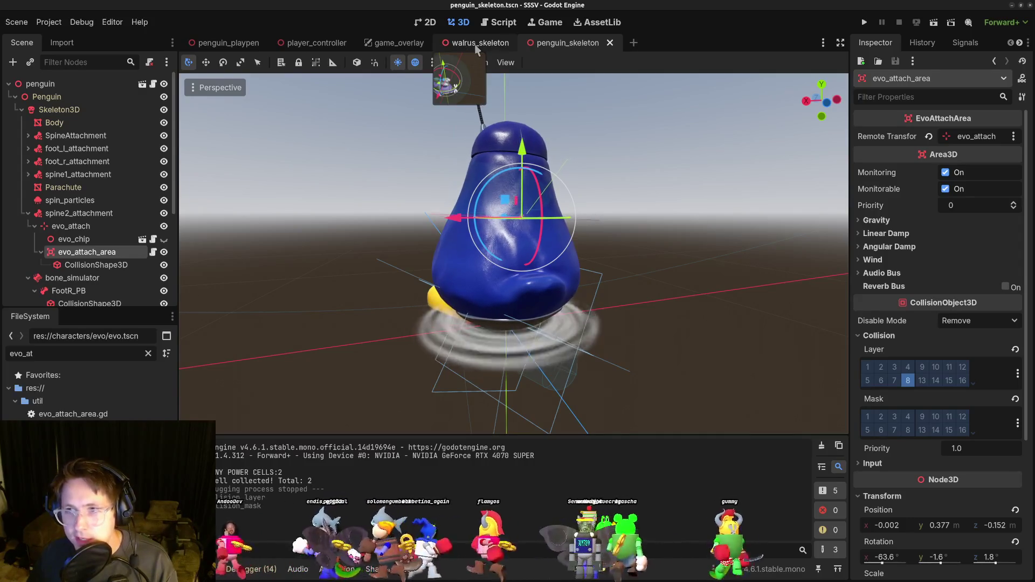
{"action": "left_click", "coordinate": [869, 337]}
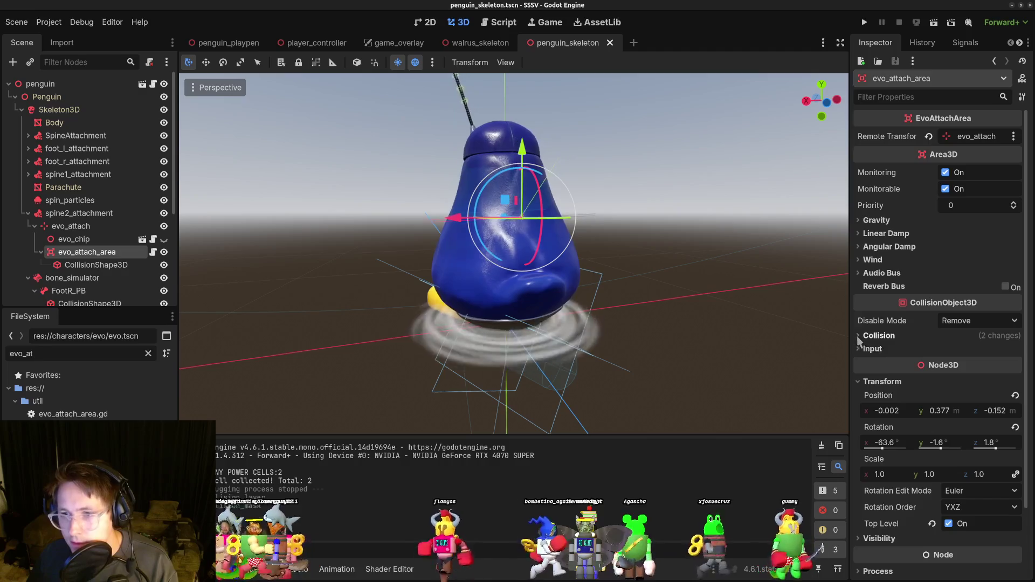
{"action": "left_click", "coordinate": [857, 336]}
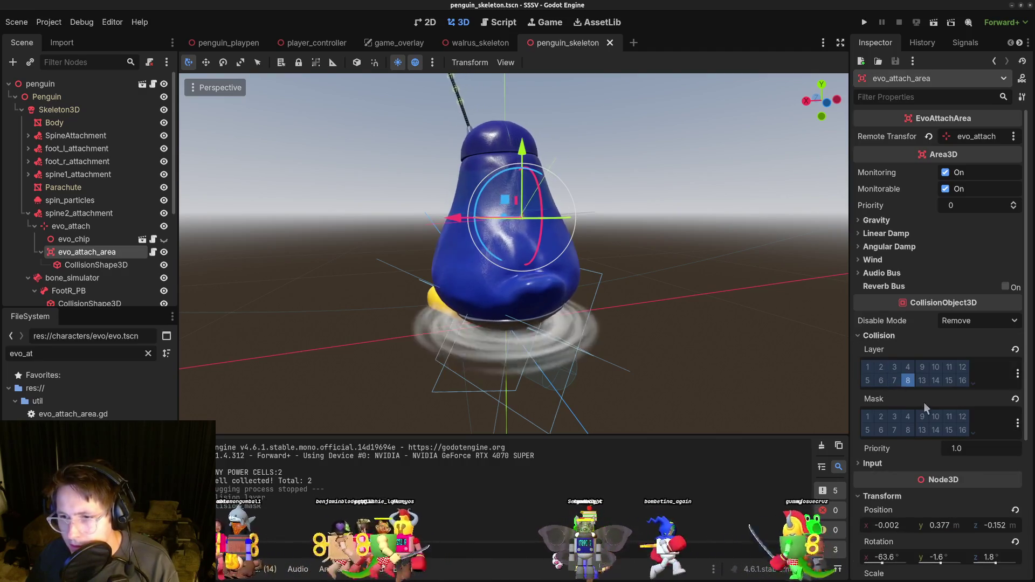
{"action": "left_click", "coordinate": [861, 337]}
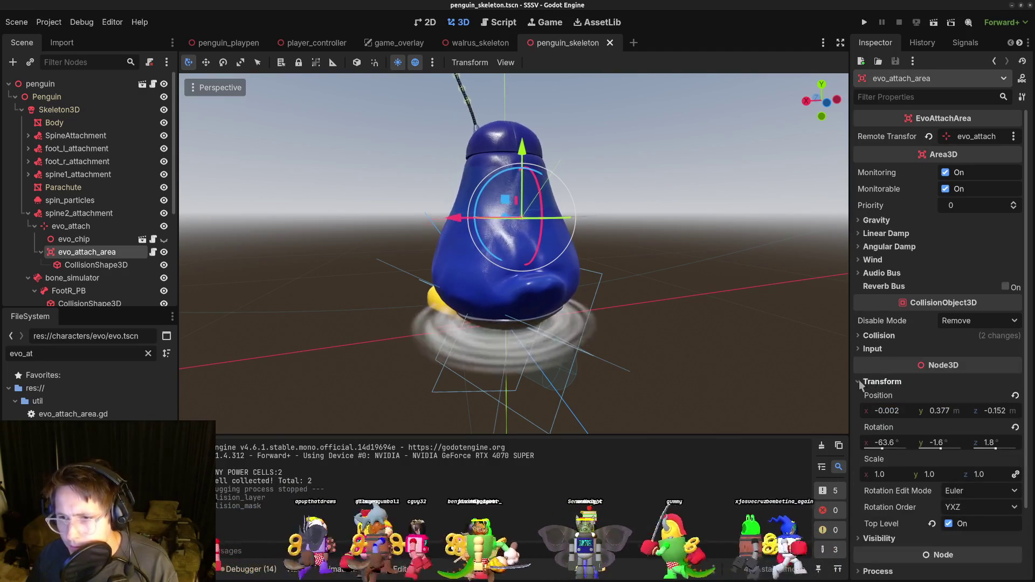
{"action": "left_click", "coordinate": [861, 382]}
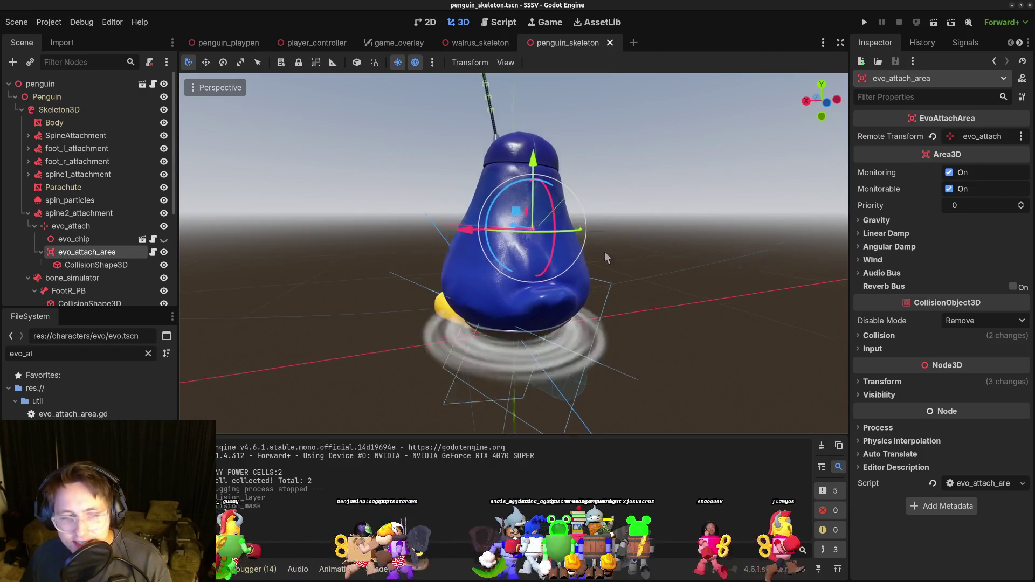
{"action": "left_click", "coordinate": [866, 21]}
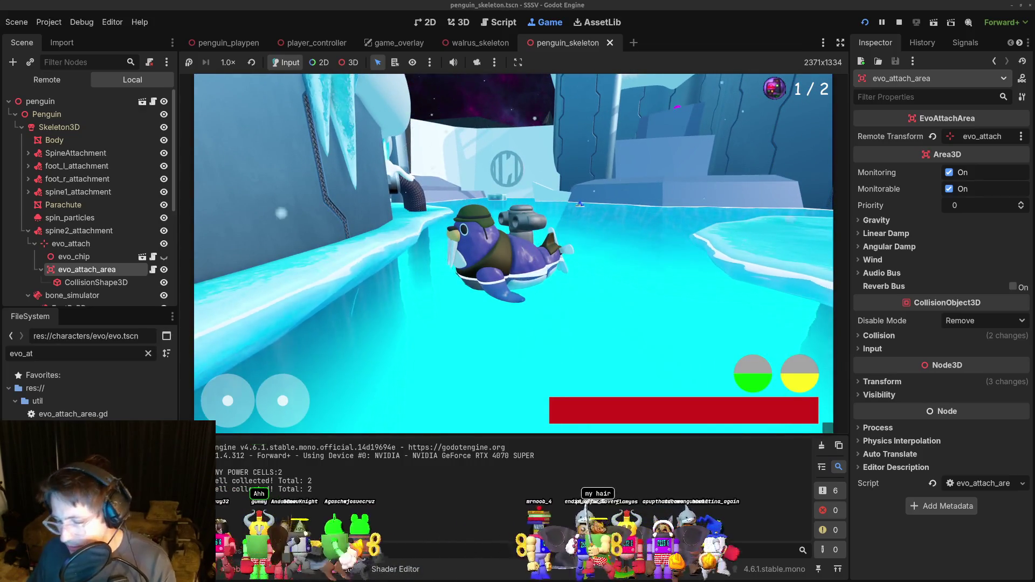
Stop the walrus-on-penguin playtest with F8.
{"action": "key", "text": "F8"}
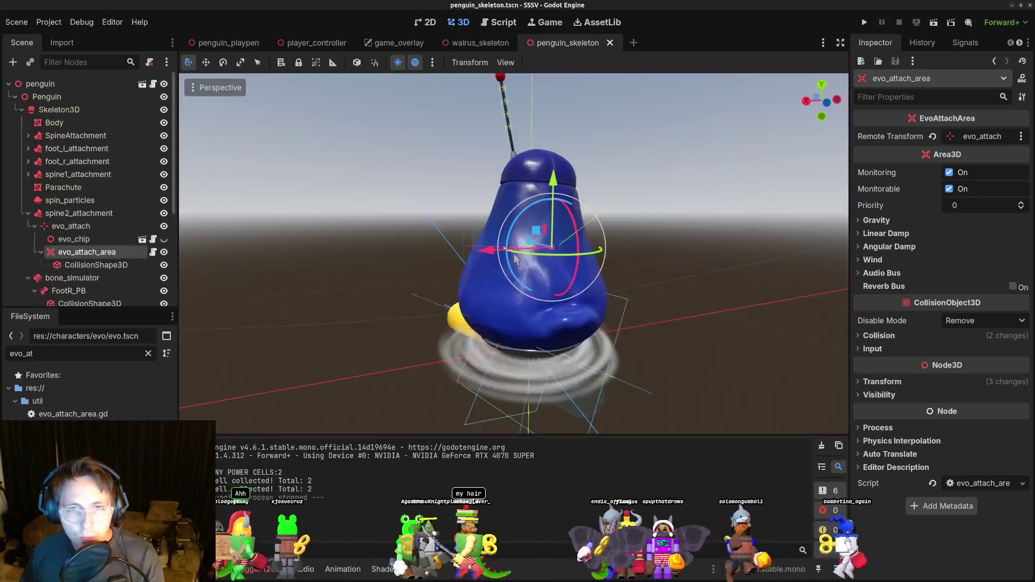
Show the penguin_playpen level and clear the Output log.
{"action": "left_click", "coordinate": [229, 43]}
{"action": "scroll", "coordinate": [489, 200], "scroll_direction": "up", "scroll_amount": 3}
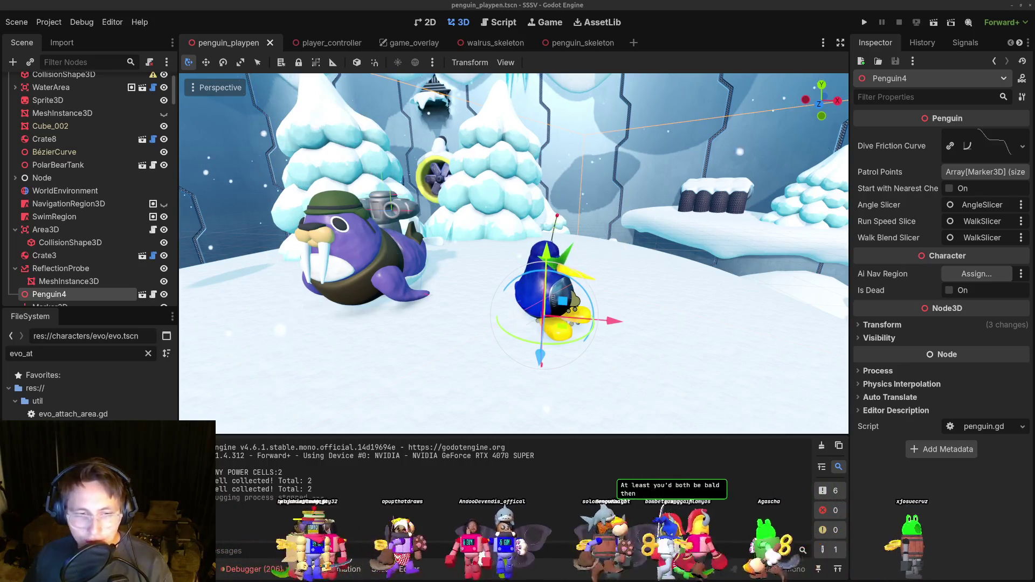
{"action": "left_click", "coordinate": [822, 449]}
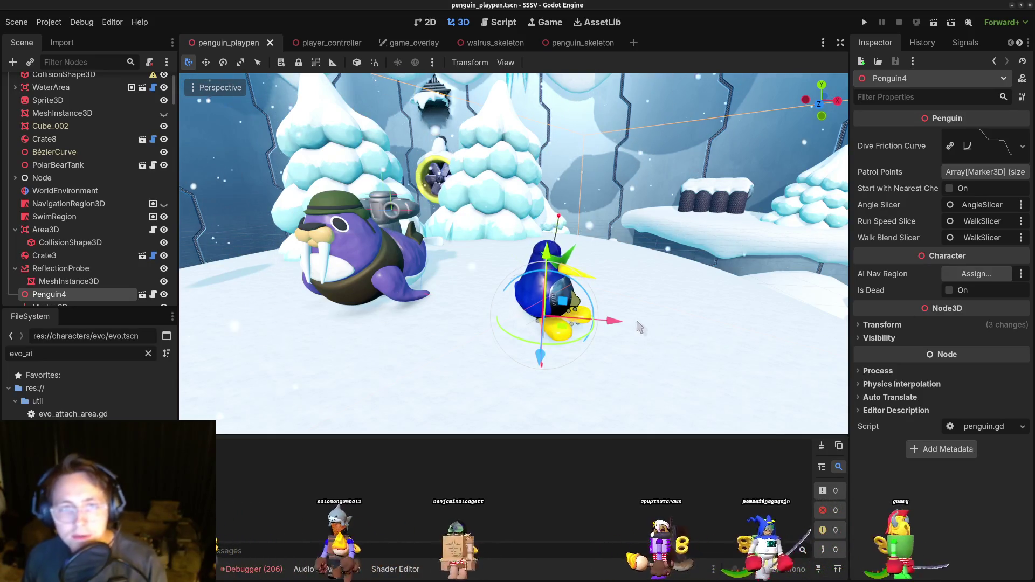
Select the Walrus in penguin_playpen, run a playtest, then stop it with F8.
{"action": "left_click_drag", "start_coordinate": [518, 330], "coordinate": [588, 330]}
{"action": "scroll", "coordinate": [588, 330], "scroll_direction": "down", "scroll_amount": 2}
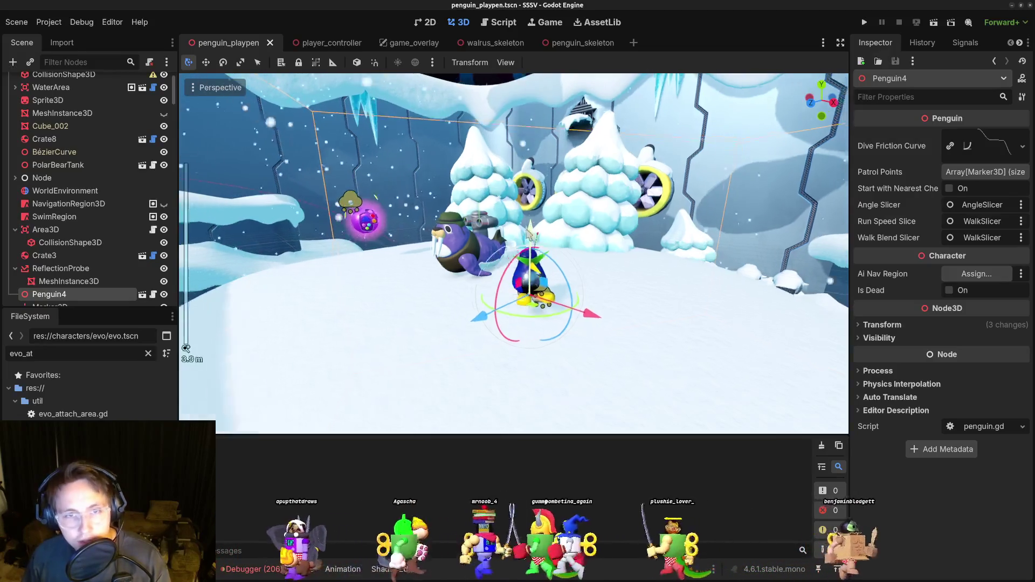
{"action": "scroll", "coordinate": [507, 244], "scroll_direction": "down", "scroll_amount": 3}
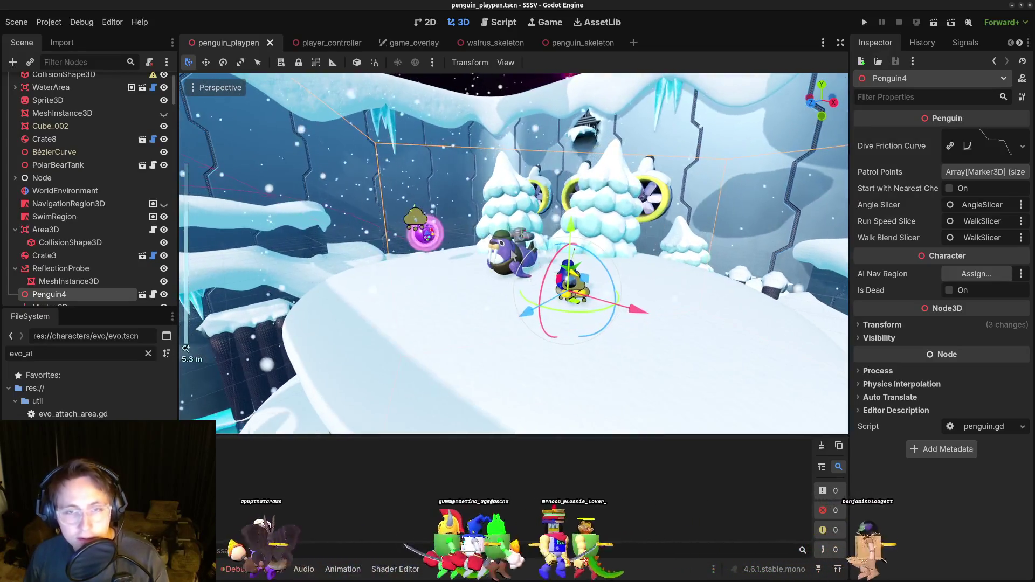
{"action": "left_click", "coordinate": [512, 253]}
{"action": "scroll", "coordinate": [482, 305], "scroll_direction": "down", "scroll_amount": 5}
{"action": "scroll", "coordinate": [483, 305], "scroll_direction": "up", "scroll_amount": 5}
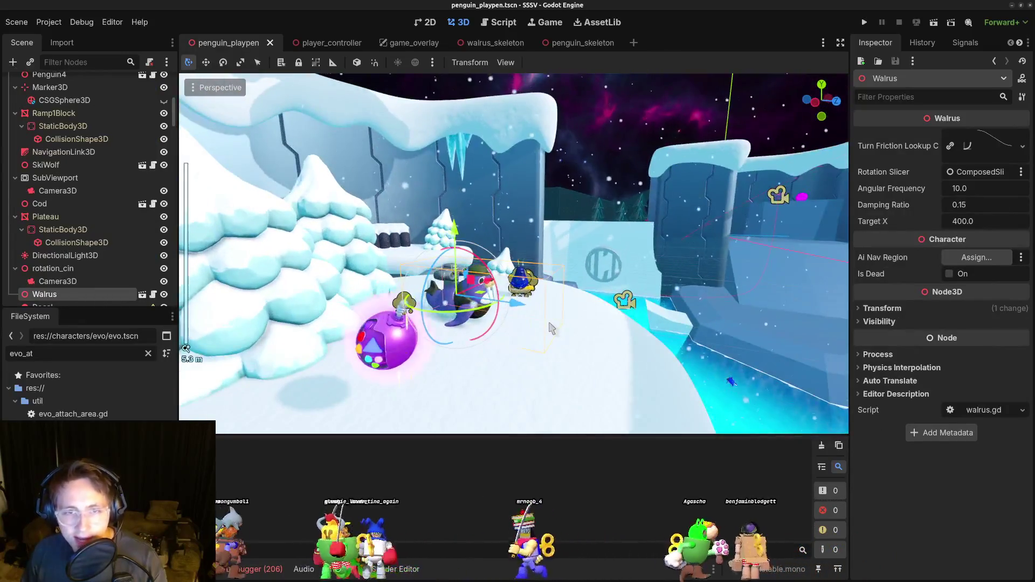
{"action": "left_click_drag", "start_coordinate": [551, 328], "coordinate": [593, 259]}
{"action": "left_click", "coordinate": [865, 23]}
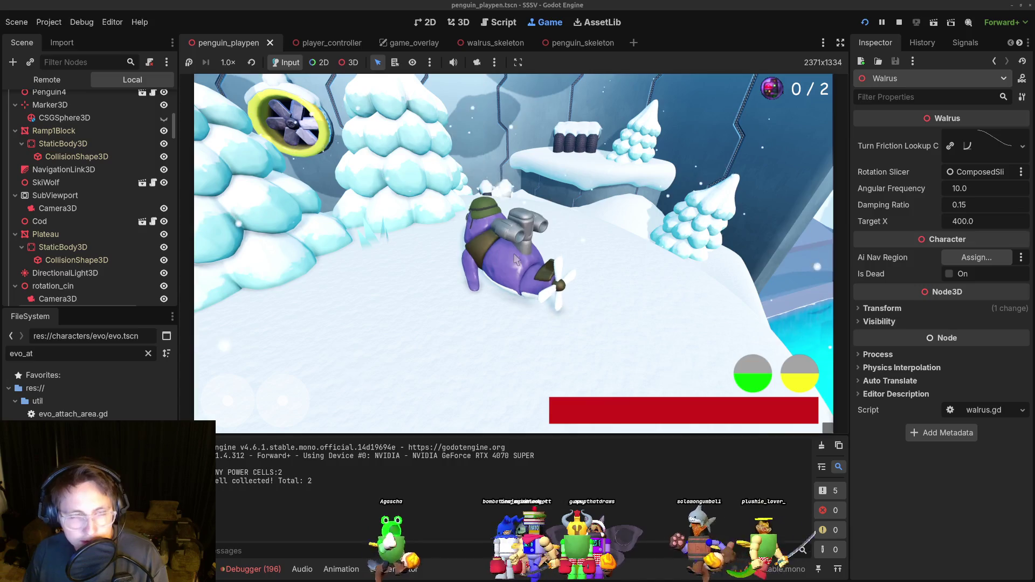
{"action": "key", "text": "F8"}
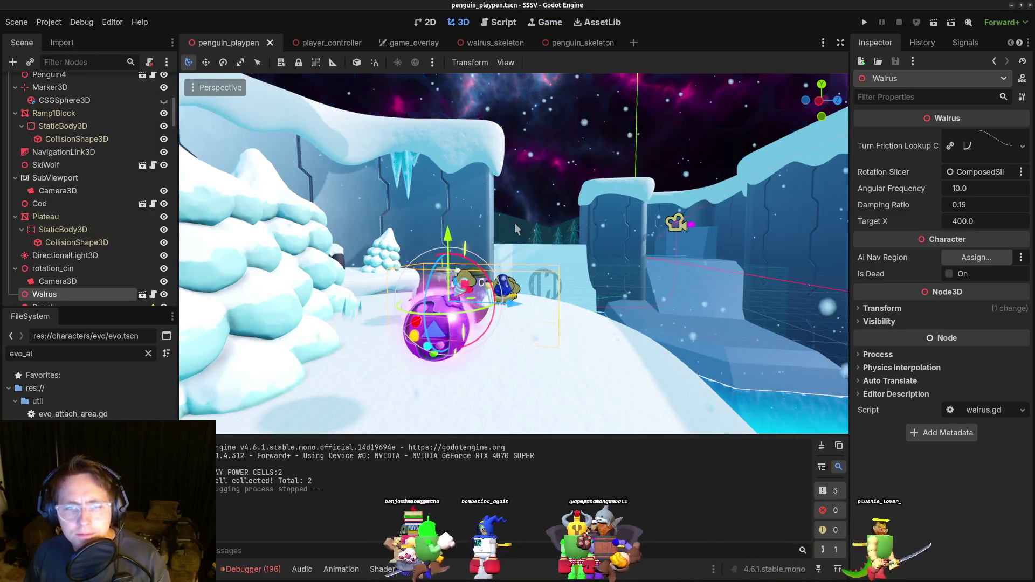
{"action": "key", "text": "alt+Tab"}
{"action": "key", "text": "alt+Tab"}
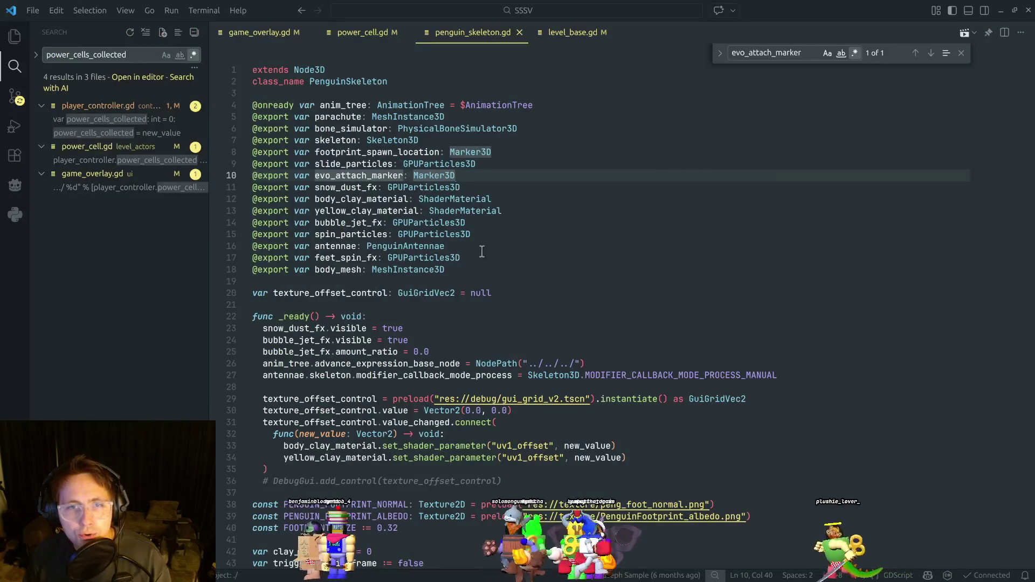
Open walrus_skeleton.gd to compare it with penguin_skeleton.gd.
{"action": "scroll", "coordinate": [556, 260], "scroll_direction": "down", "scroll_amount": 10}
{"action": "left_click", "coordinate": [483, 174]}
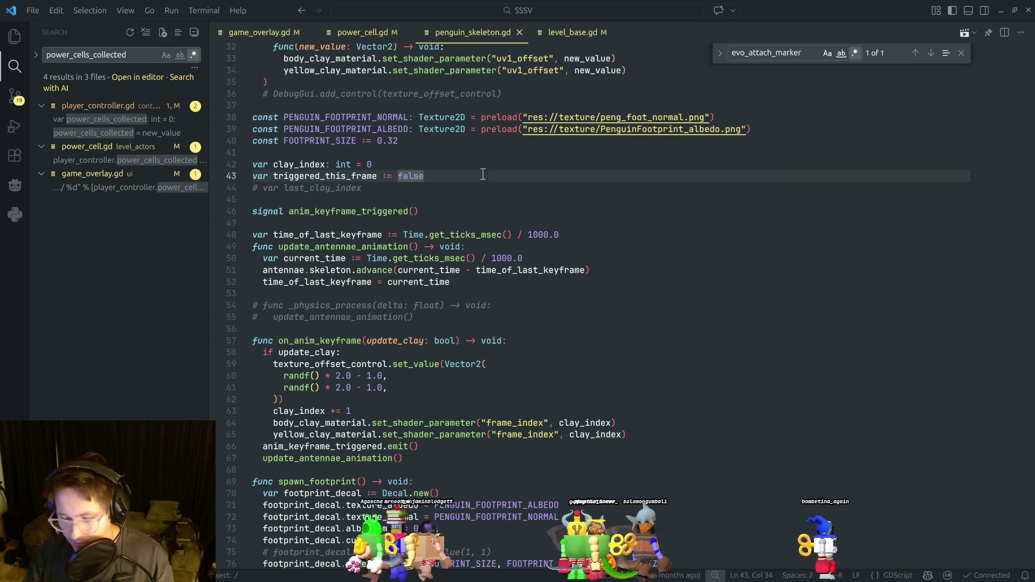
{"action": "key", "text": "ctrl+p"}
{"action": "type", "text": "walrus"}
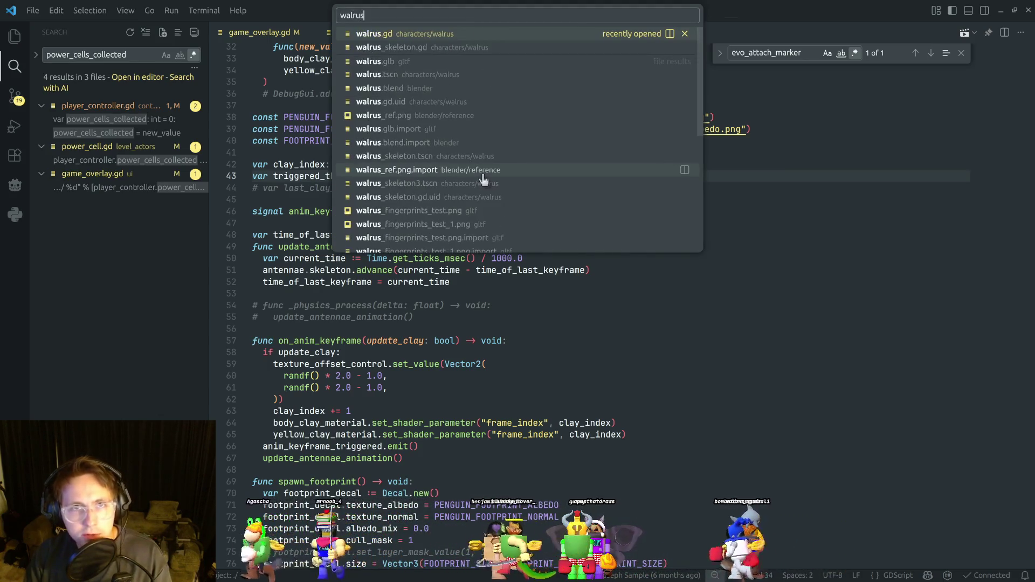
{"action": "key", "text": "Down"}
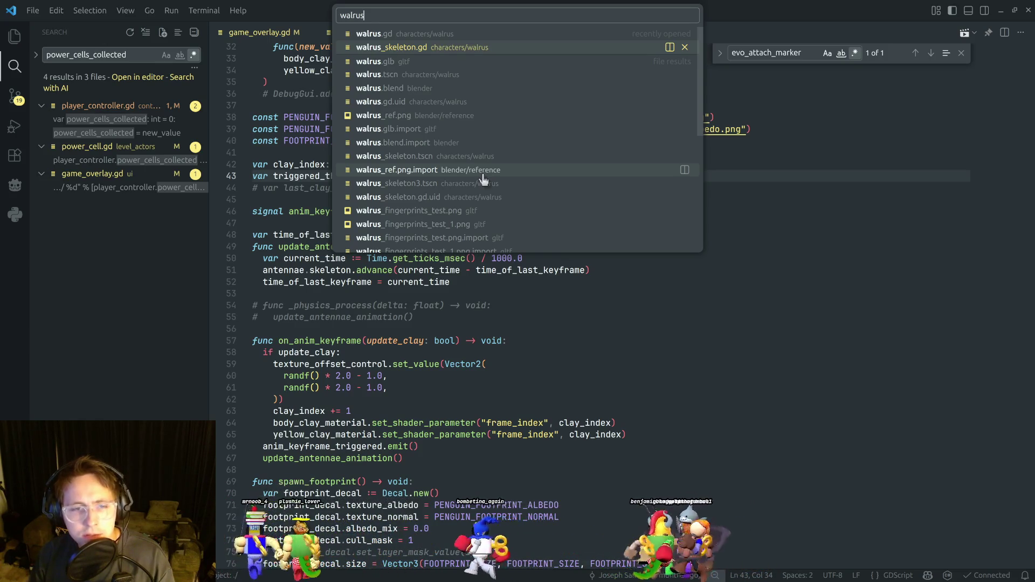
{"action": "key", "text": "Return"}
{"action": "left_click", "coordinate": [490, 273]}
{"action": "left_click", "coordinate": [537, 238]}
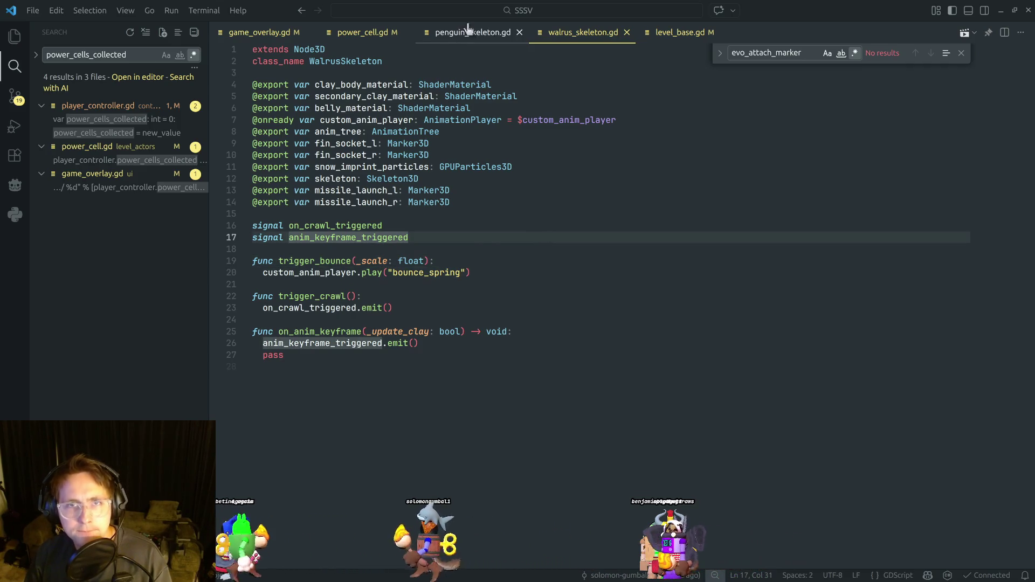
Back in penguin_skeleton.gd, review the script's lower section around line 52.
{"action": "left_click", "coordinate": [468, 30]}
{"action": "scroll", "coordinate": [484, 311], "scroll_direction": "down", "scroll_amount": 14}
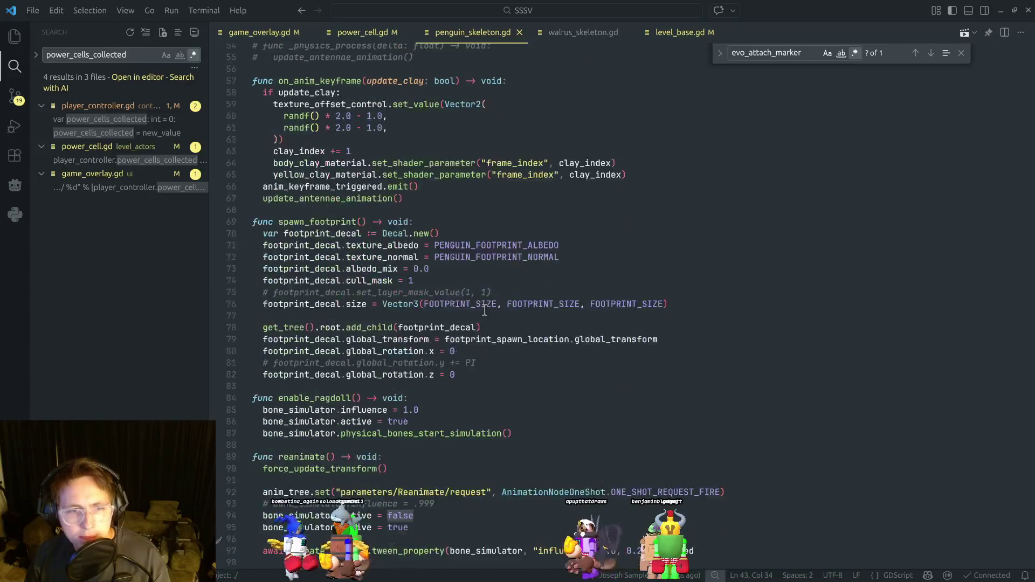
{"action": "scroll", "coordinate": [504, 306], "scroll_direction": "down", "scroll_amount": 3}
{"action": "left_click", "coordinate": [451, 347]}
{"action": "scroll", "coordinate": [448, 388], "scroll_direction": "up", "scroll_amount": 15}
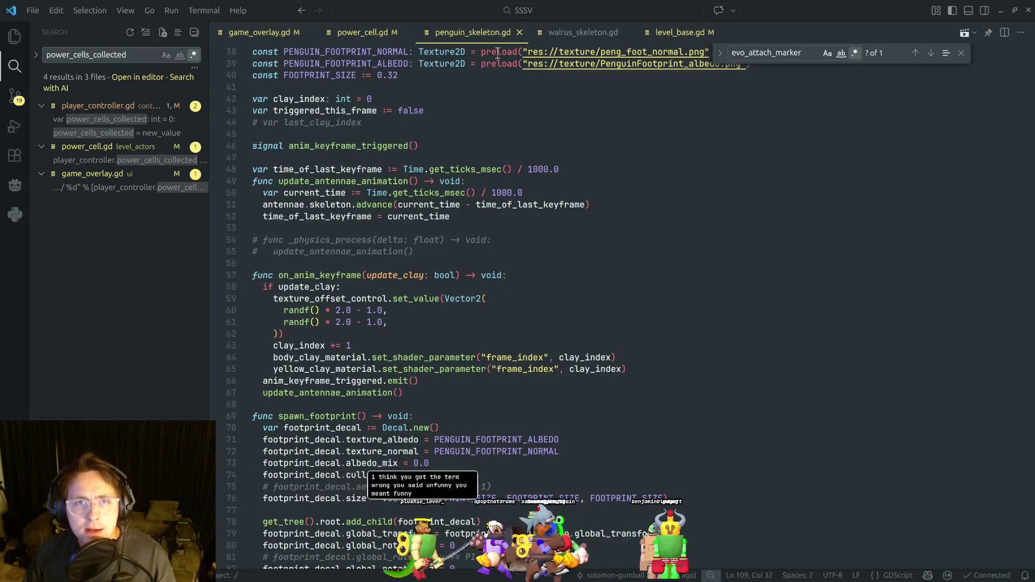
{"action": "left_click", "coordinate": [622, 215]}
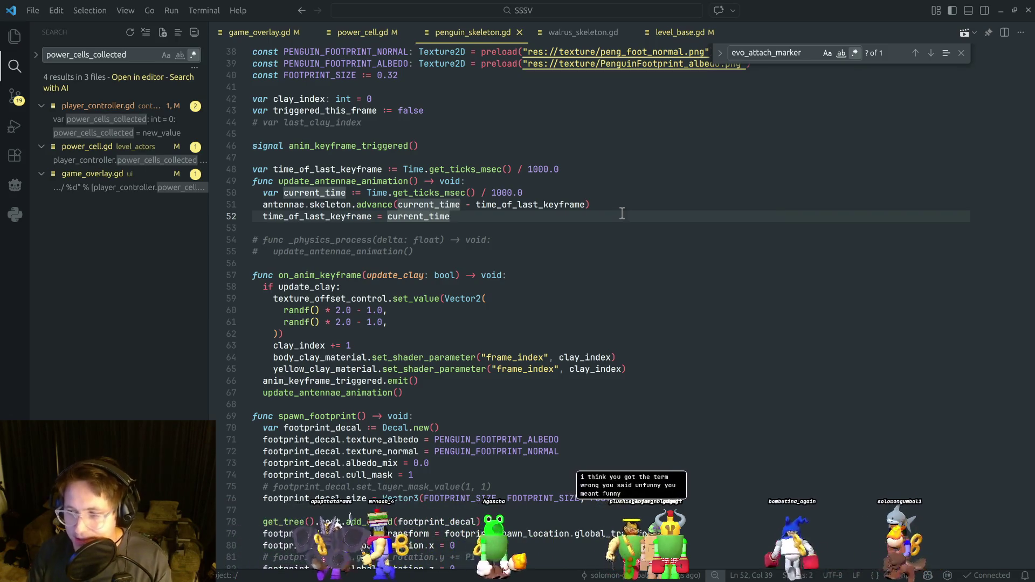
Open penguin.gd, review its camera helper functions, and save it.
{"action": "key", "text": "ctrl+p"}
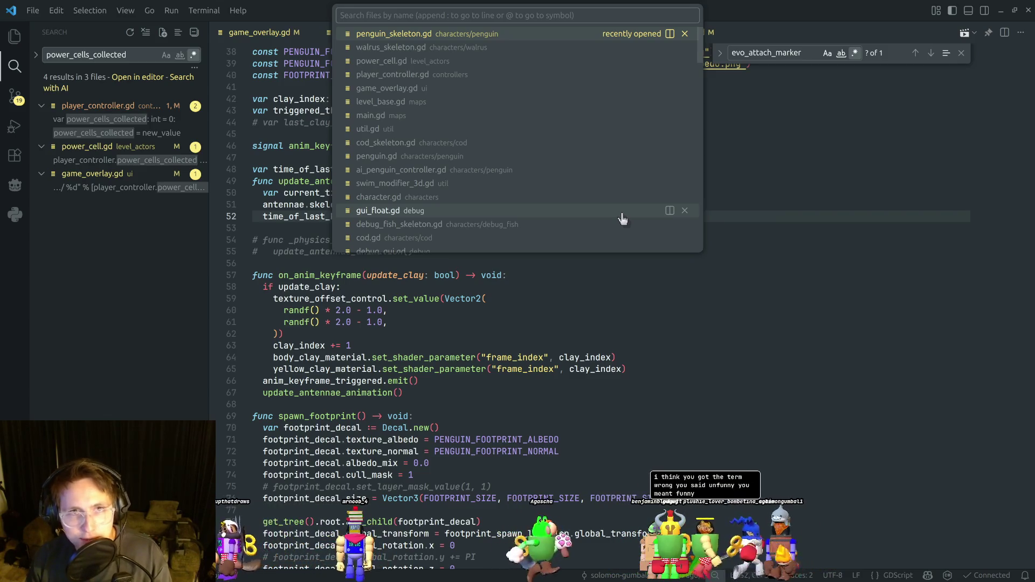
{"action": "type", "text": "pengu"}
{"action": "key", "text": "Return"}
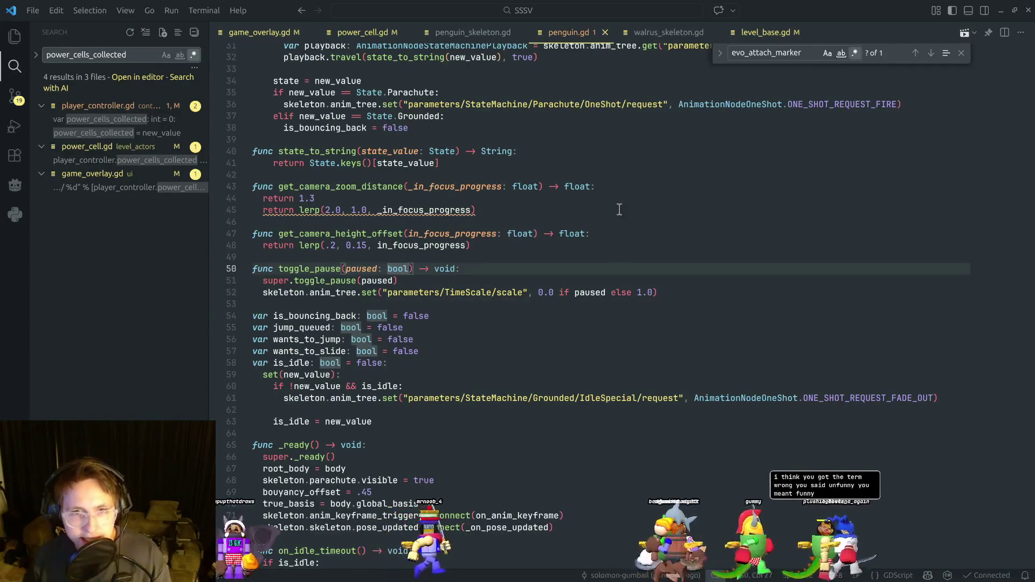
{"action": "left_click", "coordinate": [587, 236]}
{"action": "left_click", "coordinate": [429, 210]}
{"action": "scroll", "coordinate": [429, 269], "scroll_direction": "up", "scroll_amount": 4}
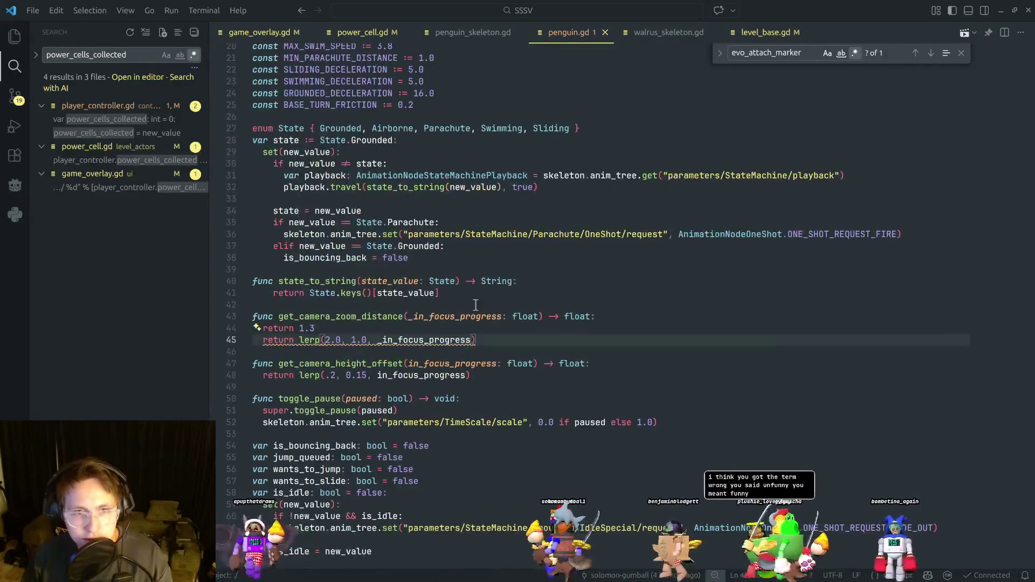
{"action": "left_click", "coordinate": [429, 330]}
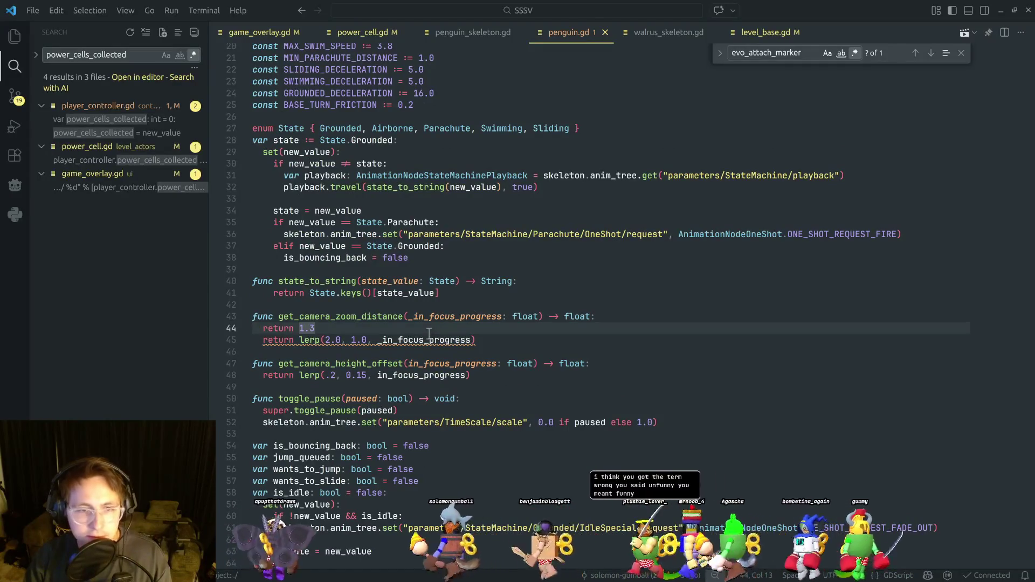
{"action": "key", "text": "ctrl+s"}
Select the get_evo_attach_node function (lines 133–134) in penguin.gd.
{"action": "scroll", "coordinate": [432, 329], "scroll_direction": "up", "scroll_amount": 2}
{"action": "scroll", "coordinate": [459, 293], "scroll_direction": "down", "scroll_amount": 5}
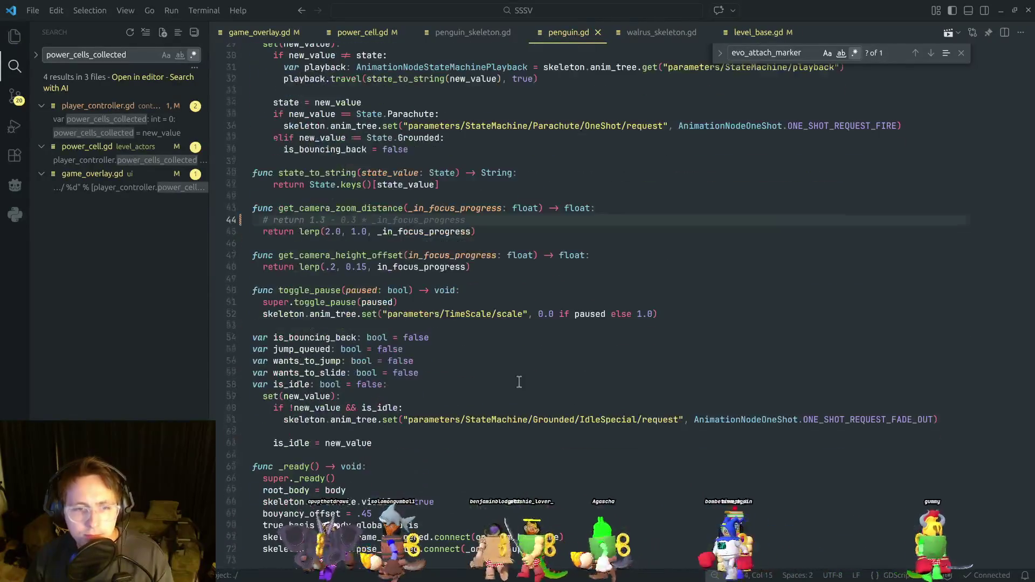
{"action": "left_click", "coordinate": [459, 293]}
{"action": "double_click", "coordinate": [369, 255]}
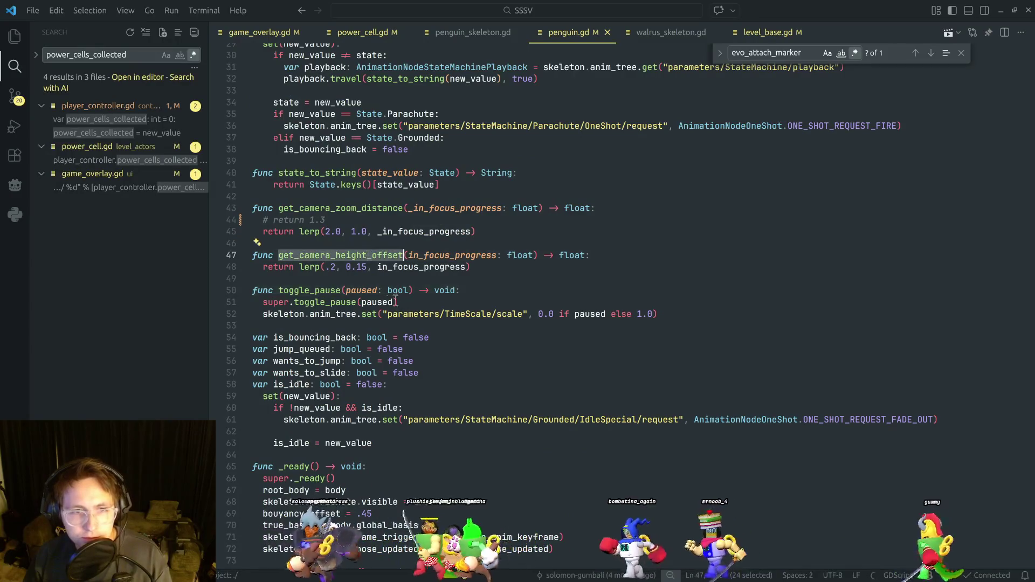
{"action": "scroll", "coordinate": [421, 345], "scroll_direction": "down", "scroll_amount": 9}
{"action": "scroll", "coordinate": [421, 345], "scroll_direction": "down", "scroll_amount": 9}
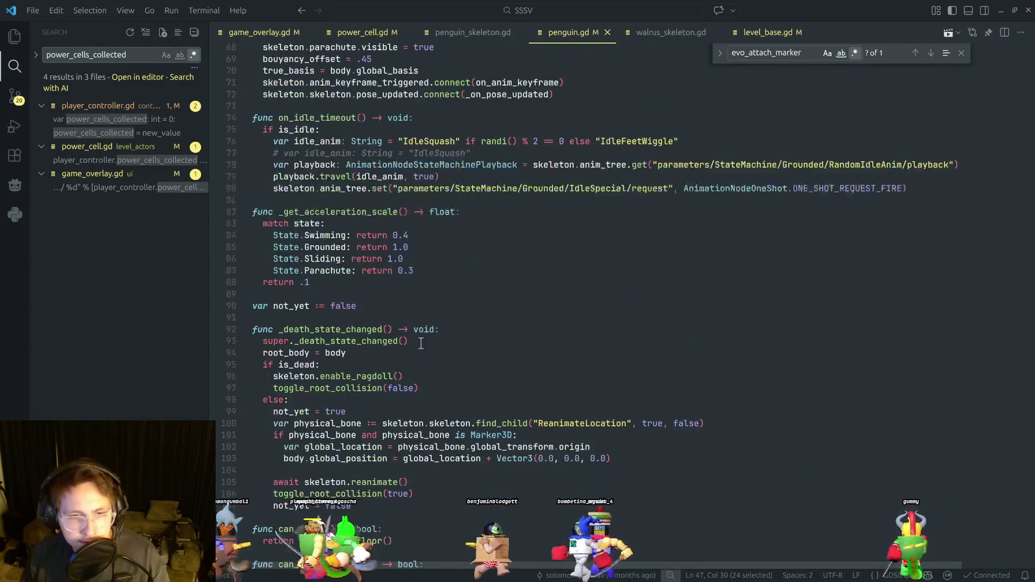
{"action": "scroll", "coordinate": [424, 341], "scroll_direction": "down", "scroll_amount": 6}
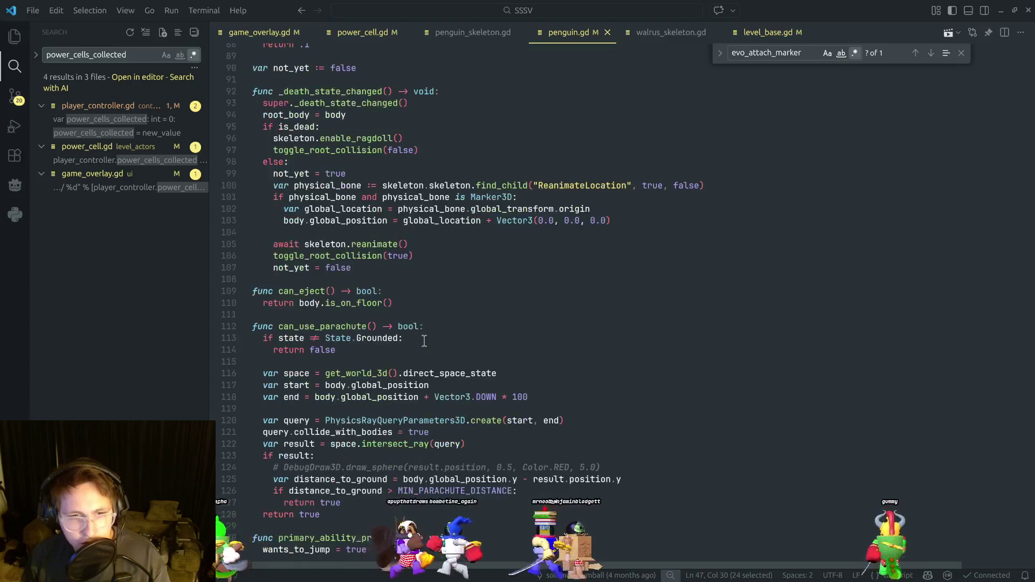
{"action": "double_click", "coordinate": [369, 421]}
{"action": "left_click_drag", "start_coordinate": [434, 434], "coordinate": [254, 422]}
{"action": "key", "text": "ctrl+c"}
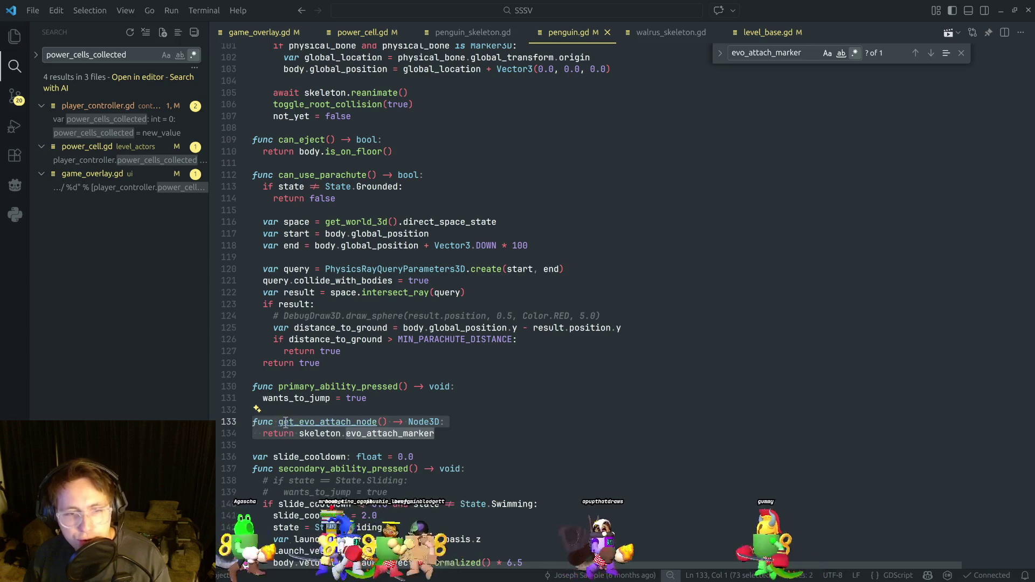
{"action": "key", "text": "alt+Tab"}
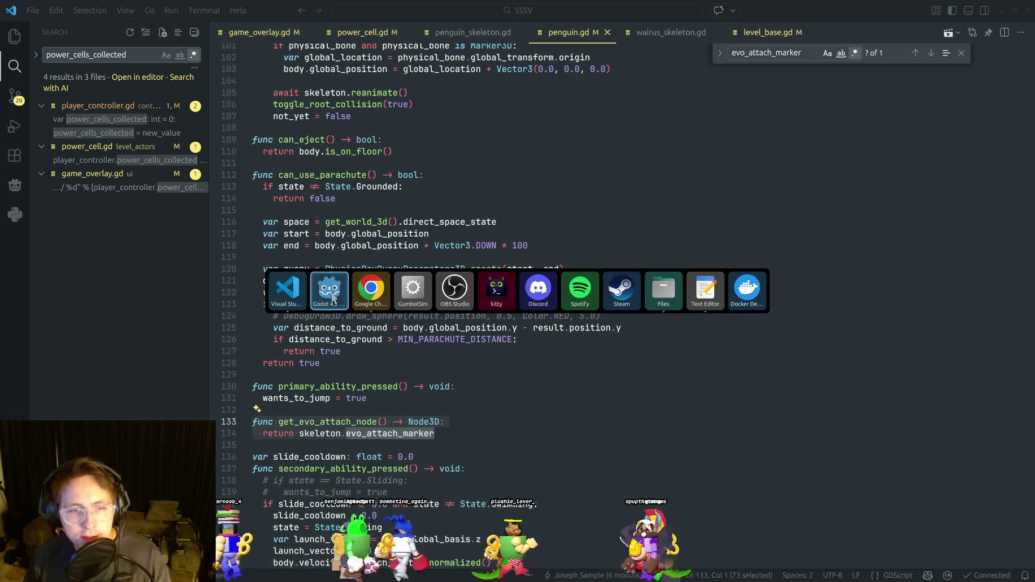
Open walrus.gd in Visual Studio Code via the file search.
{"action": "left_click", "coordinate": [280, 295]}
{"action": "left_click", "coordinate": [671, 34]}
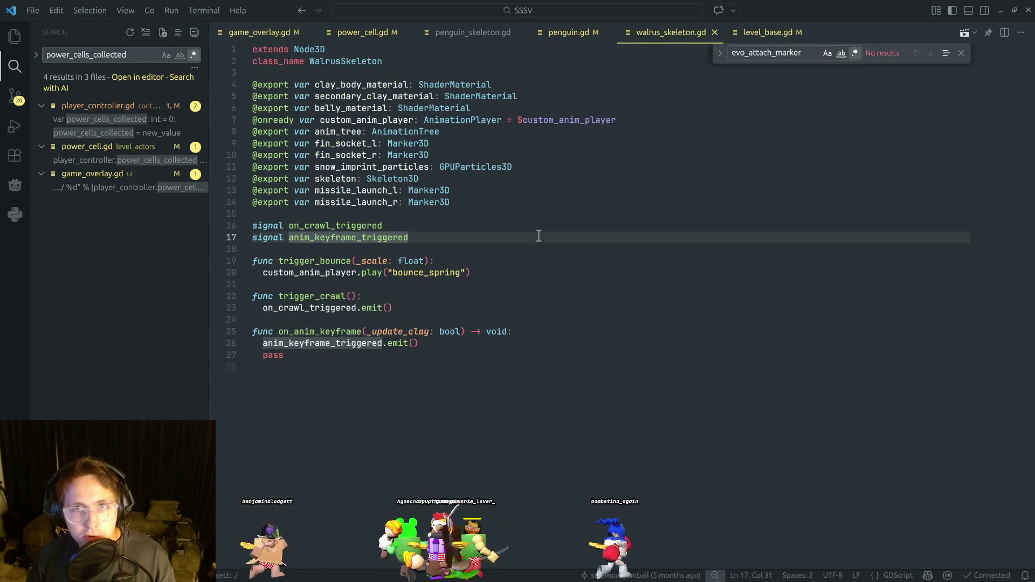
{"action": "key", "text": "ctrl+p"}
{"action": "type", "text": "walrus"}
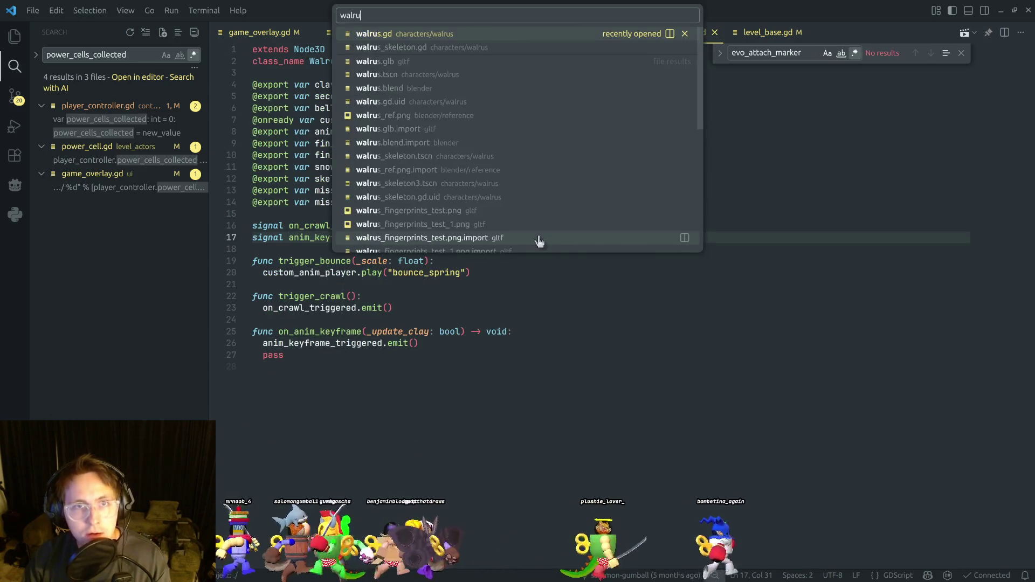
{"action": "key", "text": "Return"}
Paste the get_evo_attach_node function above _physics_process in walrus.gd.
{"action": "scroll", "coordinate": [502, 233], "scroll_direction": "up", "scroll_amount": 3}
{"action": "left_click", "coordinate": [307, 186]}
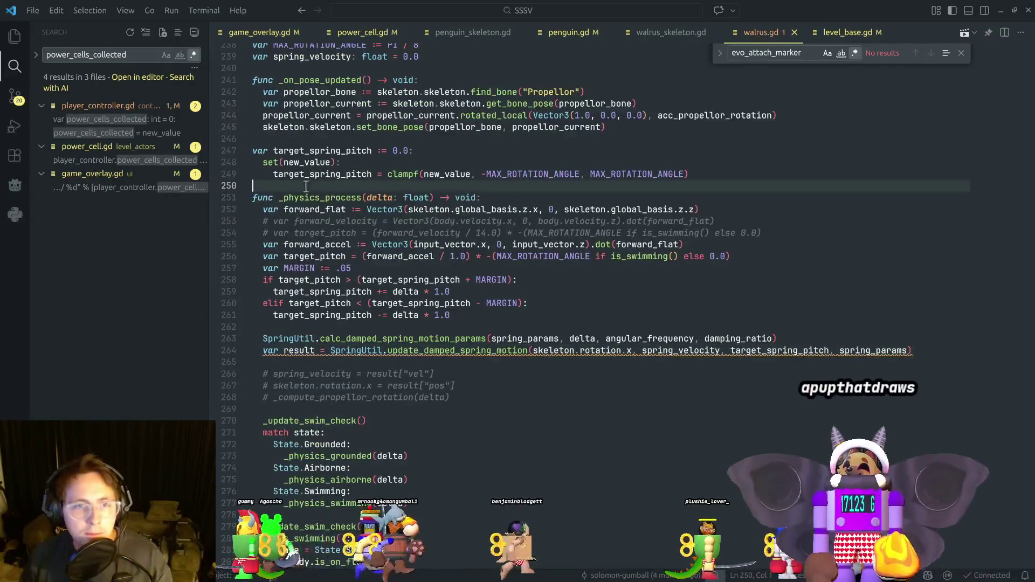
{"action": "key", "text": "Return"}
{"action": "key", "text": "Up"}
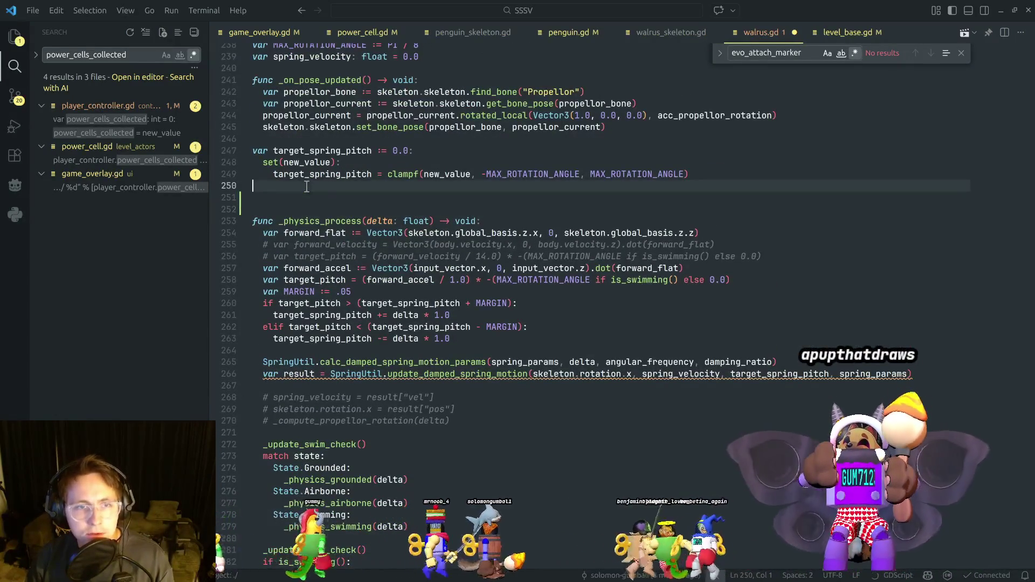
{"action": "key", "text": "Return"}
{"action": "type", "text": "func _"}
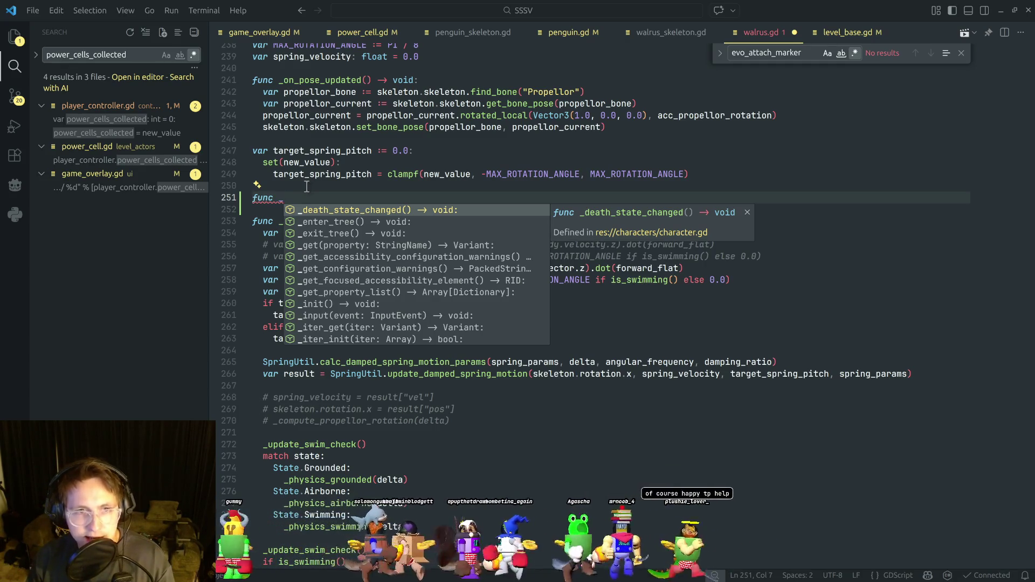
{"action": "key", "text": "BackSpace"}
{"action": "key", "text": "ctrl+v"}
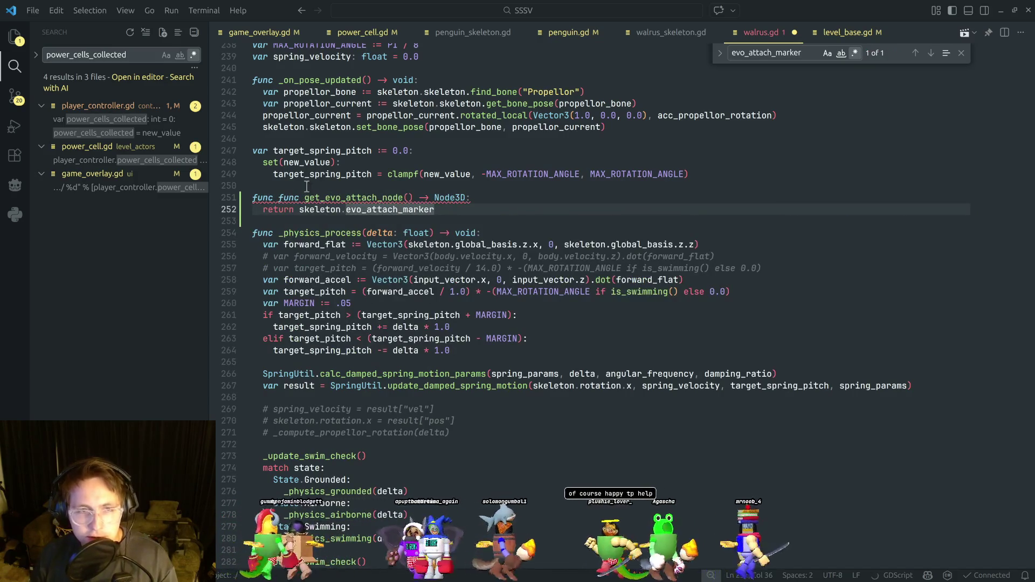
Remove the duplicated func keyword so get_evo_attach_node returns skeleton.evo_attach_marker.
{"action": "left_click", "coordinate": [252, 200]}
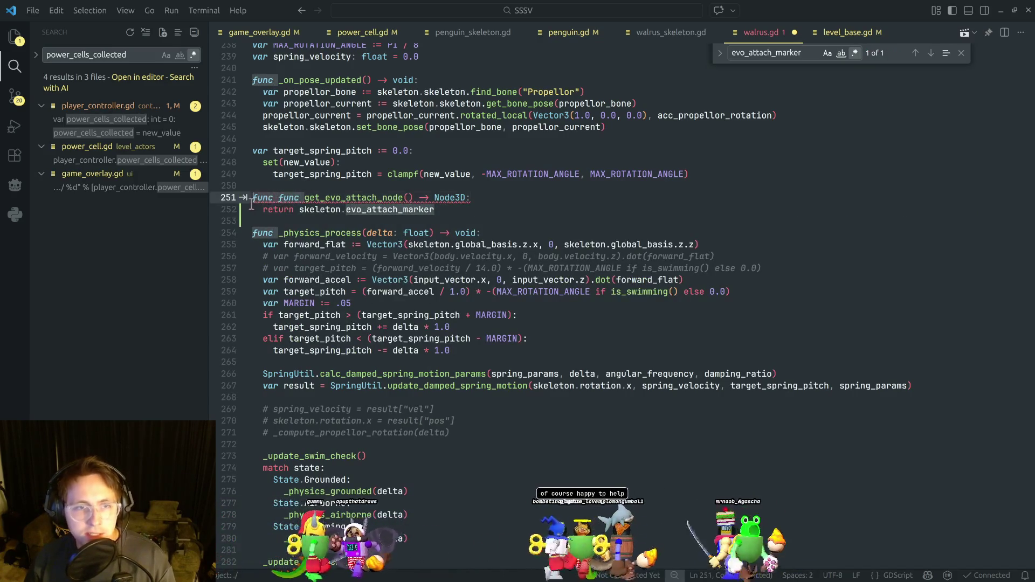
{"action": "key", "text": "BackSpace"}
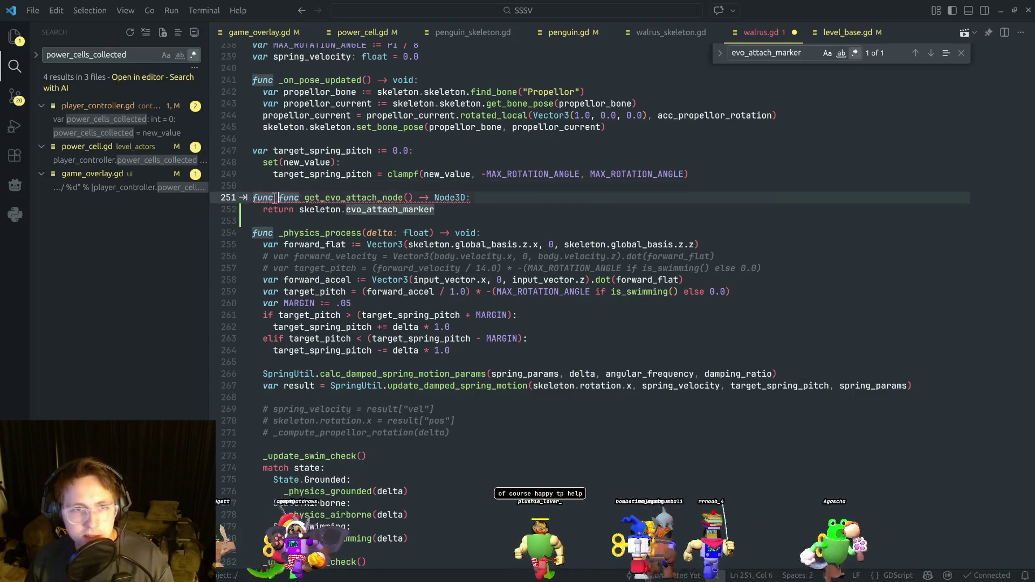
{"action": "left_click", "coordinate": [299, 189]}
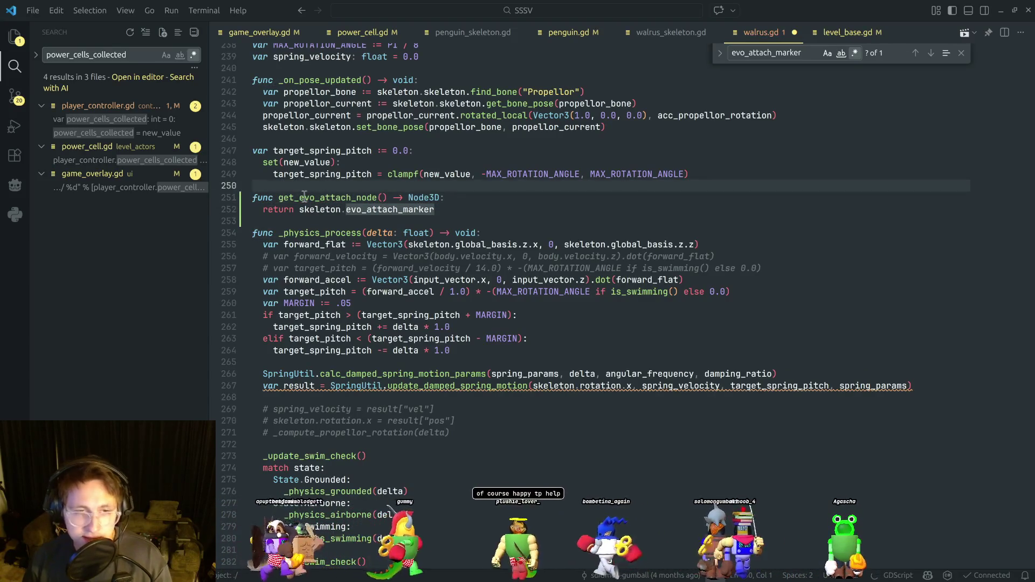
{"action": "left_click", "coordinate": [307, 197]}
{"action": "double_click", "coordinate": [326, 209]}
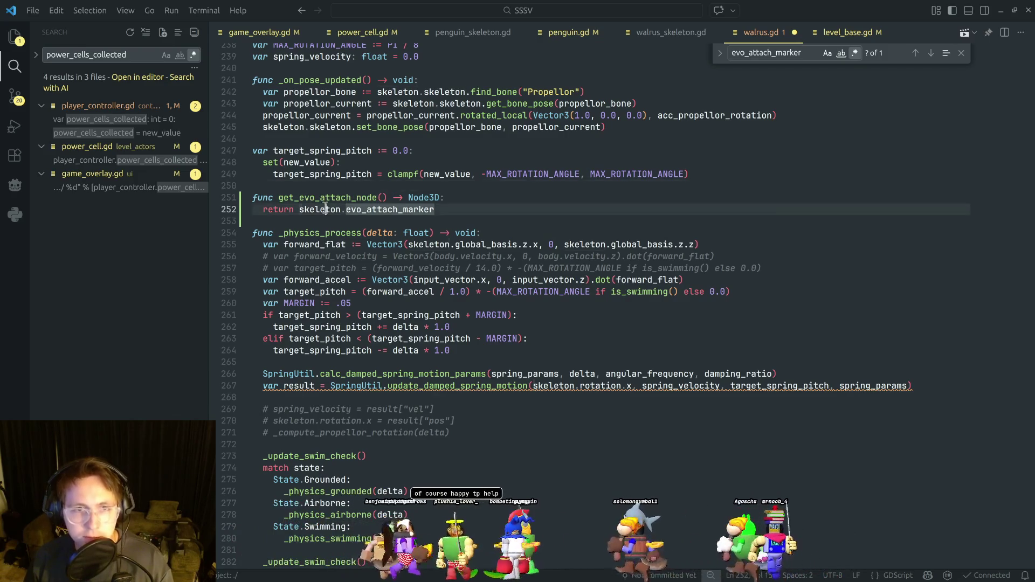
{"action": "double_click", "coordinate": [379, 209]}
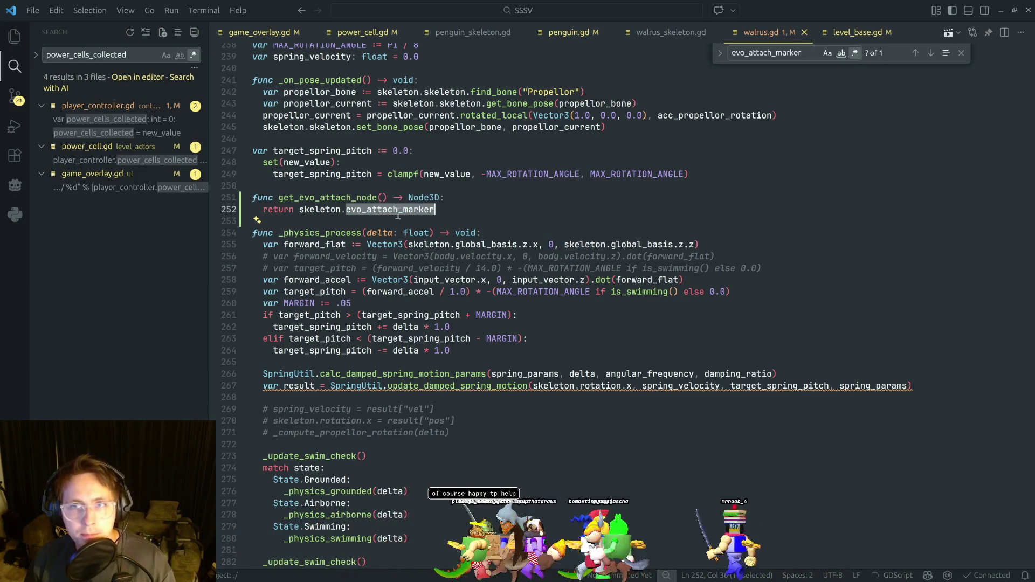
Add an exported evo_attach_marker variable below missile_launch_r in walrus_skeleton.gd.
{"action": "left_click", "coordinate": [682, 34]}
{"action": "left_click", "coordinate": [494, 203]}
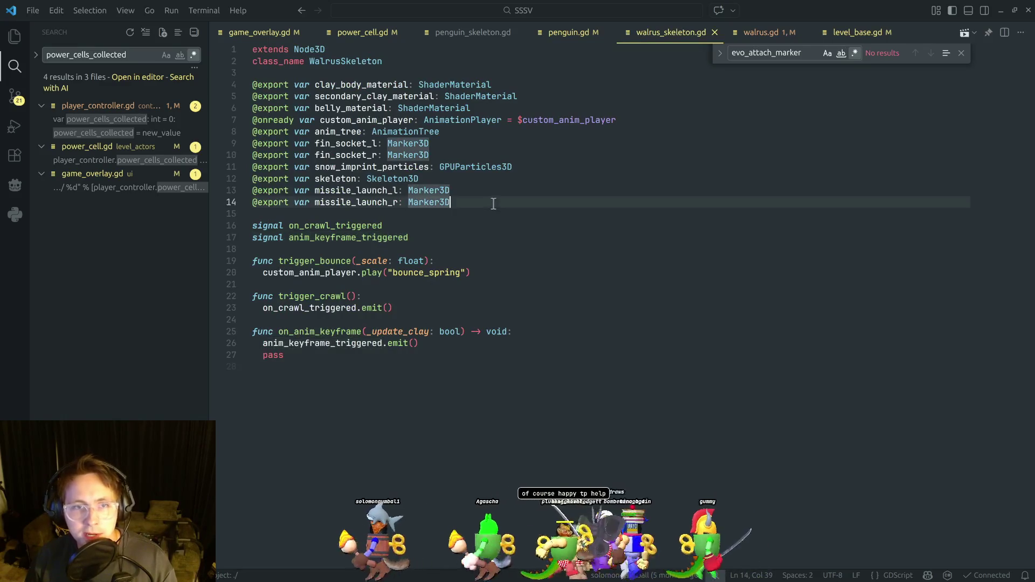
{"action": "key", "text": "Return"}
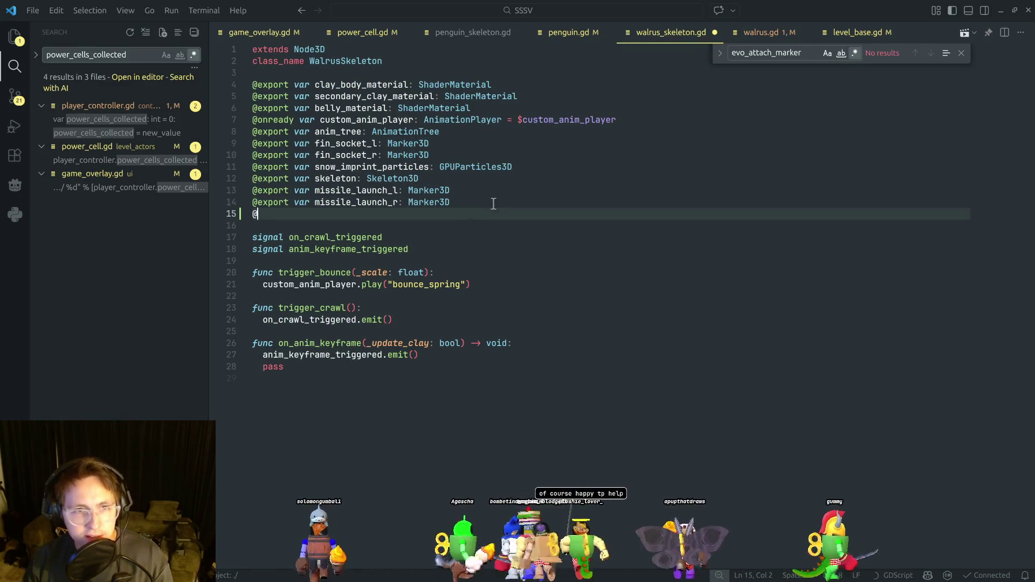
{"action": "type", "text": "export var evo_attach_marker: Marker3D"}
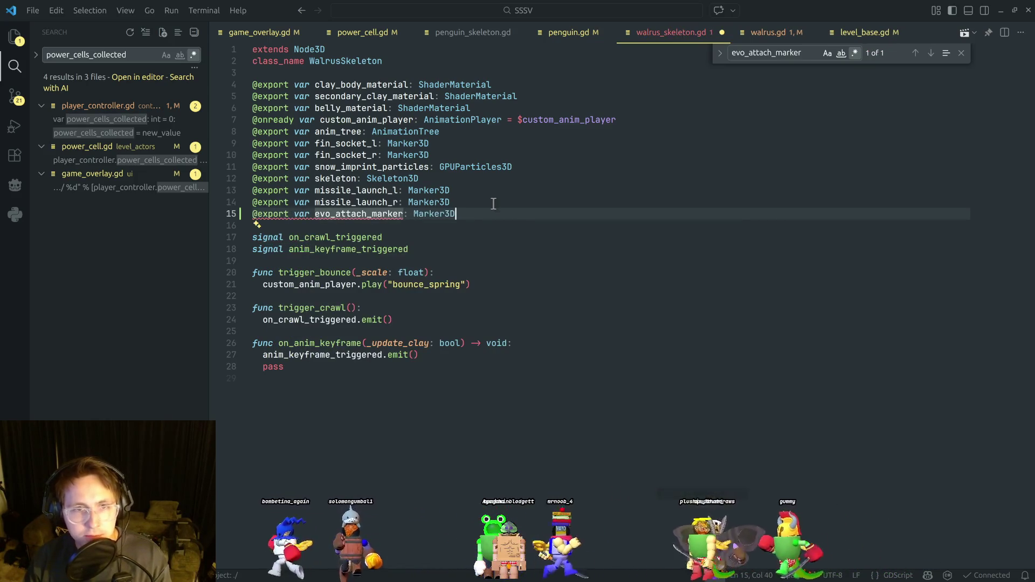
{"action": "key", "text": "alt+Tab"}
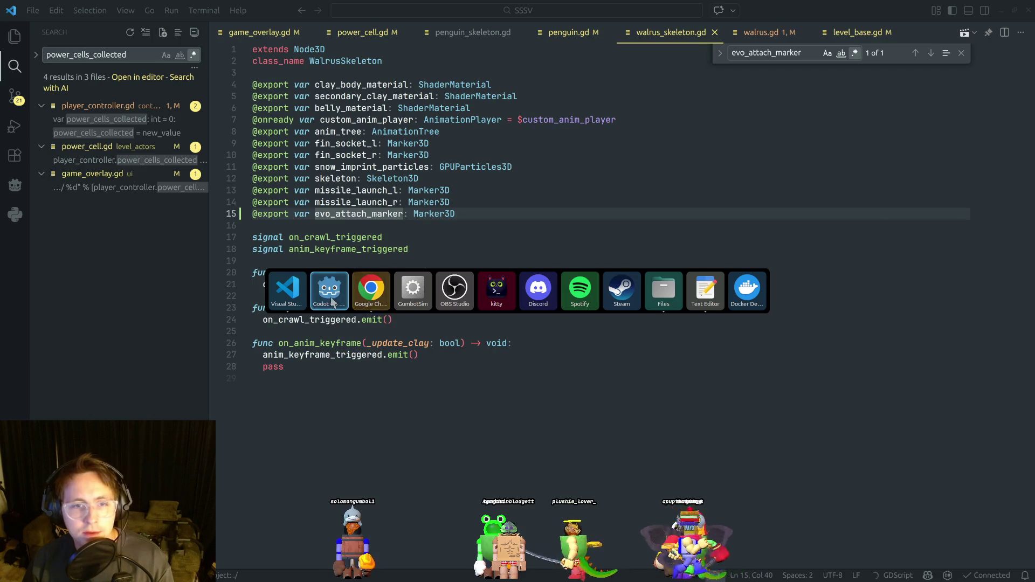
Assign EvoAttachMarker to the walrus root's Evo Attach Marker, then run the game.
{"action": "left_click", "coordinate": [468, 42]}
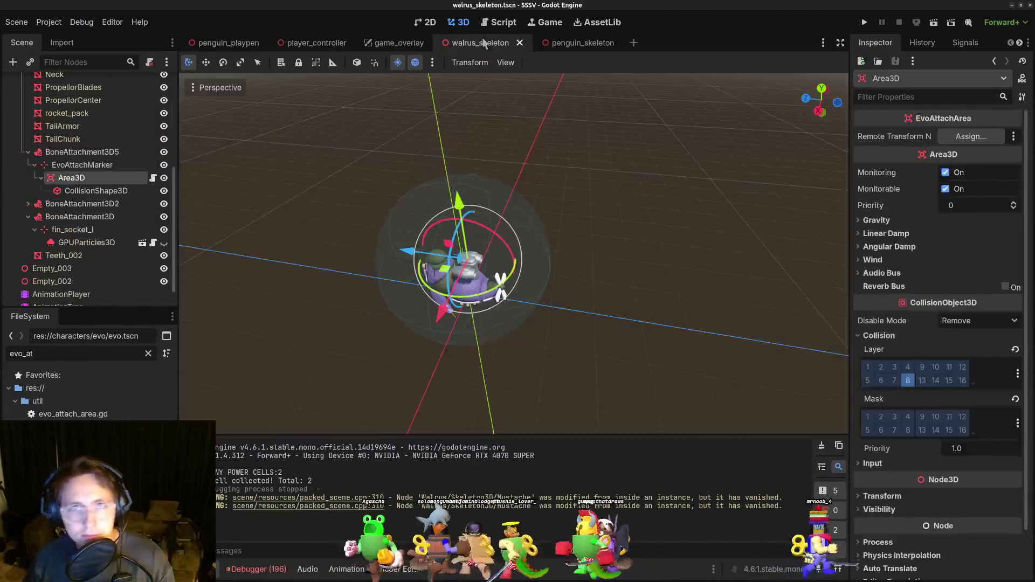
{"action": "scroll", "coordinate": [72, 137], "scroll_direction": "up", "scroll_amount": 5}
{"action": "left_click", "coordinate": [38, 84]}
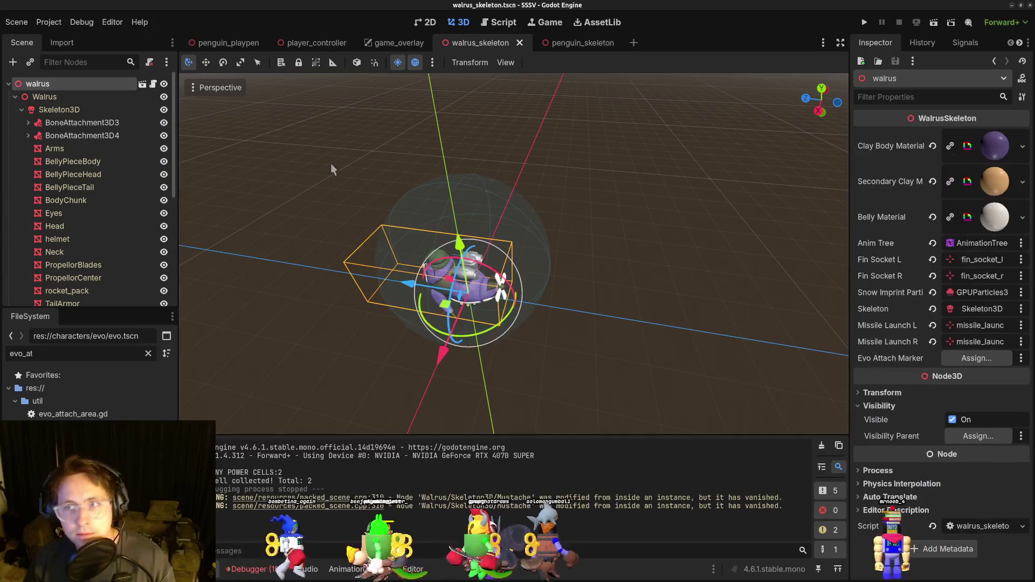
{"action": "left_click", "coordinate": [976, 359]}
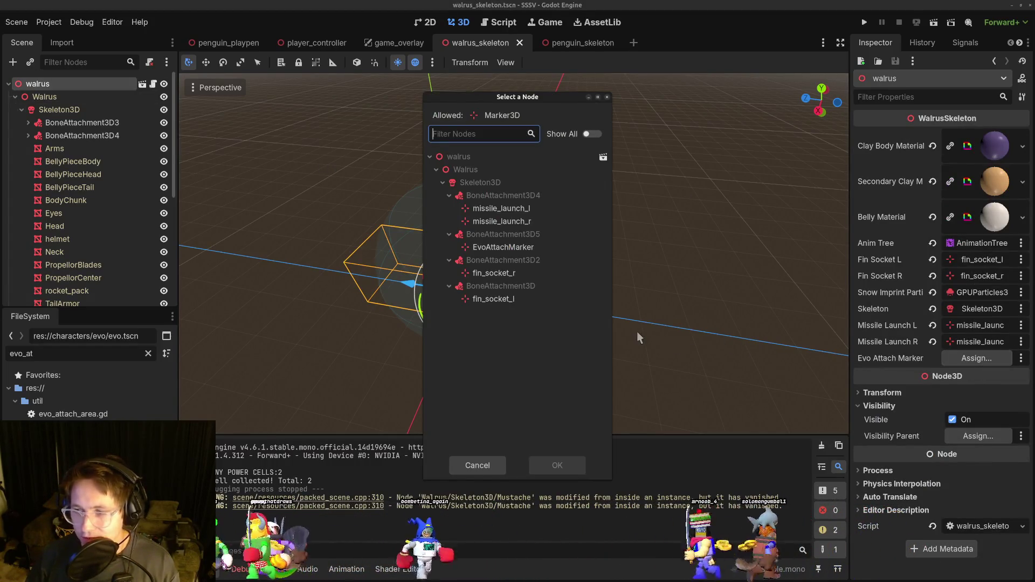
{"action": "left_click", "coordinate": [499, 247]}
{"action": "left_click", "coordinate": [565, 469]}
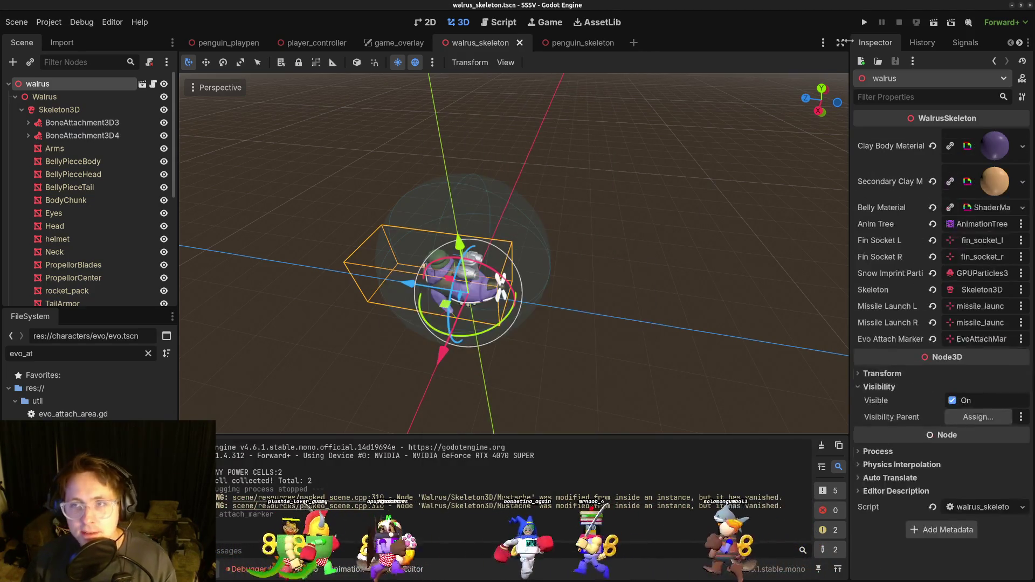
{"action": "left_click", "coordinate": [867, 22]}
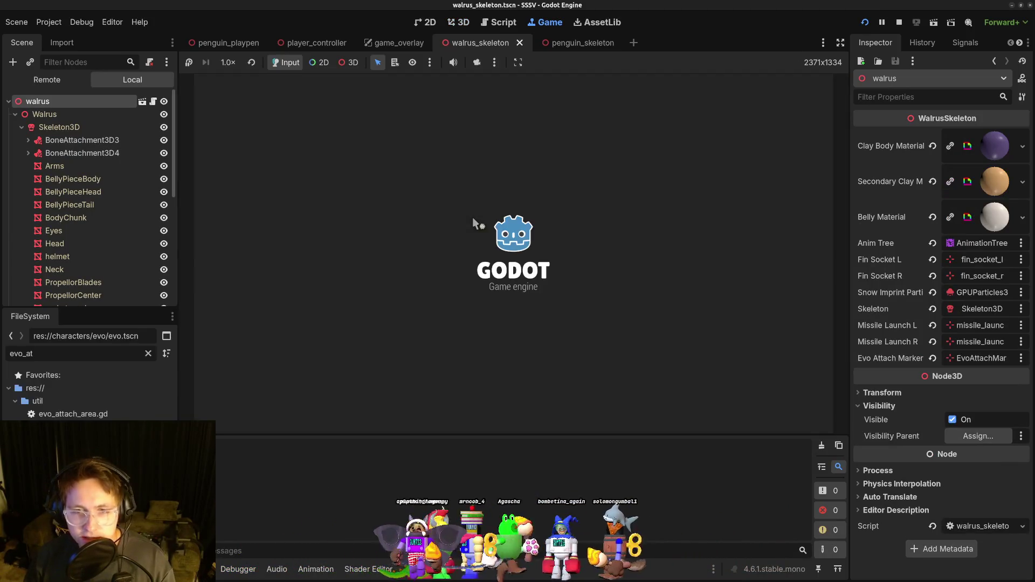
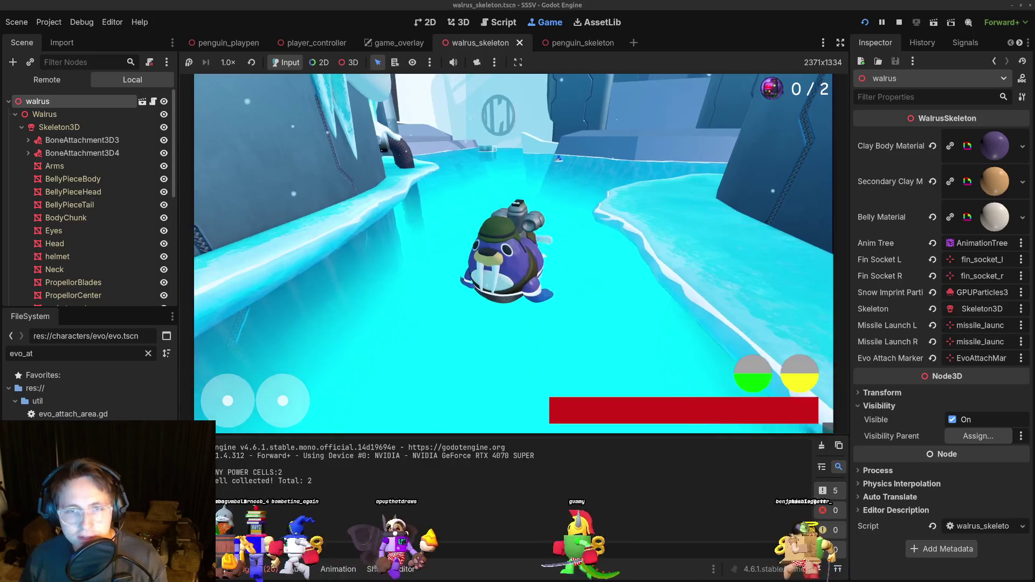
Stop the running walrus game and bring up the VS Code window showing walrus_skeleton.gd.
{"action": "key", "text": "F8"}
{"action": "key", "text": "alt+Tab"}
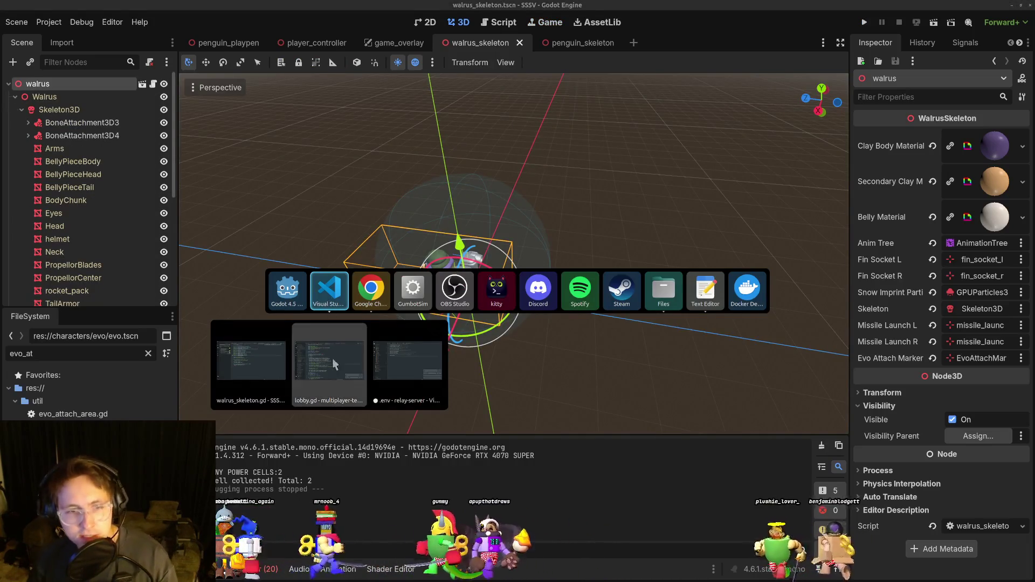
{"action": "left_click", "coordinate": [272, 372]}
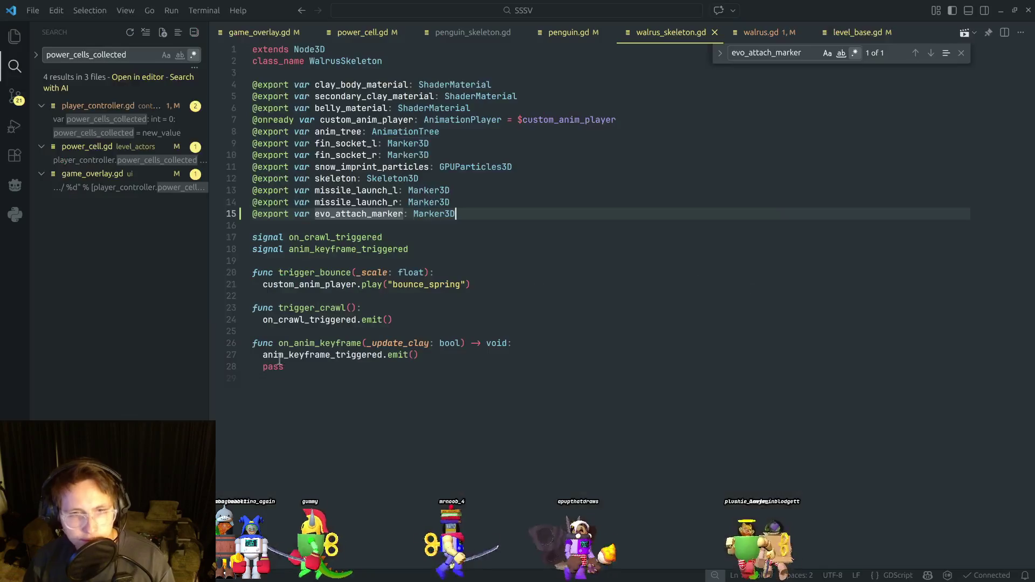
Open walrus.gd with the quick file finder by searching 'walrus'.
{"action": "key", "text": "ctrl+p"}
{"action": "type", "text": "walrus"}
{"action": "key", "text": "Return"}
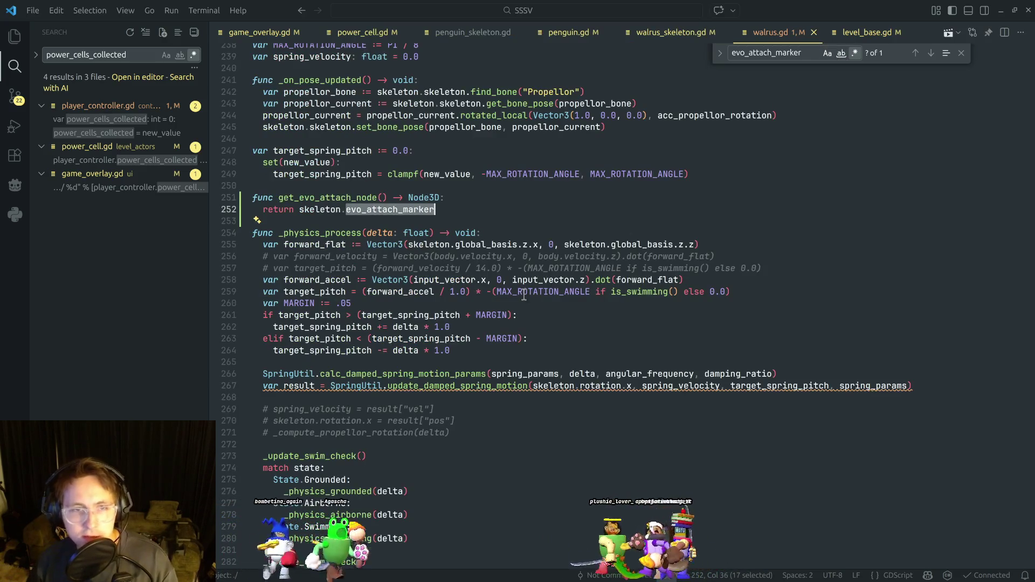
{"action": "scroll", "coordinate": [524, 296], "scroll_direction": "up", "scroll_amount": 5}
{"action": "scroll", "coordinate": [486, 324], "scroll_direction": "down", "scroll_amount": 3}
{"action": "scroll", "coordinate": [433, 358], "scroll_direction": "up", "scroll_amount": 8}
{"action": "scroll", "coordinate": [433, 358], "scroll_direction": "up", "scroll_amount": 7}
Review the collision bounce code: RigidBody3D check, colliding_body assignment, impulse and 0.9 velocity damping.
{"action": "left_click", "coordinate": [502, 370]}
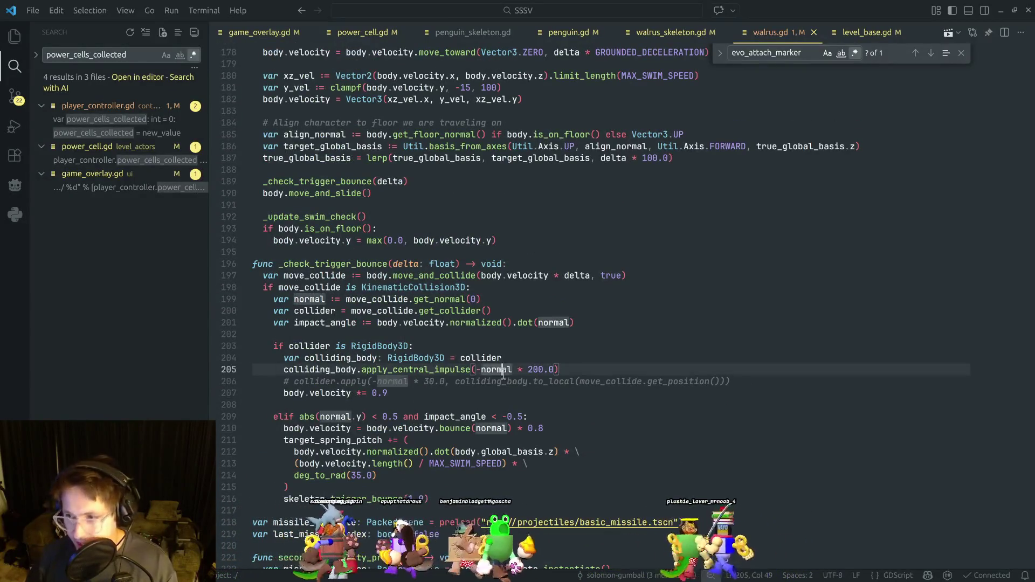
{"action": "left_click", "coordinate": [502, 395]}
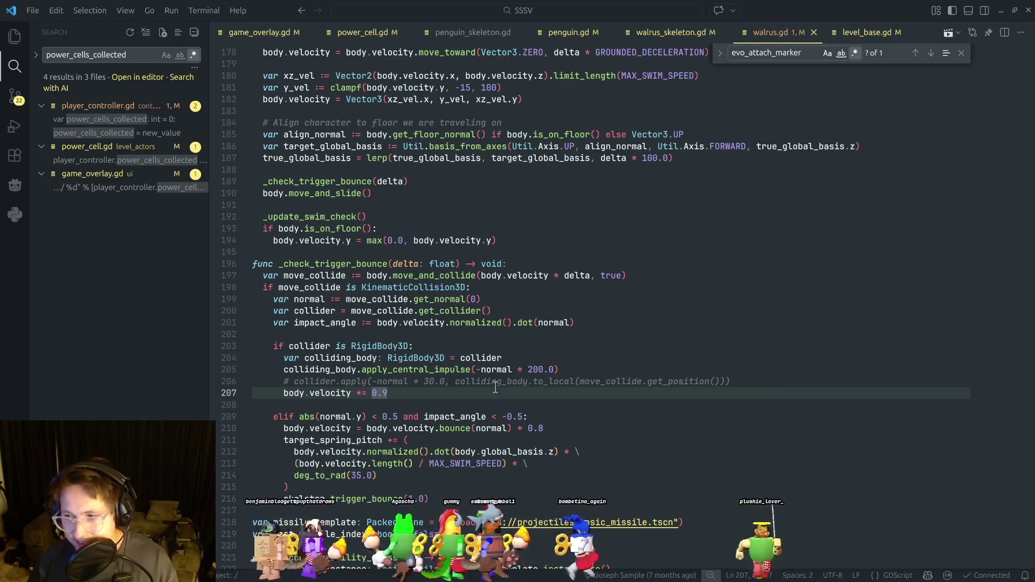
{"action": "scroll", "coordinate": [500, 388], "scroll_direction": "down", "scroll_amount": 2}
{"action": "left_click", "coordinate": [429, 336]}
{"action": "left_click", "coordinate": [447, 317]}
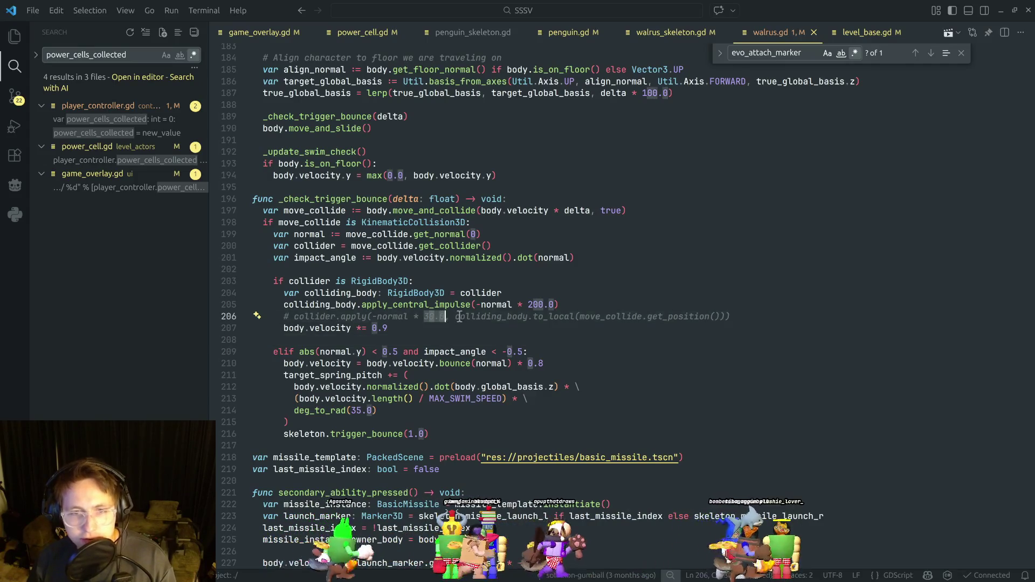
{"action": "left_click", "coordinate": [579, 306]}
{"action": "key", "text": "Up"}
{"action": "key", "text": "Up"}
{"action": "left_click", "coordinate": [574, 303]}
{"action": "left_click", "coordinate": [559, 298]}
{"action": "left_click", "coordinate": [569, 306]}
{"action": "left_click", "coordinate": [568, 292]}
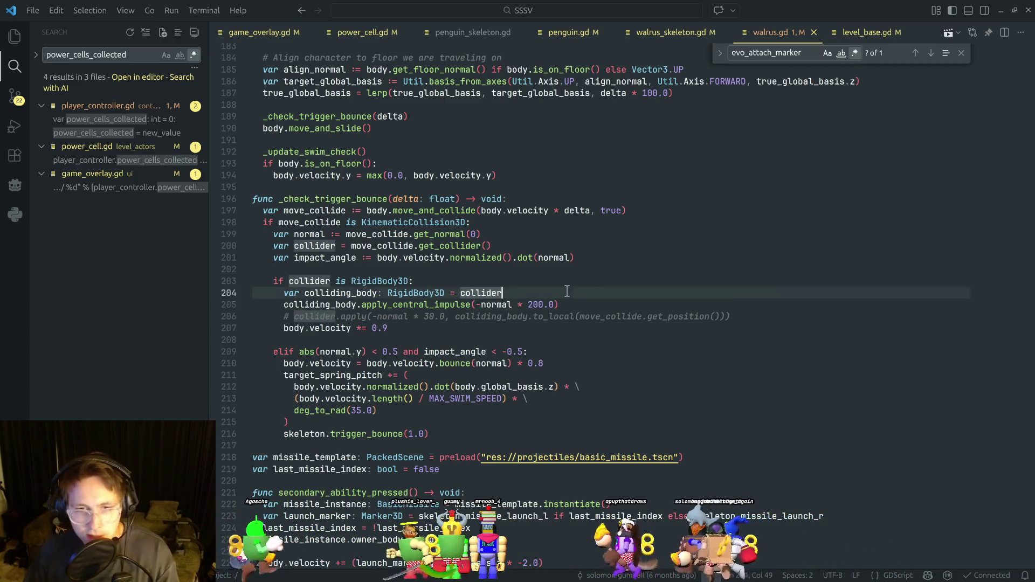
{"action": "left_click", "coordinate": [570, 306]}
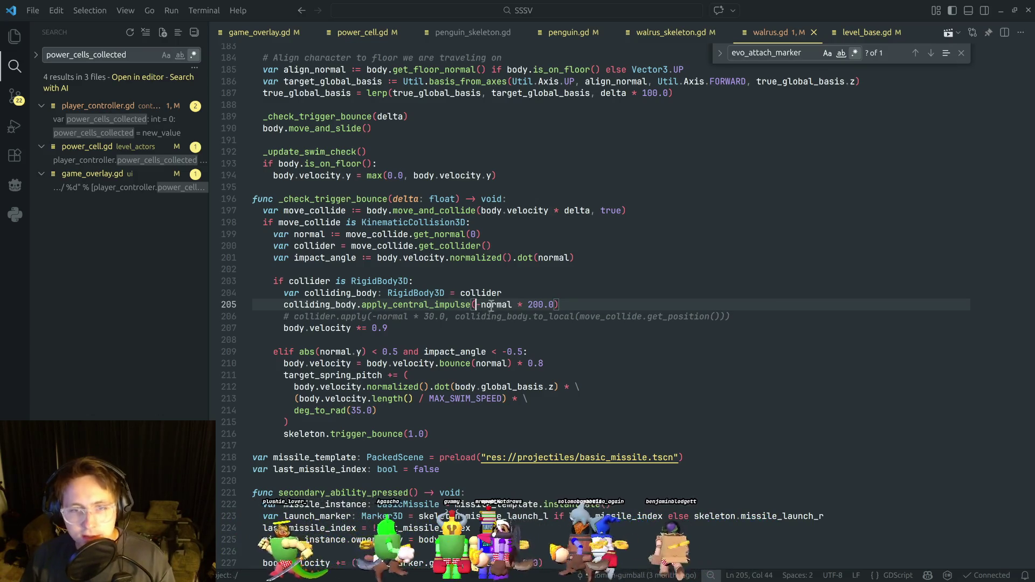
{"action": "type", "text": "-"}
{"action": "left_click", "coordinate": [514, 293]}
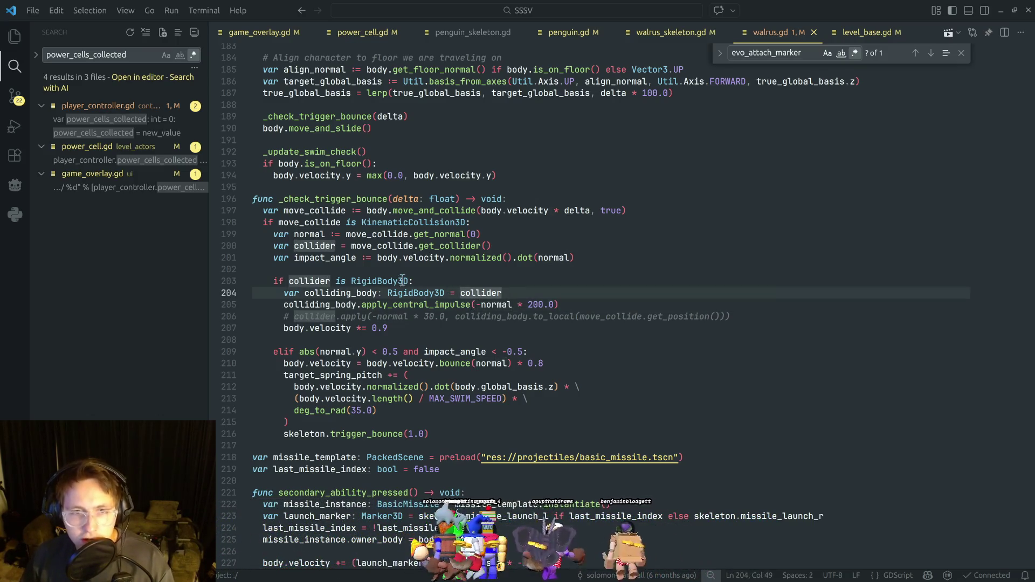
{"action": "left_click", "coordinate": [417, 281]}
{"action": "left_click", "coordinate": [397, 270]}
Read the spring pitch bounce code with deg_to_rad(35.0) and the trigger_bounce call on line 216.
{"action": "scroll", "coordinate": [429, 283], "scroll_direction": "down", "scroll_amount": 3}
{"action": "left_click", "coordinate": [423, 290]}
{"action": "left_click", "coordinate": [413, 324]}
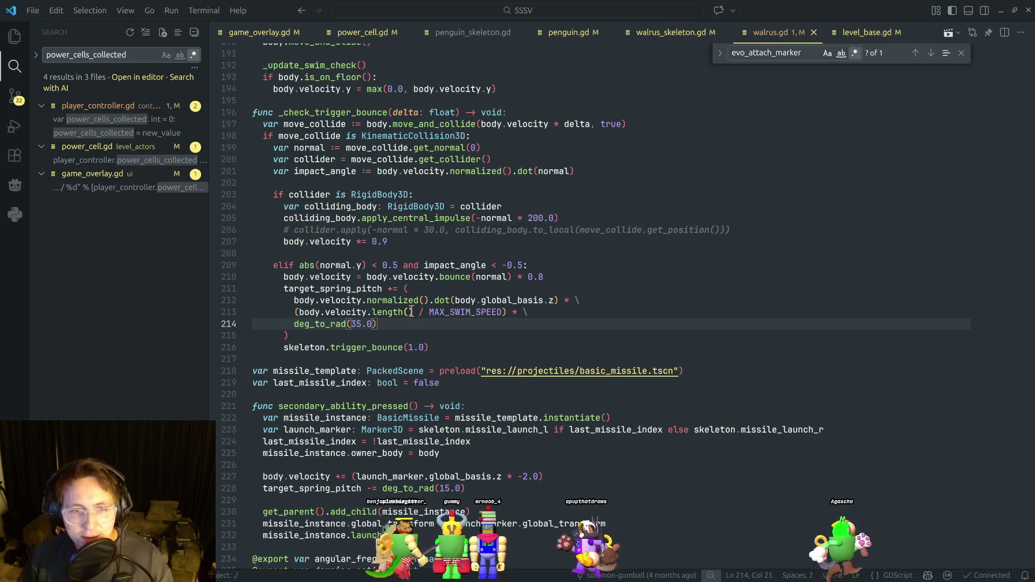
{"action": "scroll", "coordinate": [412, 311], "scroll_direction": "down", "scroll_amount": 2}
{"action": "left_click", "coordinate": [411, 277]}
{"action": "key", "text": "End"}
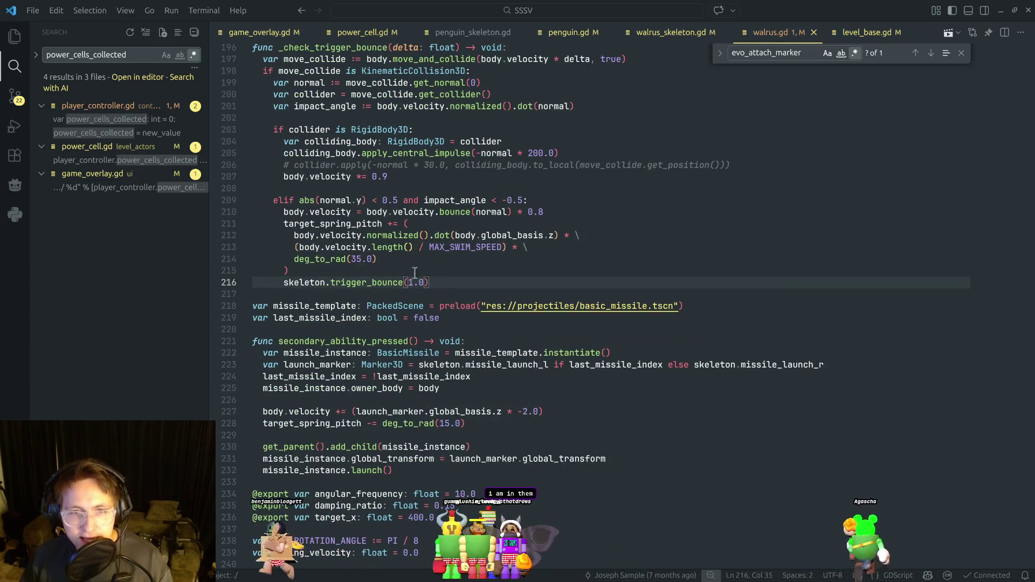
{"action": "key", "text": "Up"}
{"action": "key", "text": "Up"}
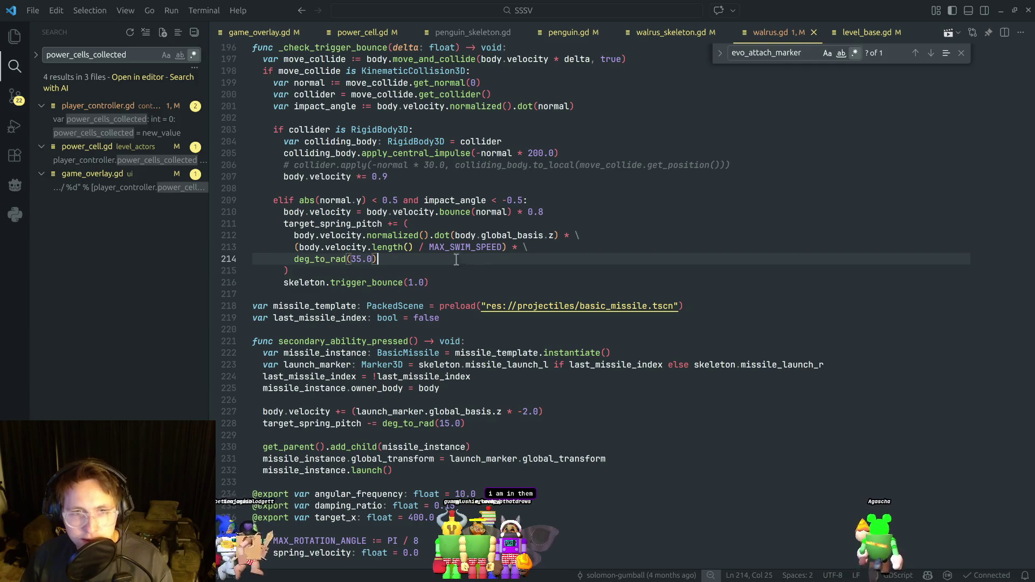
Read the missile launch code through the add_child missile line, then return to Godot.
{"action": "scroll", "coordinate": [538, 292], "scroll_direction": "down", "scroll_amount": 2}
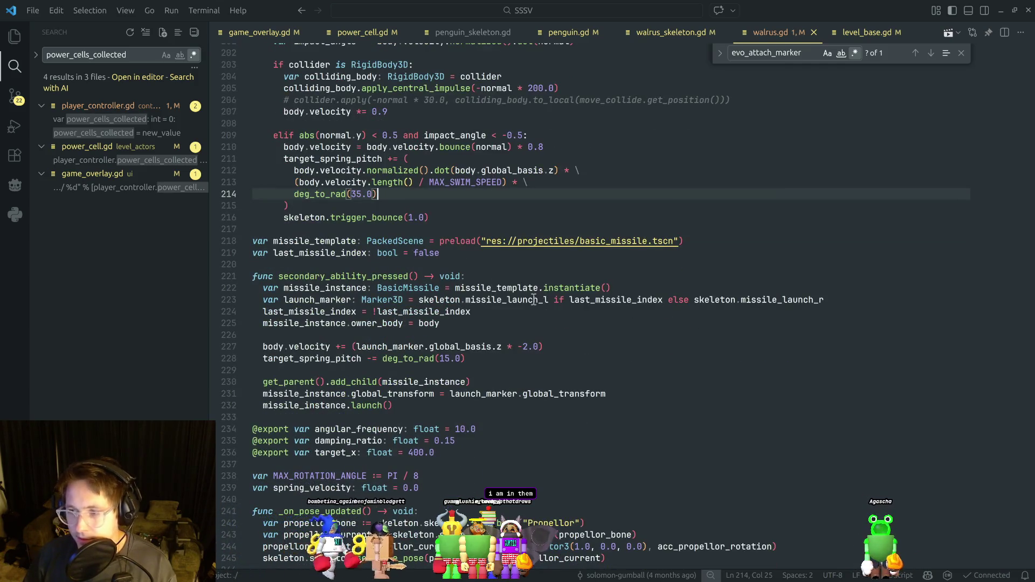
{"action": "scroll", "coordinate": [504, 288], "scroll_direction": "down", "scroll_amount": 2}
{"action": "left_click", "coordinate": [504, 287]}
{"action": "left_click", "coordinate": [493, 277]}
{"action": "scroll", "coordinate": [492, 272], "scroll_direction": "down", "scroll_amount": 2}
{"action": "left_click", "coordinate": [492, 272]}
{"action": "left_click", "coordinate": [501, 300]}
{"action": "scroll", "coordinate": [498, 299], "scroll_direction": "down", "scroll_amount": 5}
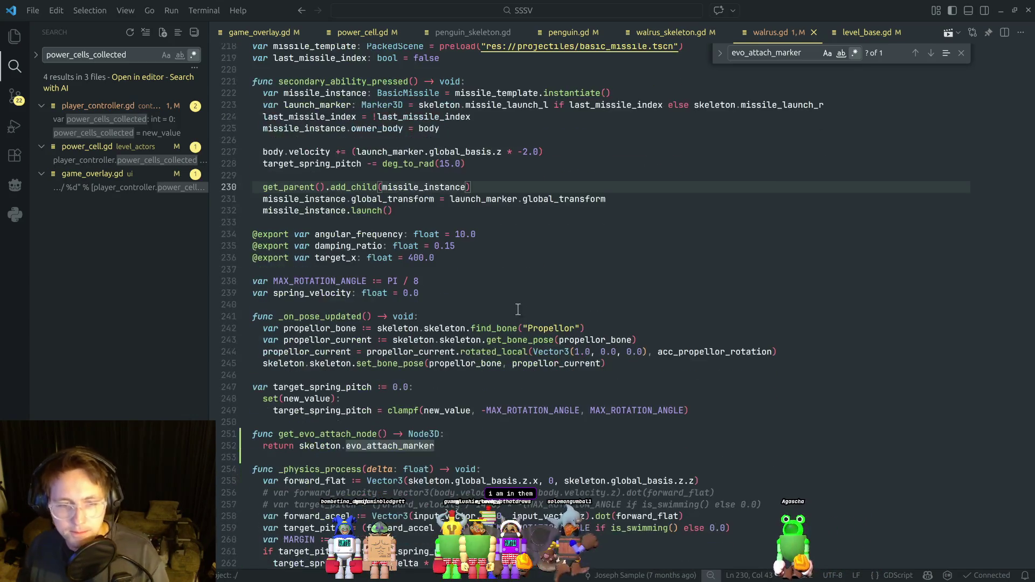
{"action": "scroll", "coordinate": [467, 361], "scroll_direction": "down", "scroll_amount": 2}
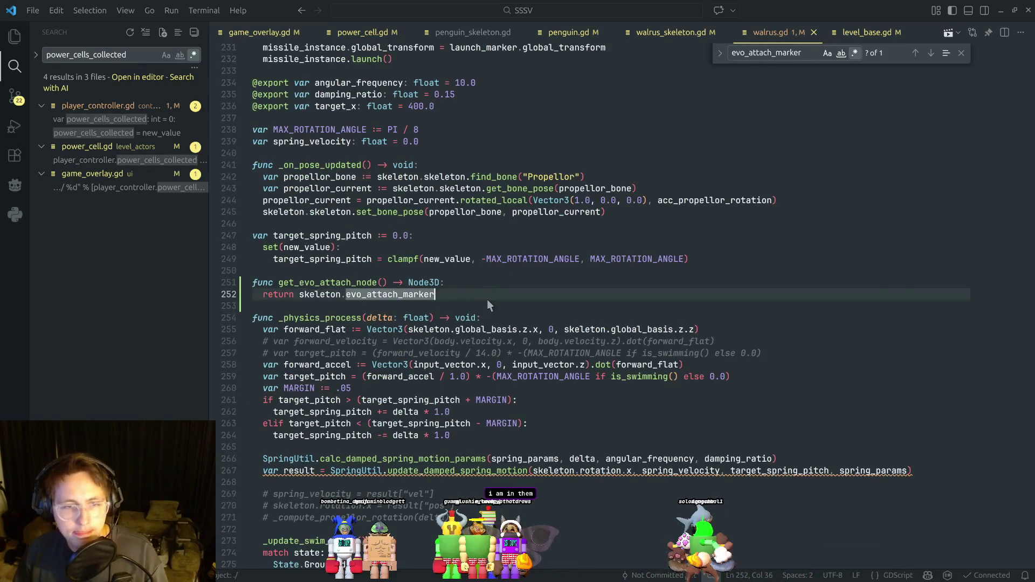
{"action": "key", "text": "alt+Tab"}
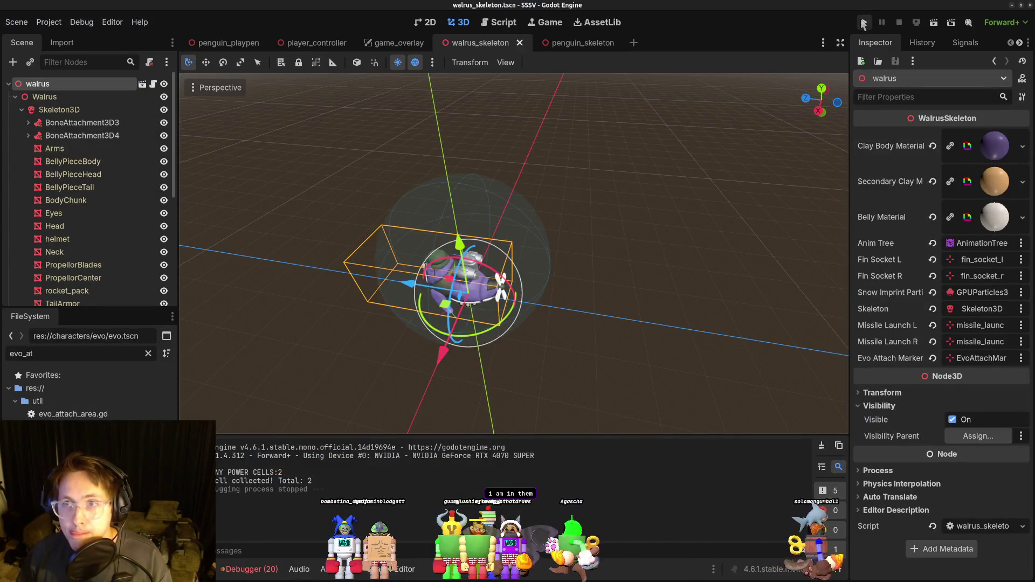
Run the game briefly, stop it, and return to walrus.gd at the _physics_process declaration.
{"action": "key", "text": "F5"}
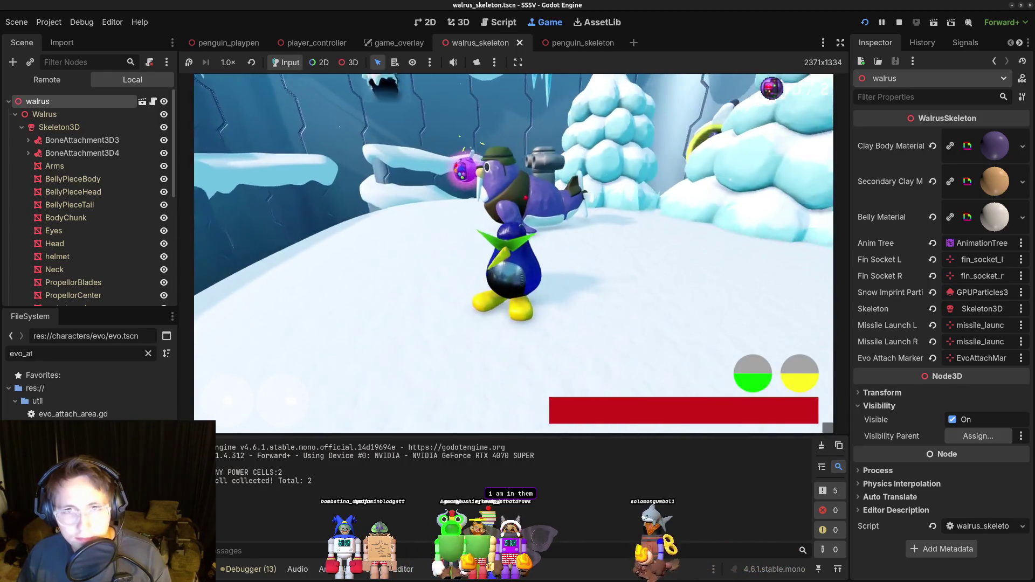
{"action": "key", "text": "F8"}
{"action": "key", "text": "alt+Tab"}
{"action": "left_click", "coordinate": [455, 318]}
{"action": "mouse_move", "coordinate": [346, 319]}
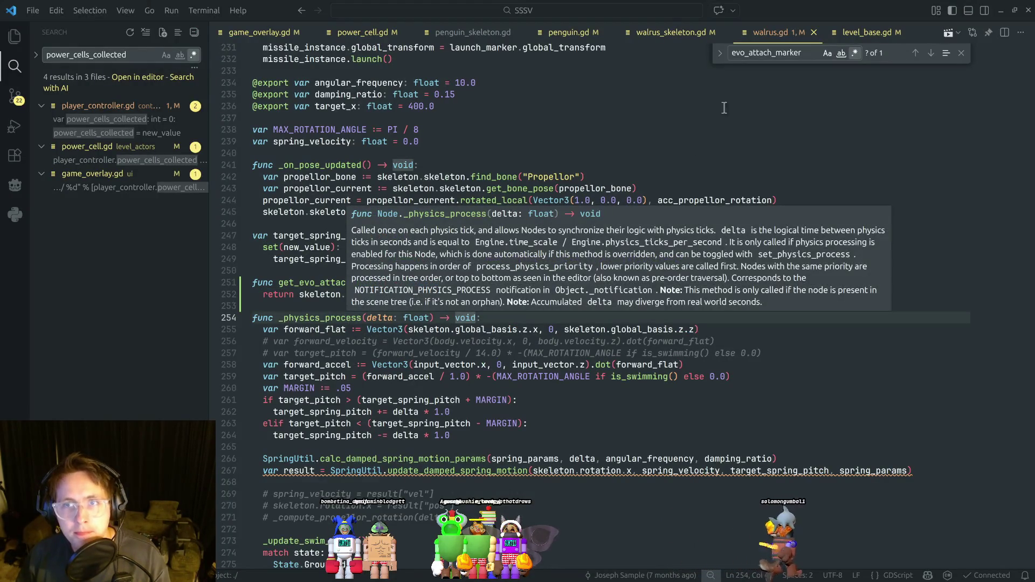
Close game_overlay.gd, power_cell.gd and penguin_skeleton.gd, enter Zen Mode, and dismiss the evo_attach_marker search.
{"action": "middle_click", "coordinate": [269, 38]}
{"action": "middle_click", "coordinate": [267, 37]}
{"action": "middle_click", "coordinate": [265, 37]}
{"action": "left_click", "coordinate": [601, 200]}
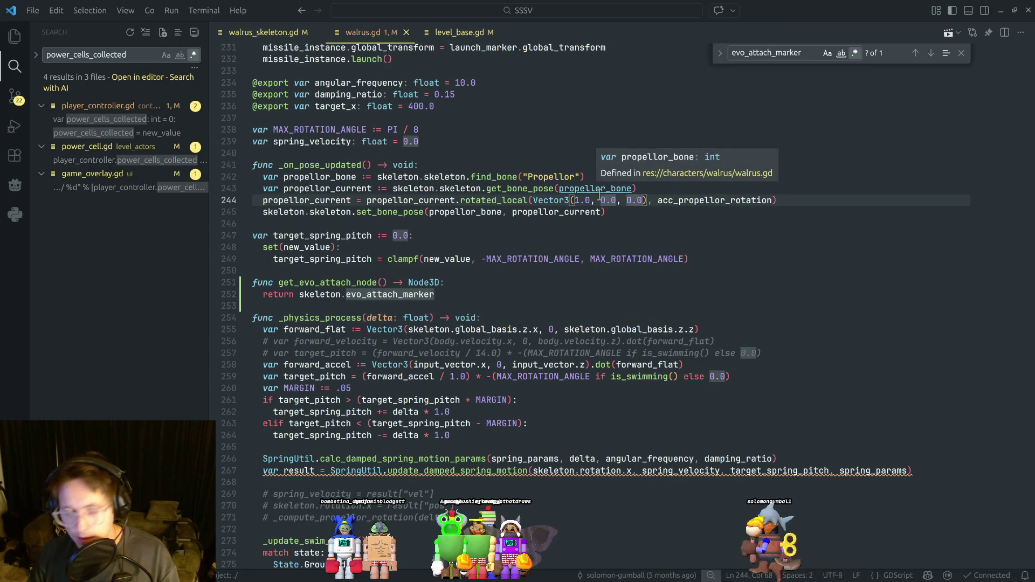
{"action": "key", "text": "ctrl+k"}
{"action": "key", "text": "z"}
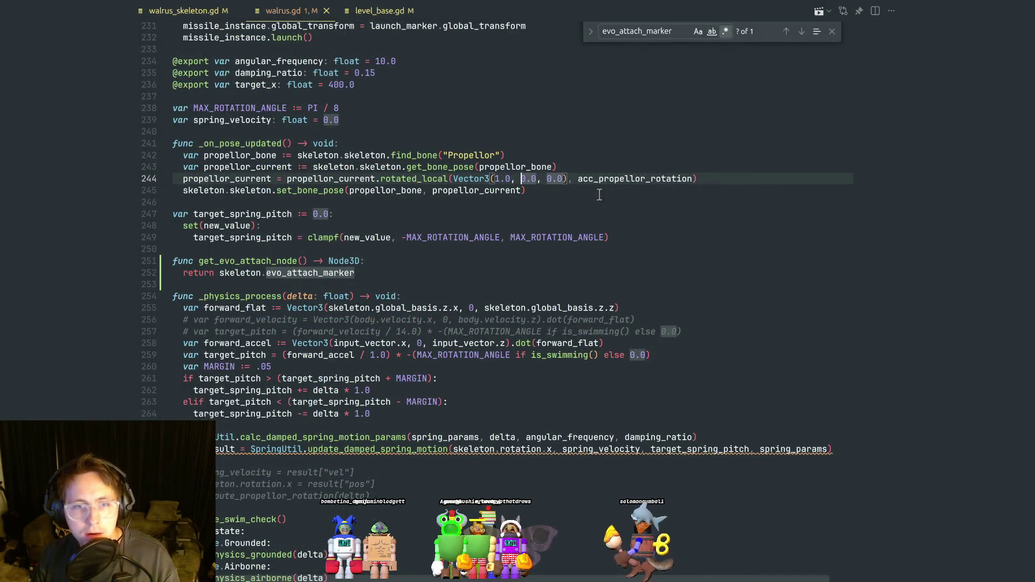
{"action": "key", "text": "Escape"}
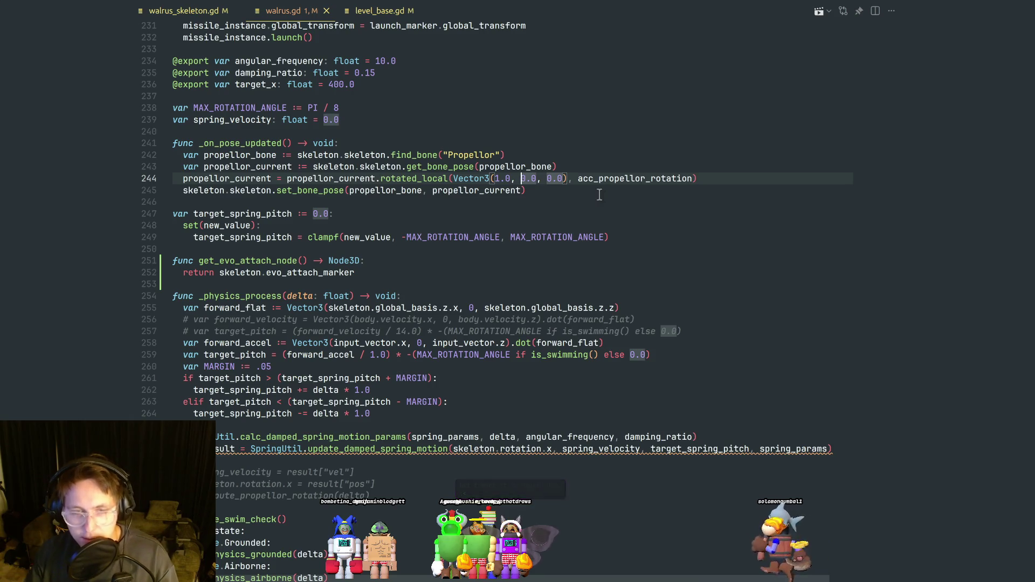
Review get_evo_attach_node and the target_spring_pitch setter's clampf line 249.
{"action": "left_click", "coordinate": [510, 283]}
{"action": "left_click", "coordinate": [456, 262]}
{"action": "scroll", "coordinate": [457, 262], "scroll_direction": "down", "scroll_amount": 2}
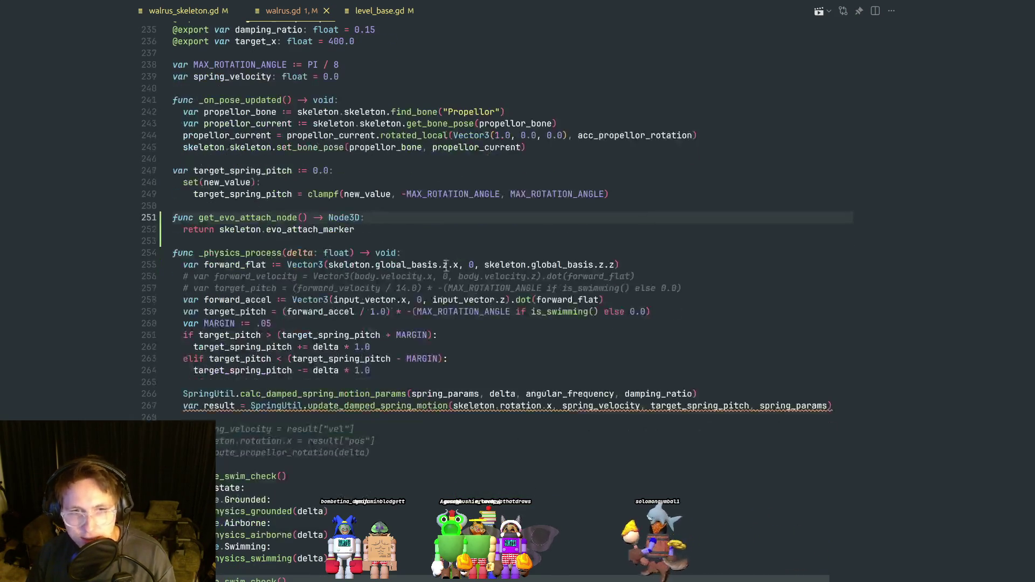
{"action": "left_click", "coordinate": [433, 206]}
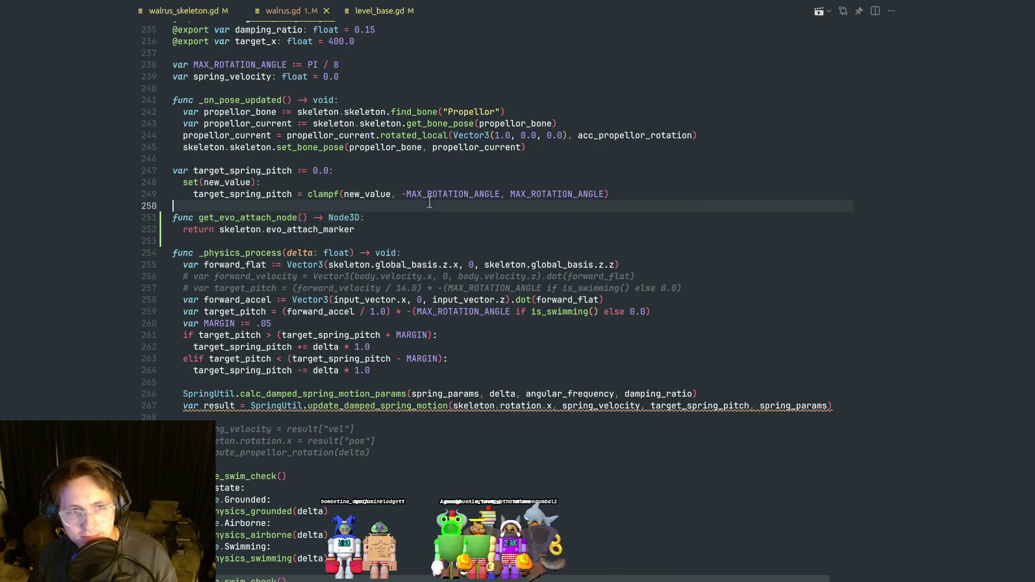
{"action": "scroll", "coordinate": [409, 221], "scroll_direction": "up", "scroll_amount": 4}
{"action": "left_click", "coordinate": [378, 267]}
{"action": "left_click", "coordinate": [634, 279]}
{"action": "key", "text": "Up"}
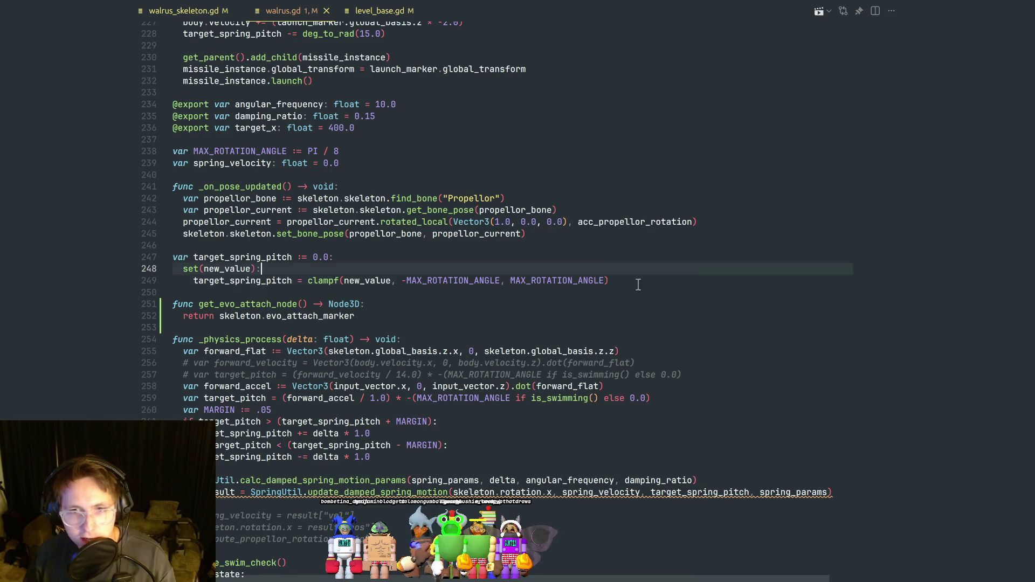
{"action": "left_click_drag", "start_coordinate": [638, 284], "coordinate": [635, 272]}
{"action": "left_click", "coordinate": [627, 279]}
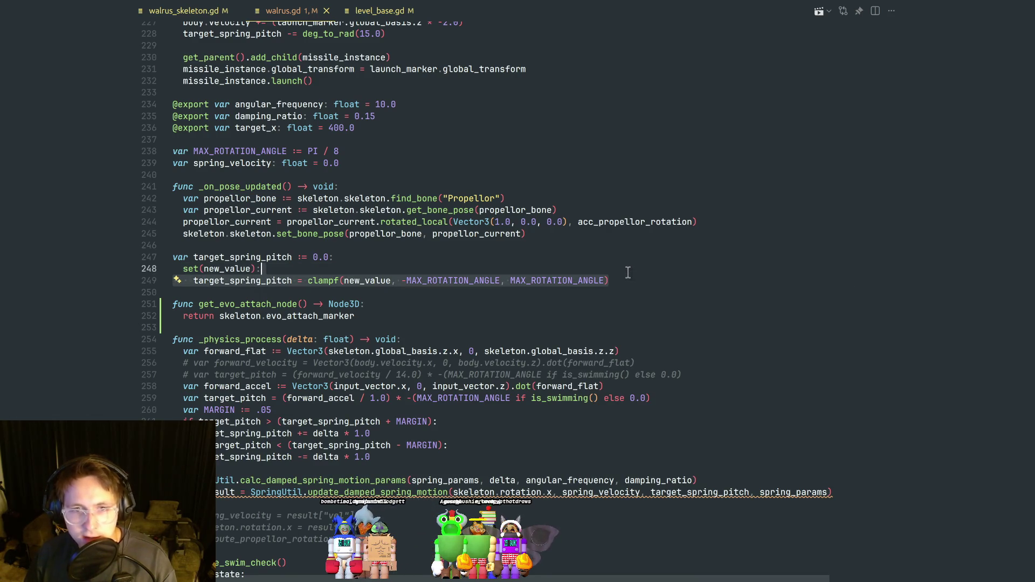
{"action": "left_click", "coordinate": [625, 271]}
{"action": "left_click", "coordinate": [620, 280]}
{"action": "mouse_move", "coordinate": [620, 280]}
{"action": "left_mouse_down"}
{"action": "mouse_move", "coordinate": [621, 271]}
{"action": "mouse_move", "coordinate": [557, 291]}
{"action": "mouse_move", "coordinate": [149, 285]}
{"action": "left_mouse_up"}
{"action": "left_click", "coordinate": [618, 272]}
Look over the MARGIN and target_pitch lines, then select the commented-out spring result lines.
{"action": "left_click", "coordinate": [342, 296]}
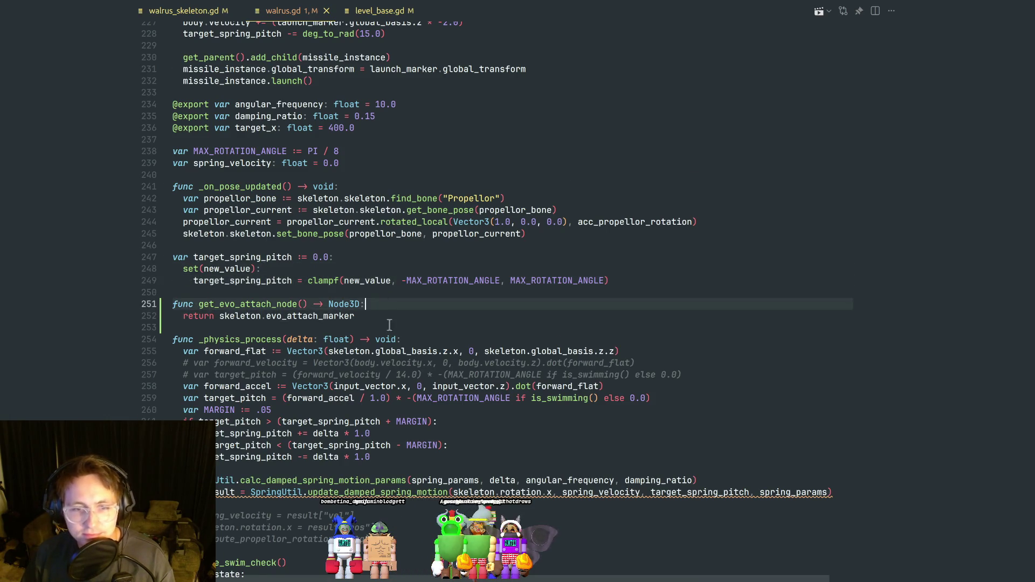
{"action": "scroll", "coordinate": [377, 291], "scroll_direction": "down", "scroll_amount": 4}
{"action": "left_click", "coordinate": [467, 279]}
{"action": "triple_click", "coordinate": [489, 289]}
{"action": "scroll", "coordinate": [489, 287], "scroll_direction": "down", "scroll_amount": 3}
{"action": "left_click", "coordinate": [383, 253]}
{"action": "left_click", "coordinate": [387, 290]}
{"action": "left_click_drag", "start_coordinate": [377, 323], "coordinate": [193, 306]}
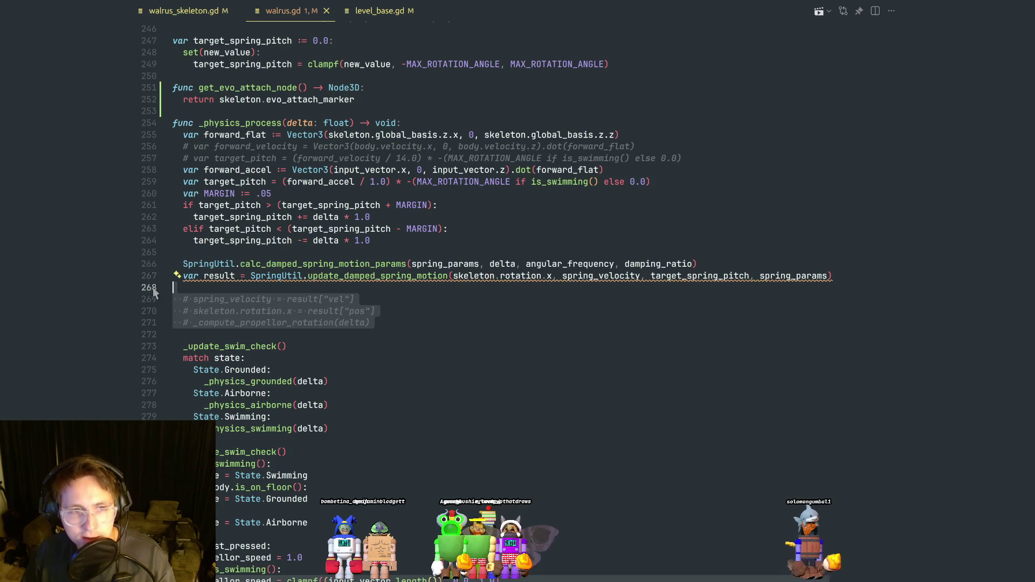
Delete the commented-out spring result lines and save walrus.gd.
{"action": "key", "text": "BackSpace"}
{"action": "left_click", "coordinate": [344, 294]}
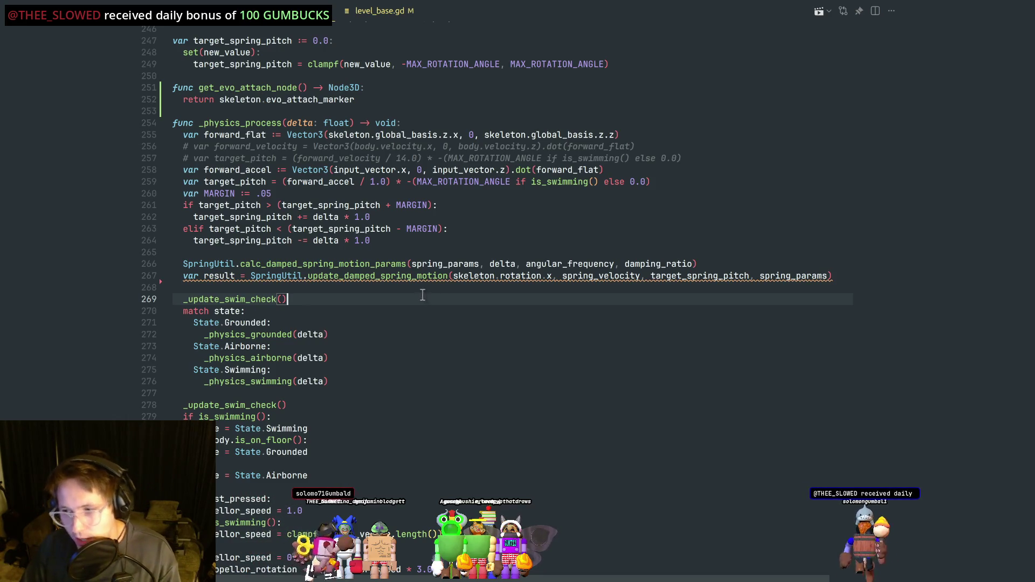
{"action": "key", "text": "Up"}
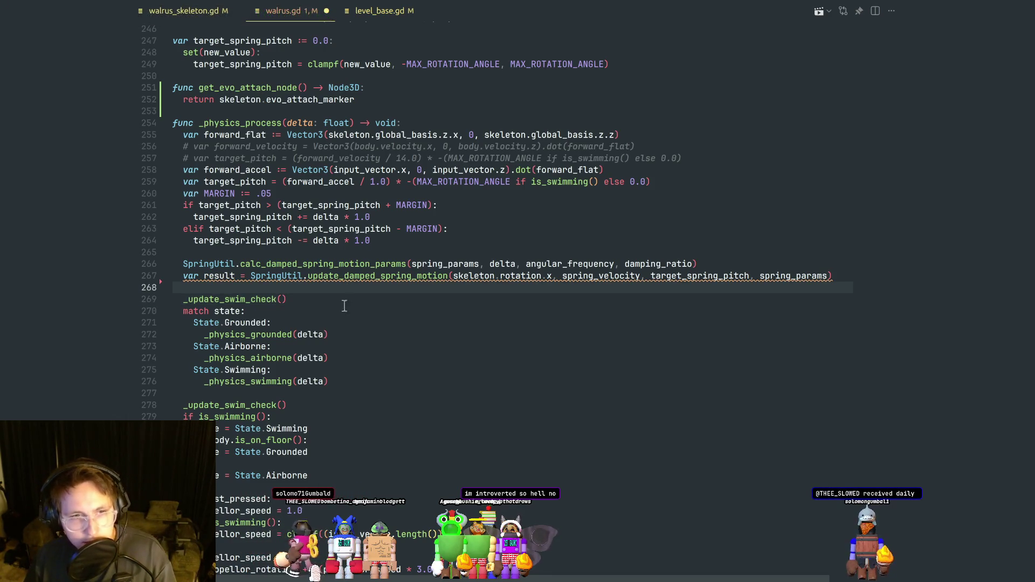
{"action": "key", "text": "ctrl+s"}
Review _physics_process's .05 MARGIN logic and its grounded, airborne and swimming calls.
{"action": "scroll", "coordinate": [355, 305], "scroll_direction": "down", "scroll_amount": 3}
{"action": "scroll", "coordinate": [389, 299], "scroll_direction": "up", "scroll_amount": 4}
{"action": "left_click", "coordinate": [403, 291]}
{"action": "scroll", "coordinate": [388, 307], "scroll_direction": "up", "scroll_amount": 2}
{"action": "left_click", "coordinate": [374, 325]}
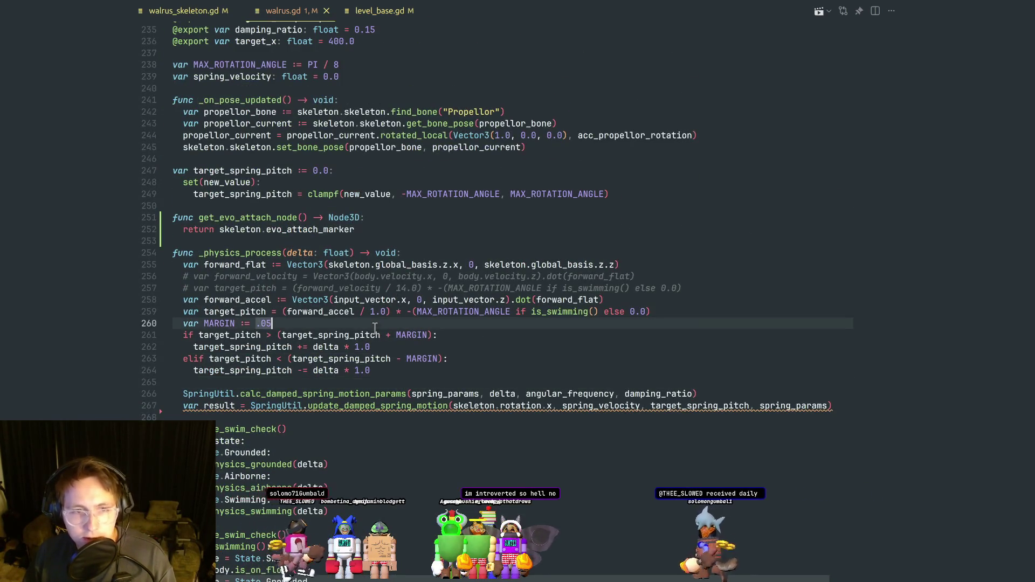
{"action": "scroll", "coordinate": [410, 325], "scroll_direction": "up", "scroll_amount": 2}
{"action": "left_click", "coordinate": [422, 321]}
{"action": "scroll", "coordinate": [368, 372], "scroll_direction": "down", "scroll_amount": 2}
{"action": "scroll", "coordinate": [368, 369], "scroll_direction": "down", "scroll_amount": 2}
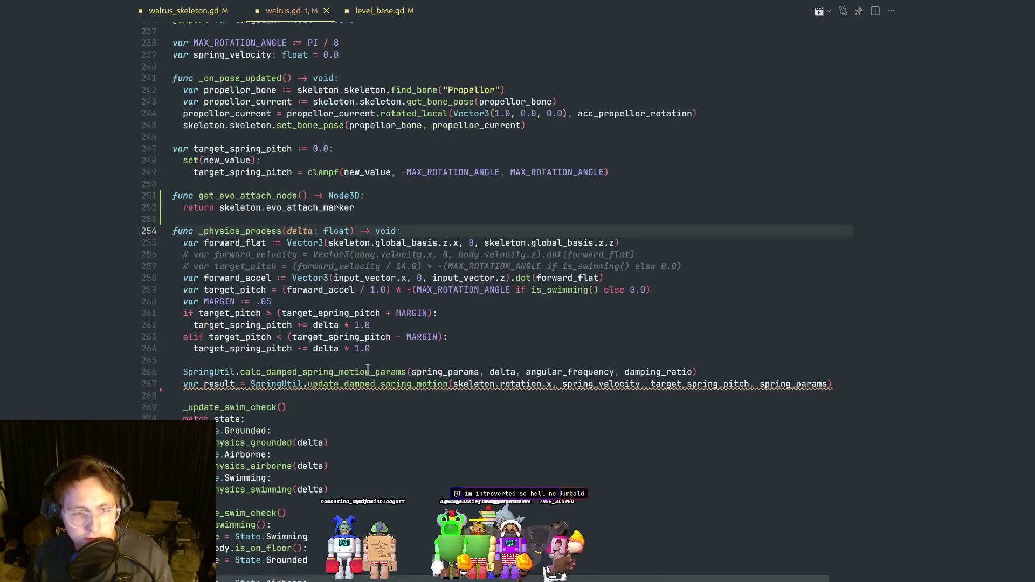
{"action": "scroll", "coordinate": [369, 370], "scroll_direction": "down", "scroll_amount": 2}
{"action": "left_click", "coordinate": [278, 377]}
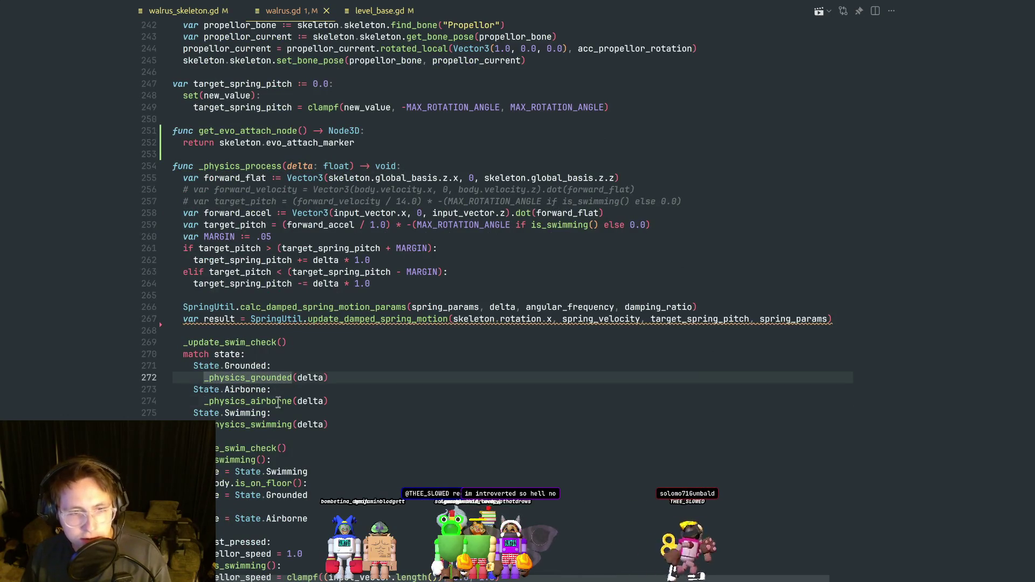
{"action": "left_click", "coordinate": [278, 402]}
{"action": "left_click", "coordinate": [253, 425]}
Jump to the _physics_swimming definition, read lines 113–129, then return to Godot.
{"action": "key", "text": "F12"}
{"action": "left_click", "coordinate": [338, 376]}
{"action": "left_click", "coordinate": [339, 340]}
{"action": "scroll", "coordinate": [339, 378], "scroll_direction": "down", "scroll_amount": 2}
{"action": "left_click", "coordinate": [339, 405]}
{"action": "scroll", "coordinate": [345, 409], "scroll_direction": "down", "scroll_amount": 2}
{"action": "left_click", "coordinate": [365, 421]}
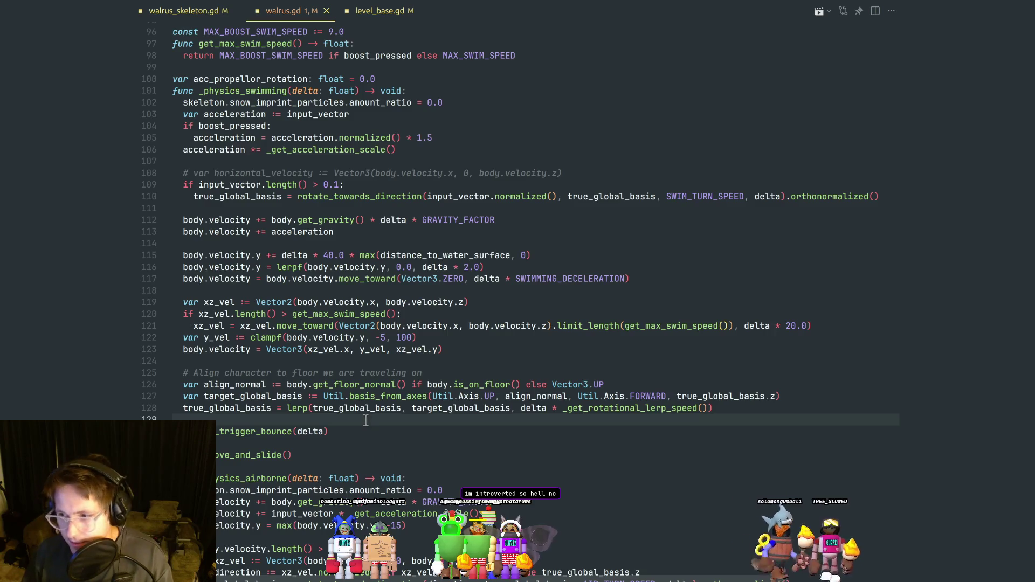
{"action": "left_click", "coordinate": [365, 410]}
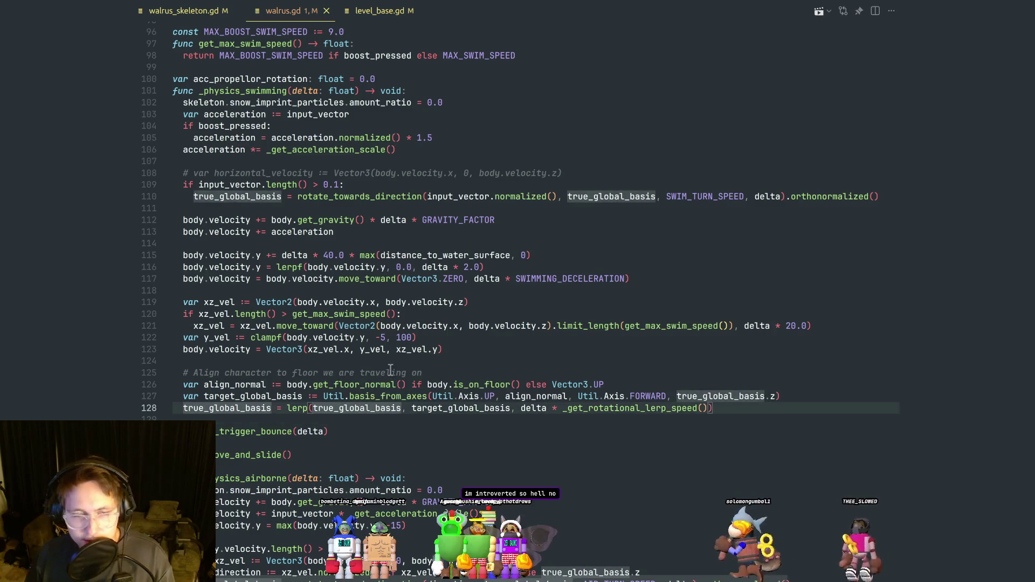
{"action": "key", "text": "alt+Tab"}
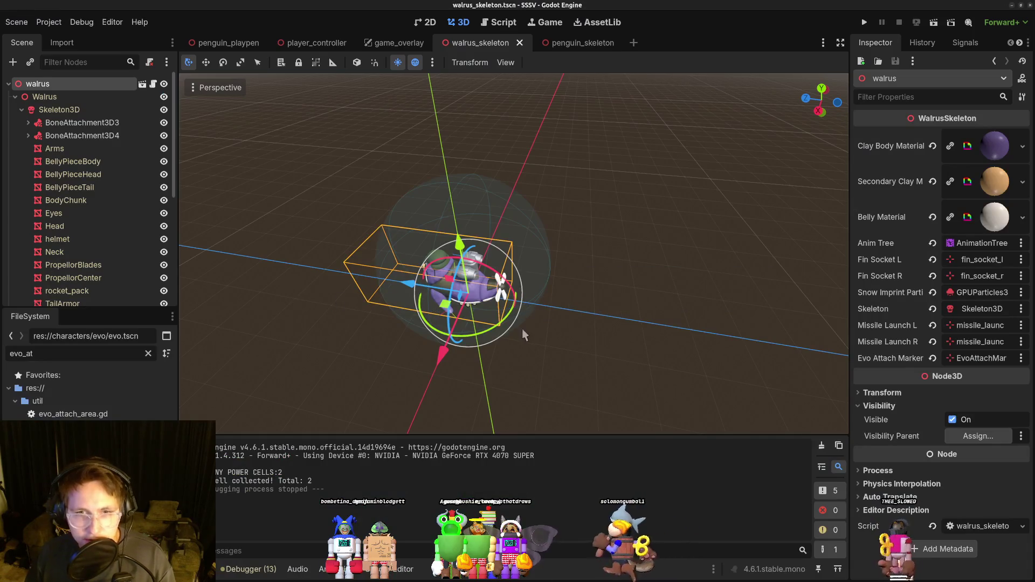
Orbit around the walrus skeleton, then switch through game_overlay and player_controller to the penguin_playpen scene.
{"action": "scroll", "coordinate": [539, 331], "scroll_direction": "up", "scroll_amount": 5}
{"action": "mouse_move", "coordinate": [549, 339]}
{"action": "left_mouse_down"}
{"action": "mouse_move", "coordinate": [556, 353]}
{"action": "mouse_move", "coordinate": [571, 276]}
{"action": "left_mouse_up"}
{"action": "scroll", "coordinate": [572, 276], "scroll_direction": "down", "scroll_amount": 3}
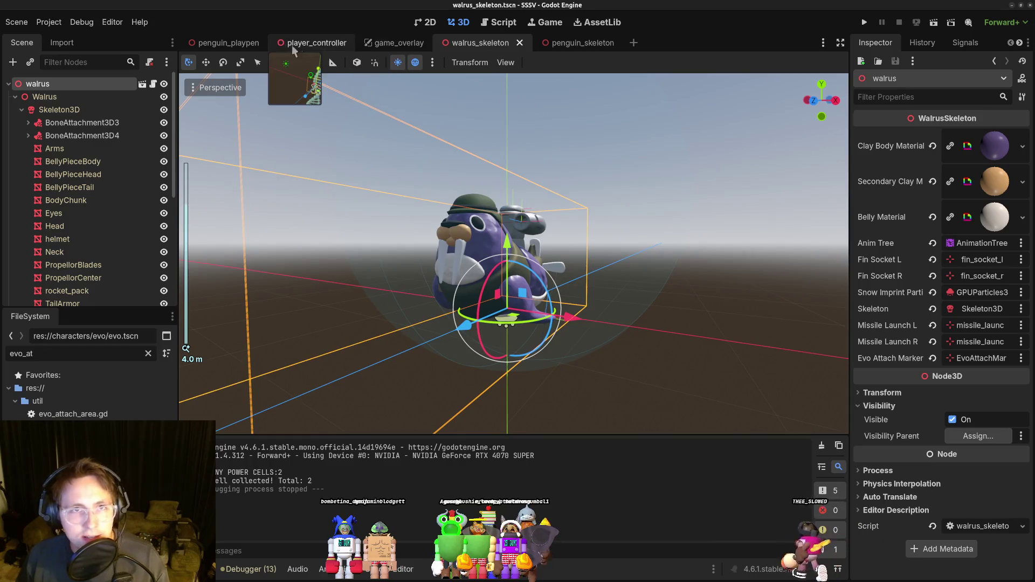
{"action": "left_click_drag", "start_coordinate": [586, 243], "coordinate": [415, 205]}
{"action": "left_click", "coordinate": [400, 44]}
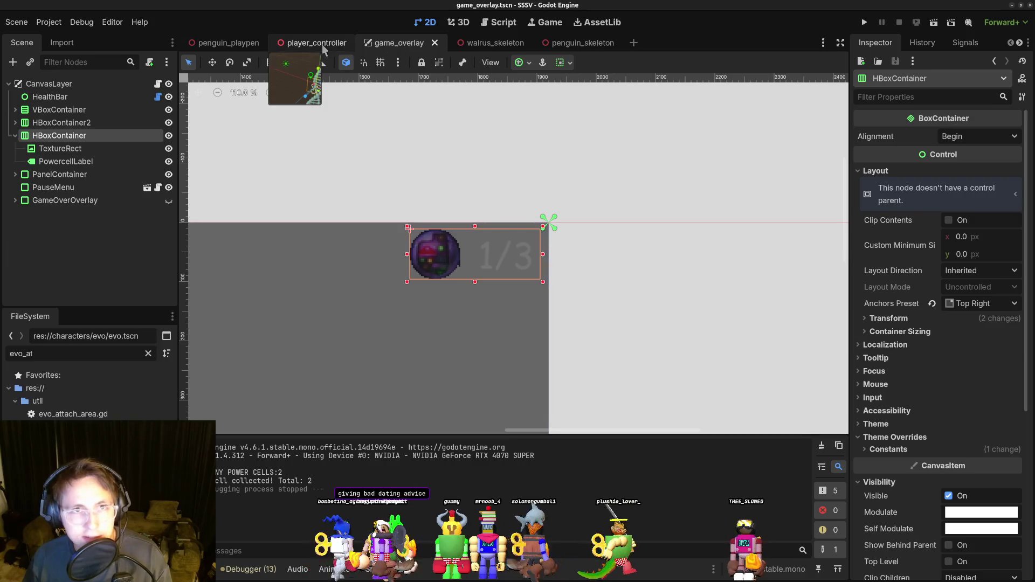
{"action": "left_click", "coordinate": [318, 44]}
{"action": "left_click", "coordinate": [229, 43]}
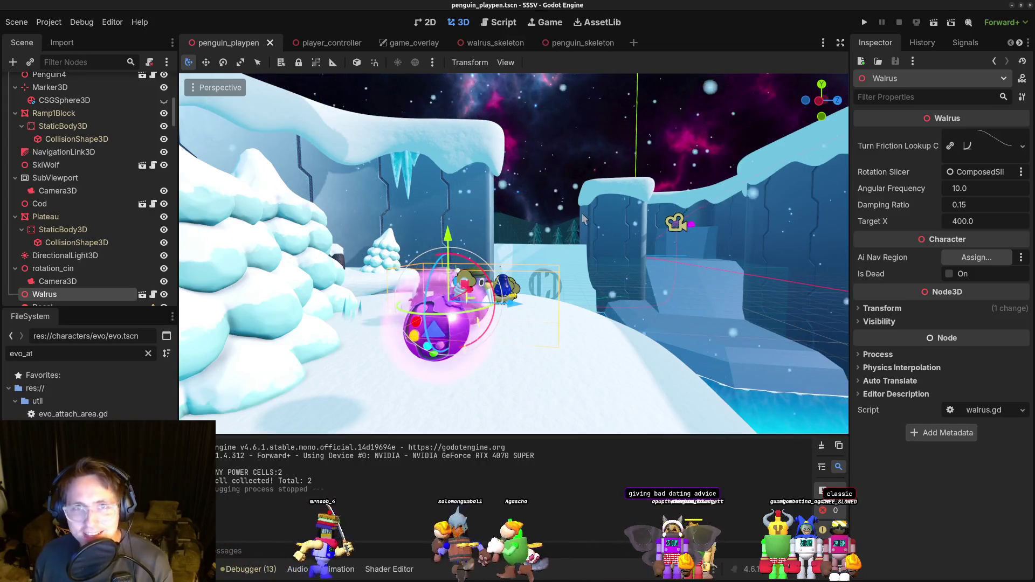
{"action": "mouse_move", "coordinate": [656, 214]}
{"action": "left_mouse_down"}
{"action": "mouse_move", "coordinate": [618, 235]}
{"action": "mouse_move", "coordinate": [630, 256]}
{"action": "left_mouse_up"}
{"action": "scroll", "coordinate": [630, 257], "scroll_direction": "down", "scroll_amount": 2}
{"action": "scroll", "coordinate": [564, 276], "scroll_direction": "up", "scroll_amount": 10}
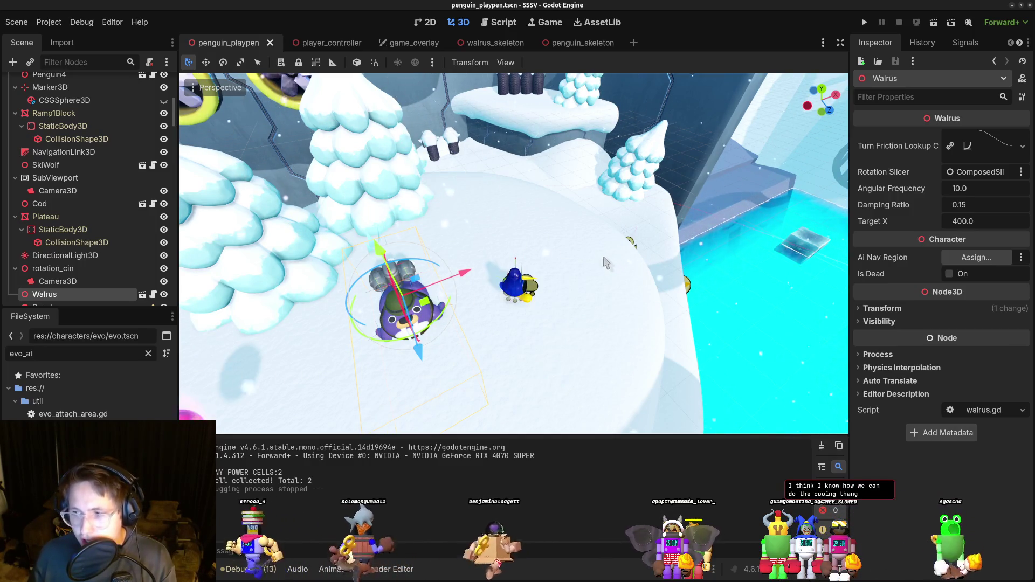
{"action": "left_click_drag", "start_coordinate": [613, 261], "coordinate": [558, 246]}
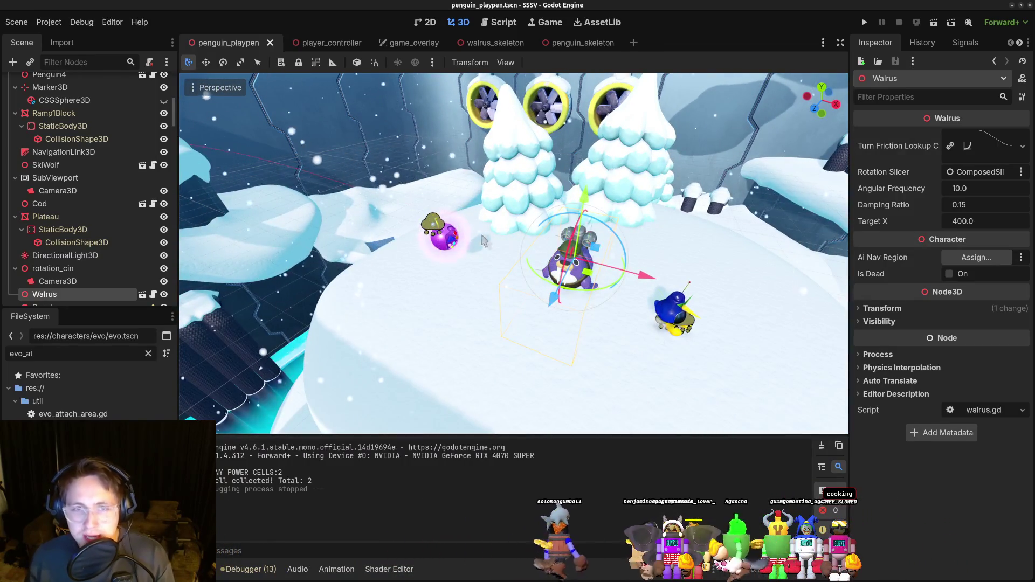
{"action": "left_click", "coordinate": [443, 237]}
{"action": "key", "text": "f"}
{"action": "scroll", "coordinate": [573, 275], "scroll_direction": "up", "scroll_amount": 3}
{"action": "scroll", "coordinate": [573, 275], "scroll_direction": "down", "scroll_amount": 3}
{"action": "left_click_drag", "start_coordinate": [573, 275], "coordinate": [600, 207]}
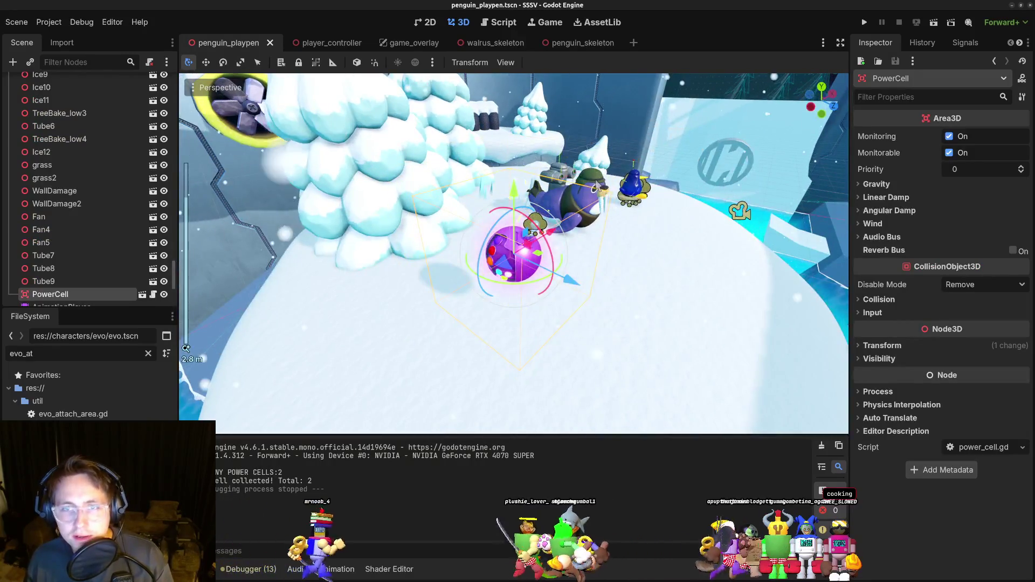
{"action": "left_click", "coordinate": [598, 184]}
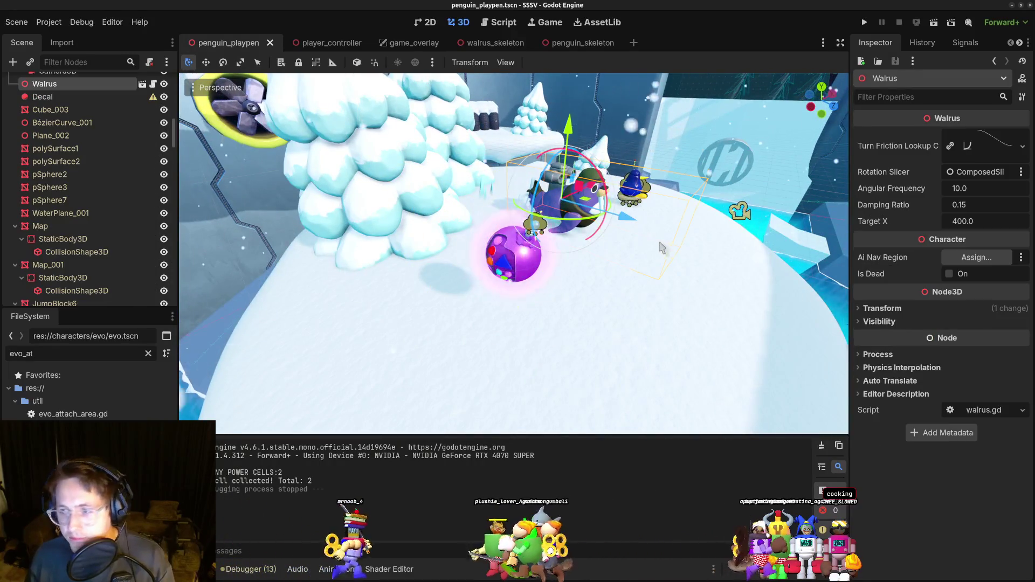
{"action": "left_click", "coordinate": [865, 22]}
{"action": "left_click", "coordinate": [898, 22]}
{"action": "key", "text": "alt+Tab"}
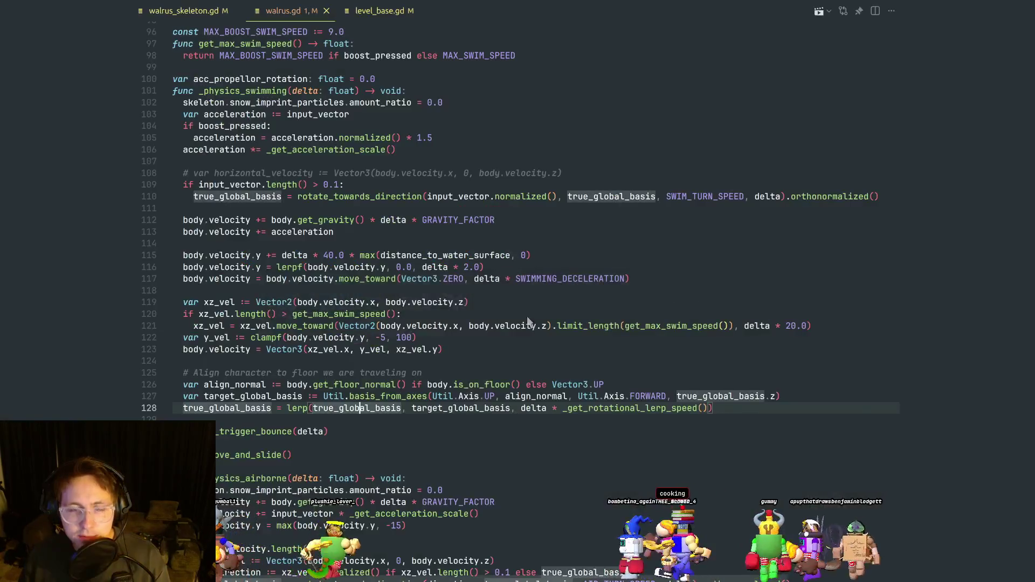
Drag the Walrus onto the icy water channel, frame it, and select the penguin_playpen root node.
{"action": "key", "text": "alt+Tab"}
{"action": "scroll", "coordinate": [578, 225], "scroll_direction": "up", "scroll_amount": 5}
{"action": "scroll", "coordinate": [578, 226], "scroll_direction": "down", "scroll_amount": 4}
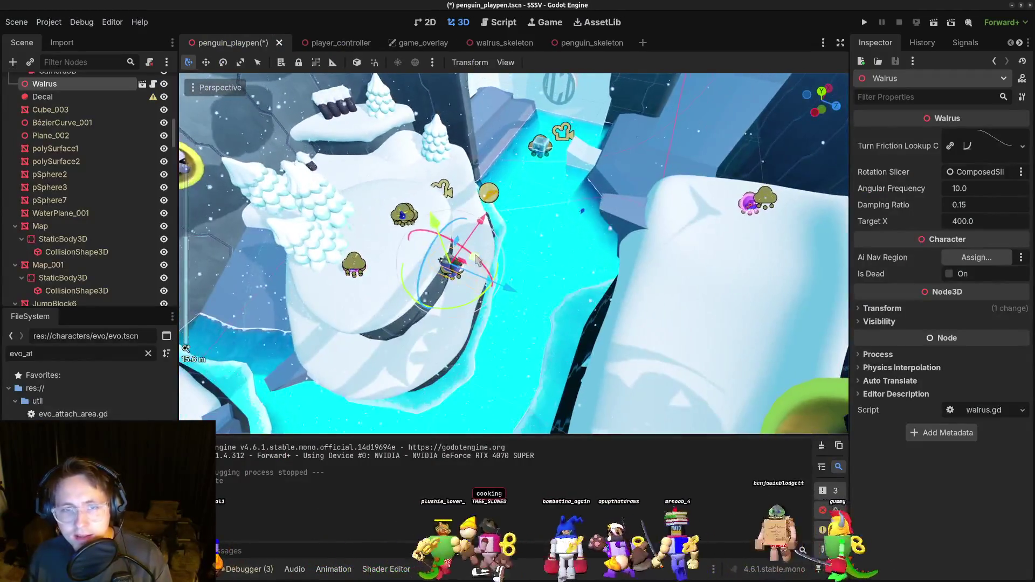
{"action": "mouse_move", "coordinate": [447, 270]}
{"action": "left_mouse_down"}
{"action": "mouse_move", "coordinate": [543, 245]}
{"action": "mouse_move", "coordinate": [520, 352]}
{"action": "mouse_move", "coordinate": [542, 301]}
{"action": "mouse_move", "coordinate": [523, 280]}
{"action": "left_mouse_up"}
{"action": "key", "text": "f"}
{"action": "scroll", "coordinate": [523, 280], "scroll_direction": "down", "scroll_amount": 5}
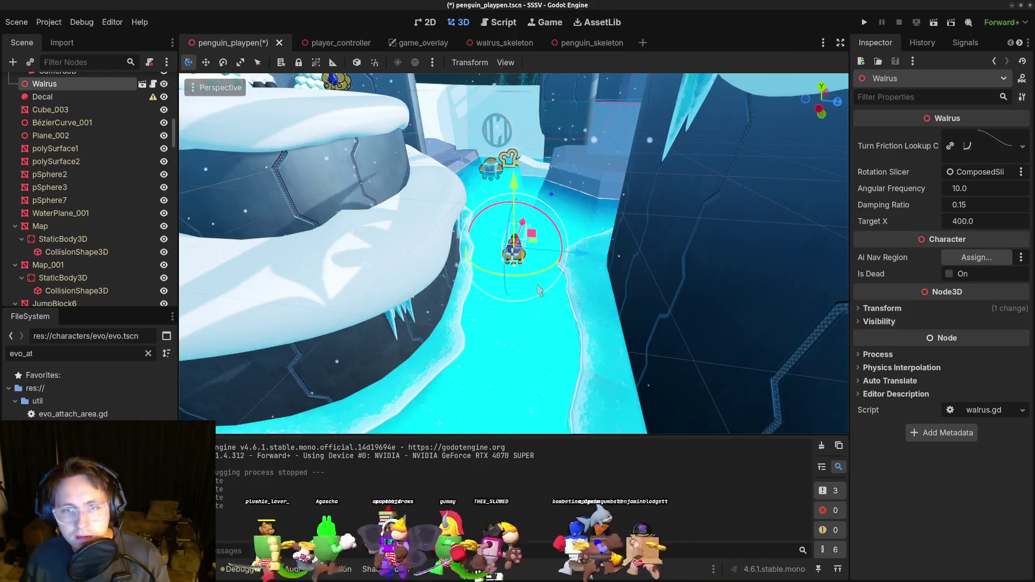
{"action": "scroll", "coordinate": [139, 218], "scroll_direction": "up", "scroll_amount": 10}
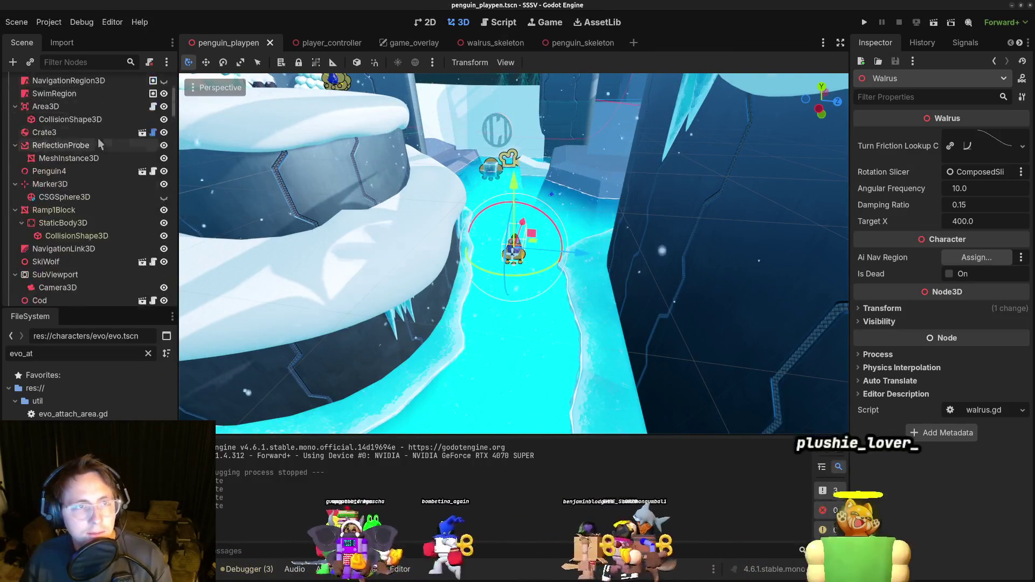
{"action": "left_click", "coordinate": [81, 85]}
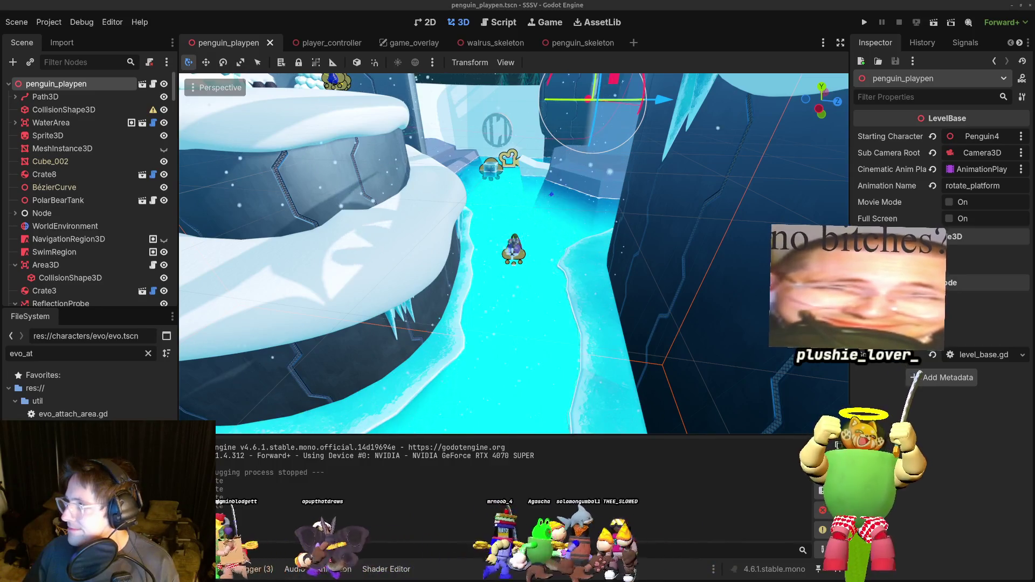
{"action": "key", "text": "alt+Tab"}
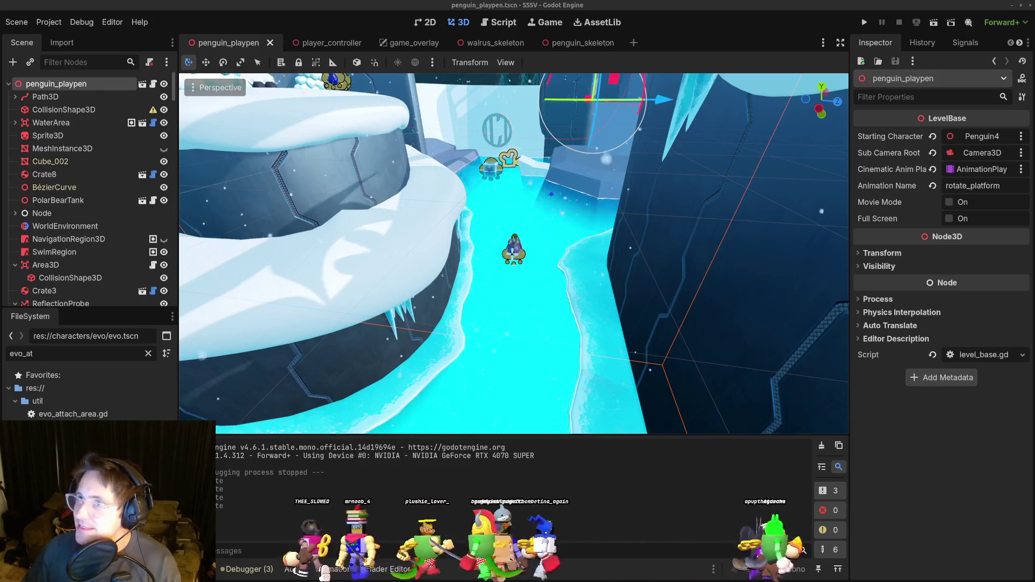
{"action": "mouse_move", "coordinate": [1033, 324]}
{"action": "left_click", "coordinate": [1028, 497]}
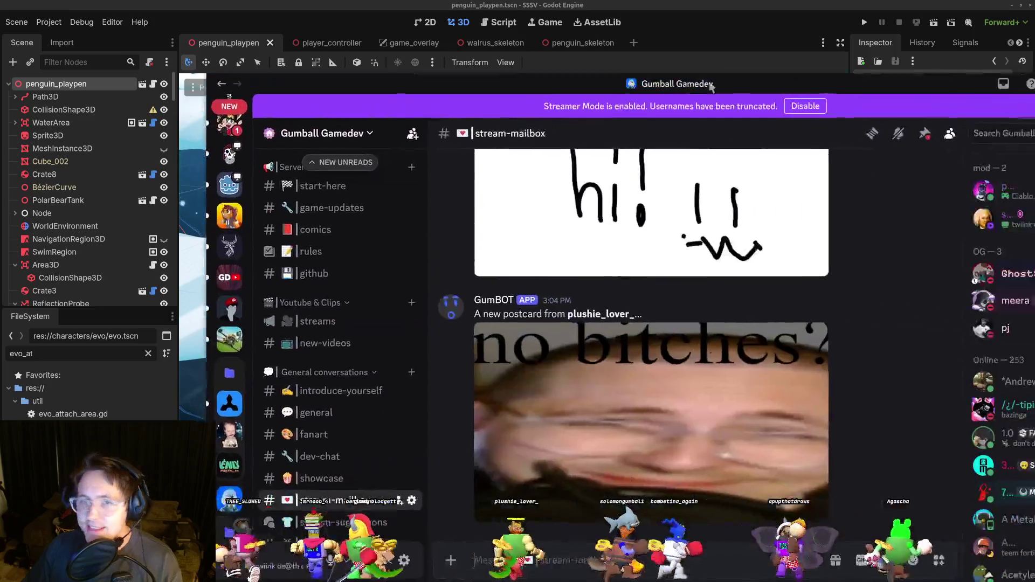
{"action": "left_click", "coordinate": [631, 383]}
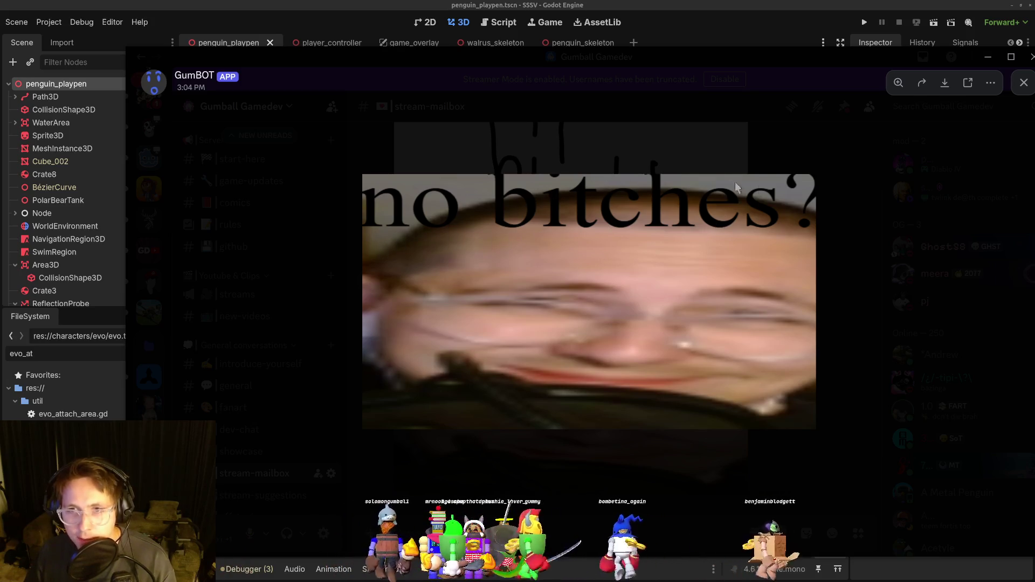
{"action": "left_click", "coordinate": [833, 303]}
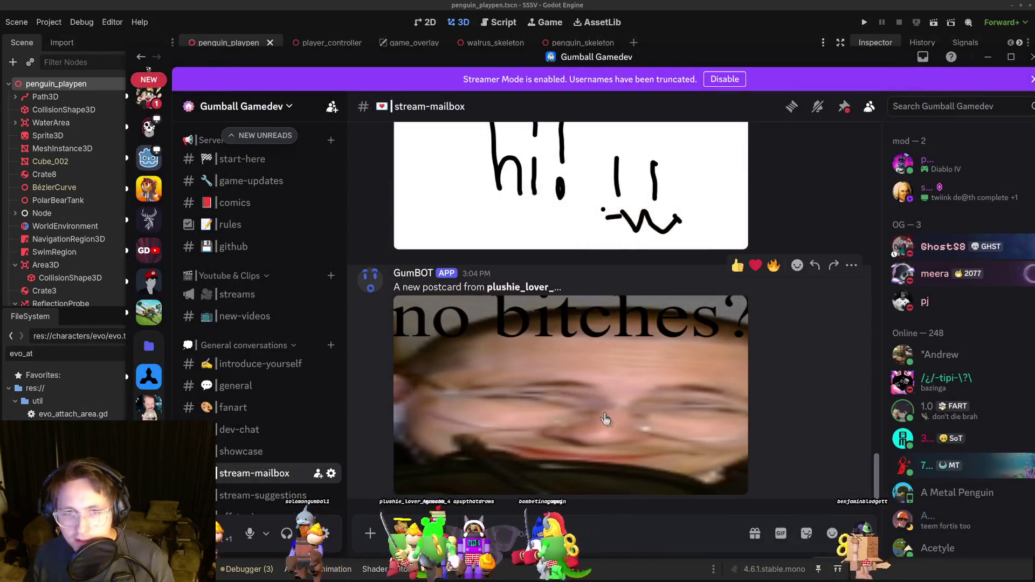
{"action": "key", "text": "alt+Tab"}
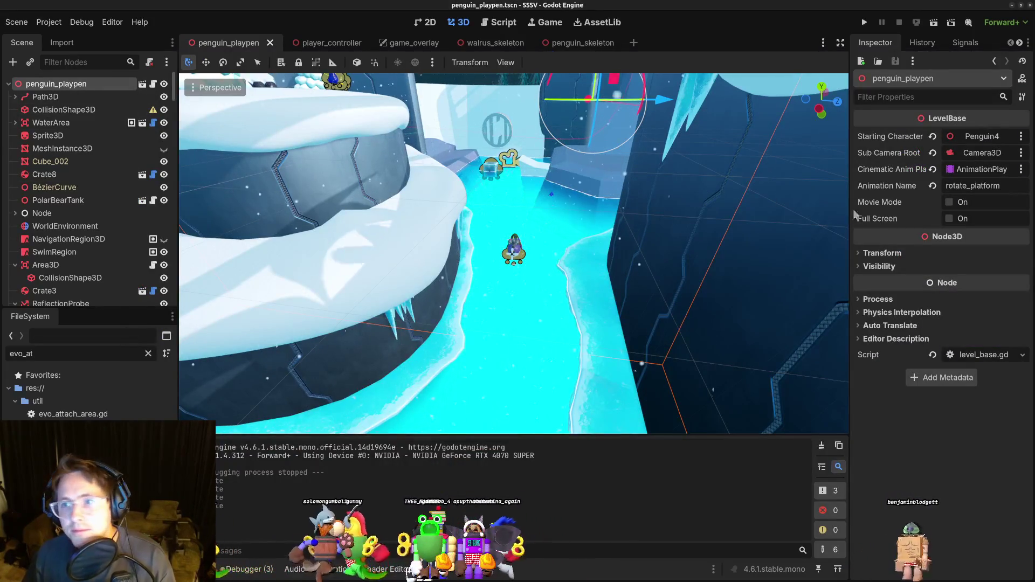
{"action": "left_click", "coordinate": [933, 137]}
Assign Walrus as the level's Starting Character in the Inspector.
{"action": "left_click", "coordinate": [949, 137]}
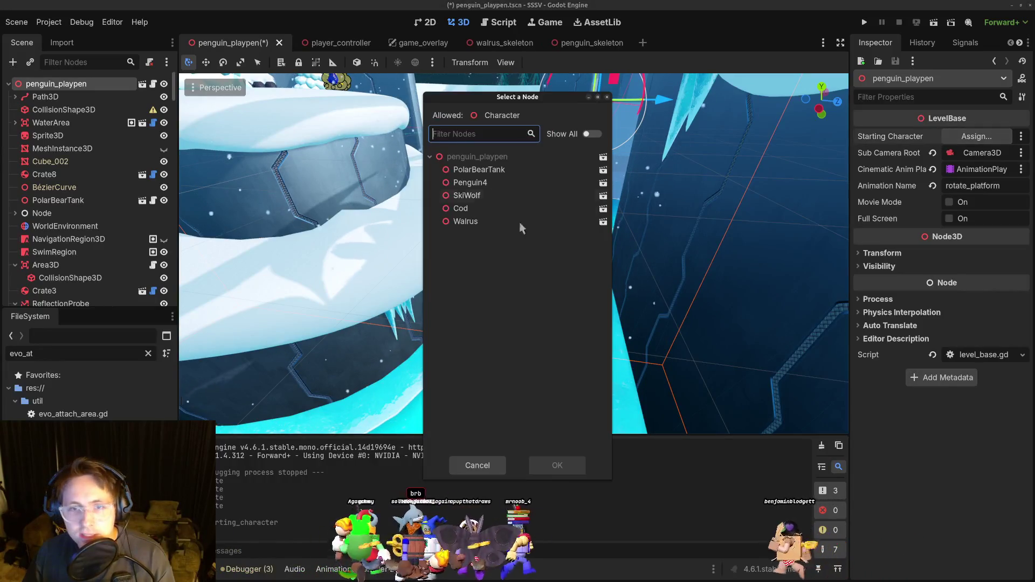
{"action": "left_click", "coordinate": [469, 221]}
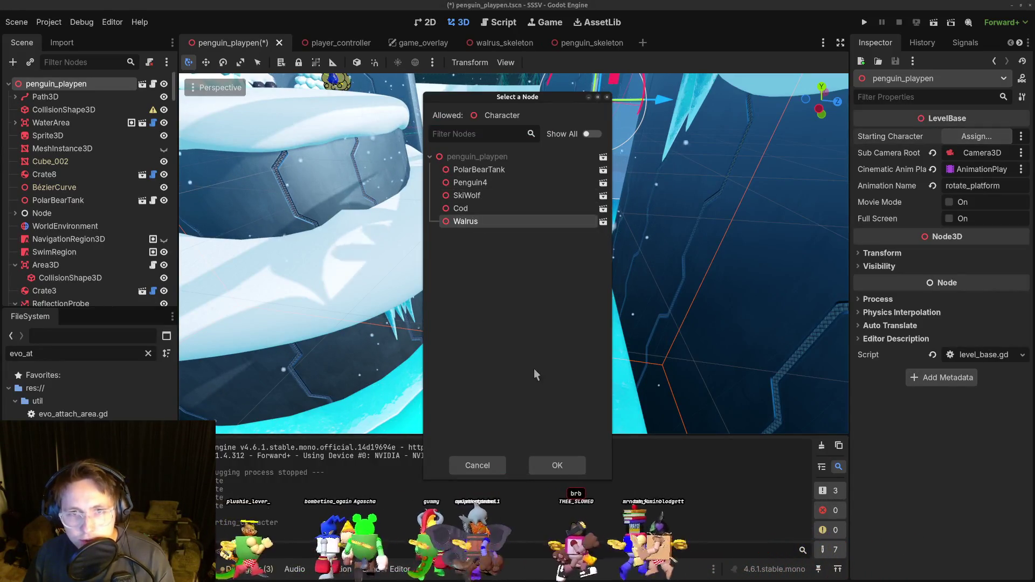
{"action": "left_click", "coordinate": [566, 467]}
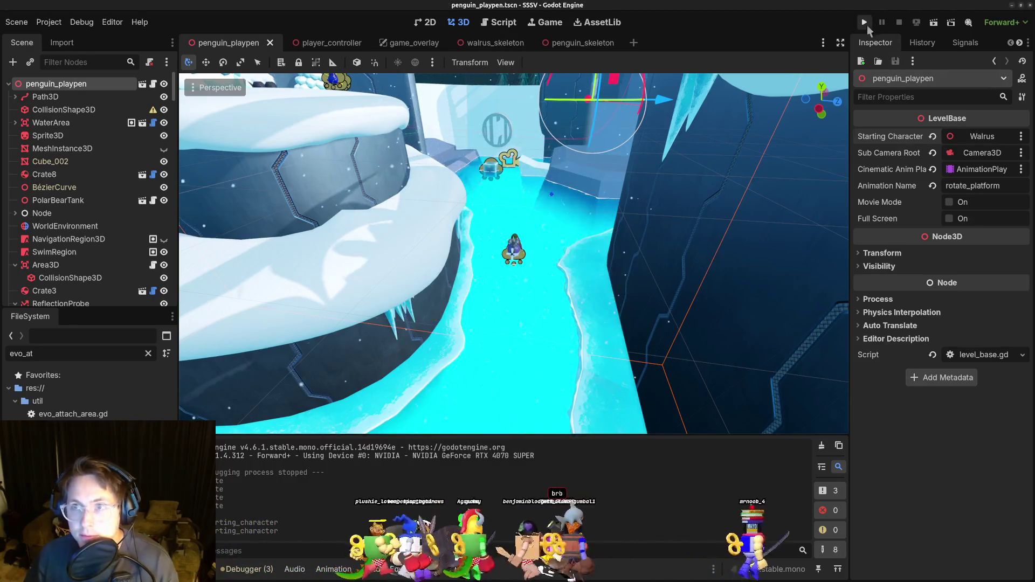
Run and stop the game, then return to walrus.gd in VS Code.
{"action": "key", "text": "F5"}
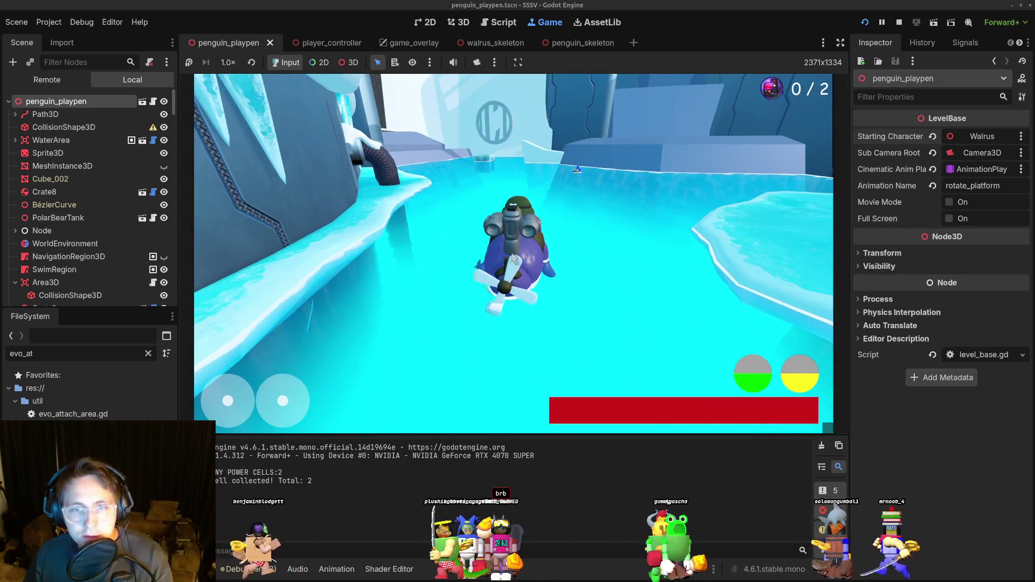
{"action": "key", "text": "F8"}
{"action": "key", "text": "alt+Tab"}
{"action": "left_click", "coordinate": [403, 289]}
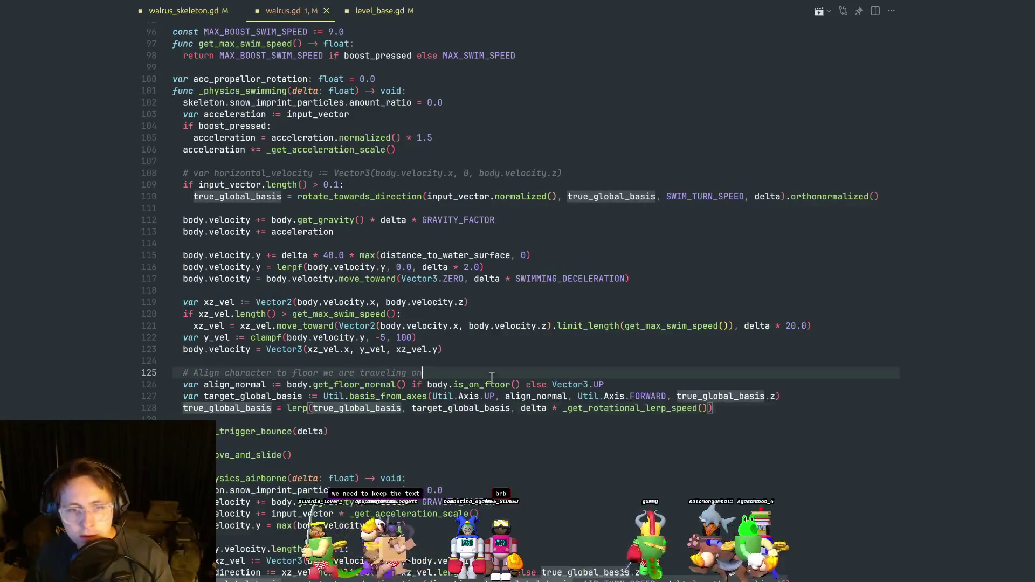
Browse walrus.gd around lines 124 to 164.
{"action": "left_click", "coordinate": [503, 362]}
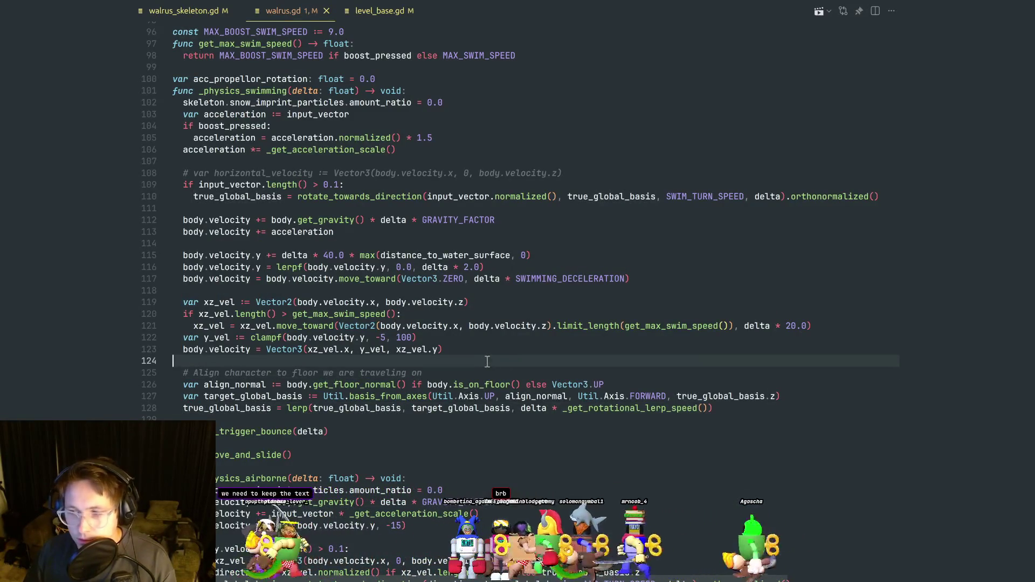
{"action": "scroll", "coordinate": [474, 355], "scroll_direction": "down", "scroll_amount": 10}
{"action": "left_click", "coordinate": [461, 353]}
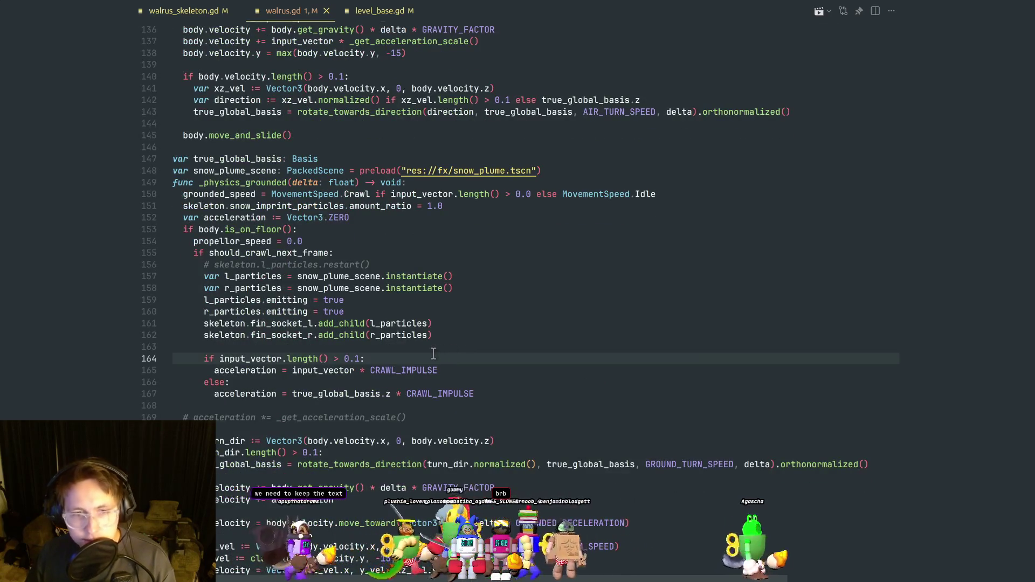
{"action": "left_click", "coordinate": [435, 346]}
{"action": "left_click", "coordinate": [425, 355]}
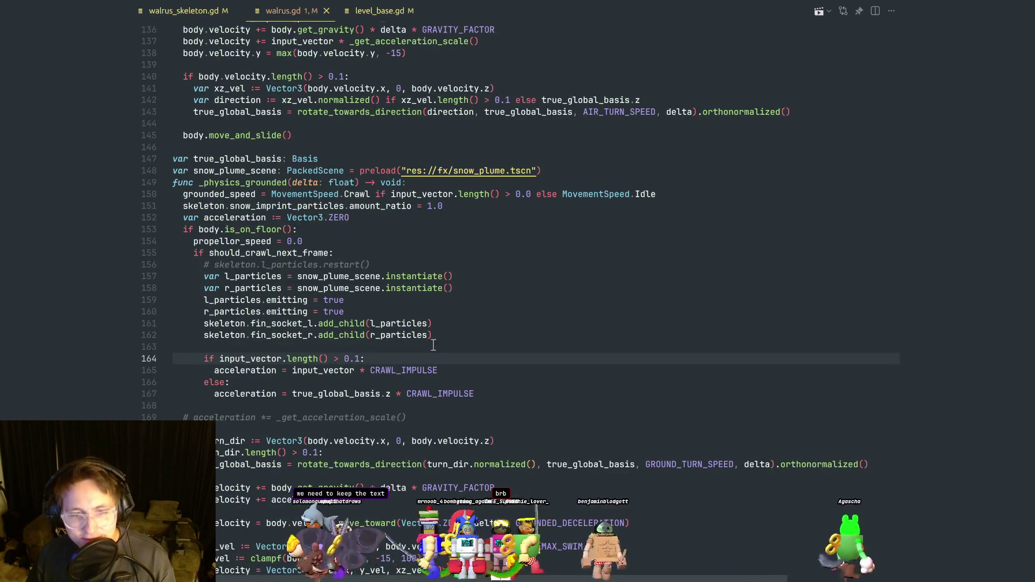
{"action": "scroll", "coordinate": [434, 362], "scroll_direction": "down", "scroll_amount": 10}
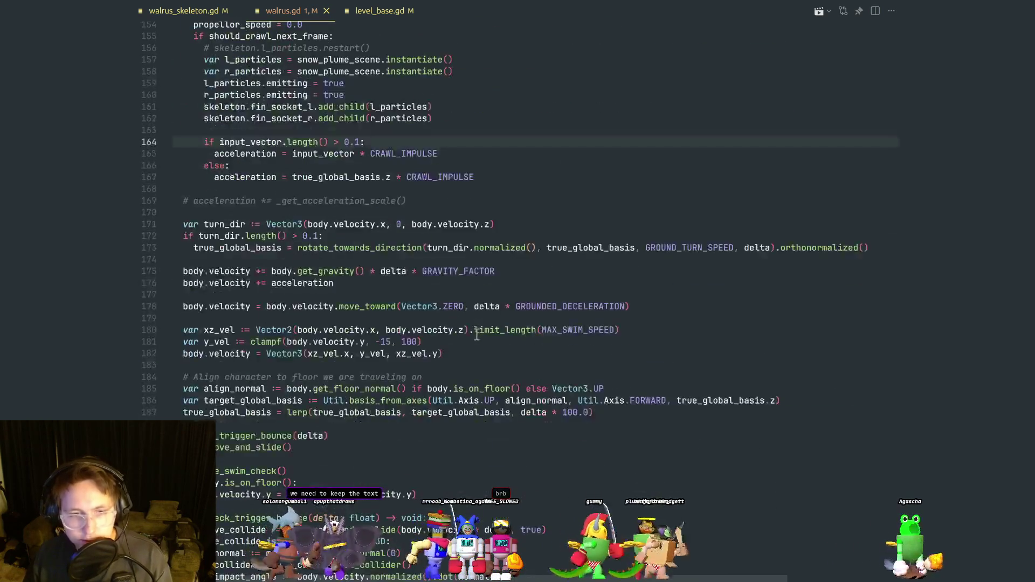
Select the Walrus character in the Godot level, then return to walrus.gd.
{"action": "key", "text": "alt+Tab"}
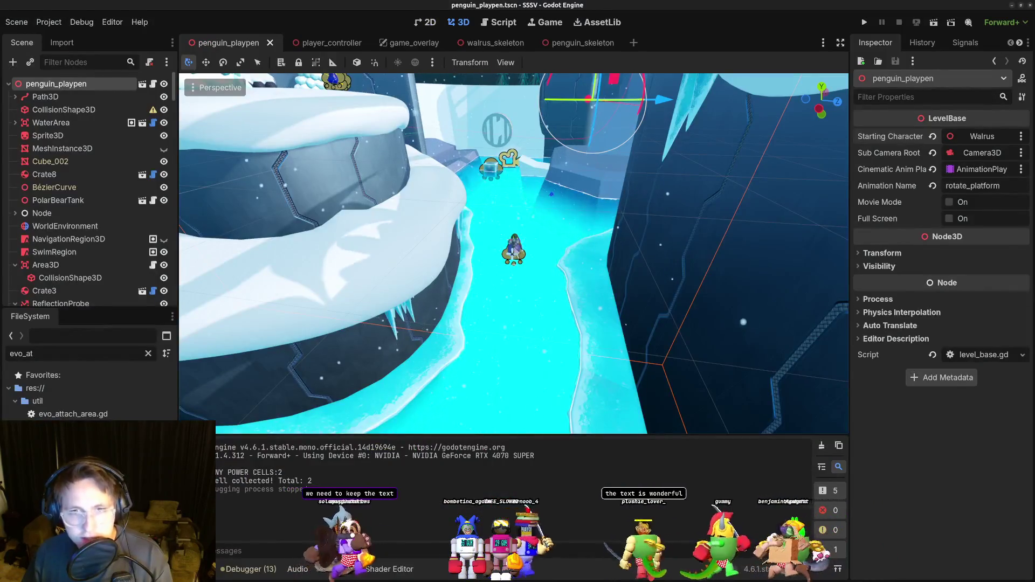
{"action": "left_click", "coordinate": [513, 251]}
{"action": "key", "text": "alt+Tab"}
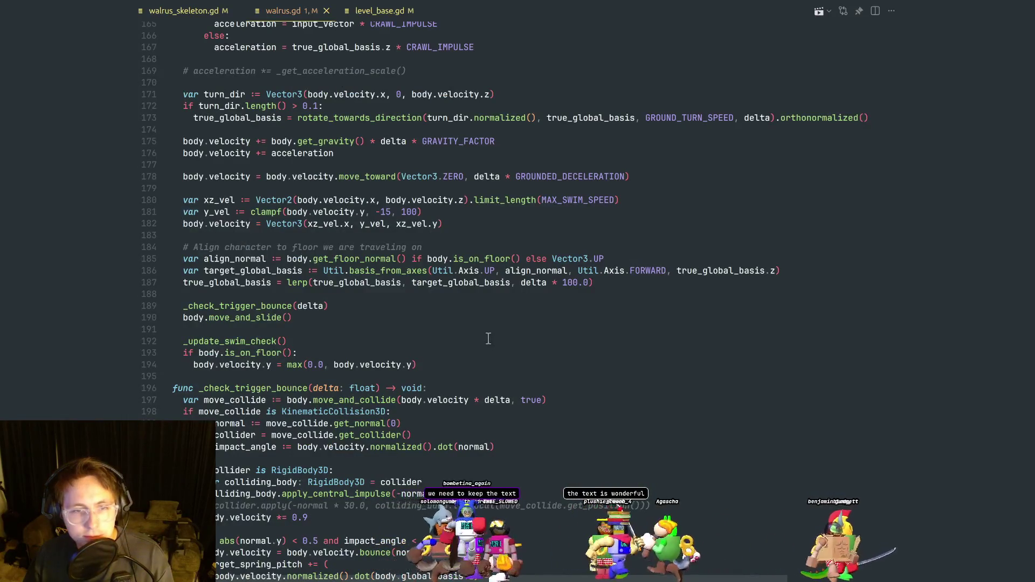
{"action": "scroll", "coordinate": [444, 360], "scroll_direction": "down", "scroll_amount": 4}
{"action": "scroll", "coordinate": [403, 352], "scroll_direction": "up", "scroll_amount": 6}
Highlight the uses of true_global_basis around lines 172 to 189.
{"action": "left_click", "coordinate": [369, 351]}
{"action": "double_click", "coordinate": [336, 327]}
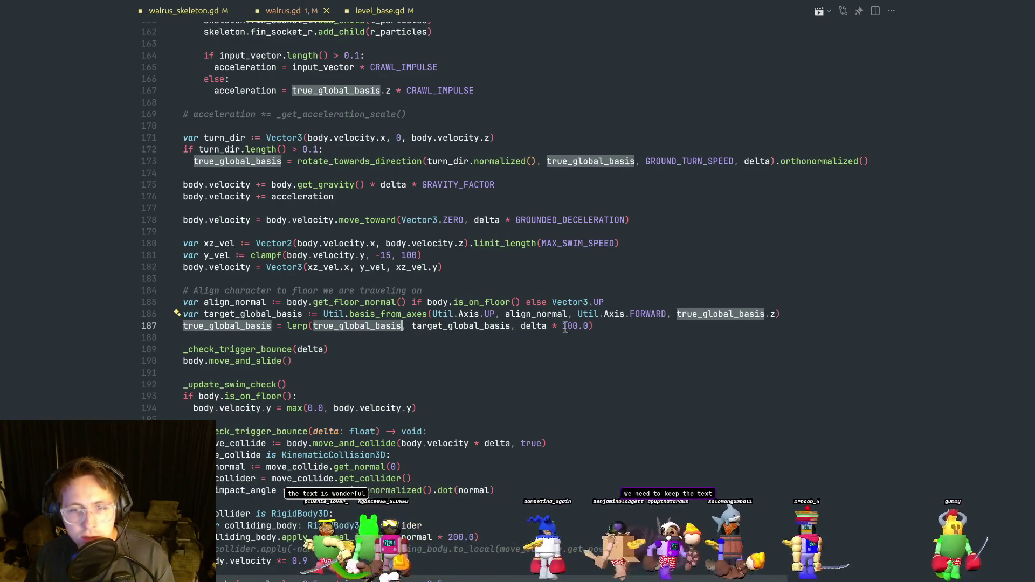
{"action": "left_click", "coordinate": [431, 290]}
{"action": "scroll", "coordinate": [431, 291], "scroll_direction": "up", "scroll_amount": 3}
{"action": "left_click", "coordinate": [435, 299]}
{"action": "key", "text": "Up"}
{"action": "key", "text": "Up"}
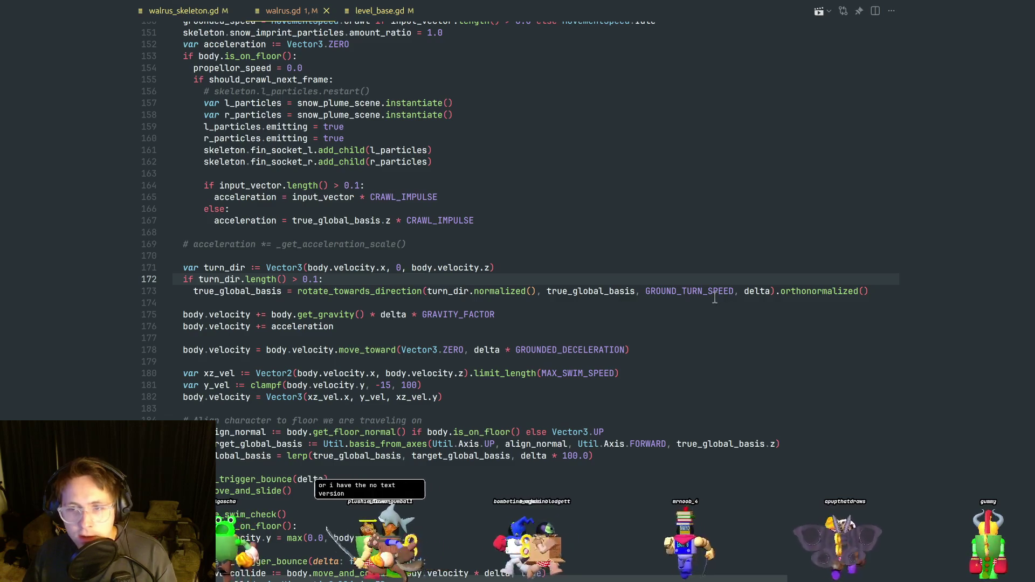
Jump to the constants via GROUND_TURN_SPEED and change SWIM_TURN_SPEED from 3.0 to 8.0, then save.
{"action": "double_click", "coordinate": [698, 291]}
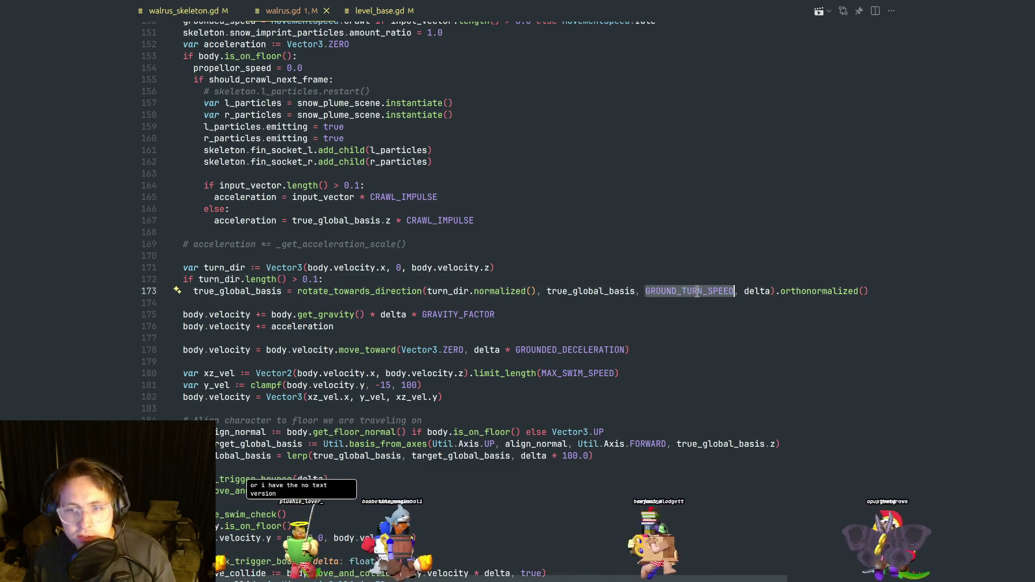
{"action": "left_click", "coordinate": [697, 291], "text": "ctrl"}
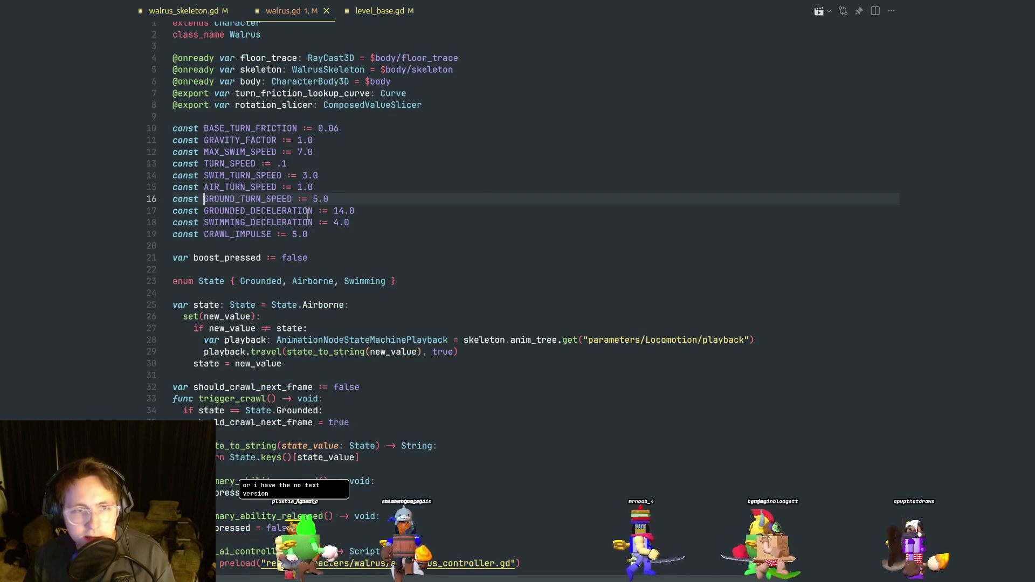
{"action": "double_click", "coordinate": [285, 211]}
{"action": "double_click", "coordinate": [265, 174]}
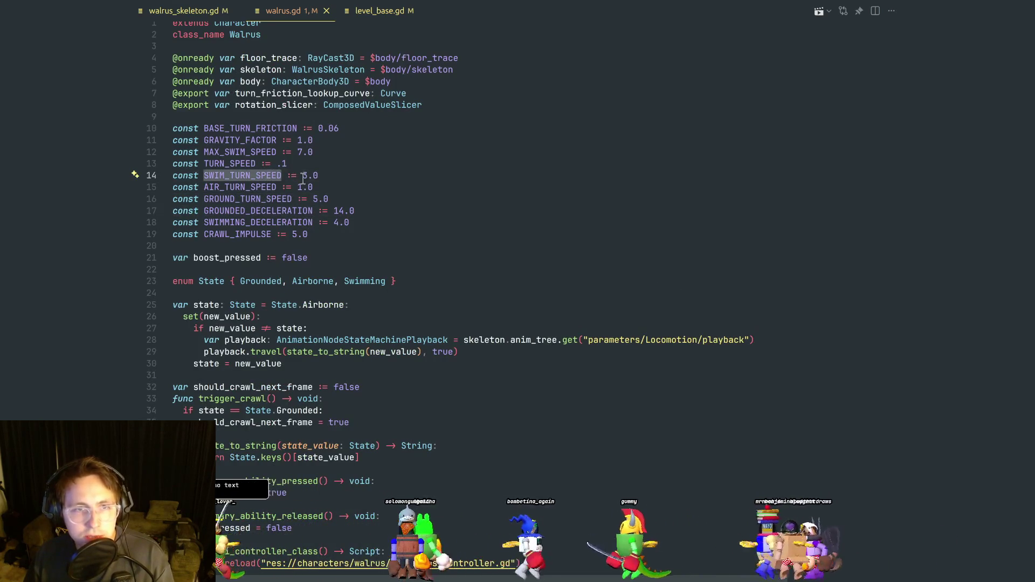
{"action": "key", "text": "BackSpace"}
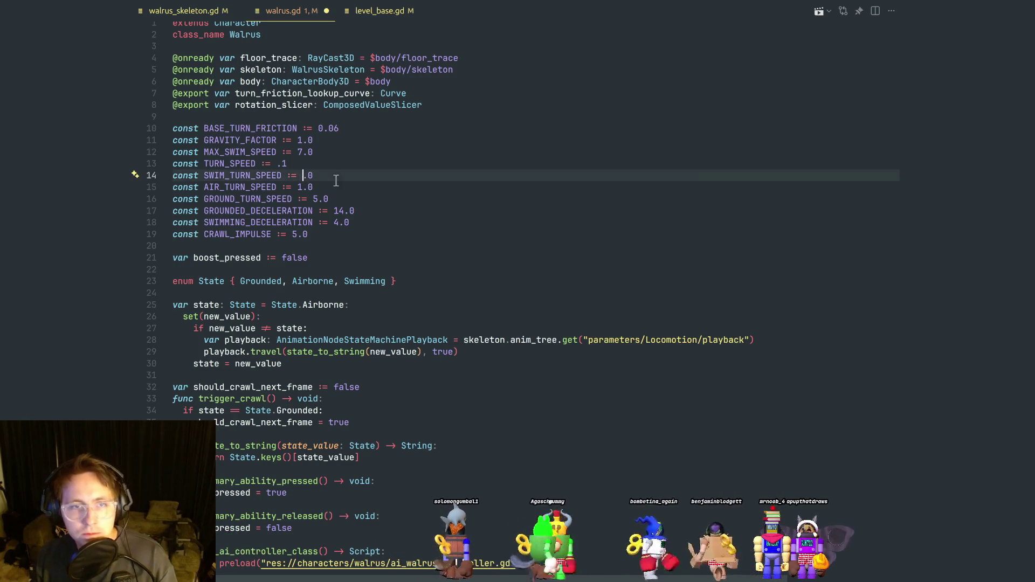
{"action": "type", "text": "8"}
{"action": "key", "text": "alt+Tab"}
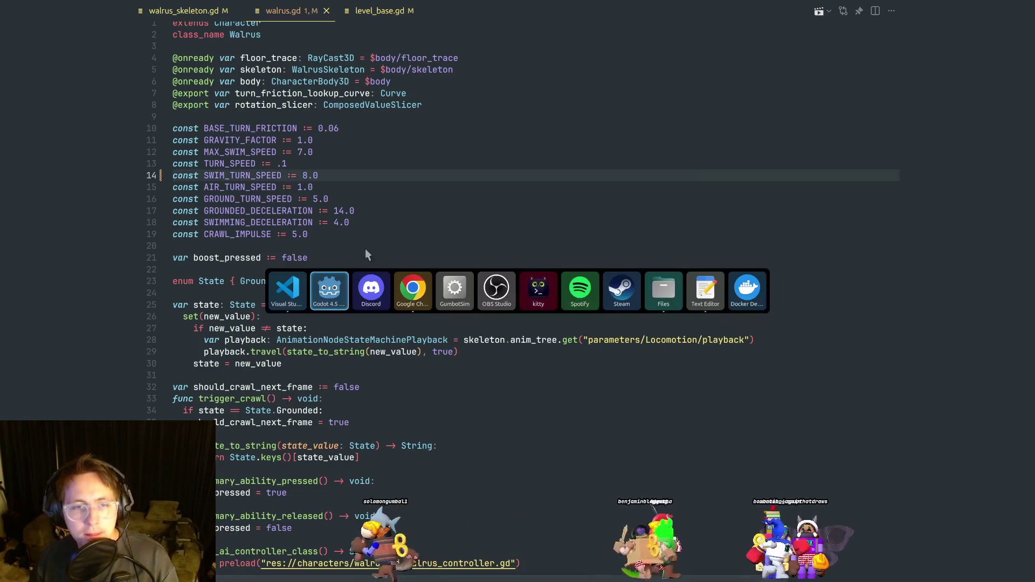
{"action": "key", "text": "alt+Tab"}
{"action": "key", "text": "alt+Tab"}
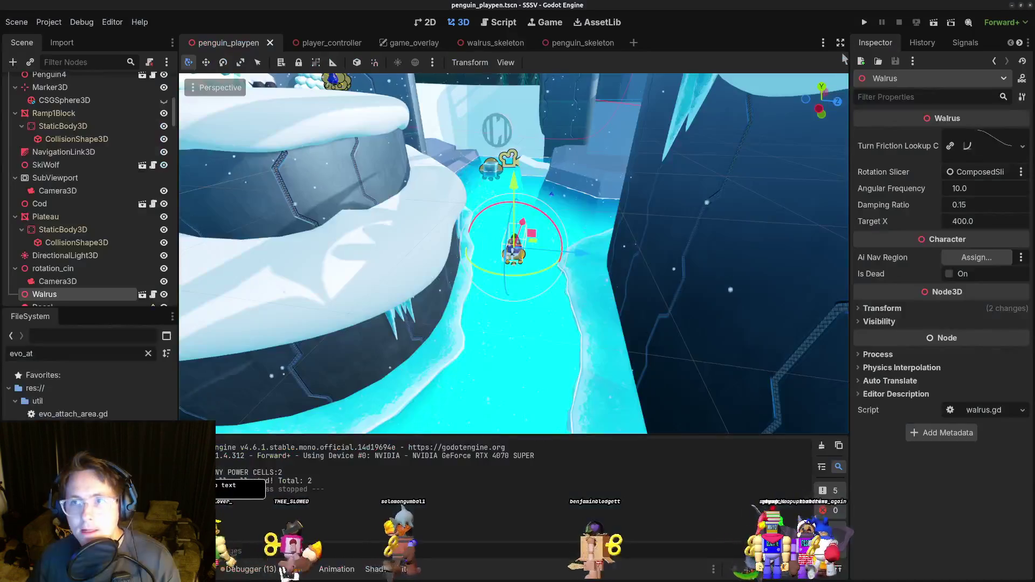
{"action": "left_click", "coordinate": [866, 22]}
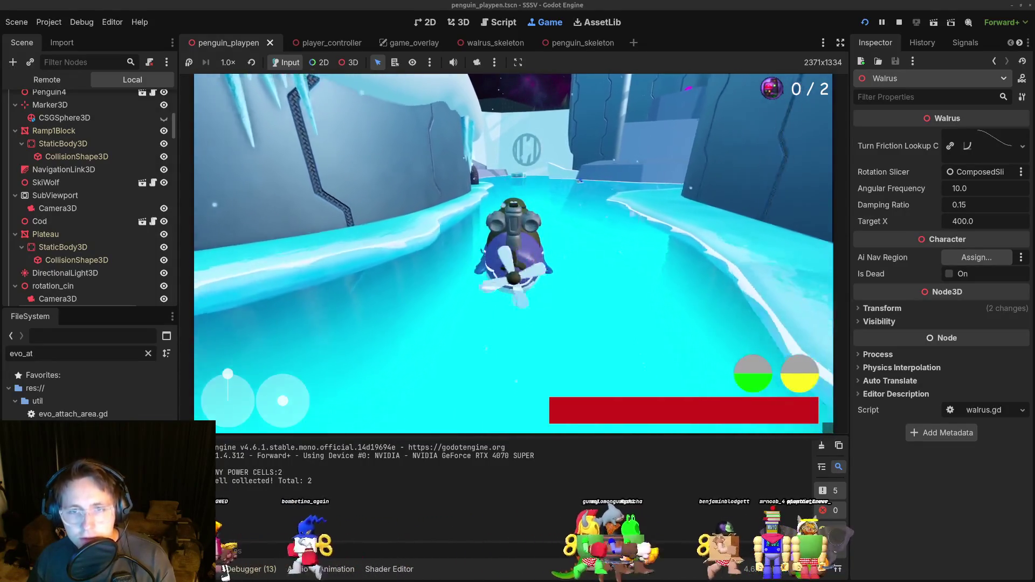
{"action": "key", "text": "F8"}
{"action": "key", "text": "alt+Tab"}
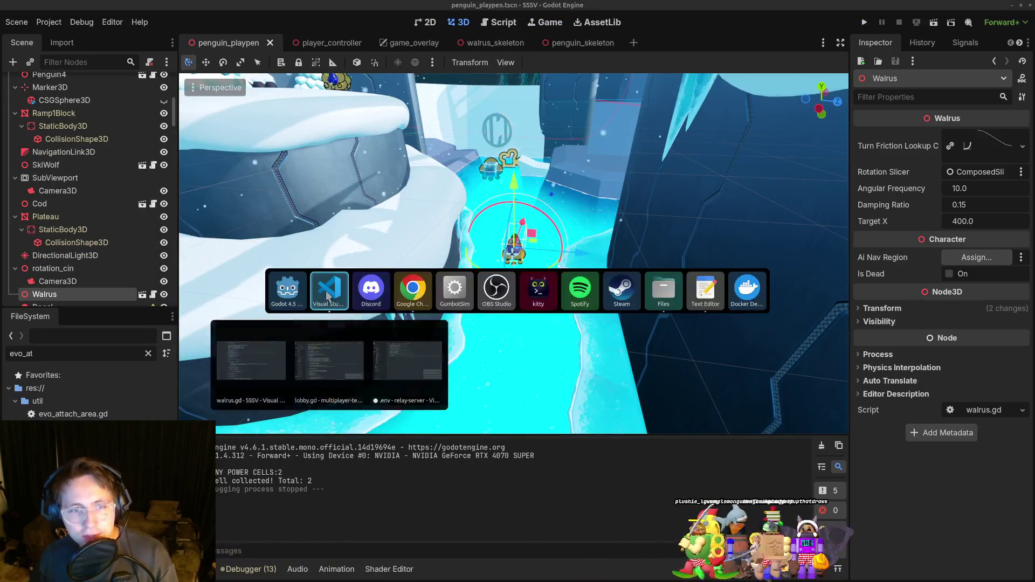
Scroll to _physics_process and put the caret on empty line 268 after the spring update.
{"action": "scroll", "coordinate": [451, 340], "scroll_direction": "down", "scroll_amount": 10}
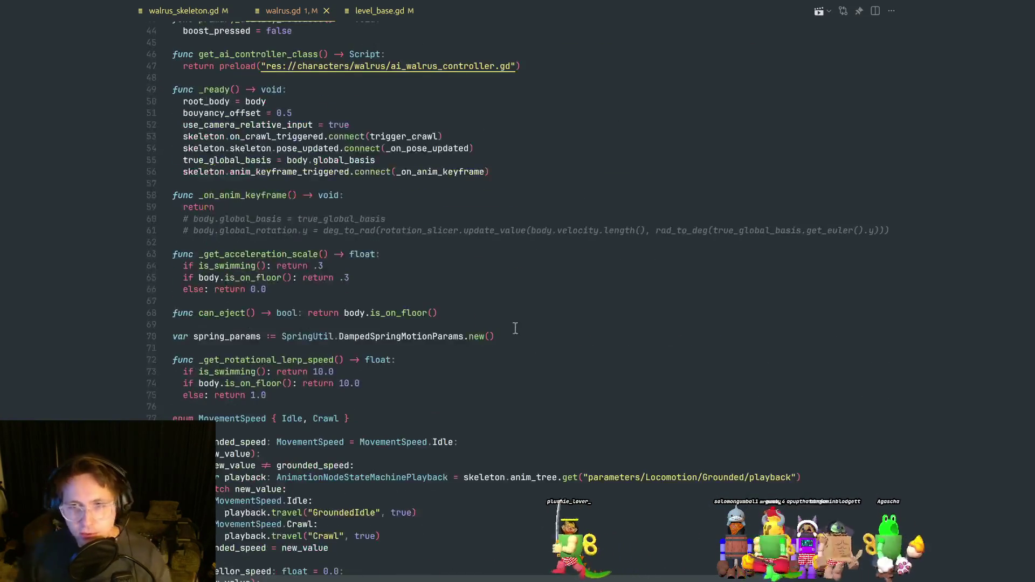
{"action": "mouse_move", "coordinate": [870, 81]}
{"action": "left_mouse_down"}
{"action": "mouse_move", "coordinate": [868, 332]}
{"action": "mouse_move", "coordinate": [878, 314]}
{"action": "left_mouse_up"}
{"action": "left_click", "coordinate": [423, 326]}
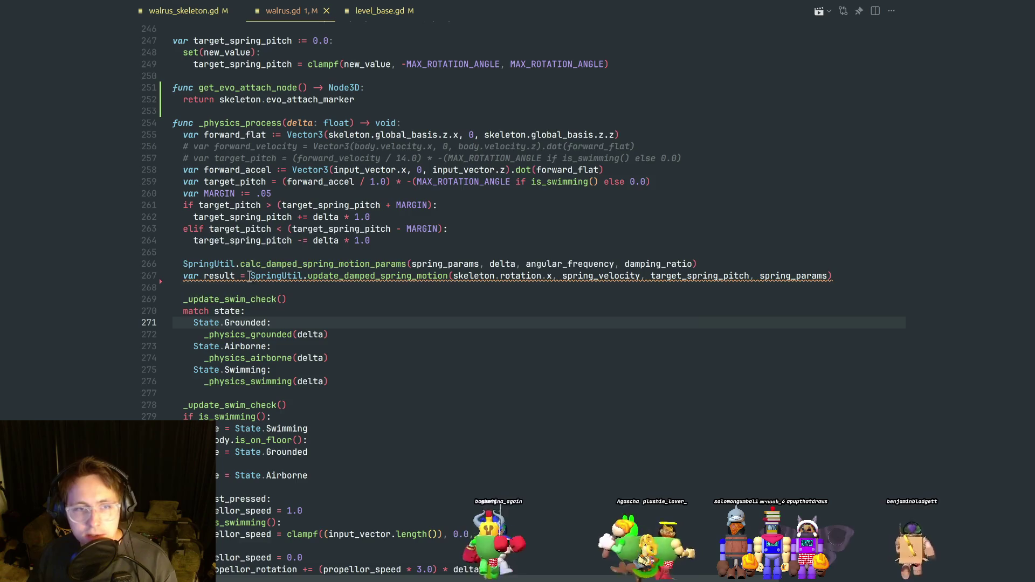
{"action": "mouse_move", "coordinate": [250, 276]}
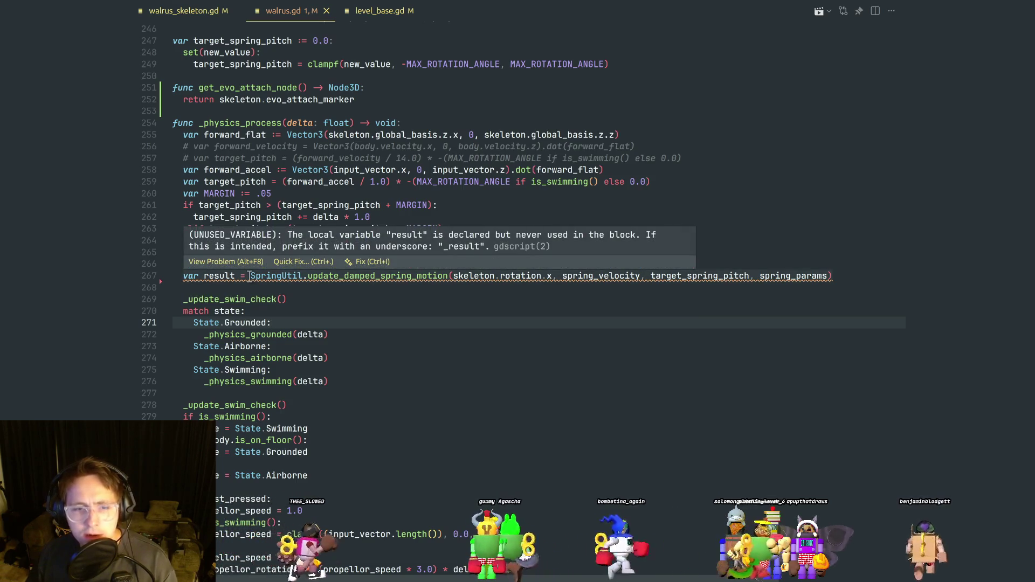
{"action": "scroll", "coordinate": [264, 286], "scroll_direction": "down", "scroll_amount": 2}
{"action": "mouse_move", "coordinate": [327, 296]}
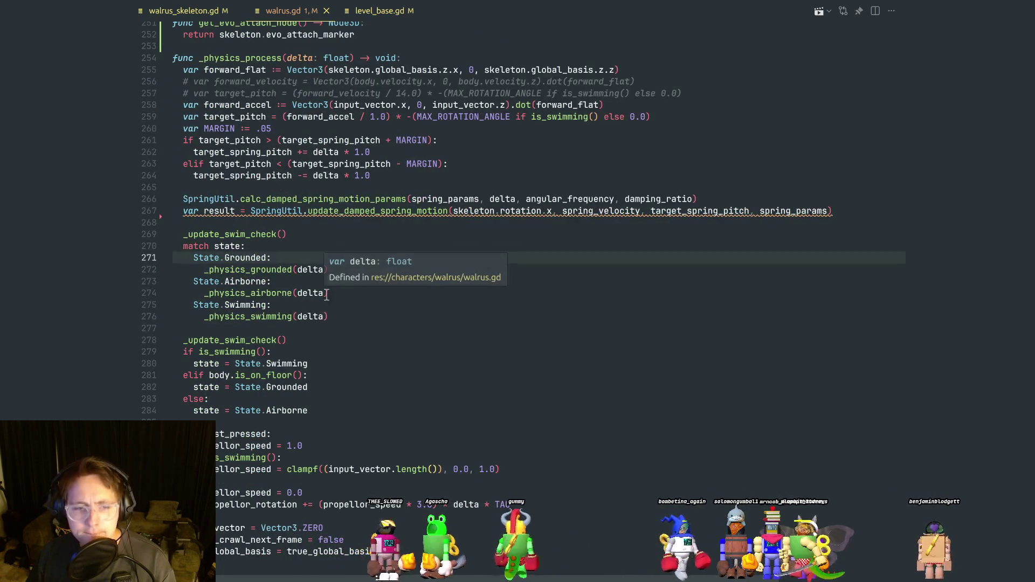
{"action": "left_click", "coordinate": [367, 236]}
{"action": "mouse_move", "coordinate": [487, 212]}
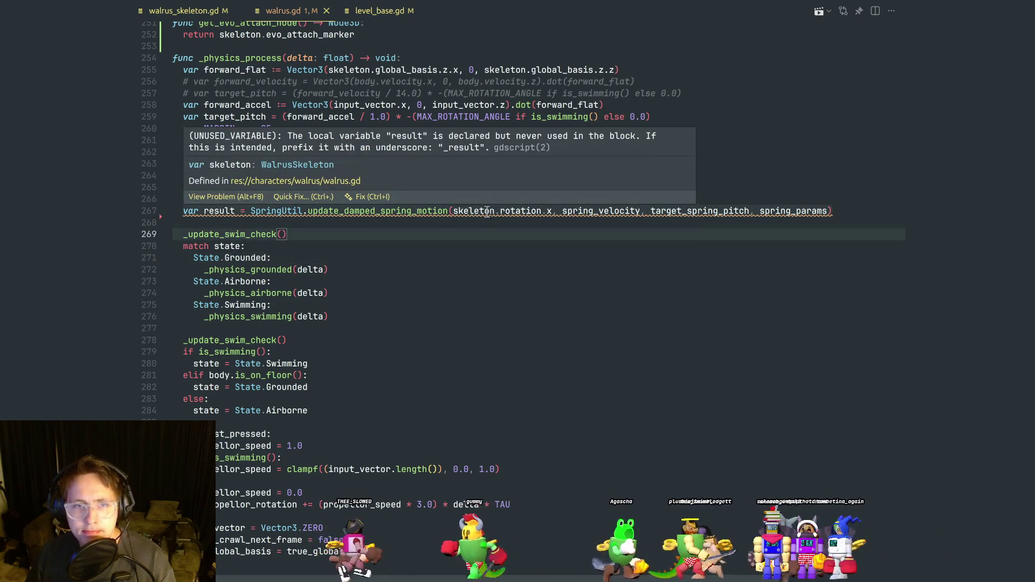
{"action": "left_click", "coordinate": [403, 222]}
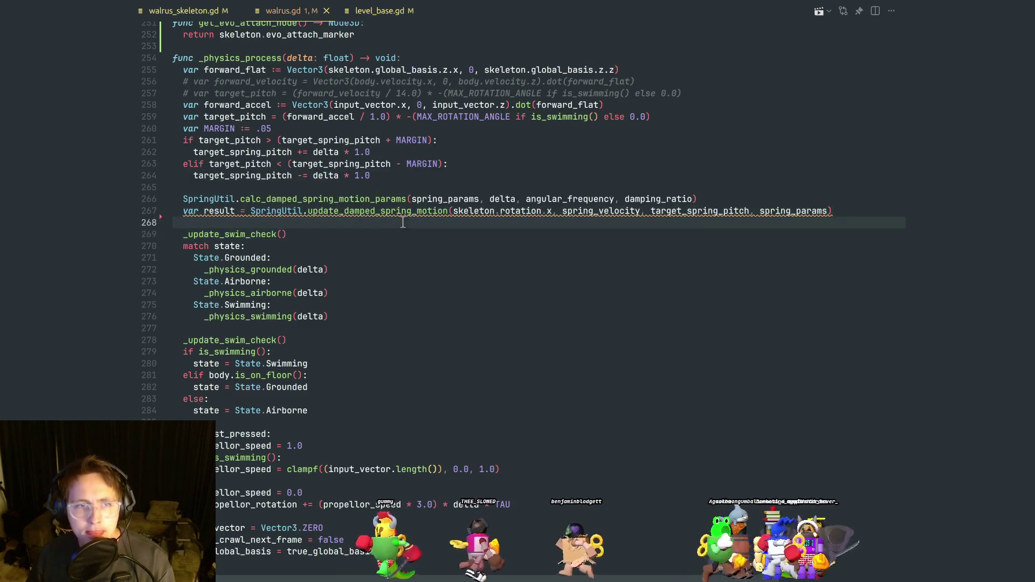
Accept Copilot's skeleton rotation suggestion and trim it to 'skeleton.rotation.x = result.'.
{"action": "type", "text": "skeleton"}
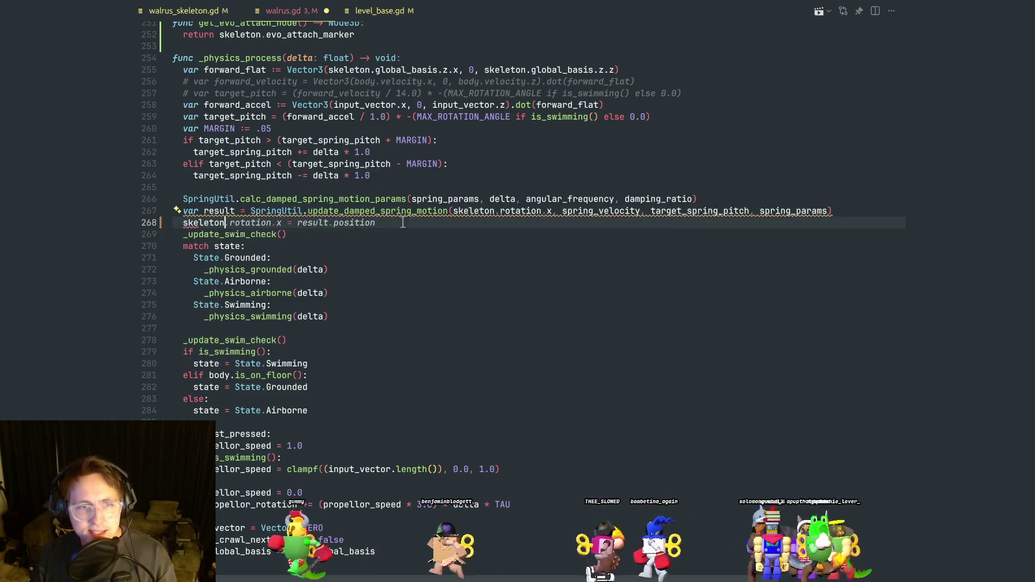
{"action": "key", "text": "Tab"}
{"action": "key", "text": "Return"}
{"action": "left_click", "coordinate": [401, 223]}
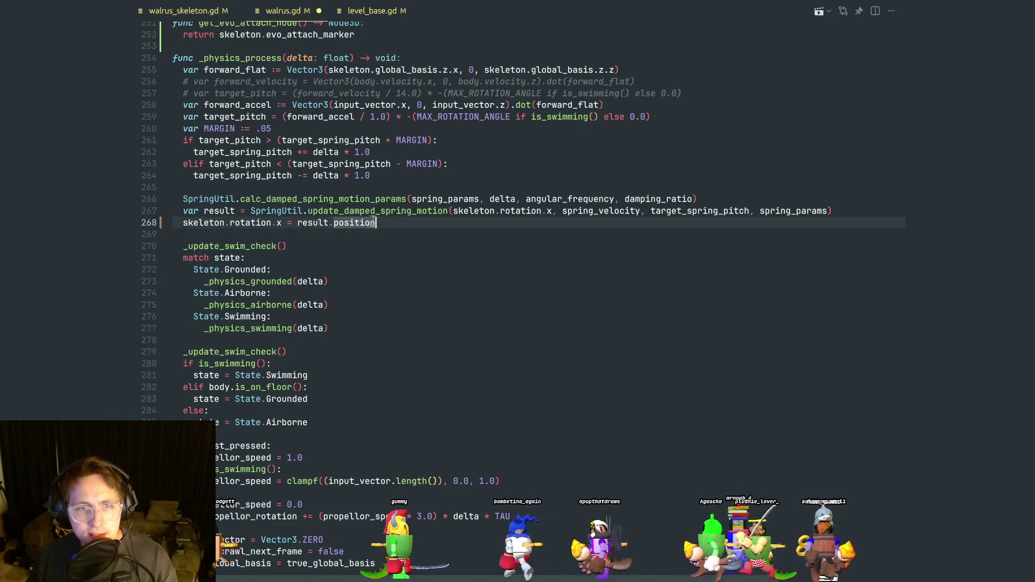
{"action": "left_click", "coordinate": [401, 223]}
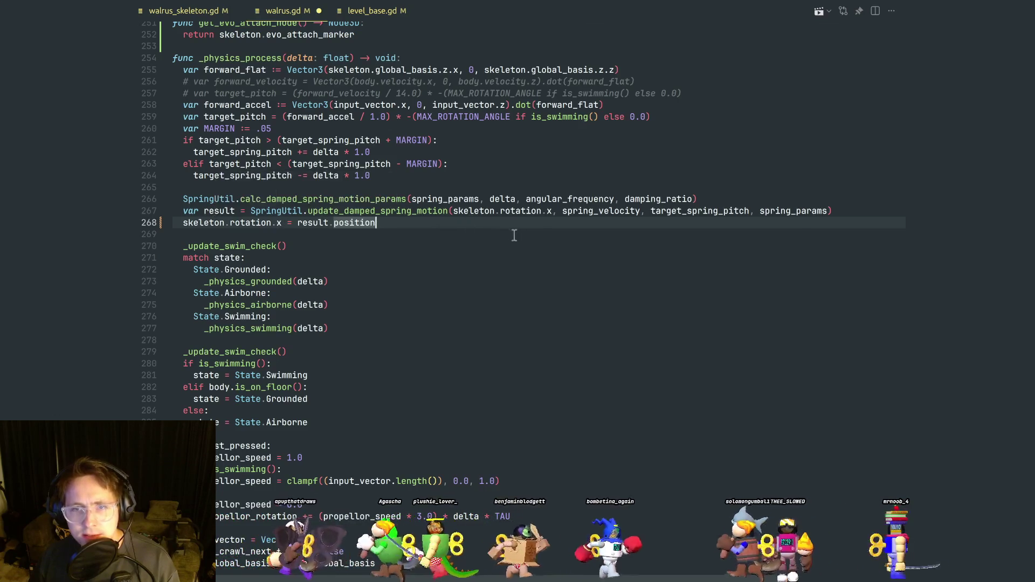
{"action": "mouse_move", "coordinate": [420, 207]}
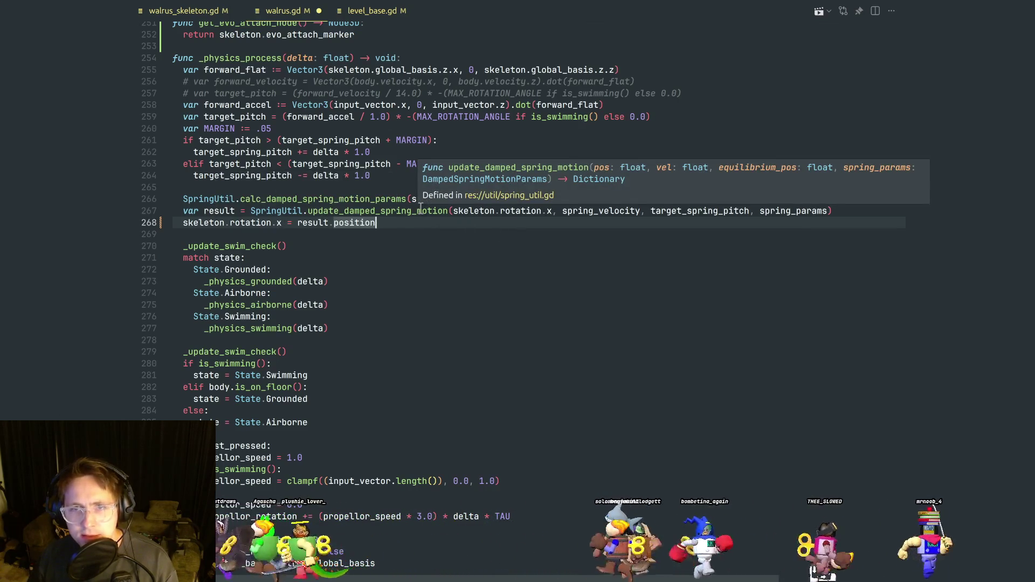
{"action": "double_click", "coordinate": [362, 224]}
{"action": "key", "text": "BackSpace"}
{"action": "key", "text": "BackSpace"}
{"action": "type", "text": "."}
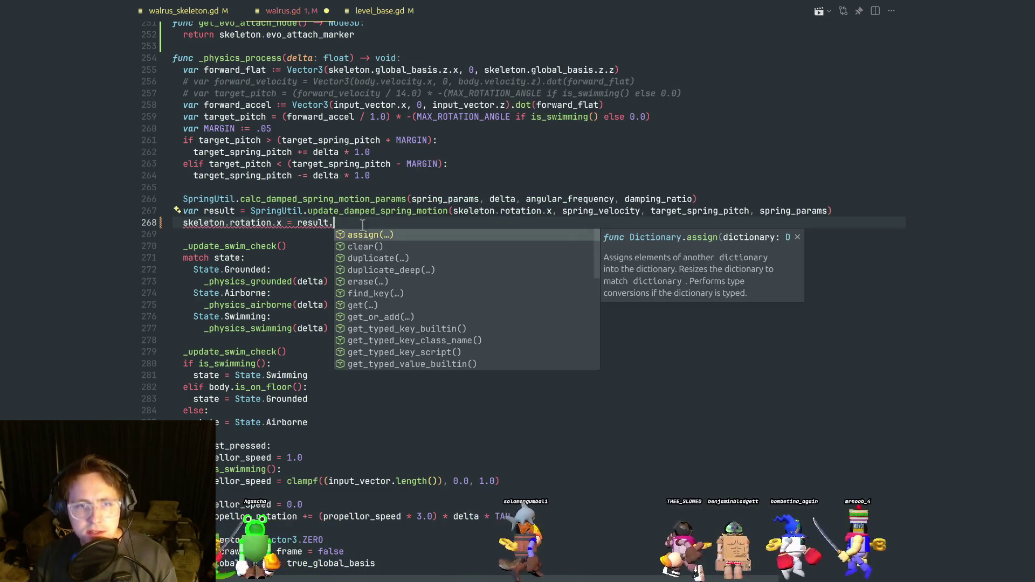
{"action": "key", "text": "Escape"}
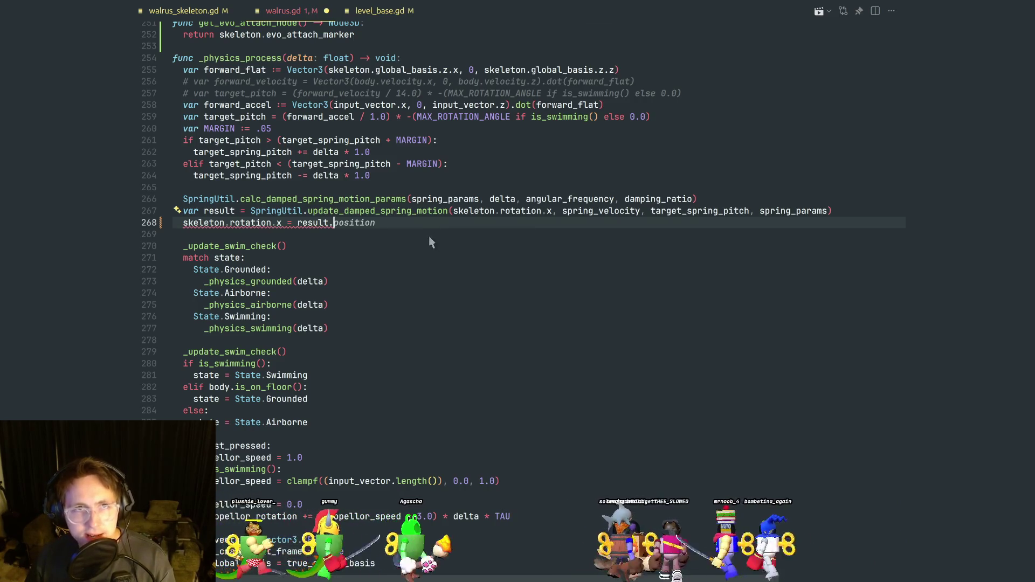
{"action": "key", "text": "alt+Tab"}
Show the Godot Steam multiplayer video in Chrome, then switch to Discord's stream-mailbox channel.
{"action": "mouse_move", "coordinate": [413, 297]}
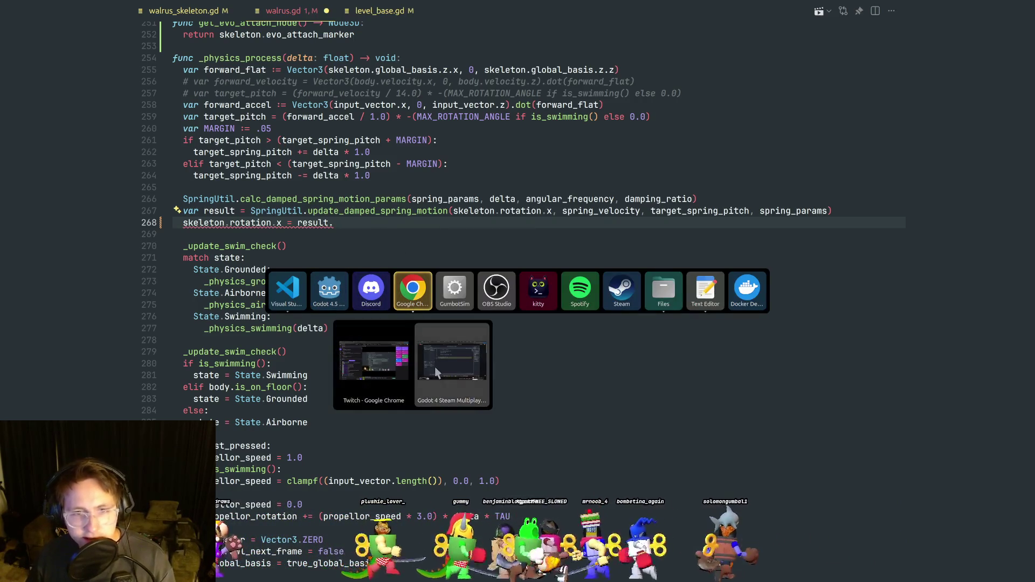
{"action": "left_click", "coordinate": [453, 362]}
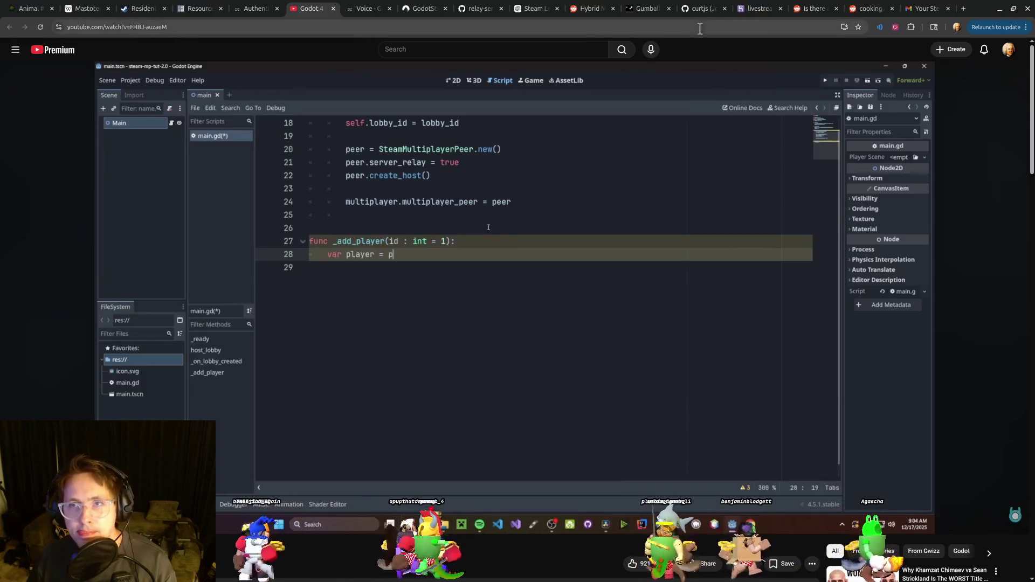
{"action": "key", "text": "alt+Tab"}
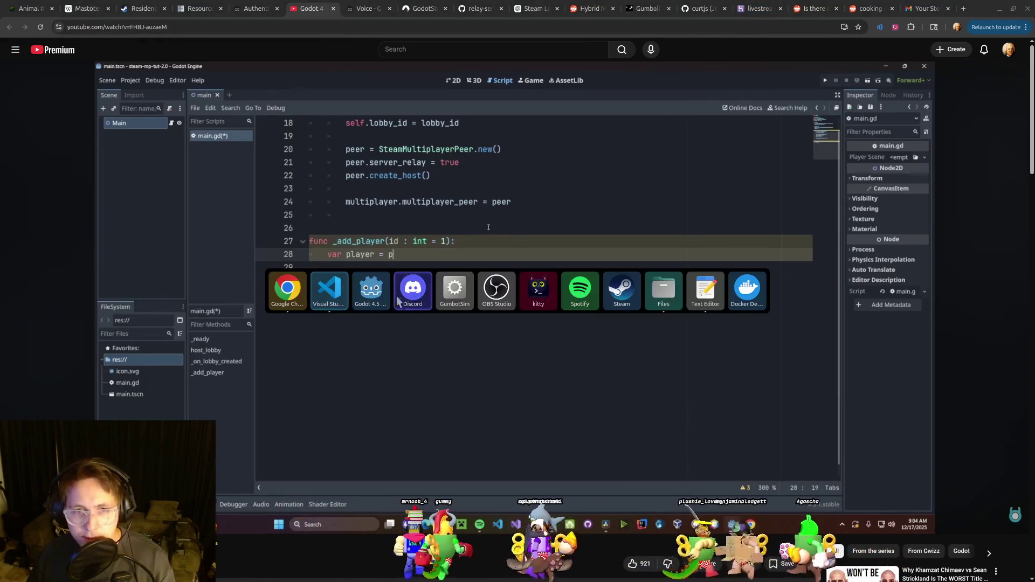
{"action": "left_click", "coordinate": [425, 296]}
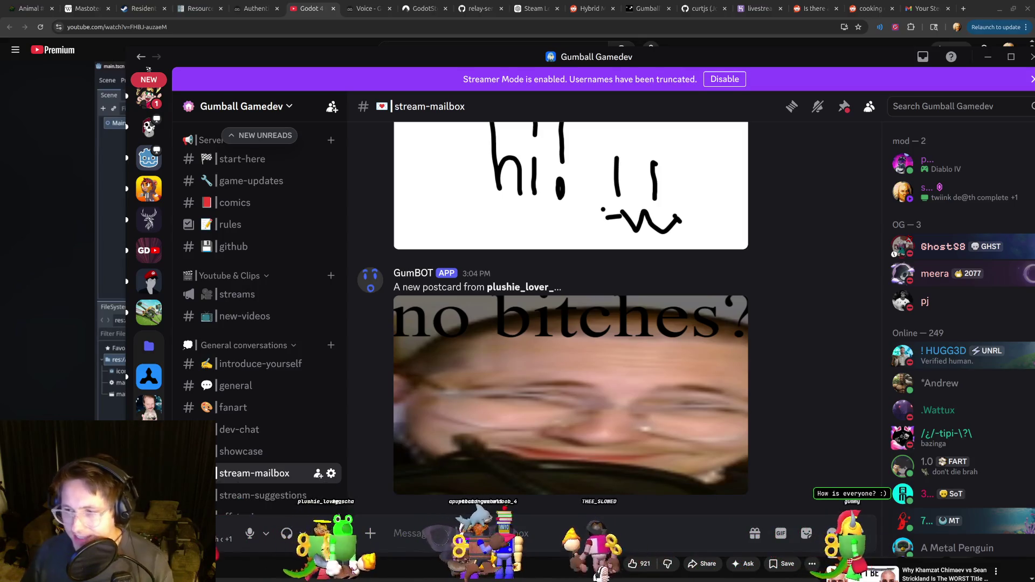
Glance at the GitHub relay-server page, then bring Spotify to the front.
{"action": "key", "text": "alt+Tab"}
{"action": "key", "text": "alt+Tab"}
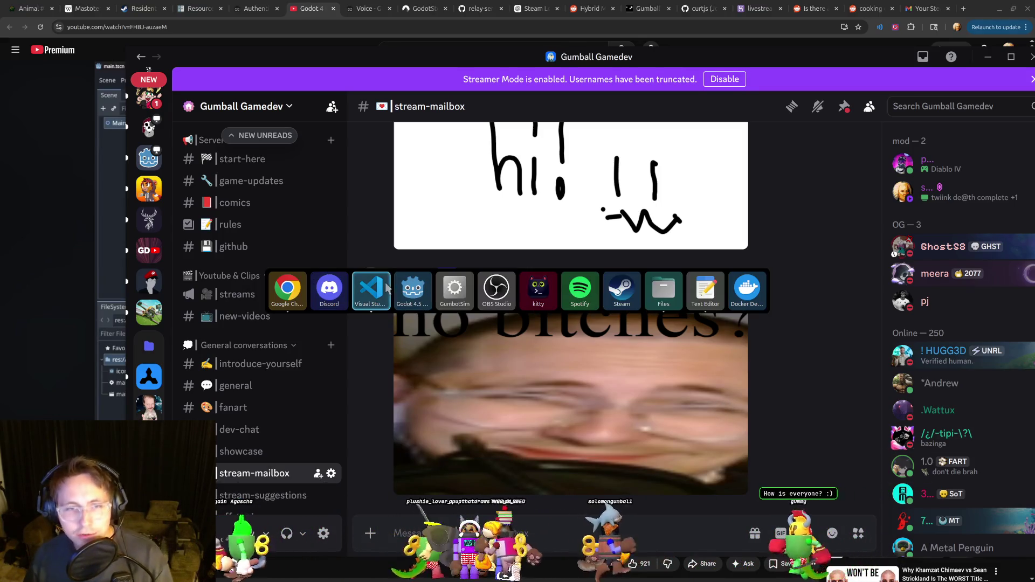
{"action": "left_click", "coordinate": [341, 298]}
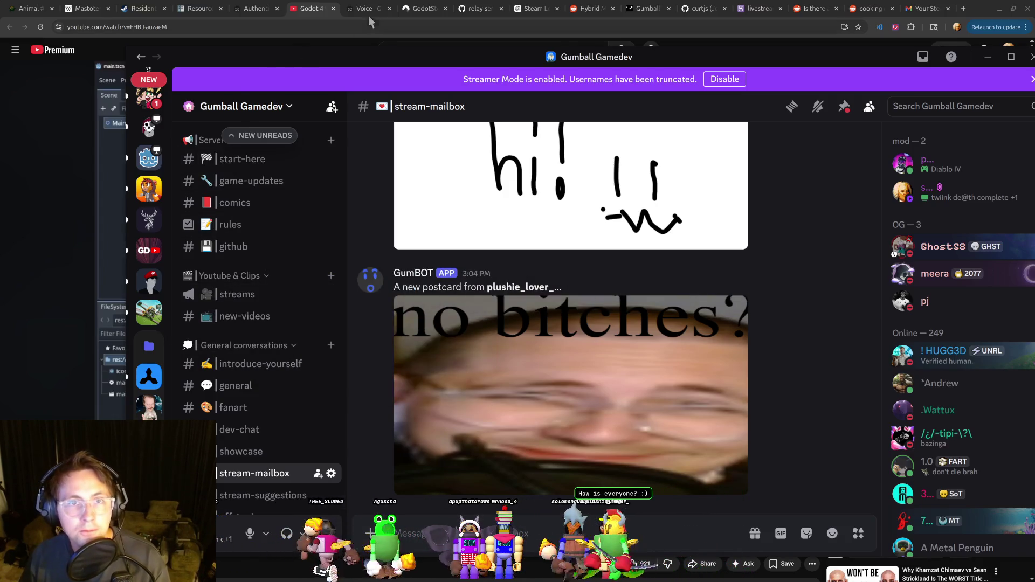
{"action": "left_click", "coordinate": [485, 13]}
{"action": "key", "text": "alt+Tab"}
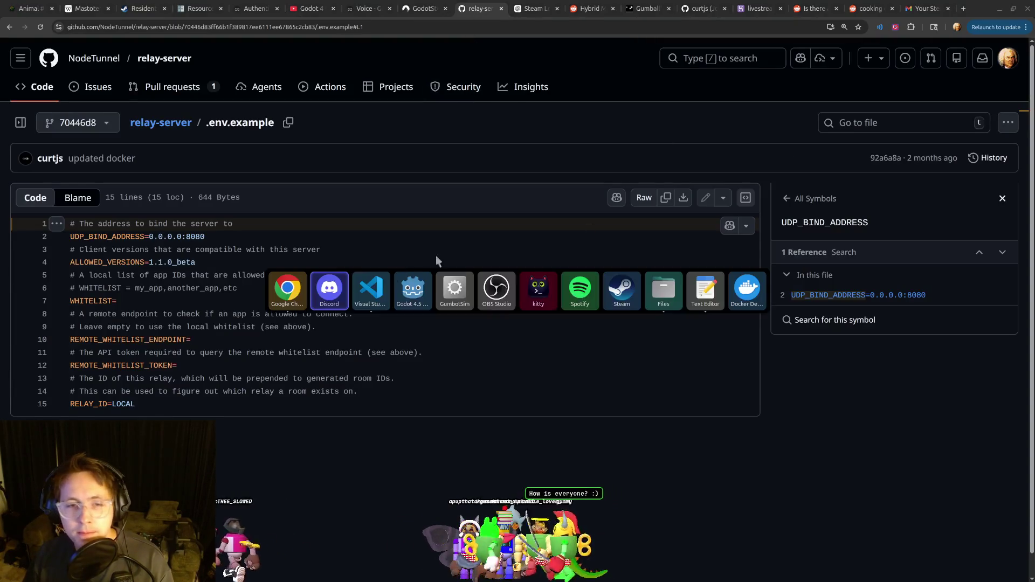
{"action": "left_click", "coordinate": [583, 300]}
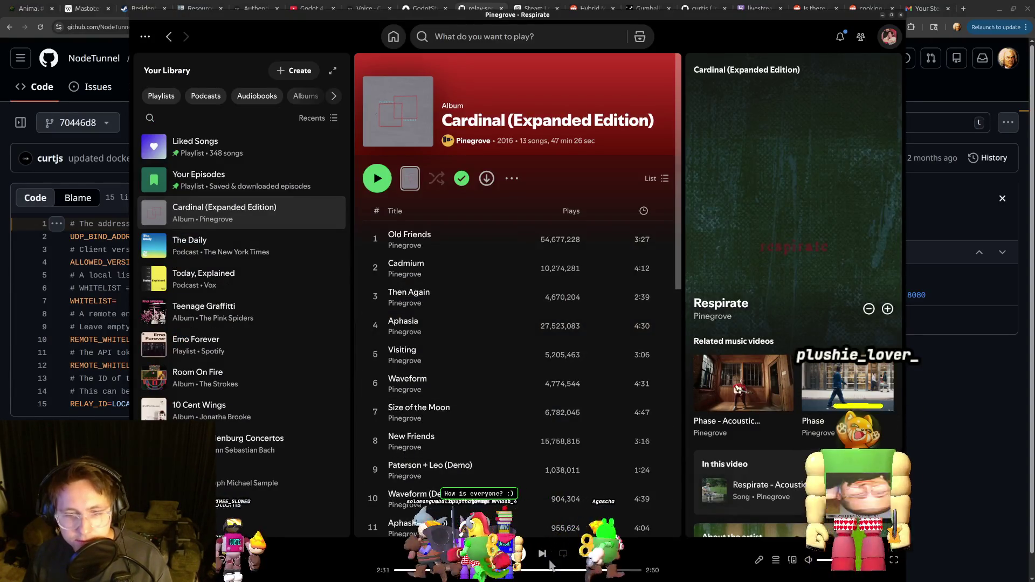
Search 'elli', open Elliott Smith's artist page, and play Between the Bars.
{"action": "left_click", "coordinate": [433, 43]}
{"action": "type", "text": "e"}
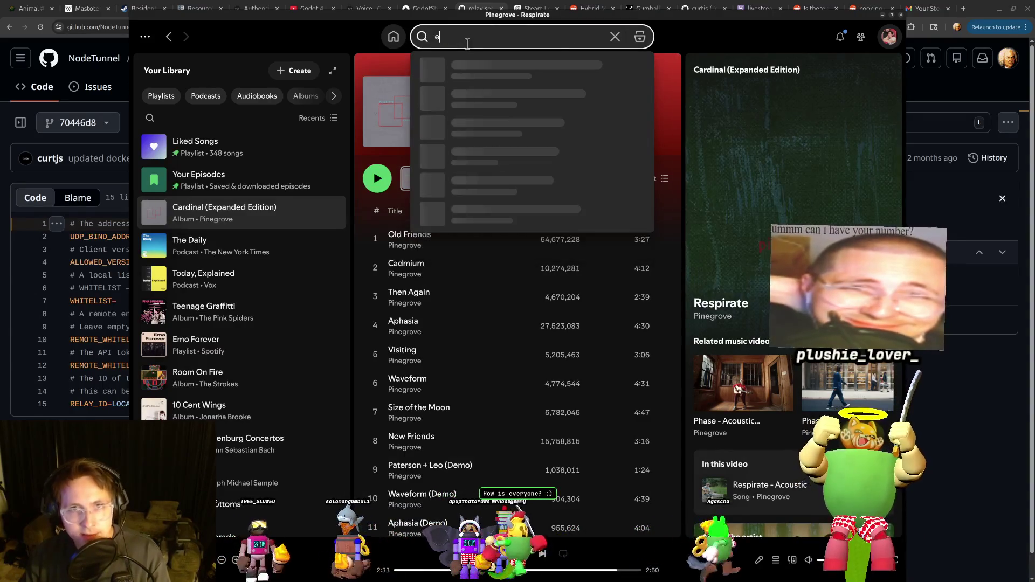
{"action": "type", "text": "lli"}
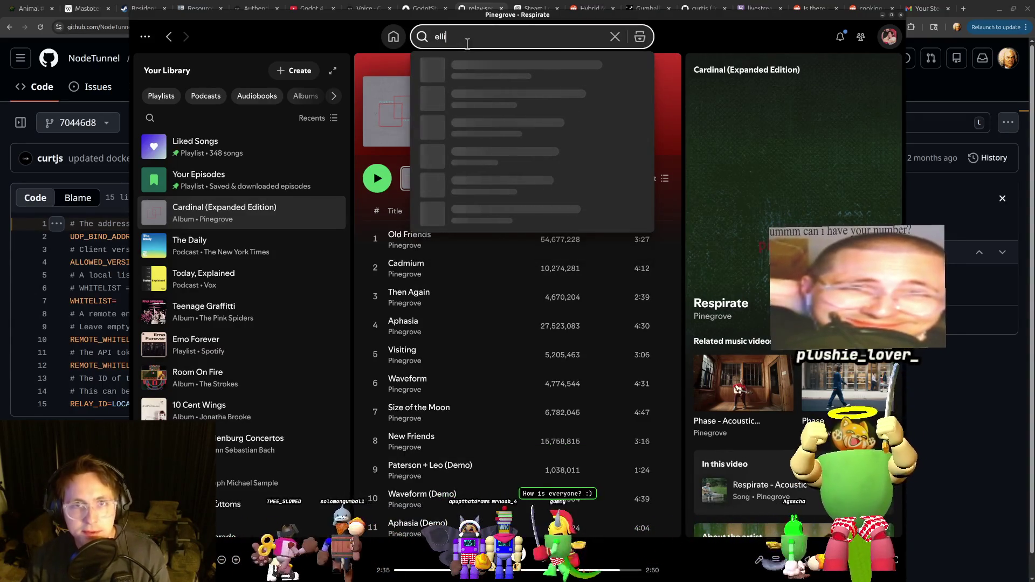
{"action": "left_click", "coordinate": [479, 205]}
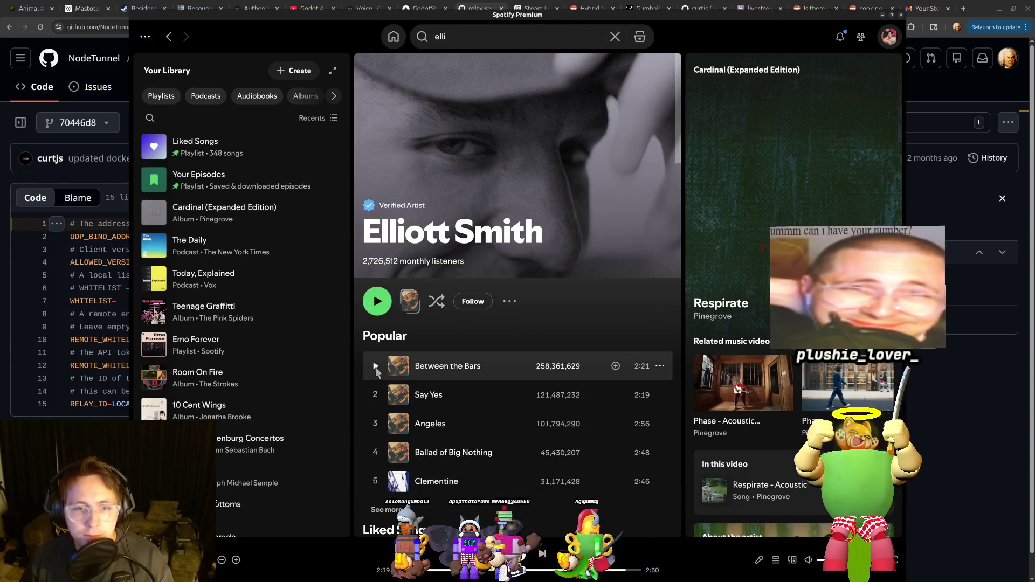
{"action": "left_click", "coordinate": [377, 301]}
{"action": "key", "text": "alt+Tab"}
{"action": "key", "text": "alt+Tab"}
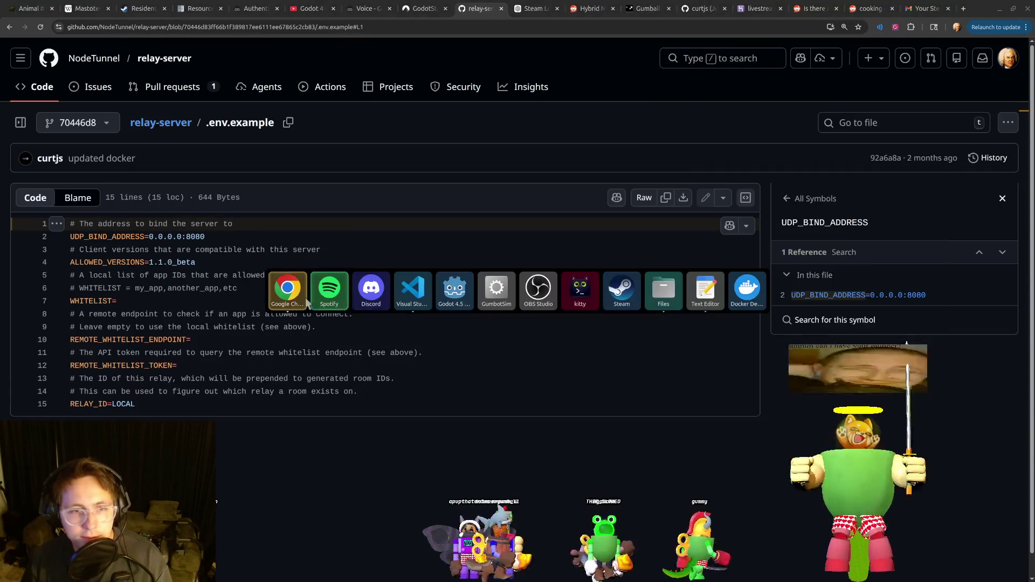
{"action": "left_click", "coordinate": [411, 297]}
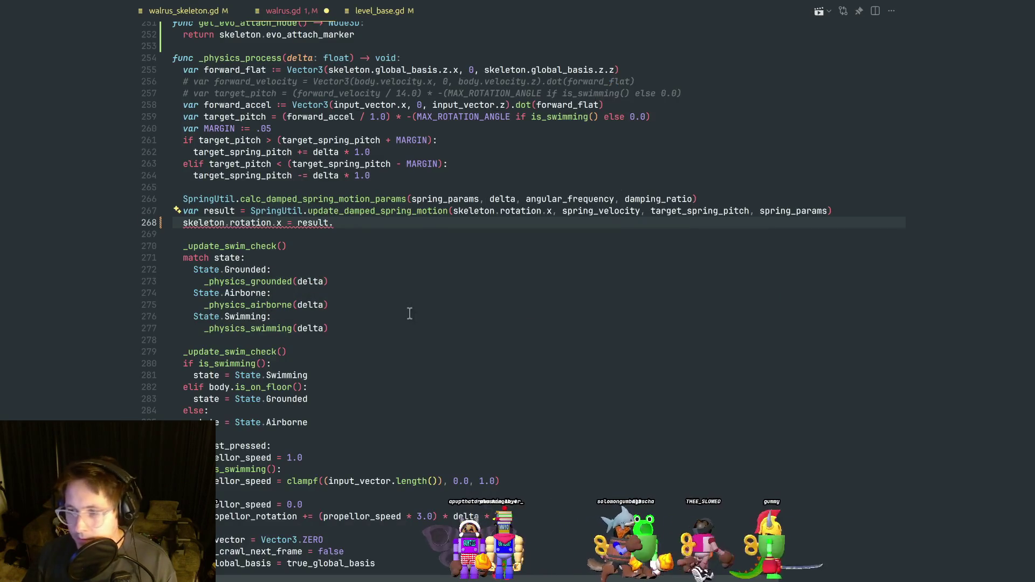
Place the caret at line 268 in walrus.gd, then bring up GitHub's relay-server .env.example page.
{"action": "left_click", "coordinate": [431, 316]}
{"action": "scroll", "coordinate": [355, 285], "scroll_direction": "down", "scroll_amount": 1}
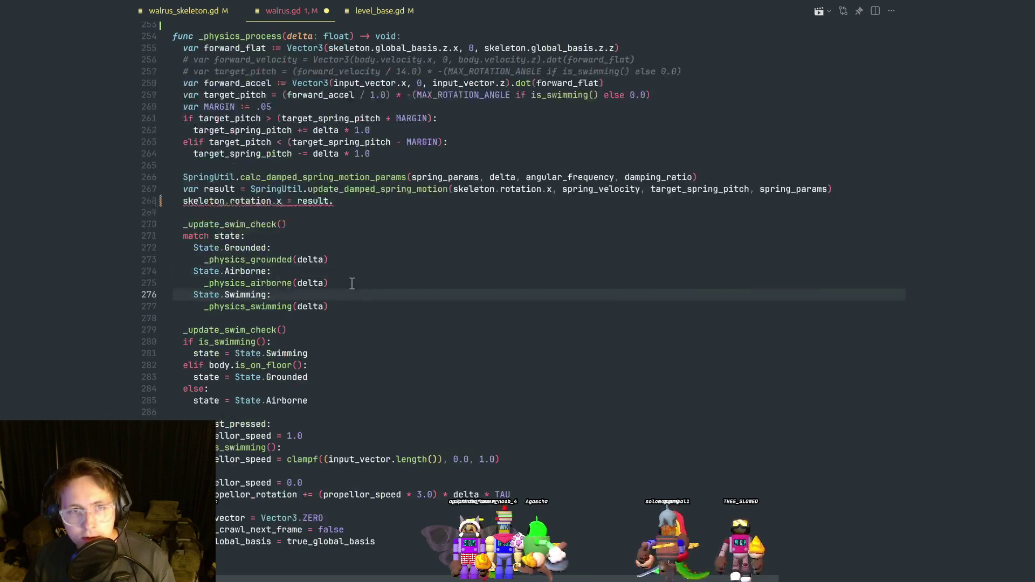
{"action": "left_click", "coordinate": [355, 201]}
{"action": "scroll", "coordinate": [342, 208], "scroll_direction": "up", "scroll_amount": 3}
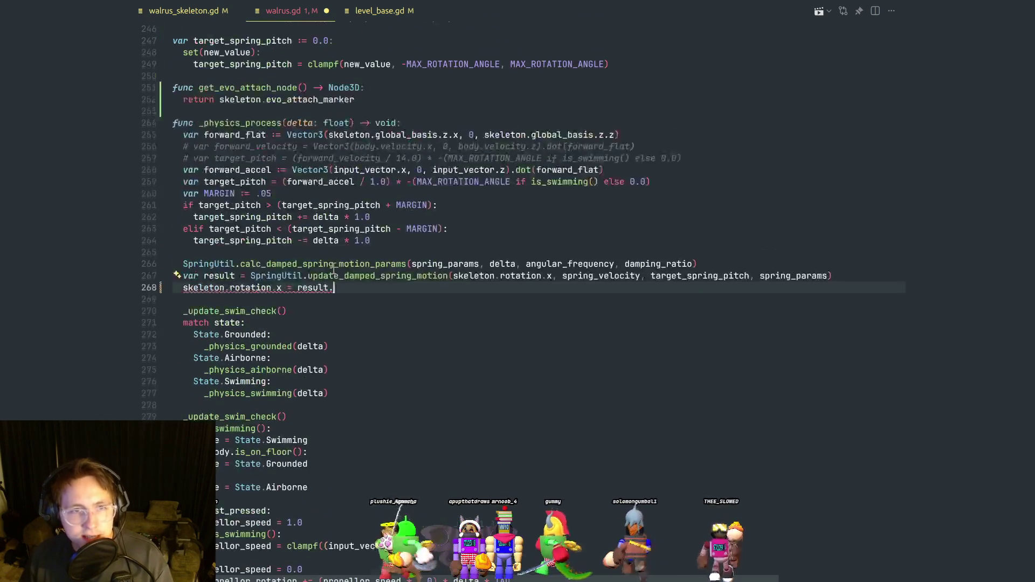
{"action": "key", "text": "alt+Tab"}
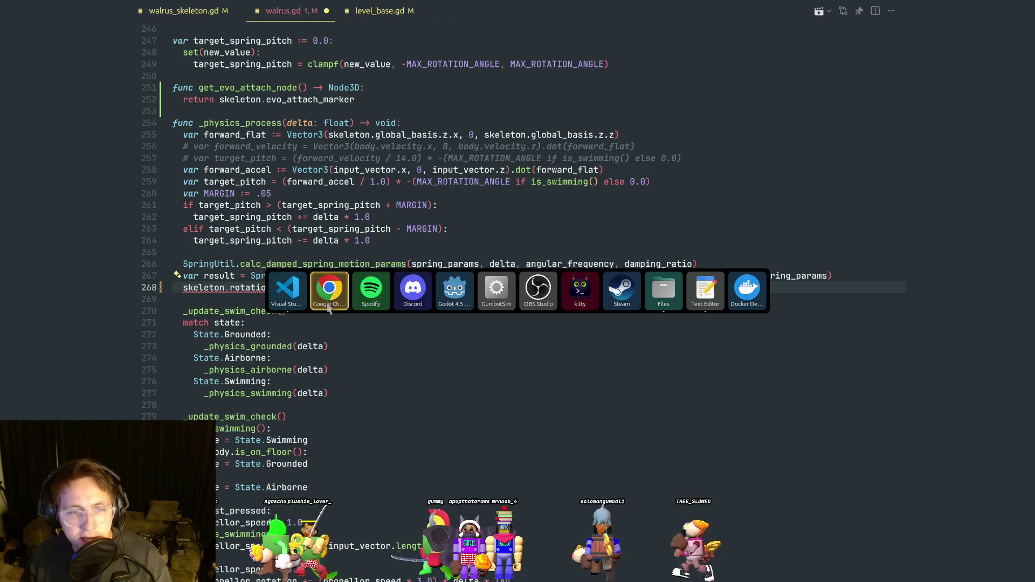
{"action": "mouse_move", "coordinate": [329, 308]}
{"action": "left_click", "coordinate": [321, 368]}
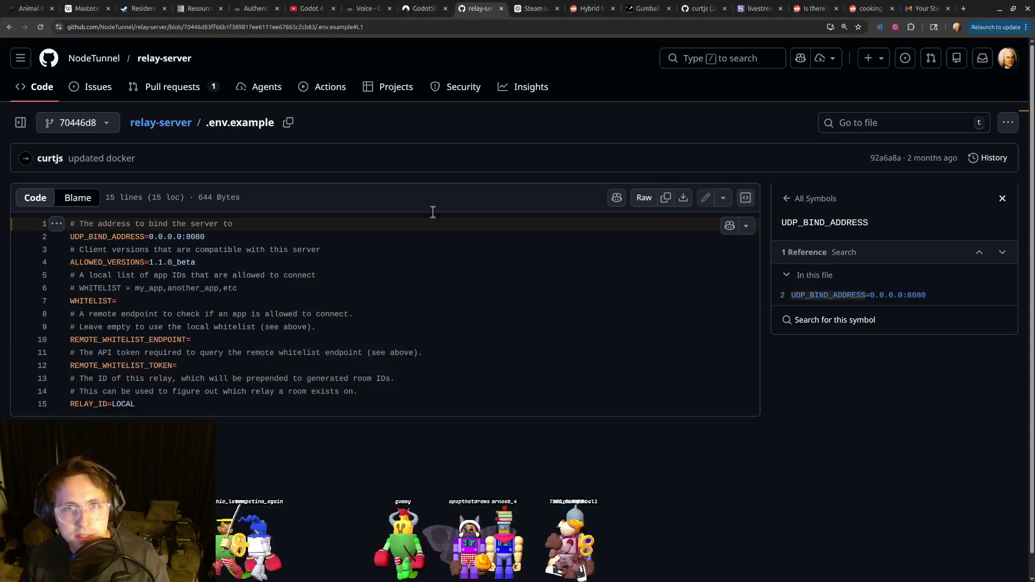
Reach the SSSV repository from the account menu and open characters/walrus/walrus.gd via Go to file.
{"action": "left_click", "coordinate": [1007, 58]}
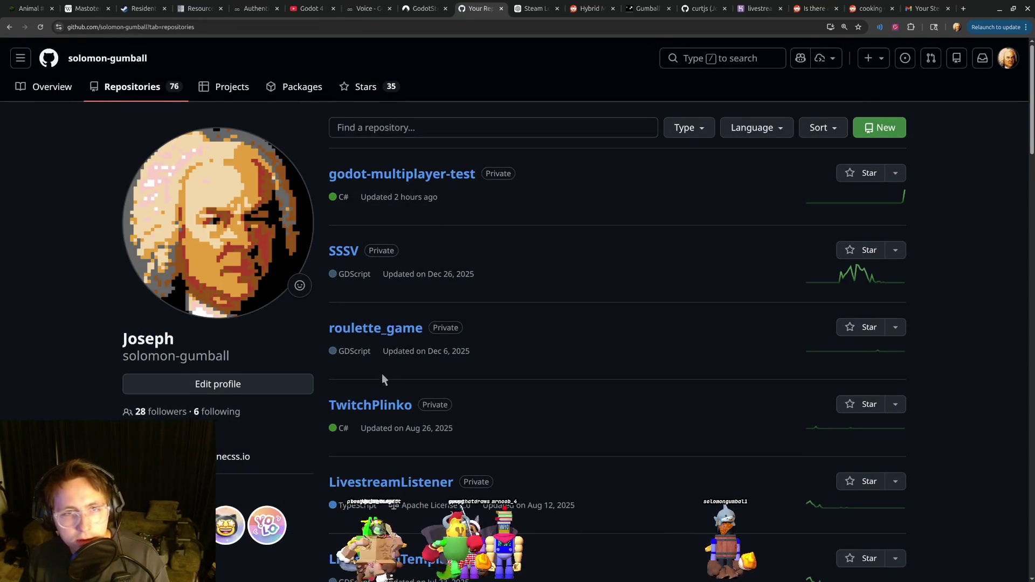
{"action": "scroll", "coordinate": [384, 376], "scroll_direction": "down", "scroll_amount": 5}
{"action": "scroll", "coordinate": [398, 352], "scroll_direction": "down", "scroll_amount": 9}
{"action": "scroll", "coordinate": [411, 346], "scroll_direction": "up", "scroll_amount": 10}
{"action": "scroll", "coordinate": [413, 346], "scroll_direction": "up", "scroll_amount": 4}
{"action": "scroll", "coordinate": [450, 335], "scroll_direction": "down", "scroll_amount": 6}
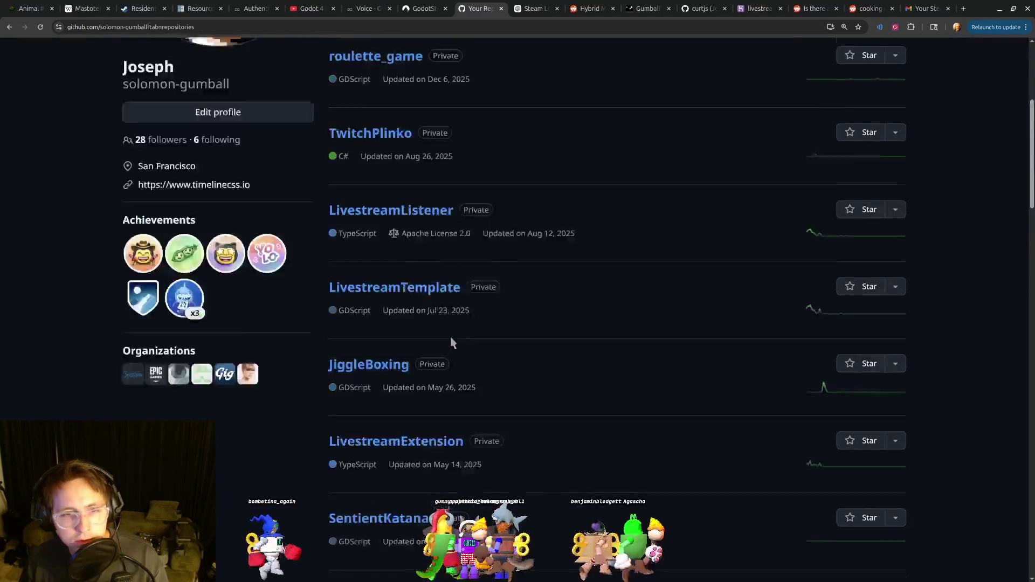
{"action": "scroll", "coordinate": [450, 334], "scroll_direction": "up", "scroll_amount": 6}
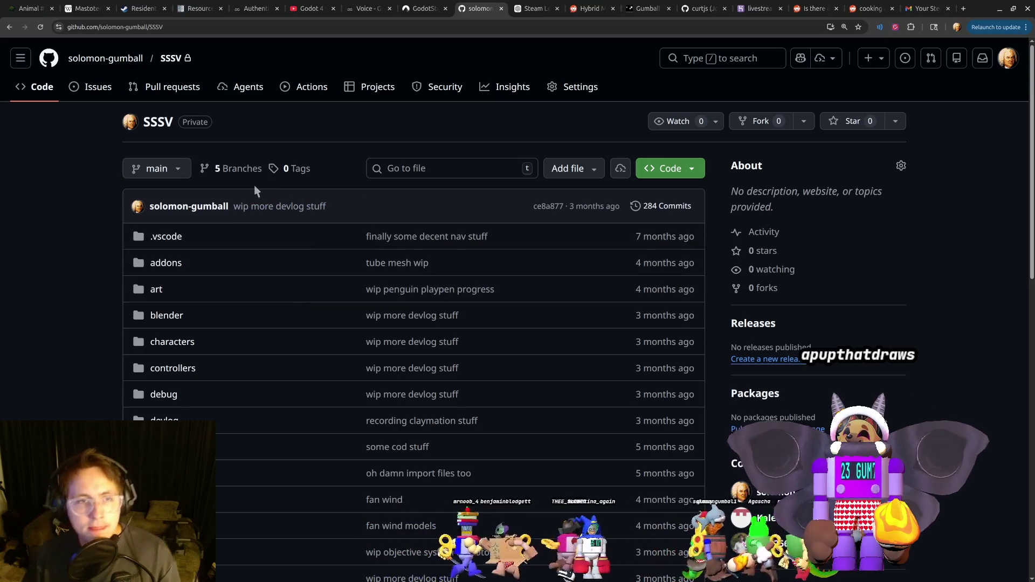
{"action": "left_click", "coordinate": [422, 163]}
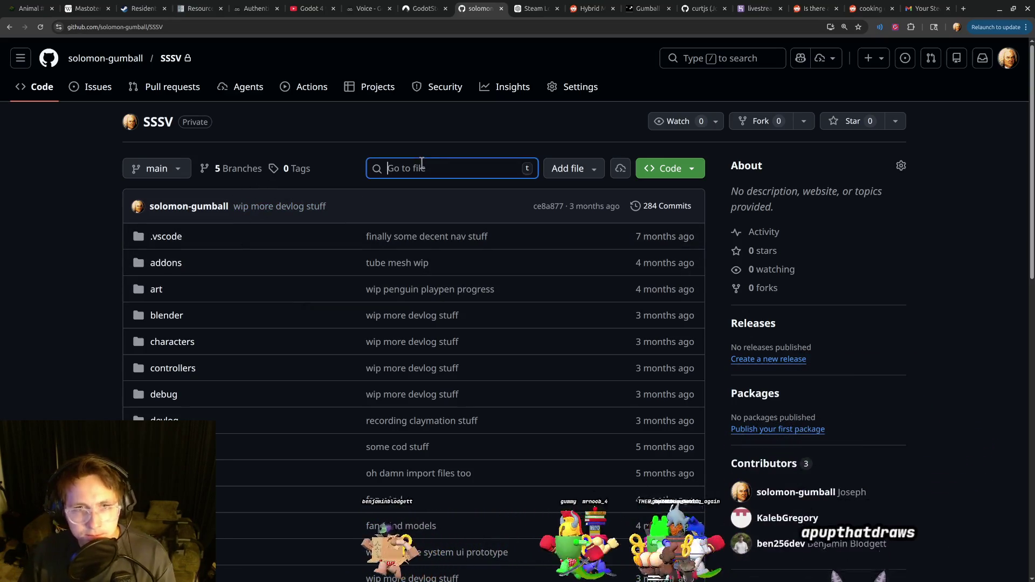
{"action": "type", "text": "walrus"}
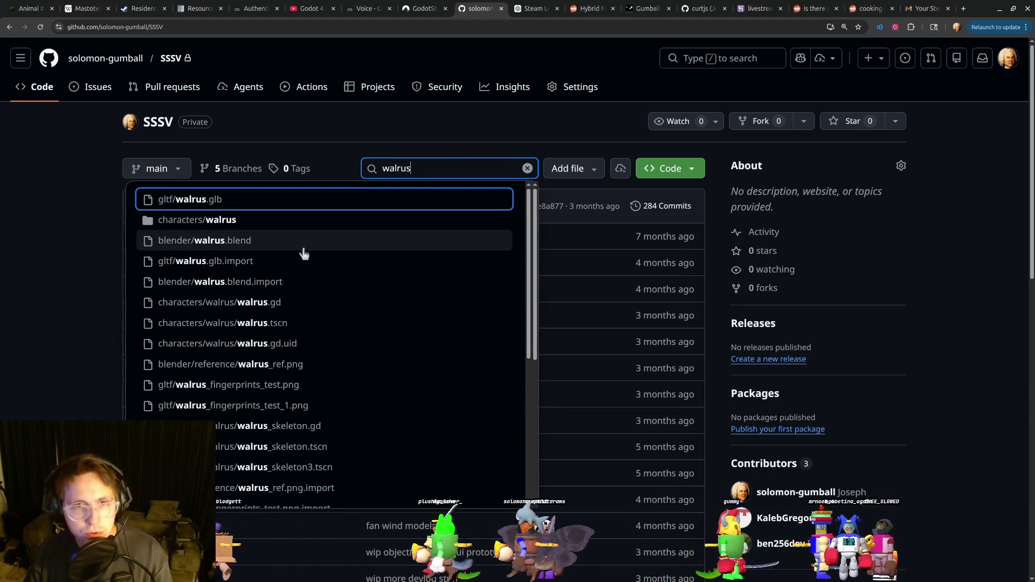
{"action": "type", "text": ".gd"}
{"action": "left_click", "coordinate": [303, 200]}
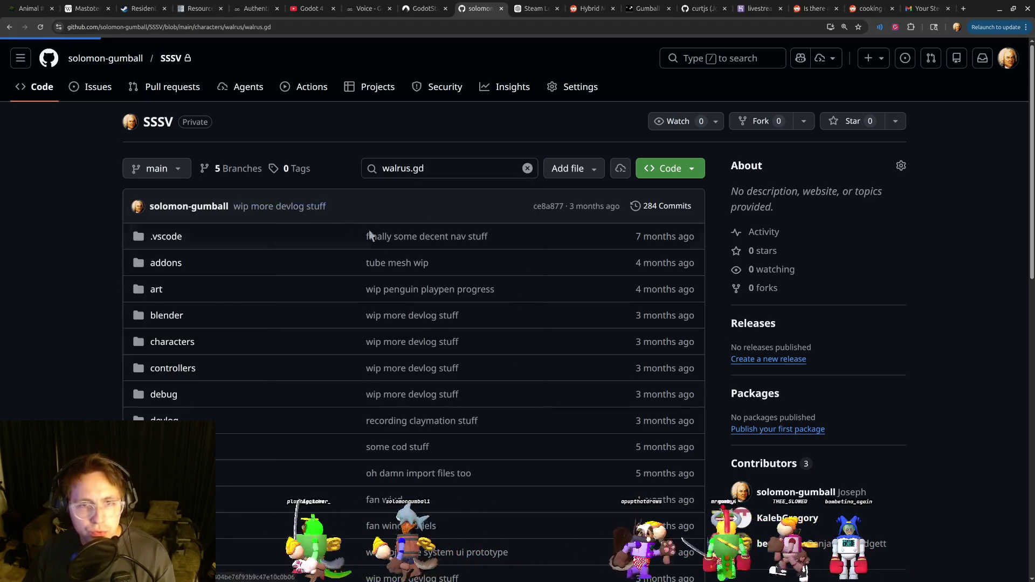
Look up damping_ratio references and view walrus.gd's blame around _physics_process (line 239).
{"action": "scroll", "coordinate": [847, 280], "scroll_direction": "down", "scroll_amount": 6}
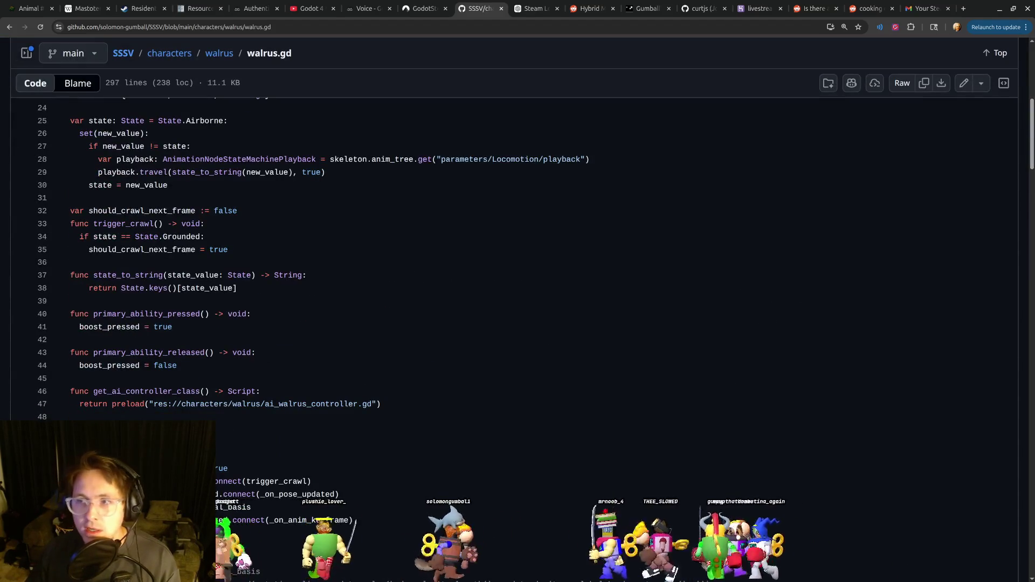
{"action": "mouse_move", "coordinate": [1031, 138]}
{"action": "left_mouse_down"}
{"action": "mouse_move", "coordinate": [982, 364]}
{"action": "mouse_move", "coordinate": [985, 540]}
{"action": "mouse_move", "coordinate": [981, 505]}
{"action": "left_mouse_up"}
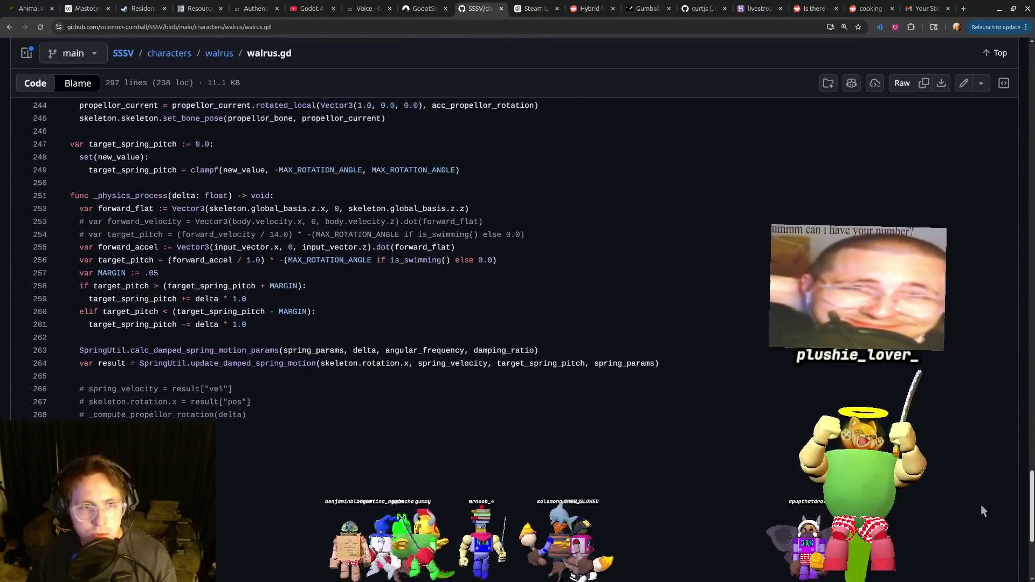
{"action": "left_click", "coordinate": [475, 353]}
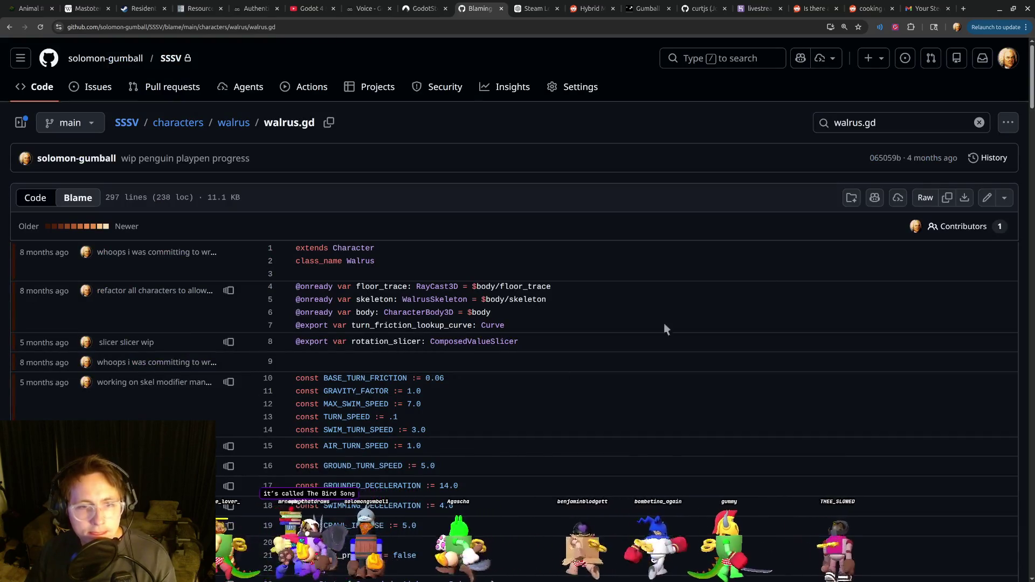
{"action": "left_click_drag", "start_coordinate": [1032, 94], "coordinate": [1031, 507]}
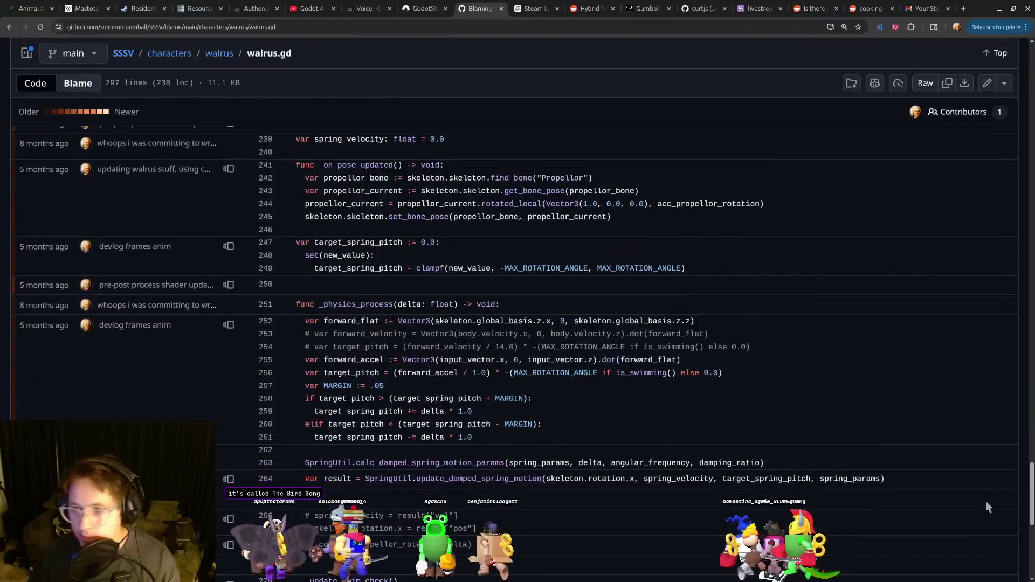
{"action": "key", "text": "alt+Tab"}
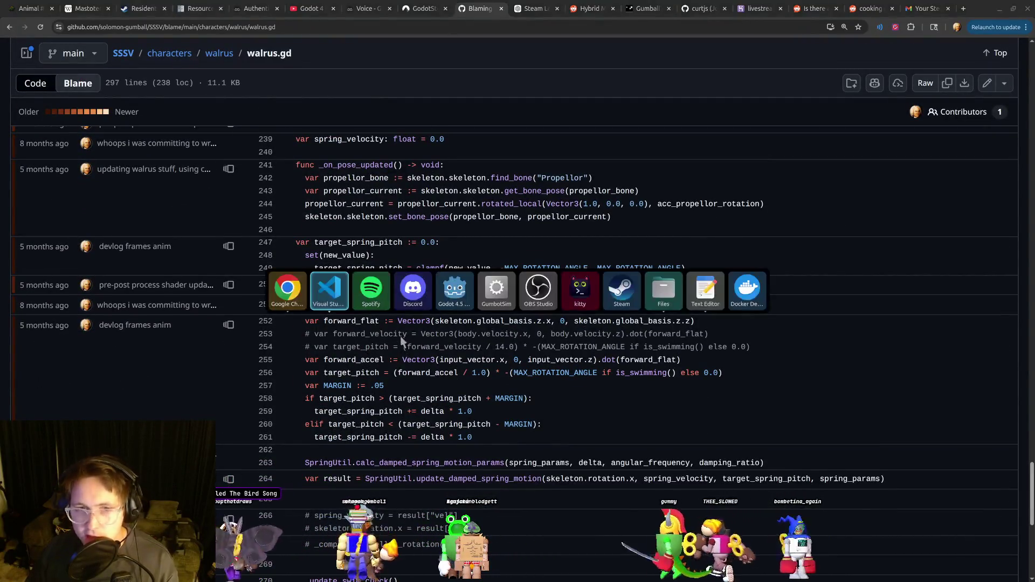
View the newest stream-mailbox postcard full size, zoom in and out, close it, and return to the blame page.
{"action": "left_click", "coordinate": [413, 306]}
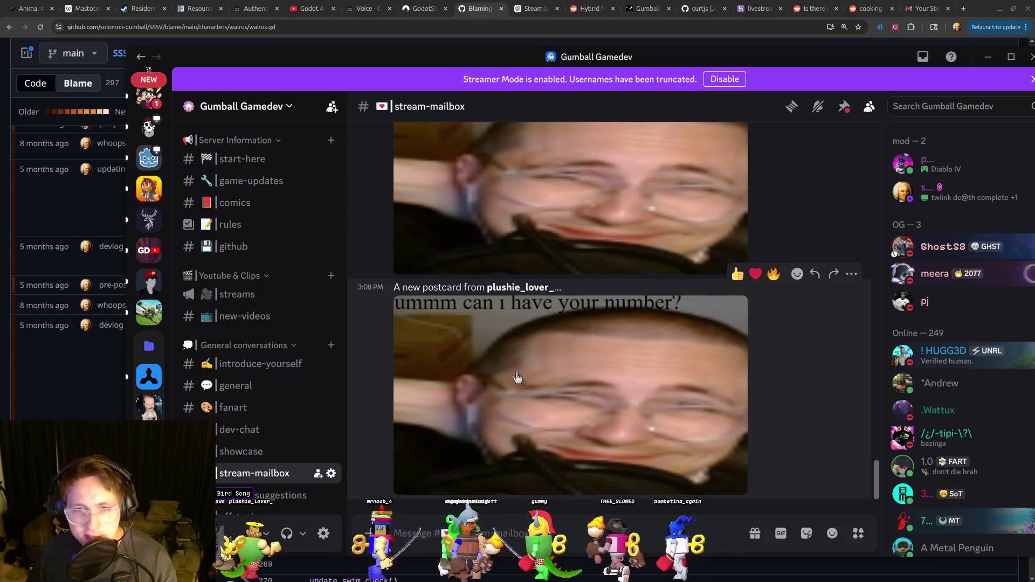
{"action": "left_click", "coordinate": [670, 382]}
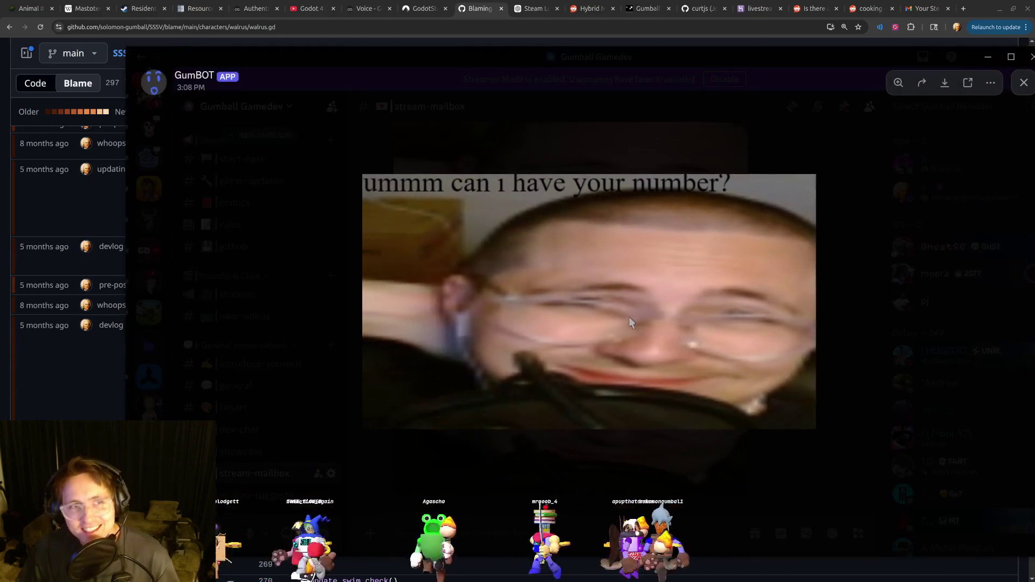
{"action": "left_click", "coordinate": [628, 316]}
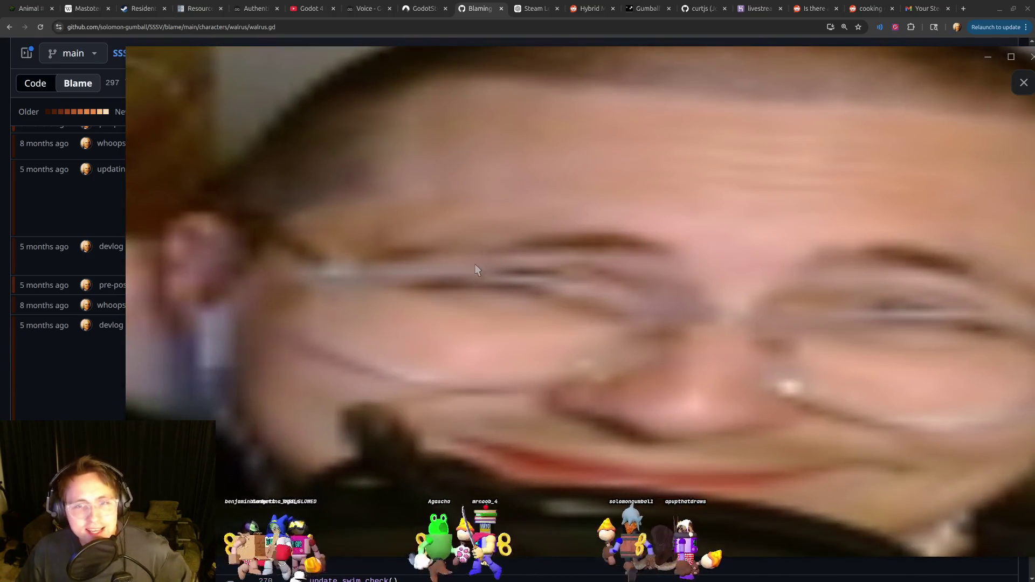
{"action": "left_click", "coordinate": [474, 270]}
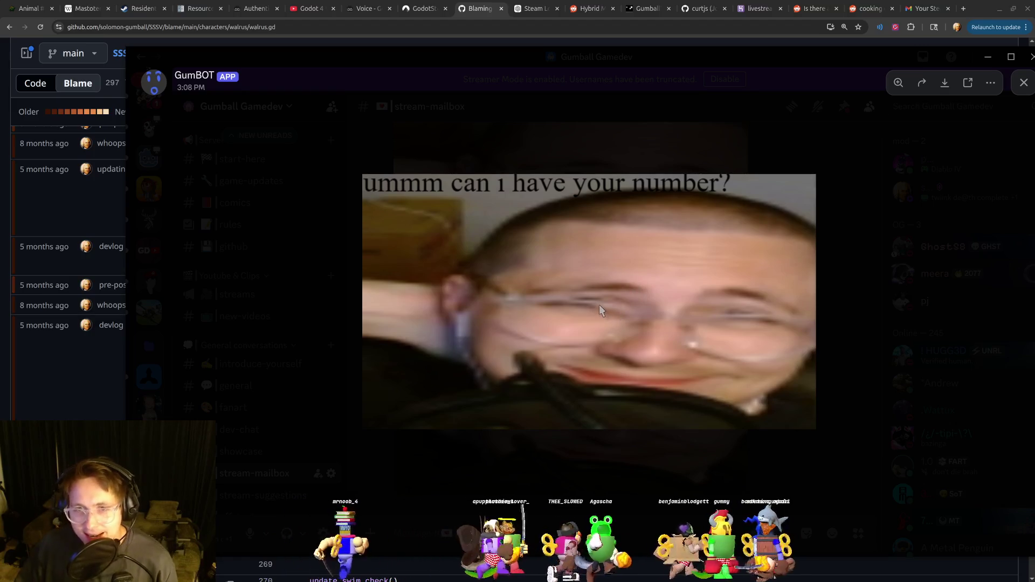
{"action": "left_click", "coordinate": [532, 478]}
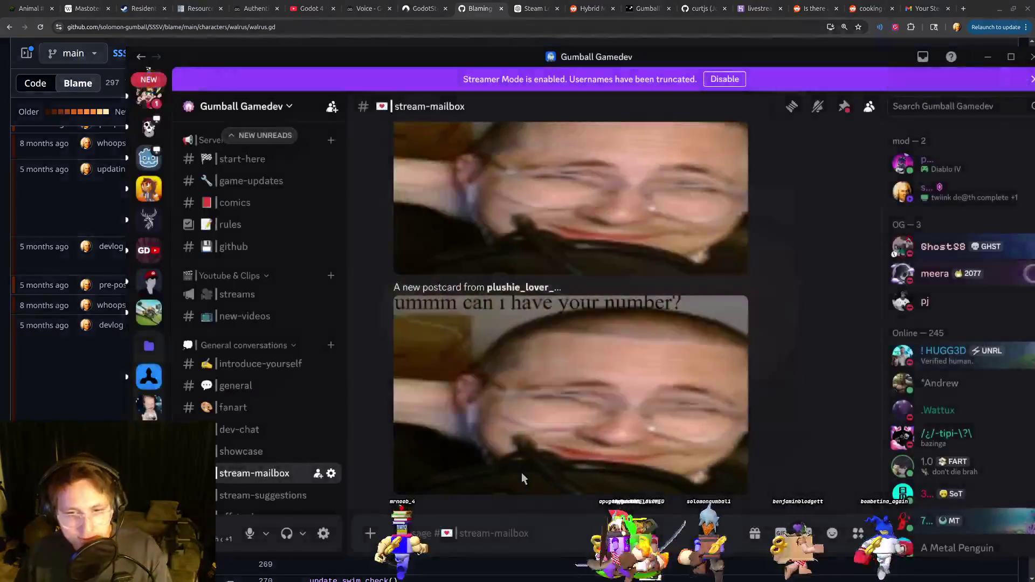
{"action": "left_click", "coordinate": [60, 367]}
{"action": "scroll", "coordinate": [524, 291], "scroll_direction": "down", "scroll_amount": 3}
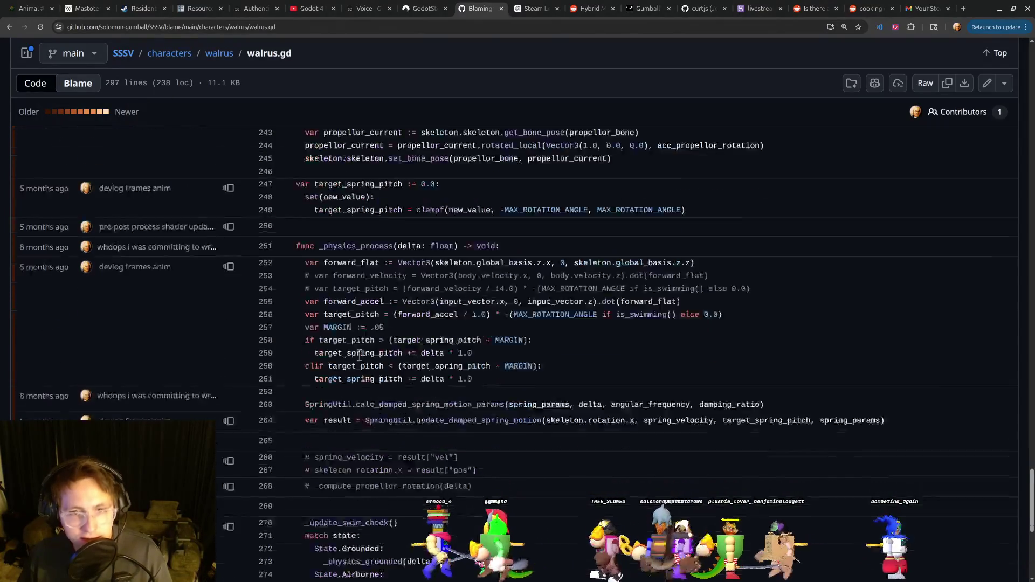
Open the 'devlog frames anim' commit from the walrus.gd blame view.
{"action": "scroll", "coordinate": [695, 460], "scroll_direction": "down", "scroll_amount": 5}
{"action": "scroll", "coordinate": [620, 447], "scroll_direction": "up", "scroll_amount": 3}
{"action": "scroll", "coordinate": [618, 450], "scroll_direction": "up", "scroll_amount": 3}
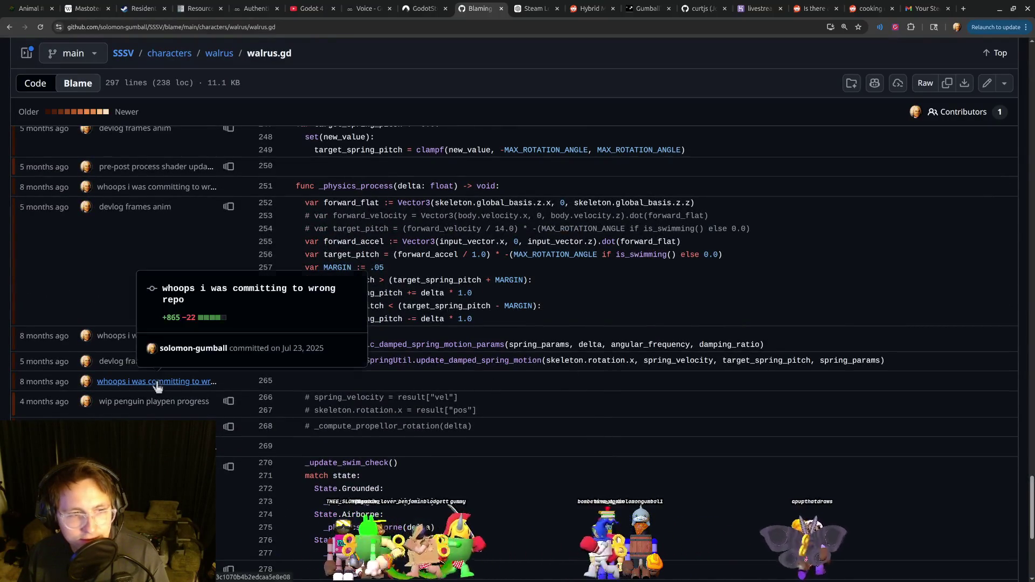
{"action": "mouse_move", "coordinate": [145, 371]}
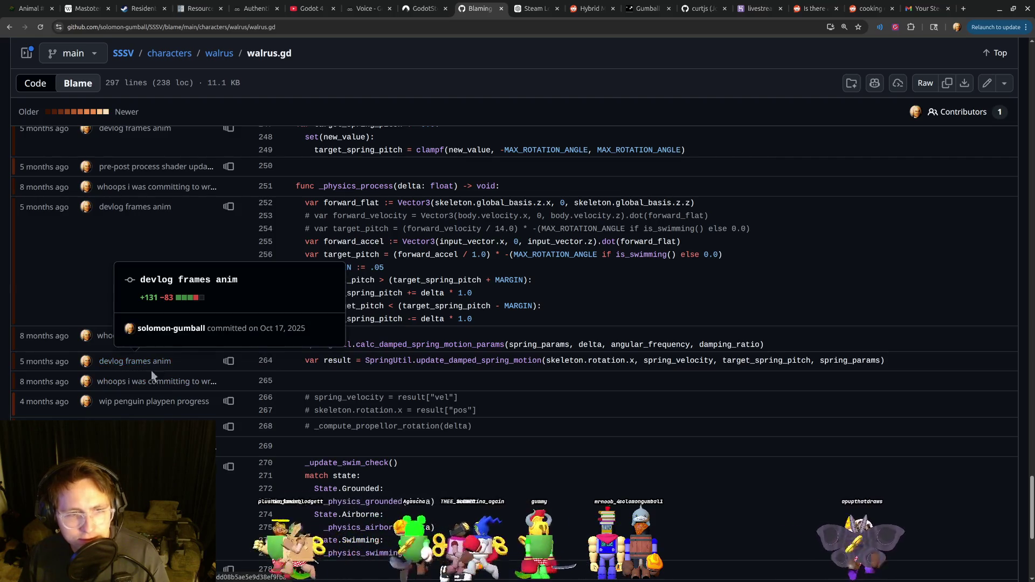
{"action": "left_click", "coordinate": [165, 365]}
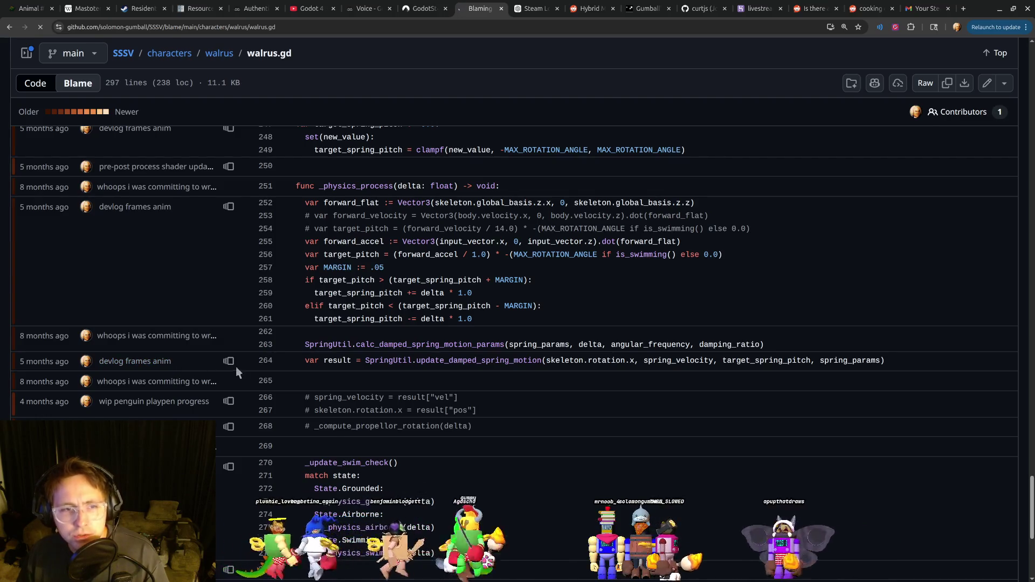
Jump to the walrus.gd changes in that commit and view the whole file at that version.
{"action": "scroll", "coordinate": [422, 439], "scroll_direction": "down", "scroll_amount": 4}
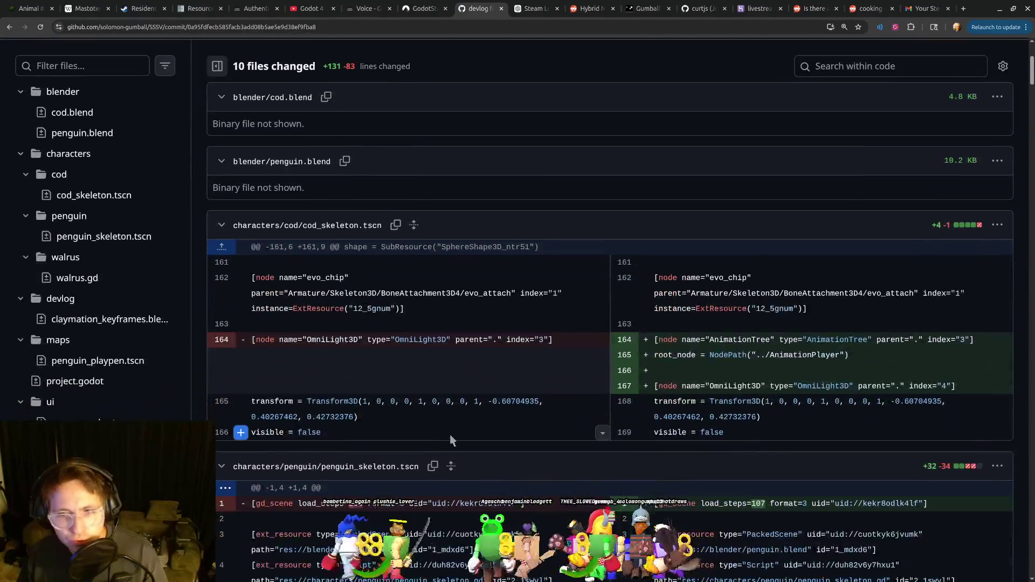
{"action": "scroll", "coordinate": [472, 432], "scroll_direction": "down", "scroll_amount": 2}
{"action": "scroll", "coordinate": [431, 410], "scroll_direction": "up", "scroll_amount": 5}
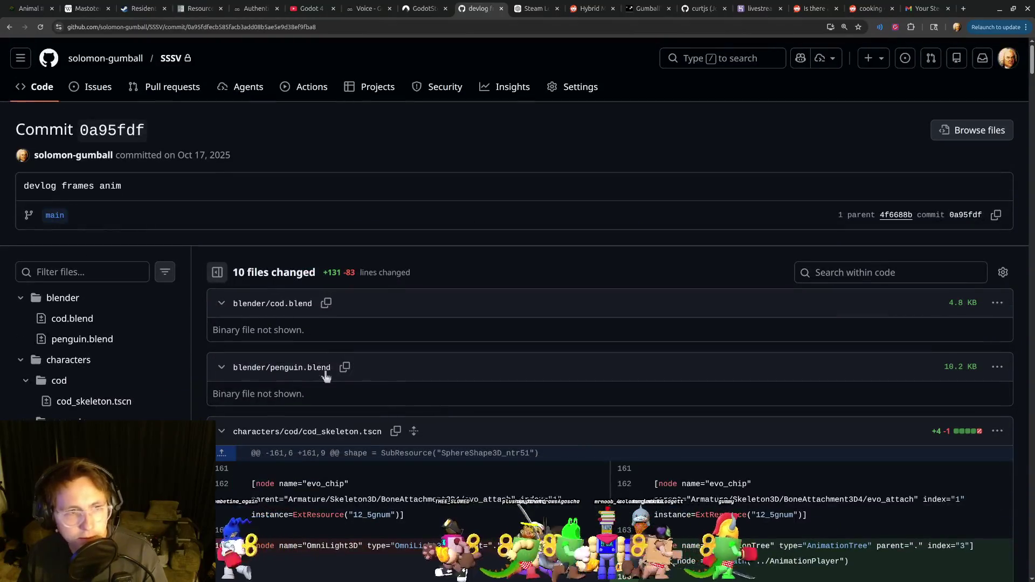
{"action": "scroll", "coordinate": [116, 378], "scroll_direction": "down", "scroll_amount": 2}
{"action": "scroll", "coordinate": [119, 387], "scroll_direction": "down", "scroll_amount": 1}
{"action": "scroll", "coordinate": [198, 325], "scroll_direction": "up", "scroll_amount": 4}
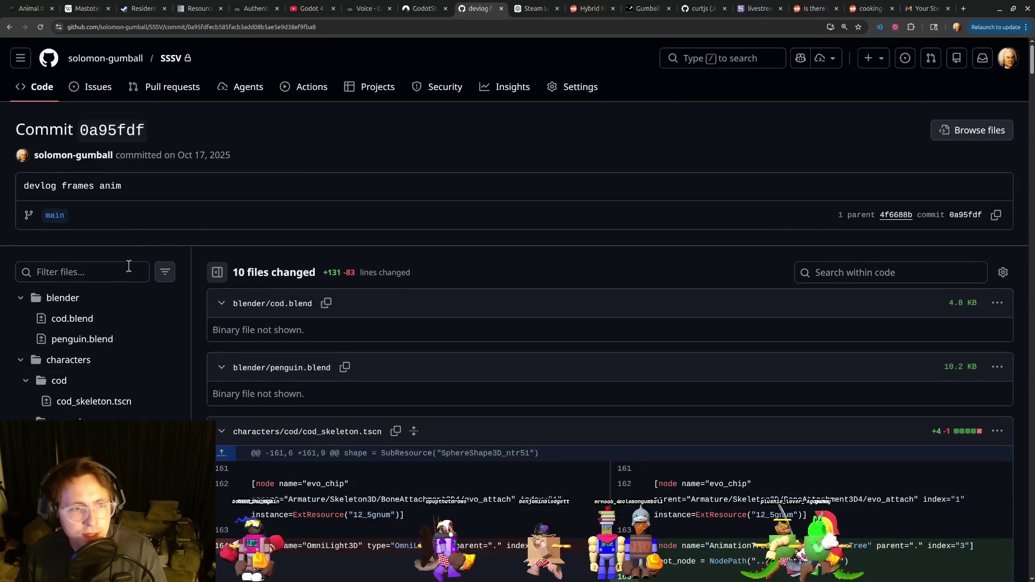
{"action": "scroll", "coordinate": [101, 334], "scroll_direction": "down", "scroll_amount": 2}
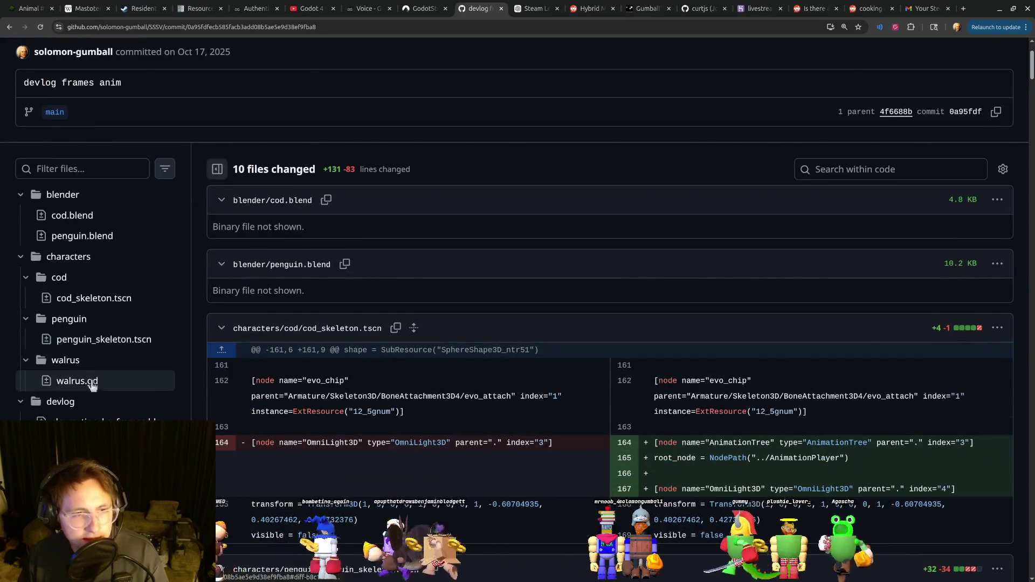
{"action": "left_click", "coordinate": [88, 383]}
{"action": "left_click", "coordinate": [996, 102]}
{"action": "left_click", "coordinate": [962, 131]}
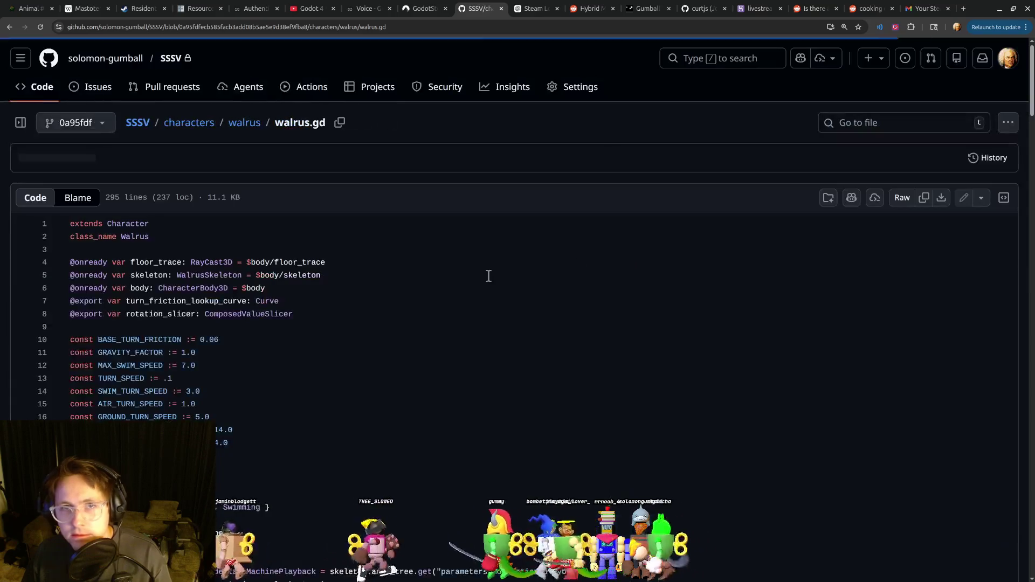
Scroll through the old walrus.gd, then return to VS Code at the start of line 268.
{"action": "mouse_move", "coordinate": [1031, 111]}
{"action": "left_mouse_down"}
{"action": "mouse_move", "coordinate": [1030, 574]}
{"action": "mouse_move", "coordinate": [1029, 558]}
{"action": "left_mouse_up"}
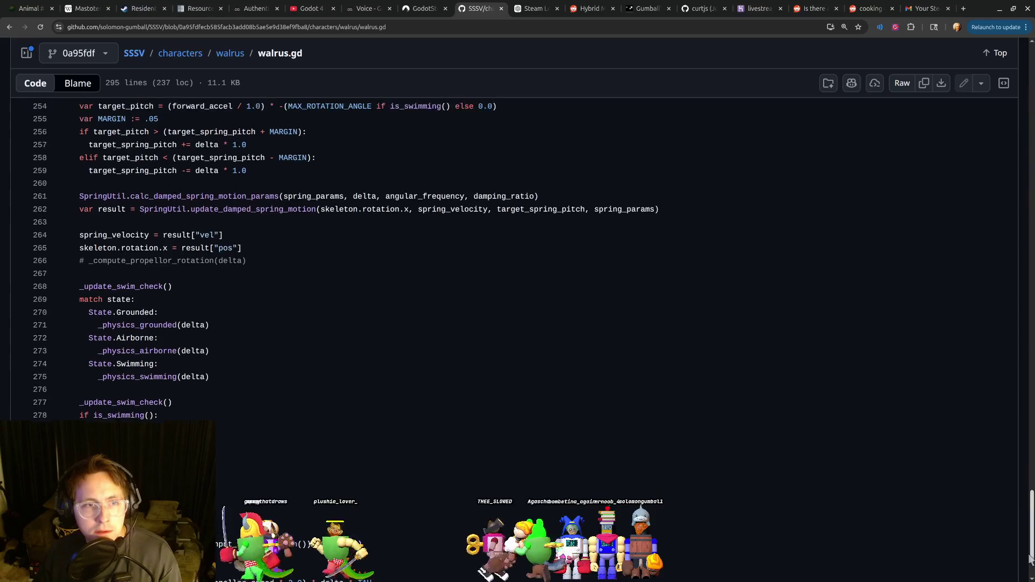
{"action": "key", "text": "alt+Tab"}
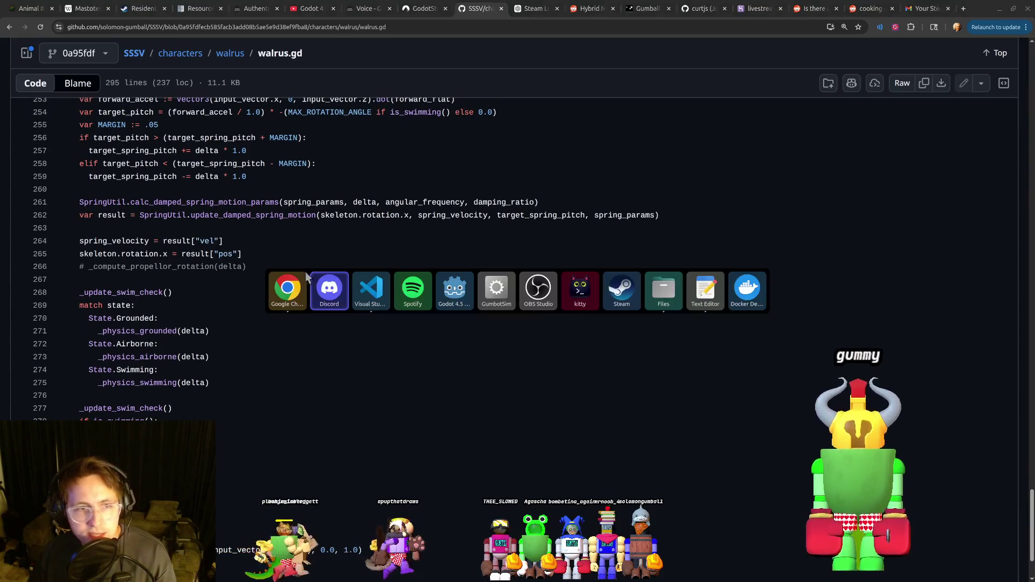
{"action": "key", "text": "alt+Tab"}
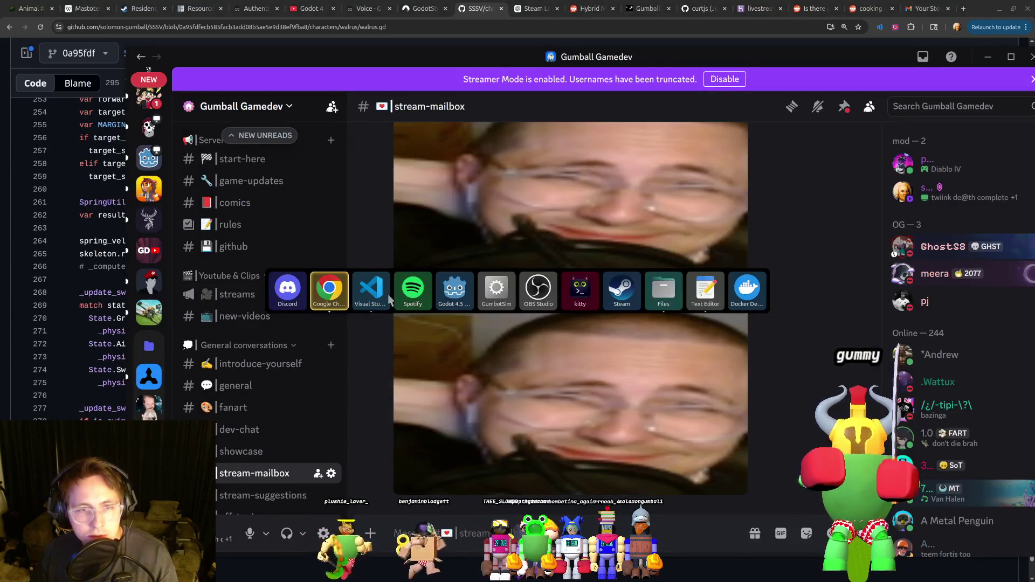
{"action": "left_click", "coordinate": [182, 292]}
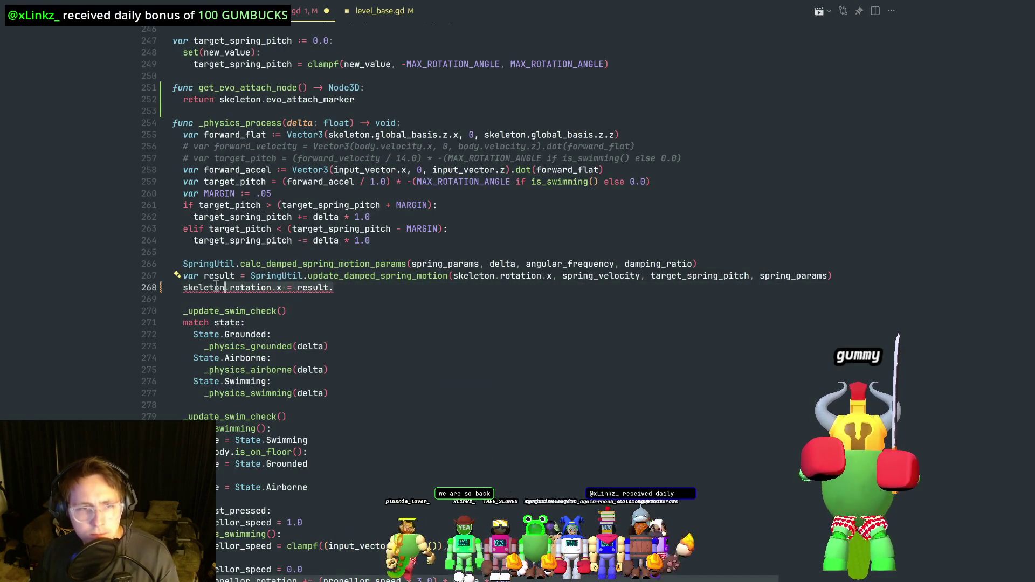
Copy the spring_velocity and skeleton rotation lines 264–265 from the GitHub walrus.gd.
{"action": "left_click", "coordinate": [423, 335]}
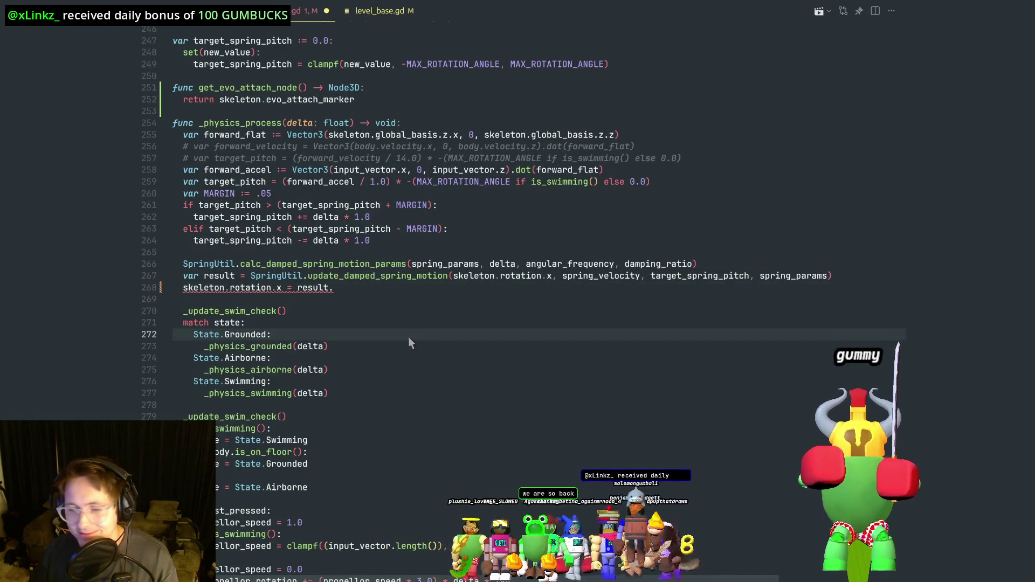
{"action": "key", "text": "alt+Tab"}
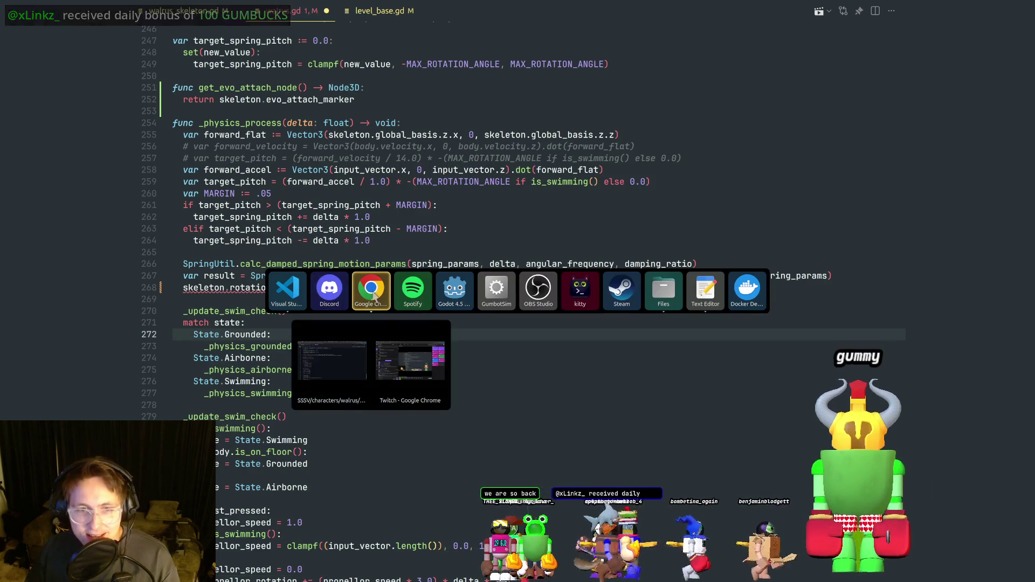
{"action": "left_click", "coordinate": [372, 292]}
{"action": "mouse_move", "coordinate": [246, 259]}
{"action": "left_mouse_down"}
{"action": "mouse_move", "coordinate": [140, 241]}
{"action": "mouse_move", "coordinate": [54, 243]}
{"action": "left_mouse_up"}
{"action": "key", "text": "alt+Tab"}
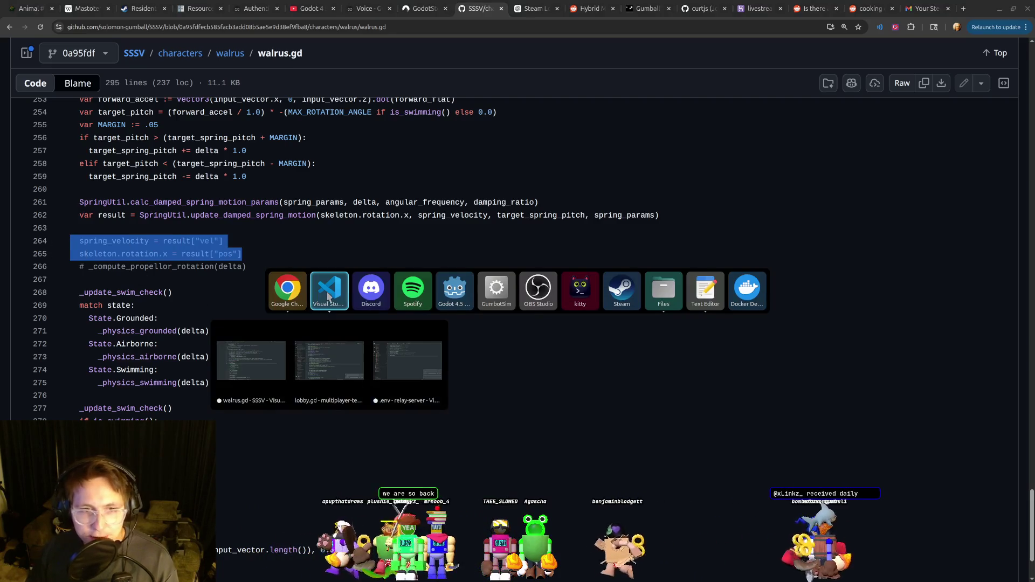
{"action": "left_click", "coordinate": [372, 291]}
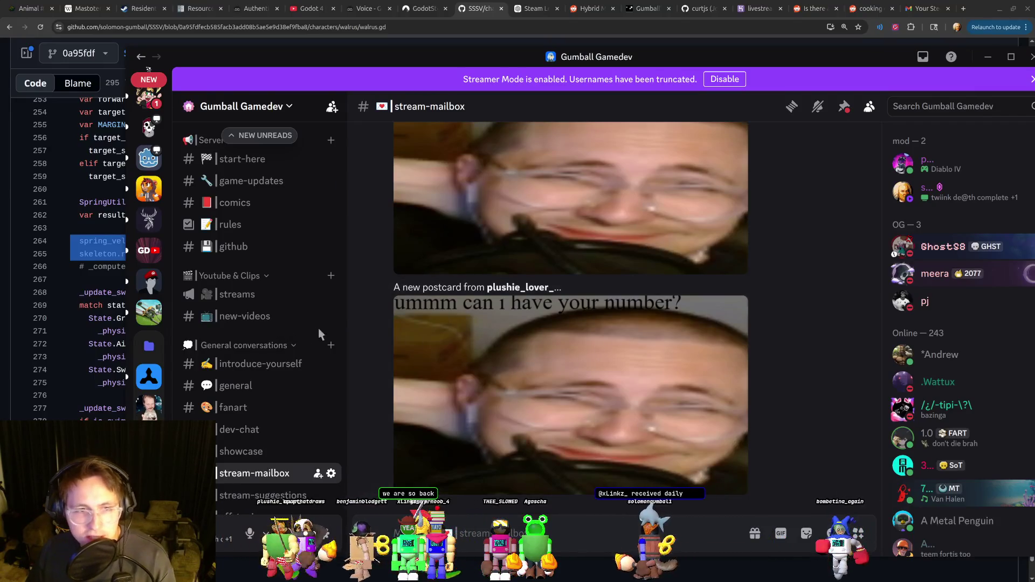
{"action": "key", "text": "alt+Tab"}
{"action": "left_click", "coordinate": [372, 291]}
Paste them over line 268 in VS Code, delete the extra blank line, and save walrus.gd.
{"action": "left_click", "coordinate": [220, 287]}
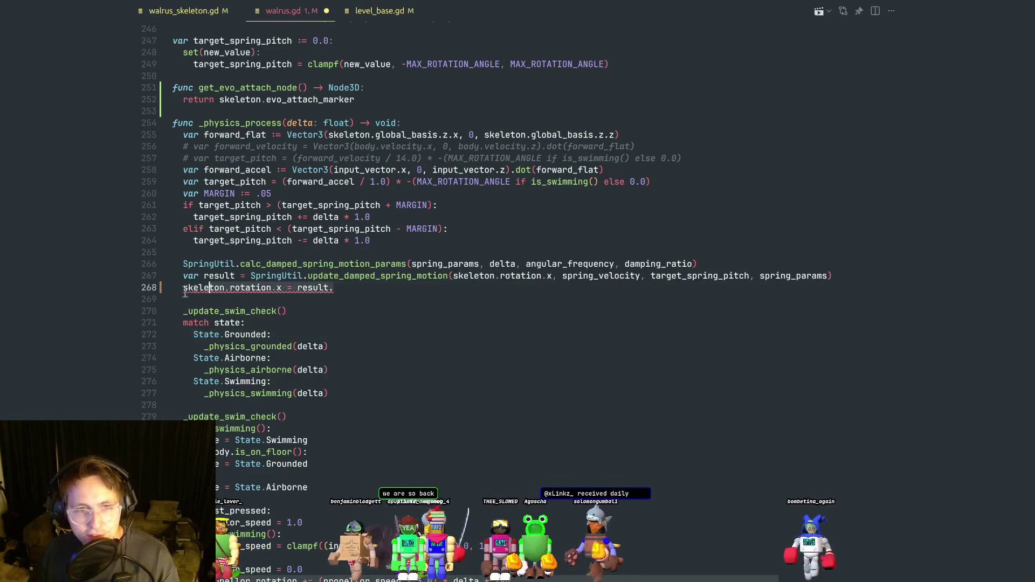
{"action": "key", "text": "Return"}
{"action": "key", "text": "Return"}
{"action": "key", "text": "Tab"}
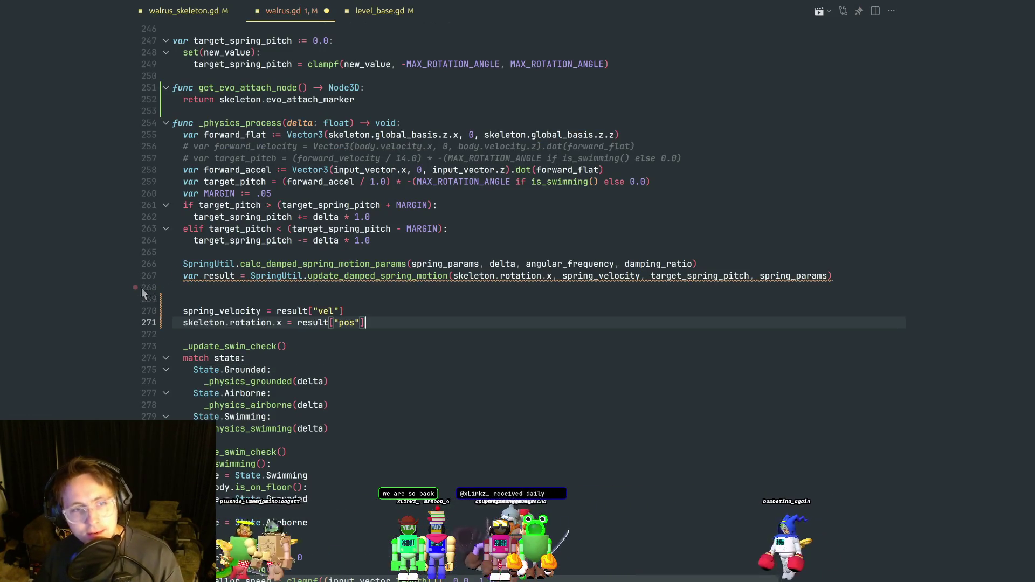
{"action": "left_click", "coordinate": [228, 300]}
{"action": "key", "text": "Delete"}
{"action": "left_click", "coordinate": [255, 322]}
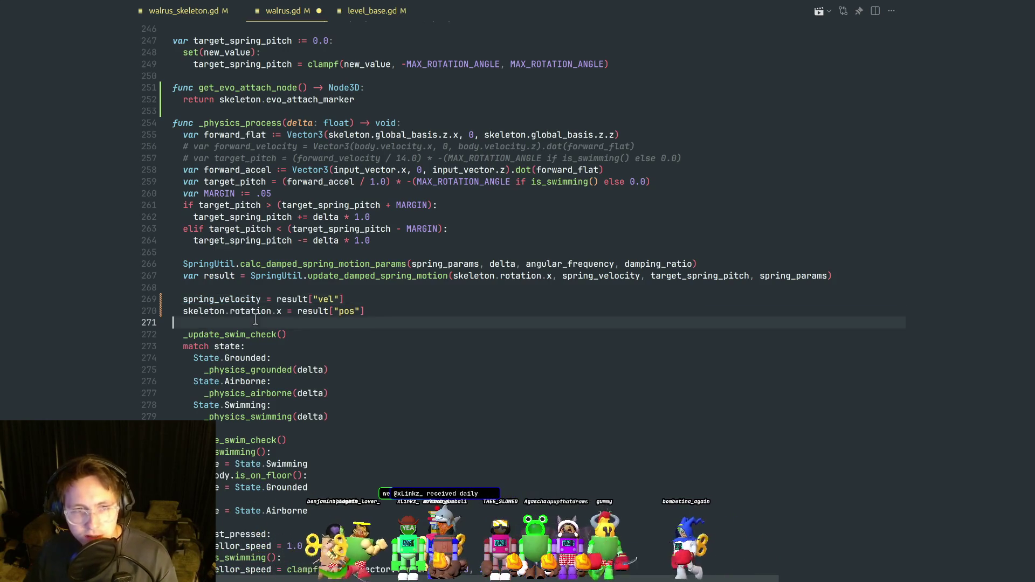
{"action": "key", "text": "ctrl+s"}
Check the pasted result['pos'] line, then bring Godot's penguin_playpen scene to the front.
{"action": "left_click", "coordinate": [239, 288]}
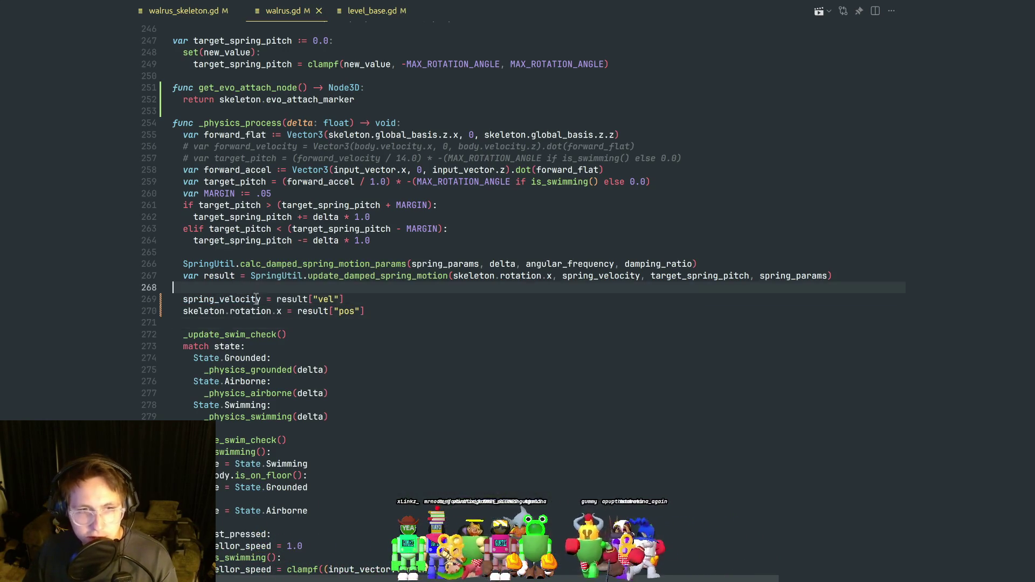
{"action": "key", "text": "alt+Tab"}
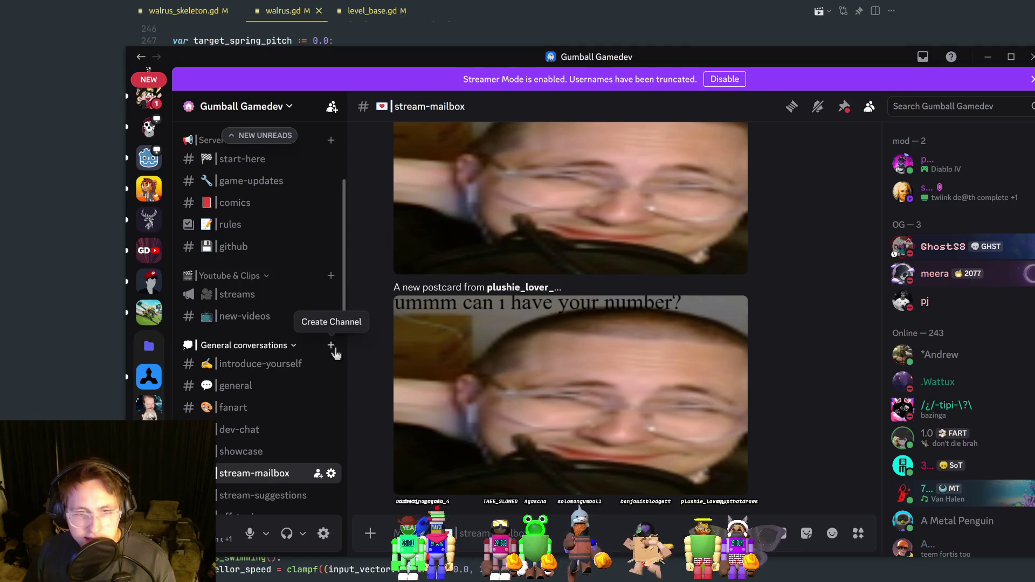
{"action": "key", "text": "alt+Tab"}
{"action": "left_click", "coordinate": [356, 311]}
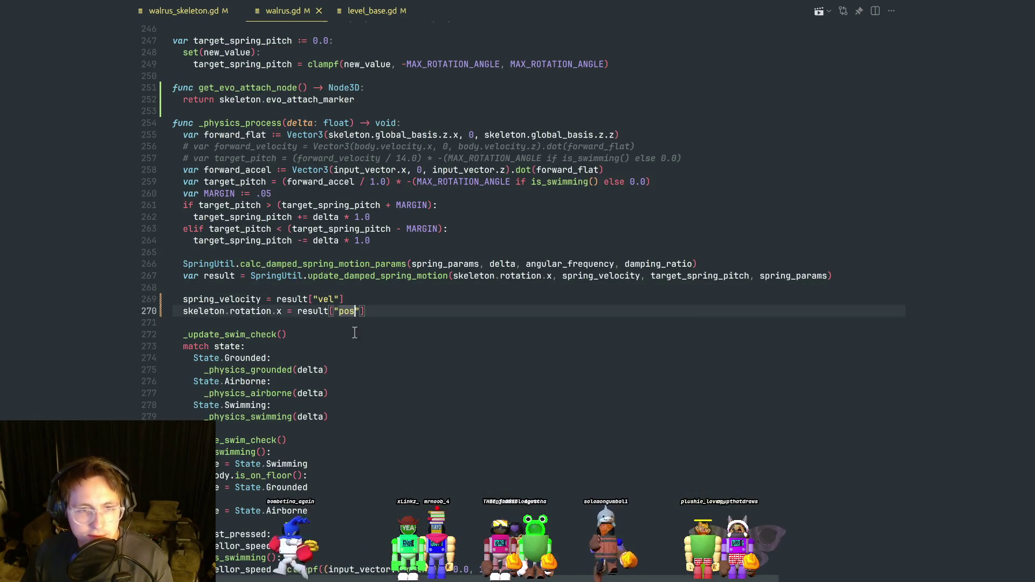
{"action": "key", "text": "alt+Tab"}
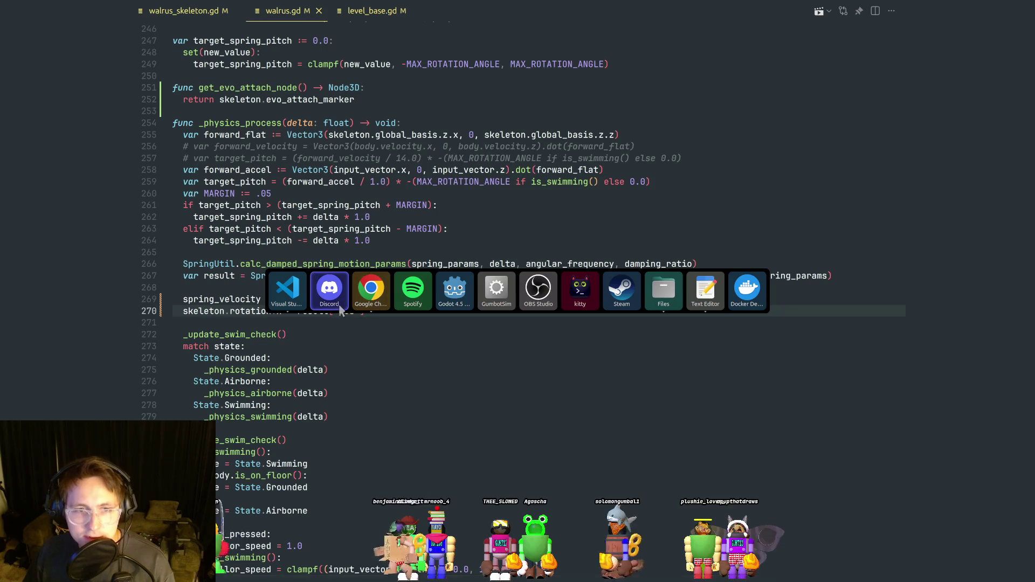
{"action": "key", "text": "Escape"}
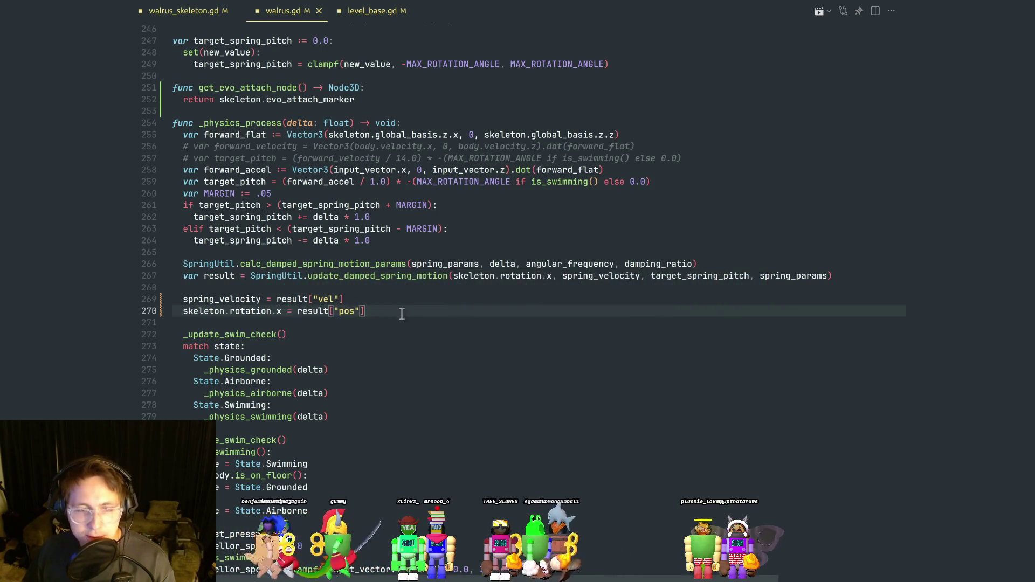
{"action": "key", "text": "alt+Tab"}
{"action": "mouse_move", "coordinate": [372, 297]}
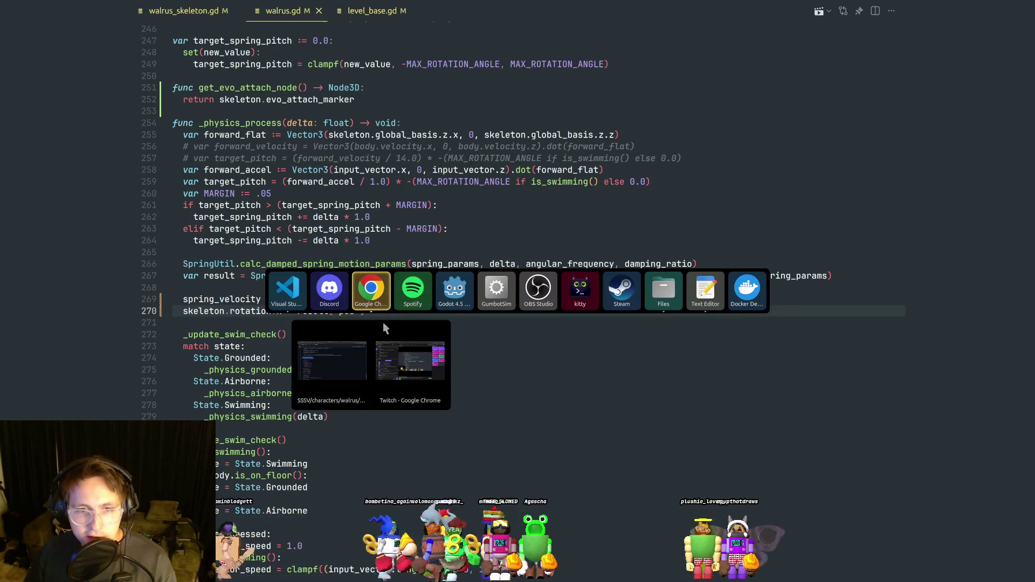
{"action": "left_click", "coordinate": [349, 367]}
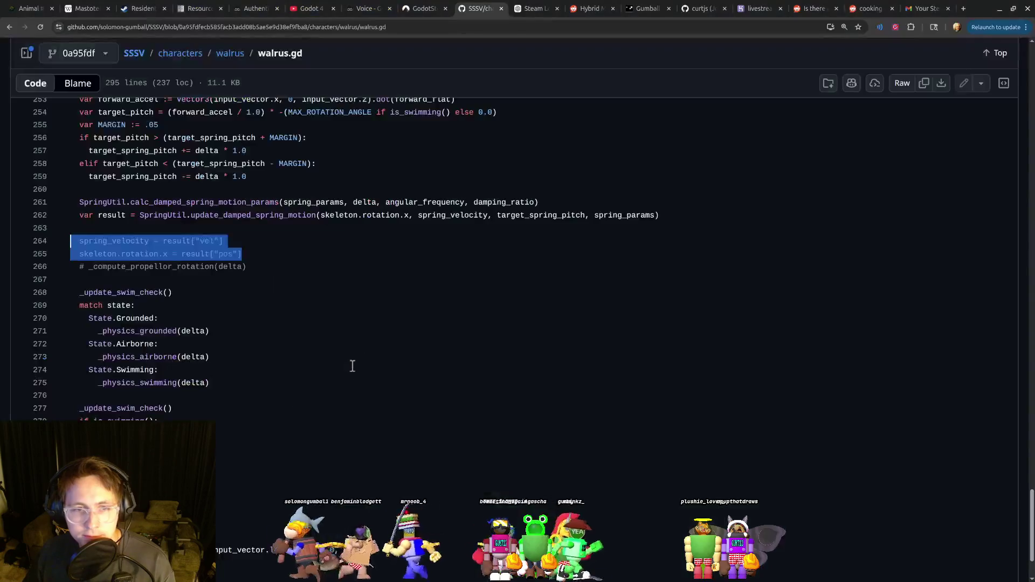
{"action": "key", "text": "alt+Tab"}
{"action": "left_click", "coordinate": [455, 298]}
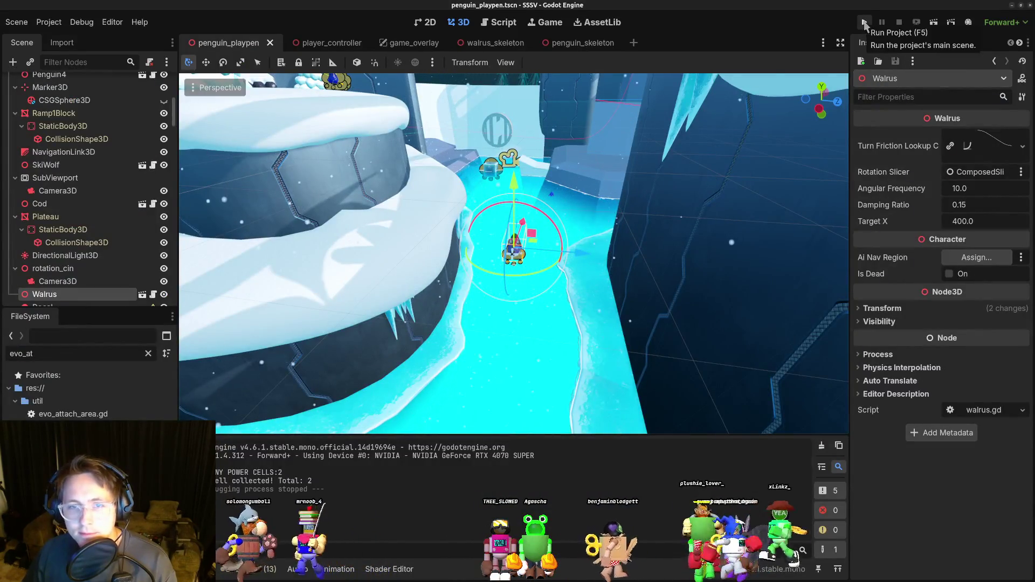
Run the walrus level once more, then stop the playtest.
{"action": "left_click", "coordinate": [864, 22]}
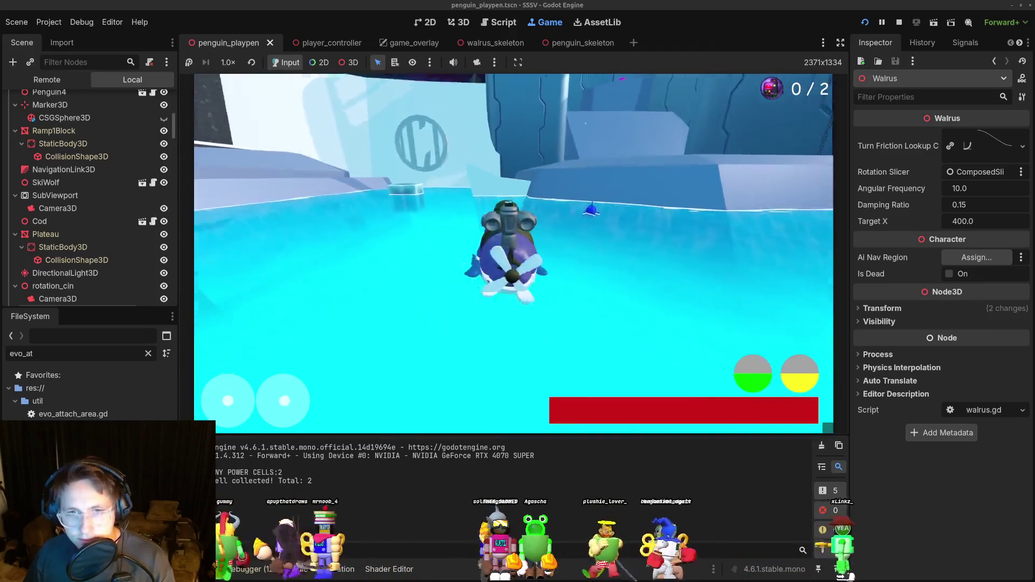
{"action": "key", "text": "F8"}
{"action": "key", "text": "alt+Tab"}
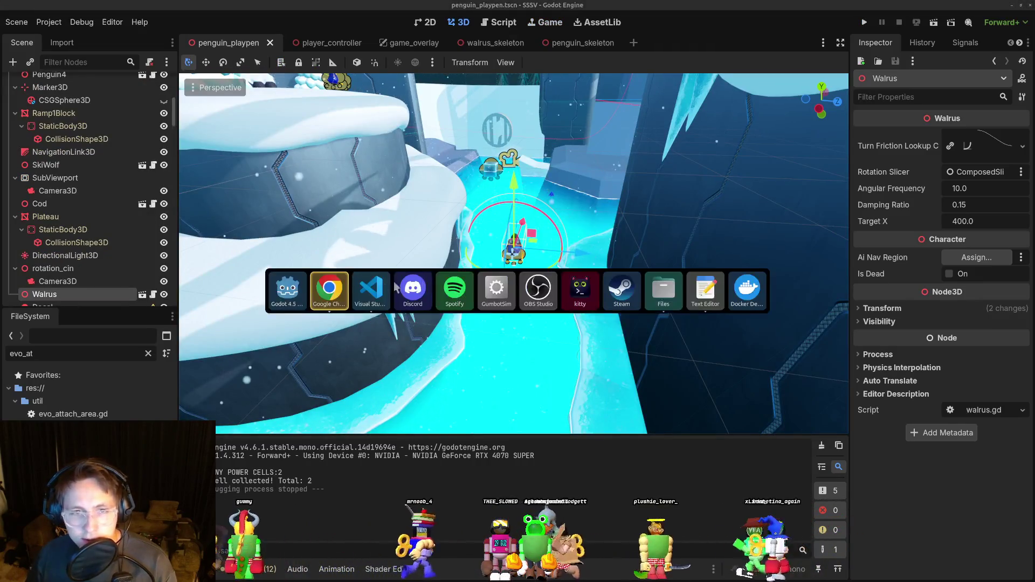
View the image posted in Discord's stream-mailbox channel full size, then close it.
{"action": "left_click", "coordinate": [423, 295]}
{"action": "left_click", "coordinate": [578, 354]}
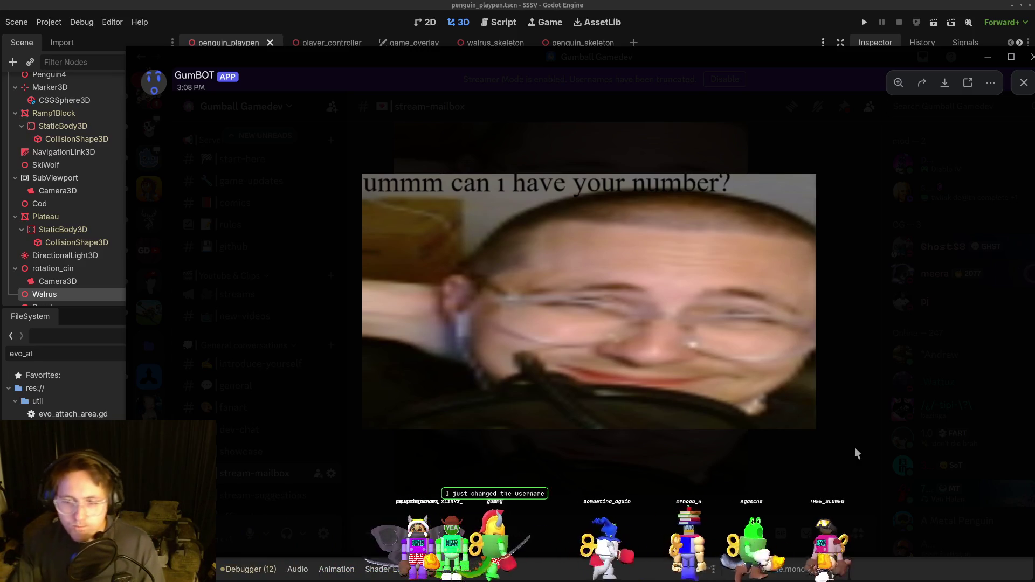
{"action": "left_click", "coordinate": [506, 473]}
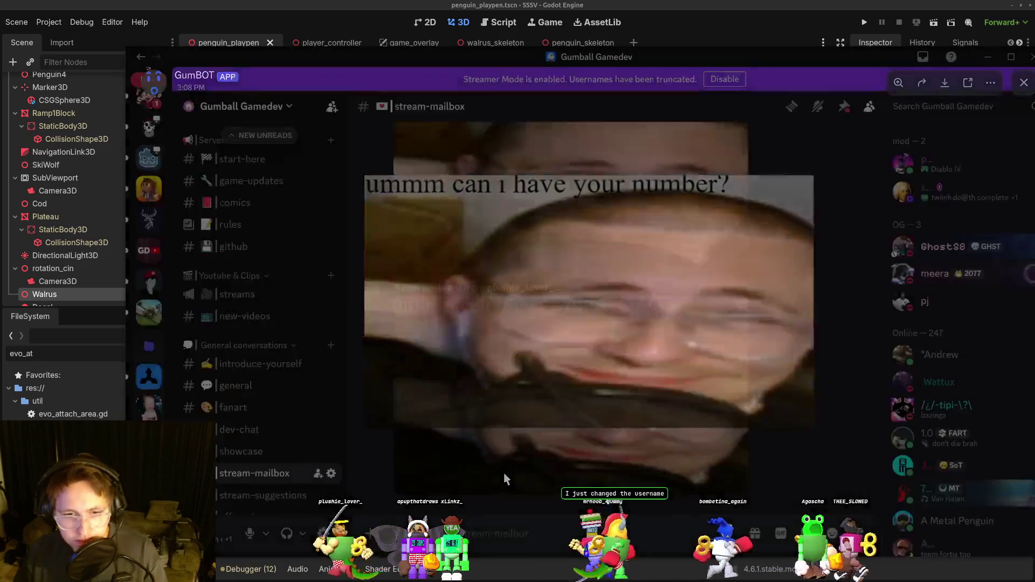
Back in Godot, clear the FileSystem filter and orbit around the walrus channel.
{"action": "key", "text": "alt+Tab"}
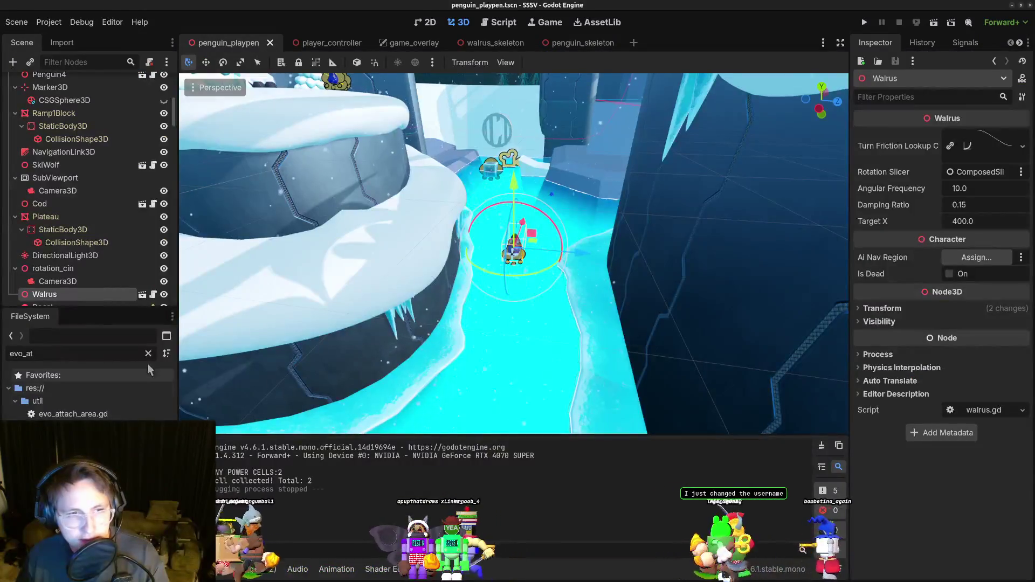
{"action": "left_click", "coordinate": [148, 355]}
{"action": "left_click_drag", "start_coordinate": [574, 303], "coordinate": [800, 83]}
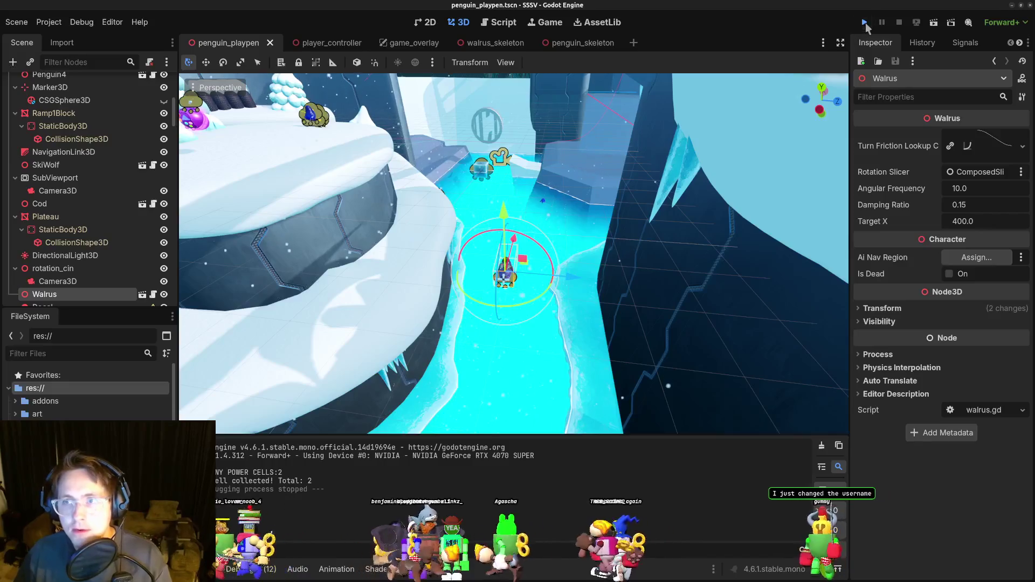
Playtest the level, steering the walrus forward and left down the channel, then stop.
{"action": "left_click", "coordinate": [864, 22]}
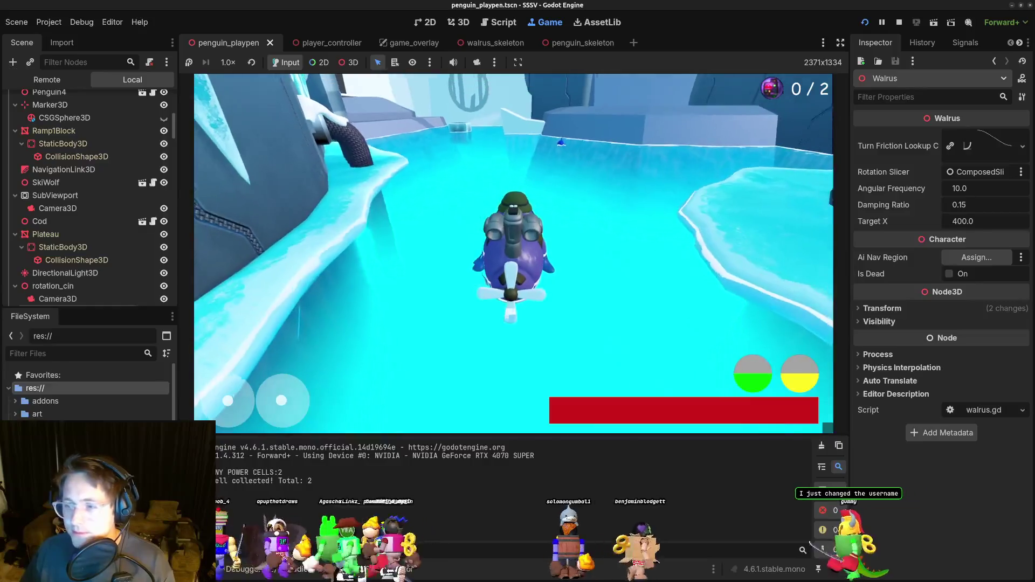
{"action": "key", "text": "w"}
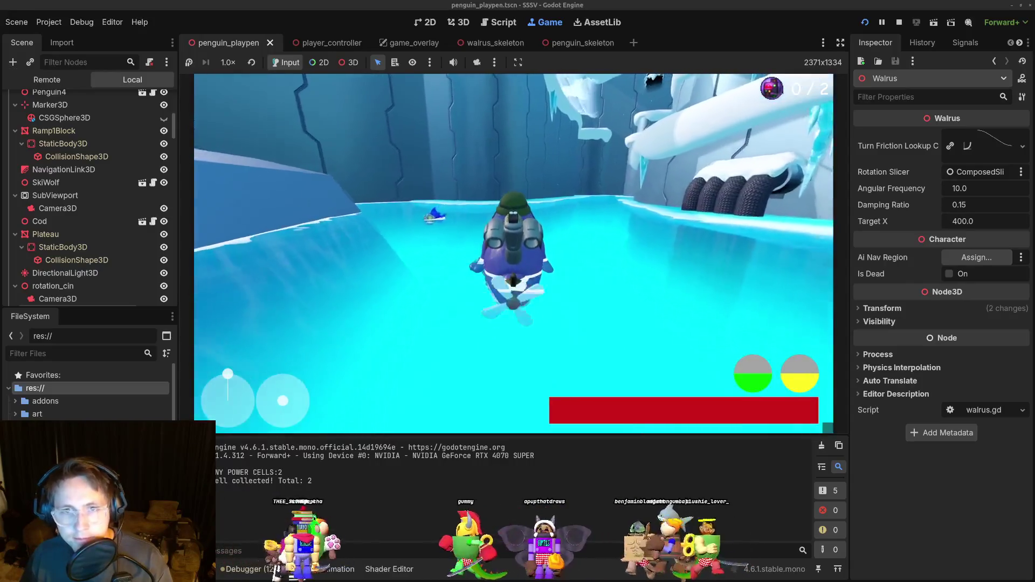
{"action": "key", "text": "a"}
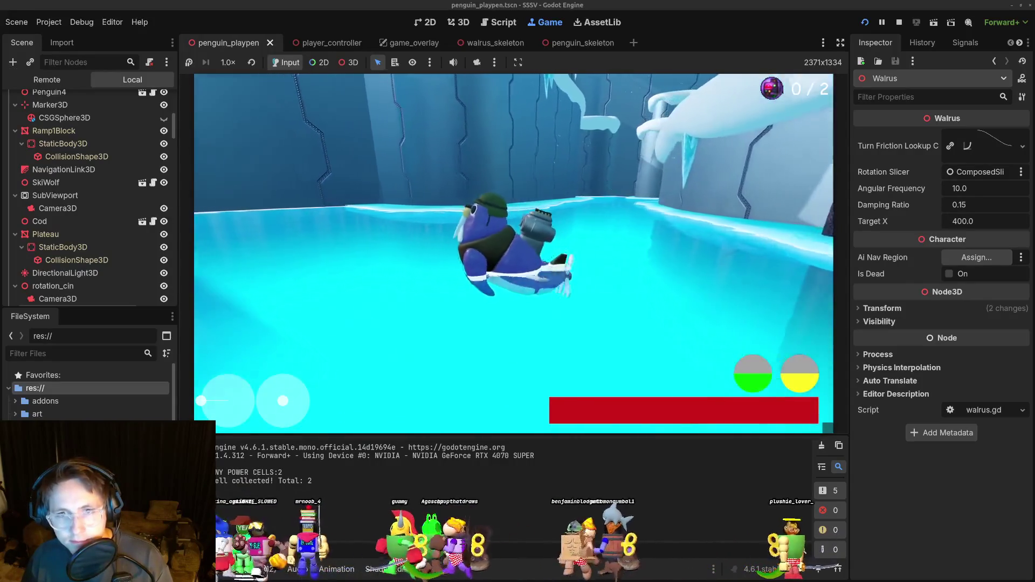
{"action": "key", "text": "w"}
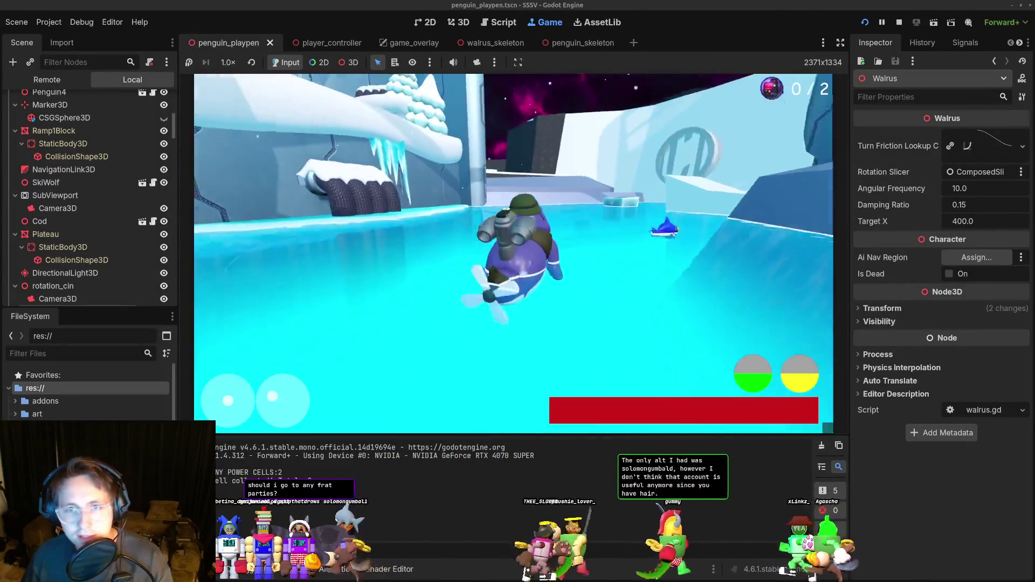
{"action": "key", "text": "F8"}
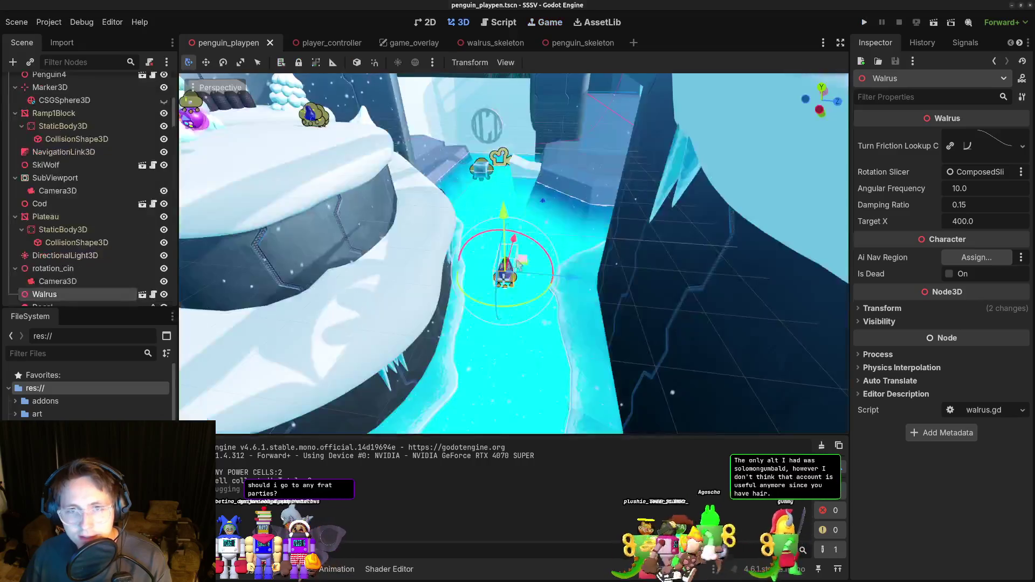
Select PowerCell2, lower it about 0.65 units on its Y axis, and launch a test run.
{"action": "scroll", "coordinate": [538, 284], "scroll_direction": "down", "scroll_amount": 5}
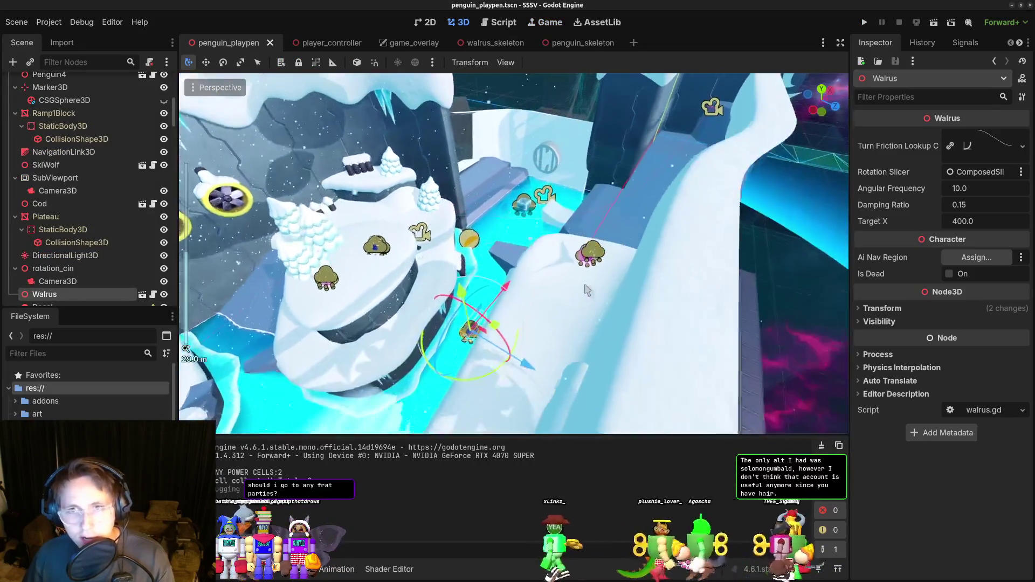
{"action": "left_click", "coordinate": [521, 208]}
{"action": "scroll", "coordinate": [608, 315], "scroll_direction": "up", "scroll_amount": 4}
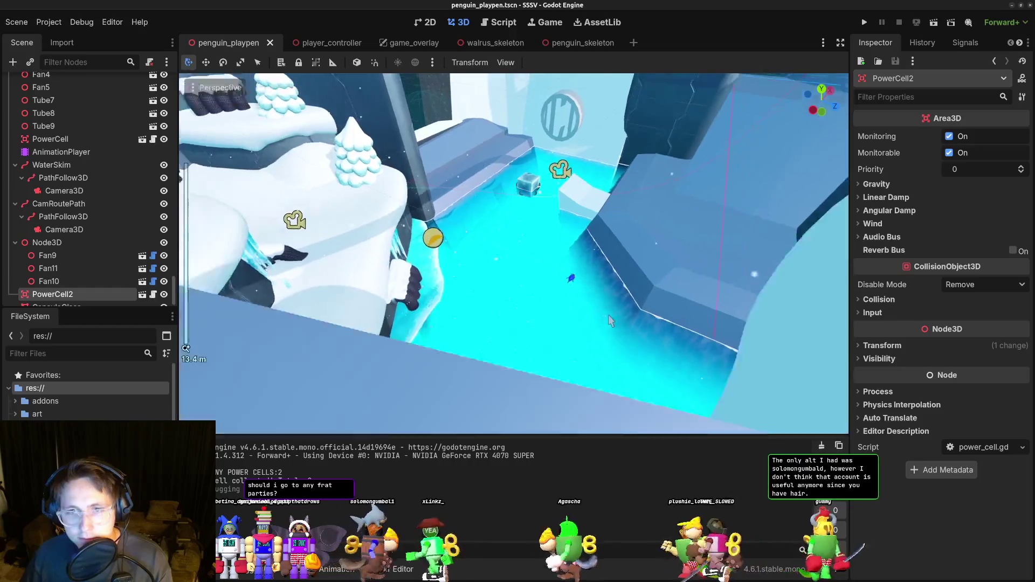
{"action": "scroll", "coordinate": [612, 319], "scroll_direction": "up", "scroll_amount": 14}
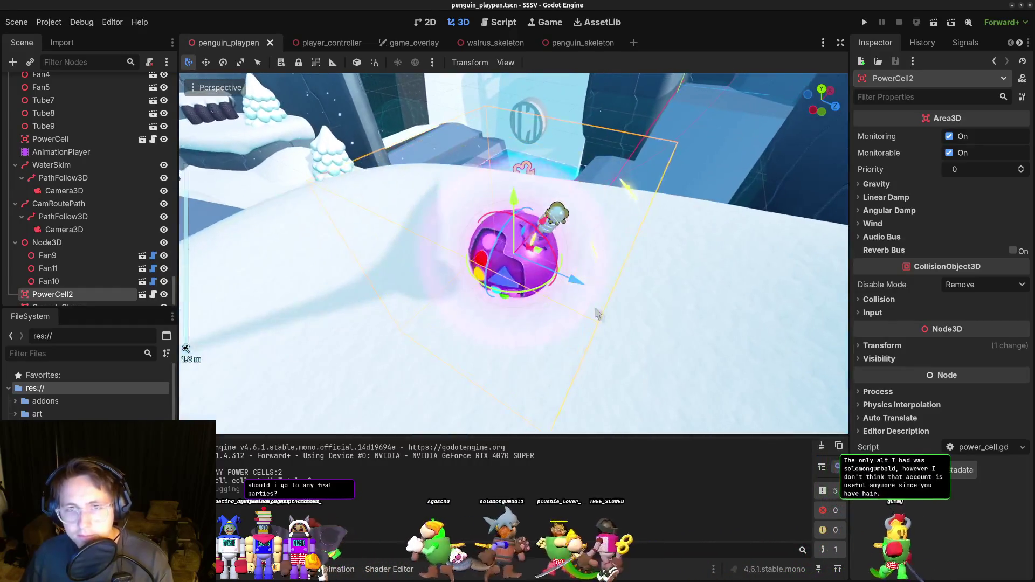
{"action": "scroll", "coordinate": [661, 270], "scroll_direction": "down", "scroll_amount": 2}
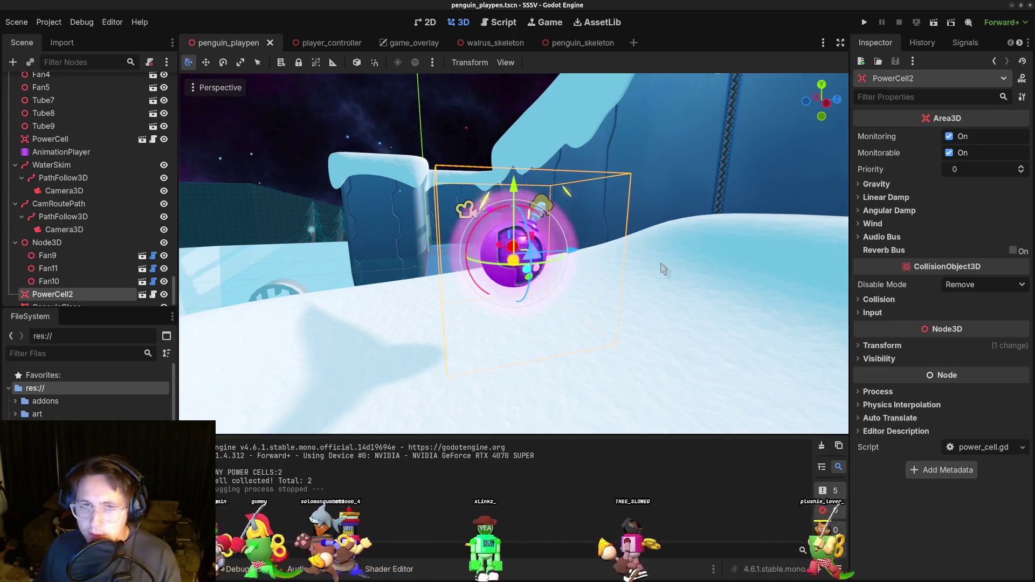
{"action": "scroll", "coordinate": [617, 312], "scroll_direction": "down", "scroll_amount": 3}
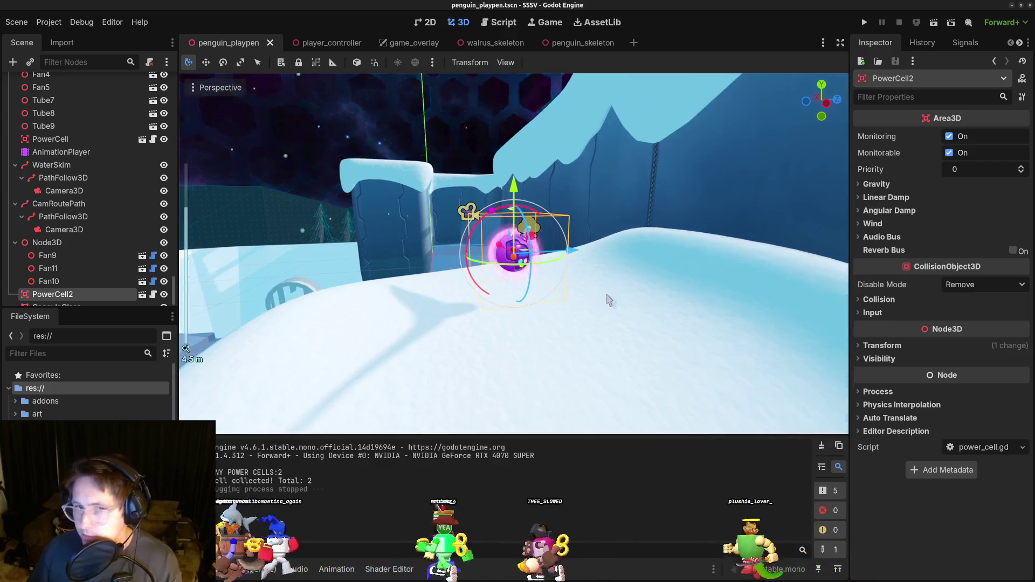
{"action": "scroll", "coordinate": [603, 298], "scroll_direction": "up", "scroll_amount": 3}
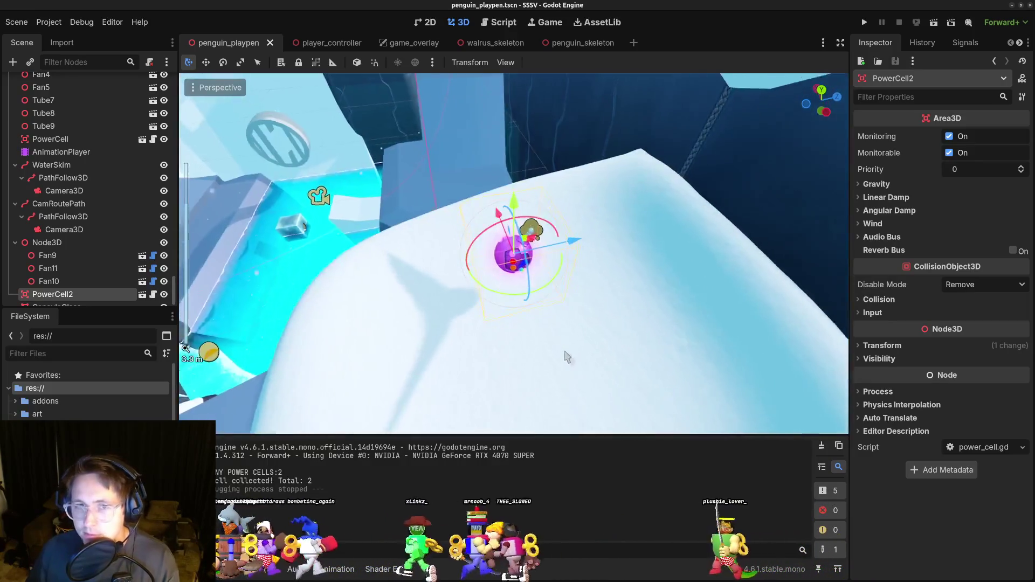
{"action": "mouse_move", "coordinate": [607, 283]}
{"action": "left_mouse_down"}
{"action": "mouse_move", "coordinate": [571, 303]}
{"action": "mouse_move", "coordinate": [541, 303]}
{"action": "mouse_move", "coordinate": [462, 279]}
{"action": "mouse_move", "coordinate": [549, 278]}
{"action": "mouse_move", "coordinate": [470, 310]}
{"action": "mouse_move", "coordinate": [424, 304]}
{"action": "mouse_move", "coordinate": [453, 243]}
{"action": "left_mouse_up"}
{"action": "scroll", "coordinate": [462, 280], "scroll_direction": "down", "scroll_amount": 3}
{"action": "left_click_drag", "start_coordinate": [478, 201], "coordinate": [472, 208]}
{"action": "mouse_move", "coordinate": [558, 290]}
{"action": "left_mouse_down"}
{"action": "mouse_move", "coordinate": [496, 301]}
{"action": "mouse_move", "coordinate": [589, 229]}
{"action": "left_mouse_up"}
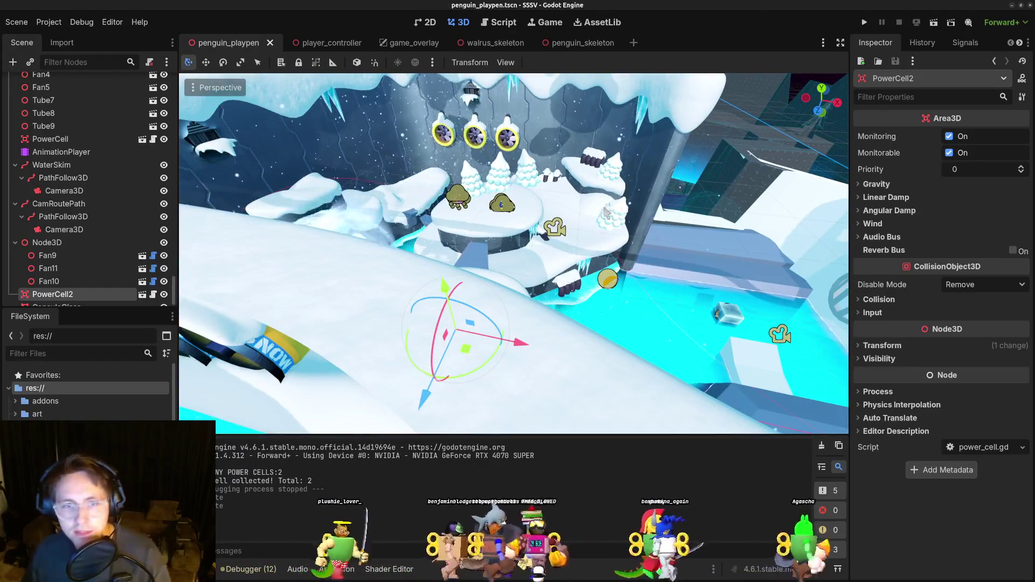
{"action": "left_click", "coordinate": [864, 23]}
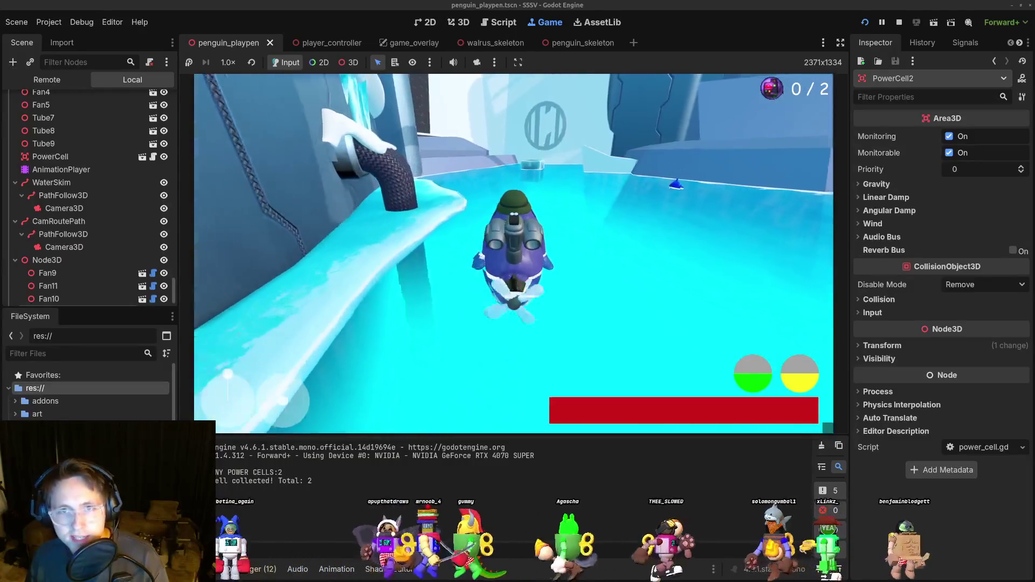
Stop the game, select Crate8 in the ice channel, and relaunch the playtest.
{"action": "key", "text": "F8"}
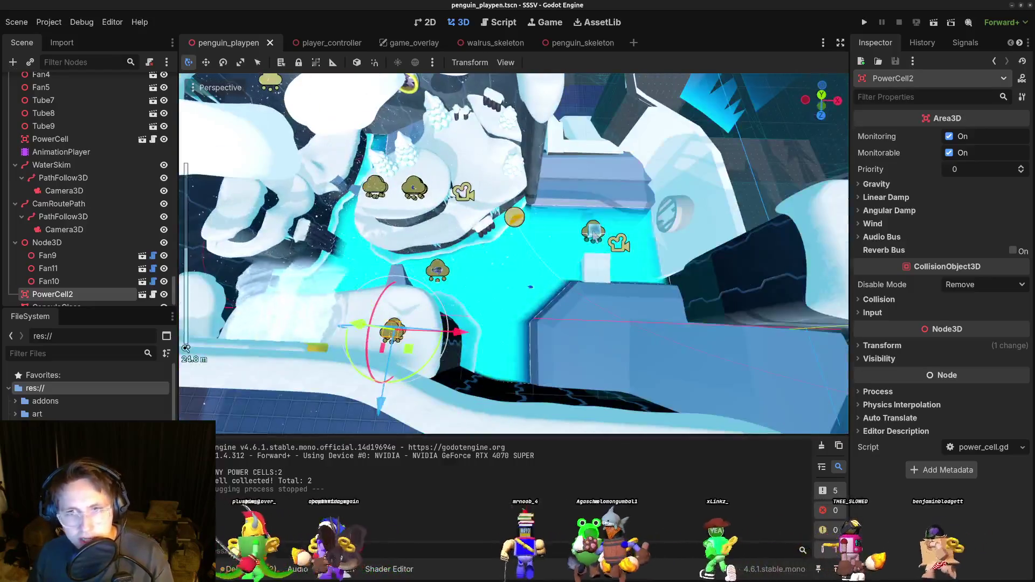
{"action": "left_click", "coordinate": [597, 261]}
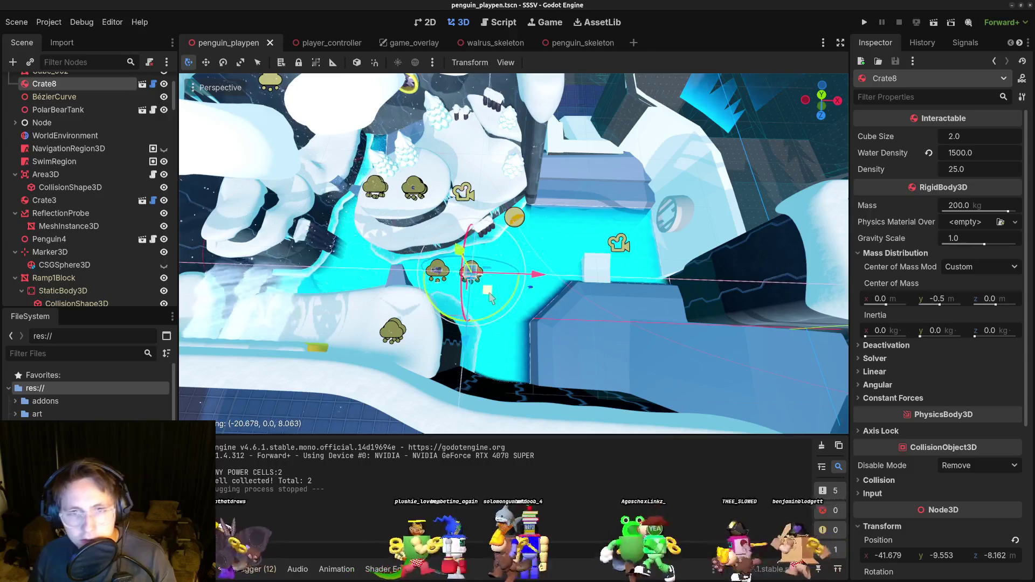
{"action": "left_click", "coordinate": [865, 23]}
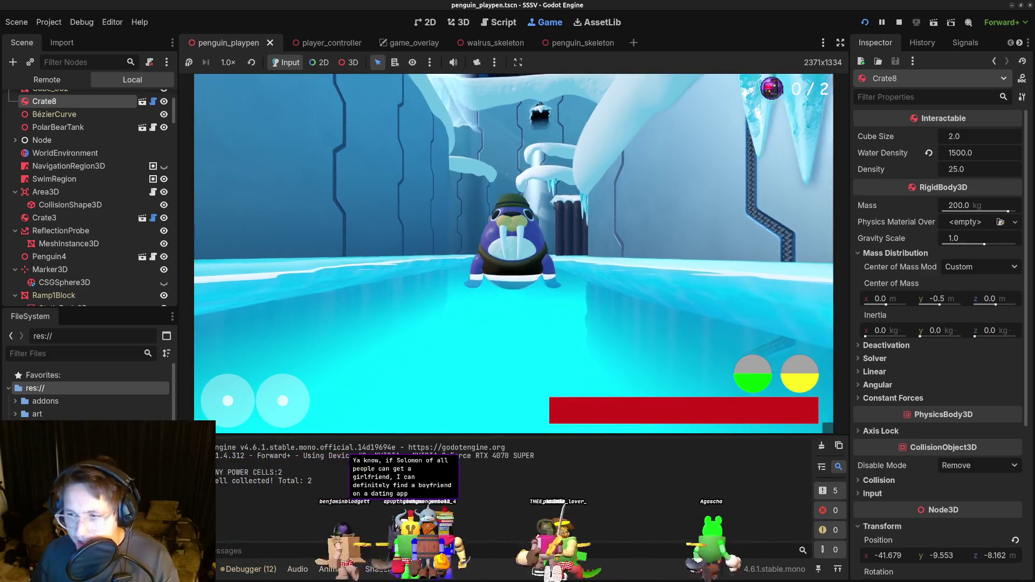
Steer the walrus forward, right and left down the channel, then stop the game.
{"action": "key", "text": "w"}
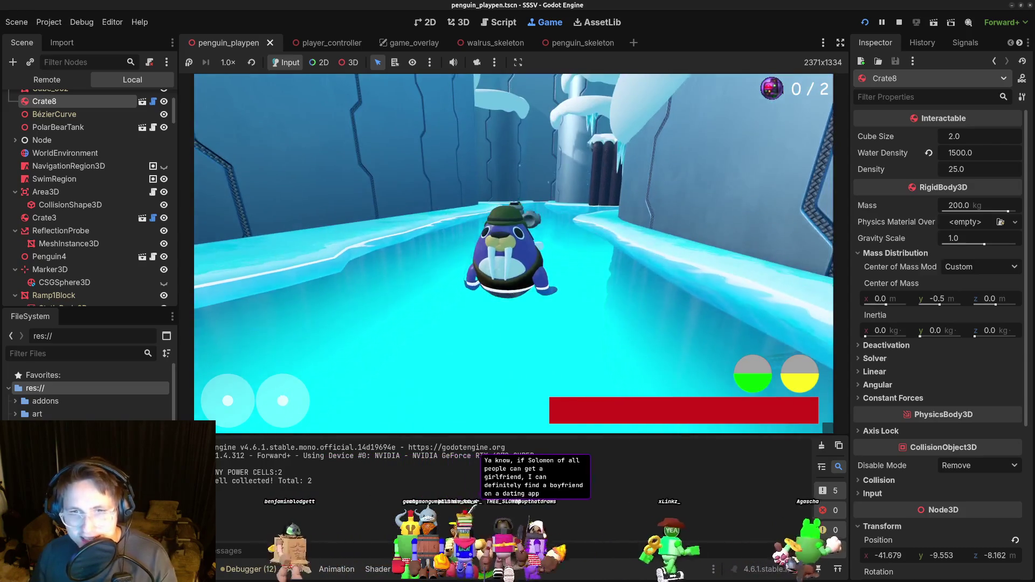
{"action": "key", "text": "d"}
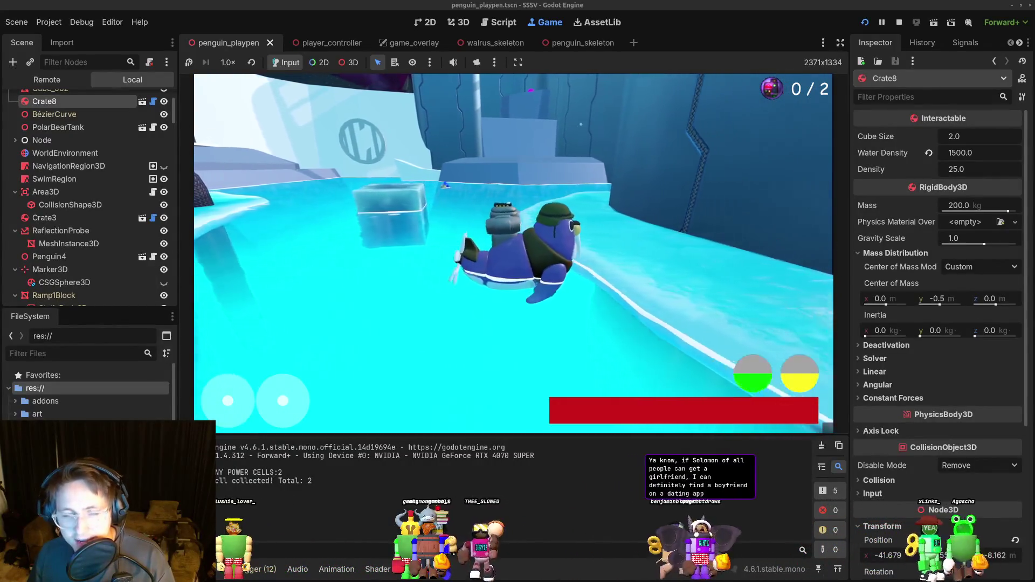
{"action": "key", "text": "w"}
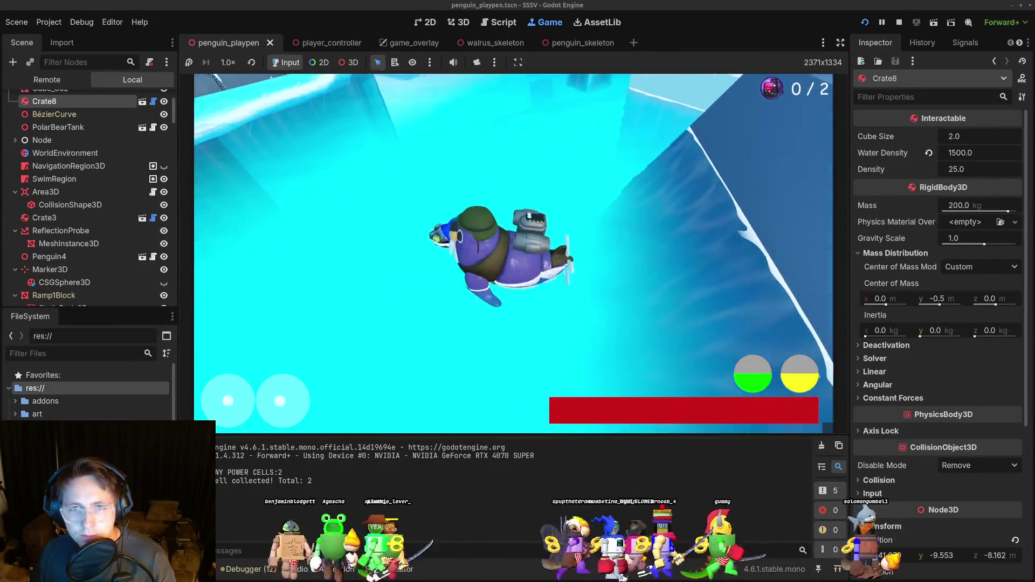
{"action": "key", "text": "w"}
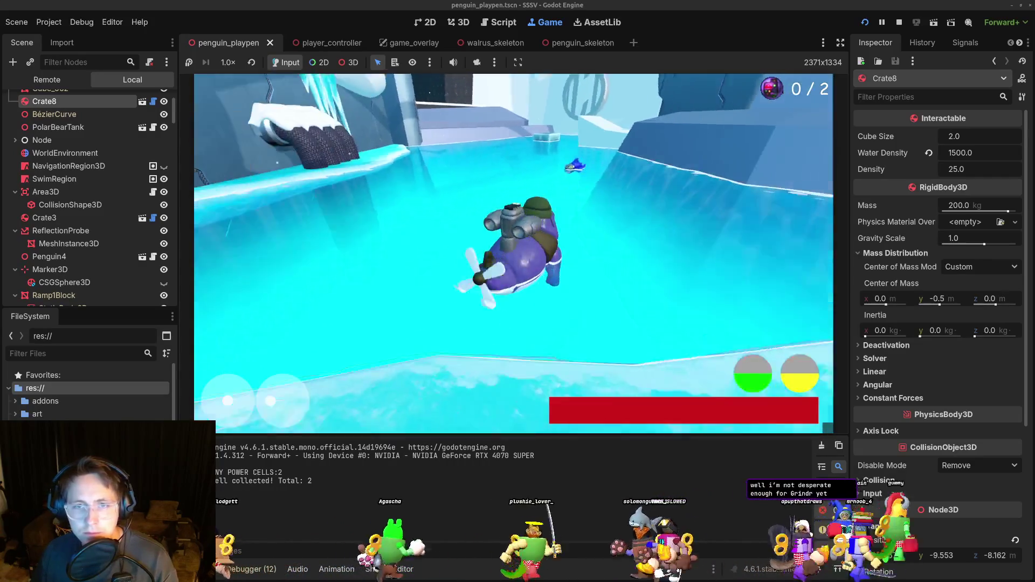
{"action": "key", "text": "a"}
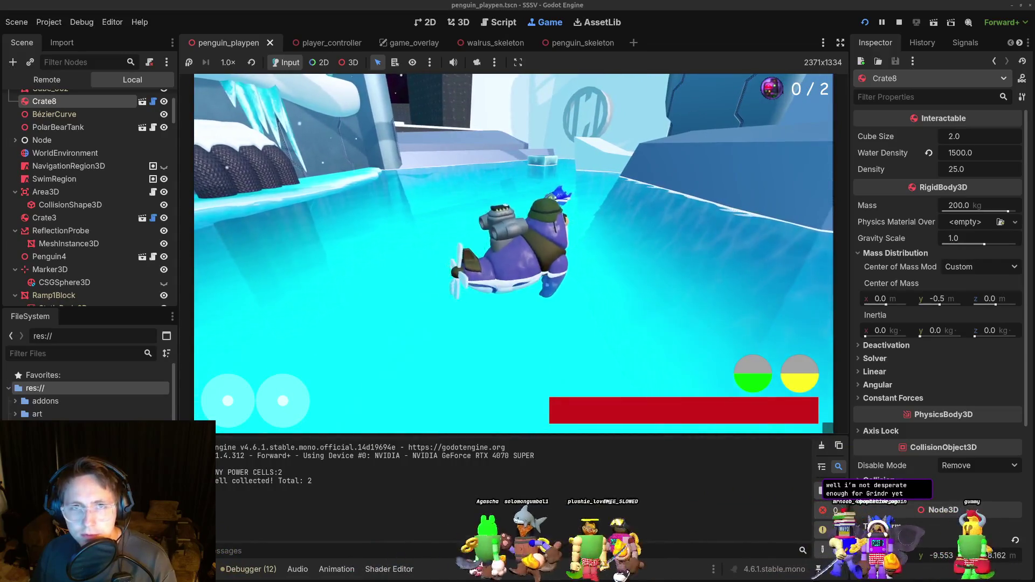
{"action": "key", "text": "F8"}
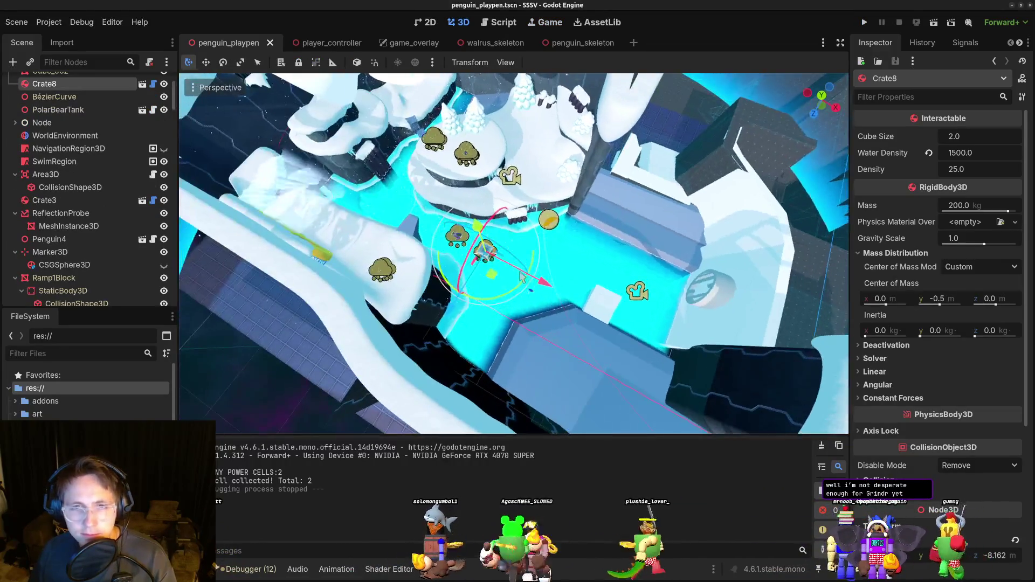
Select and frame the Walrus, then orbit to a steeper top-down view of the level.
{"action": "scroll", "coordinate": [522, 276], "scroll_direction": "down", "scroll_amount": 5}
{"action": "scroll", "coordinate": [522, 277], "scroll_direction": "up", "scroll_amount": 6}
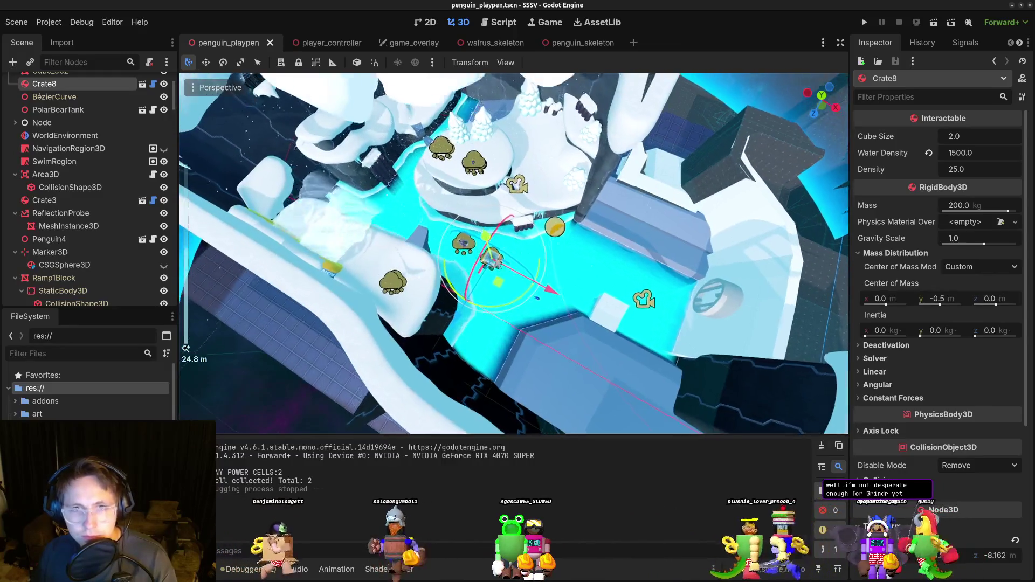
{"action": "scroll", "coordinate": [552, 270], "scroll_direction": "down", "scroll_amount": 6}
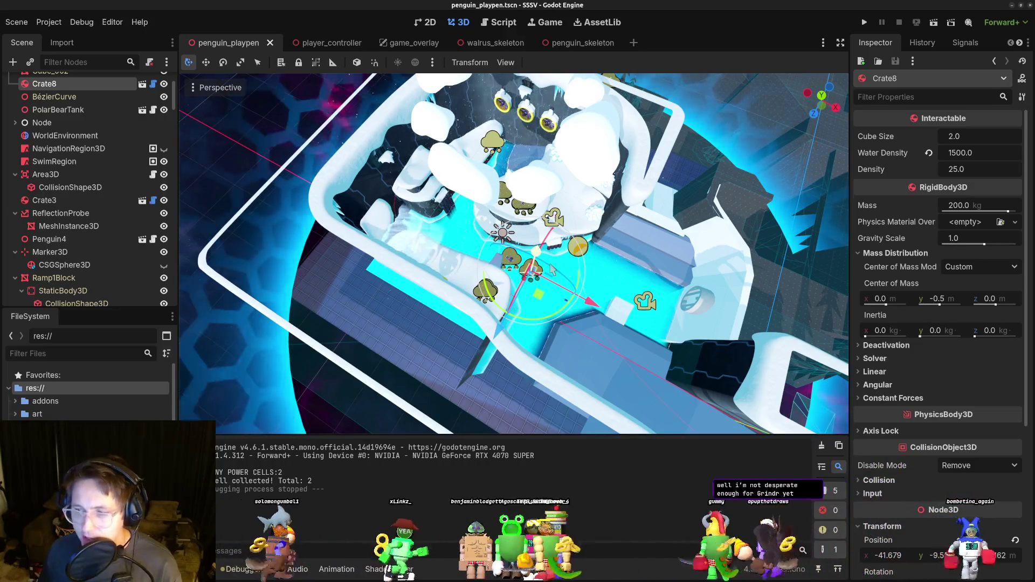
{"action": "scroll", "coordinate": [552, 268], "scroll_direction": "up", "scroll_amount": 15}
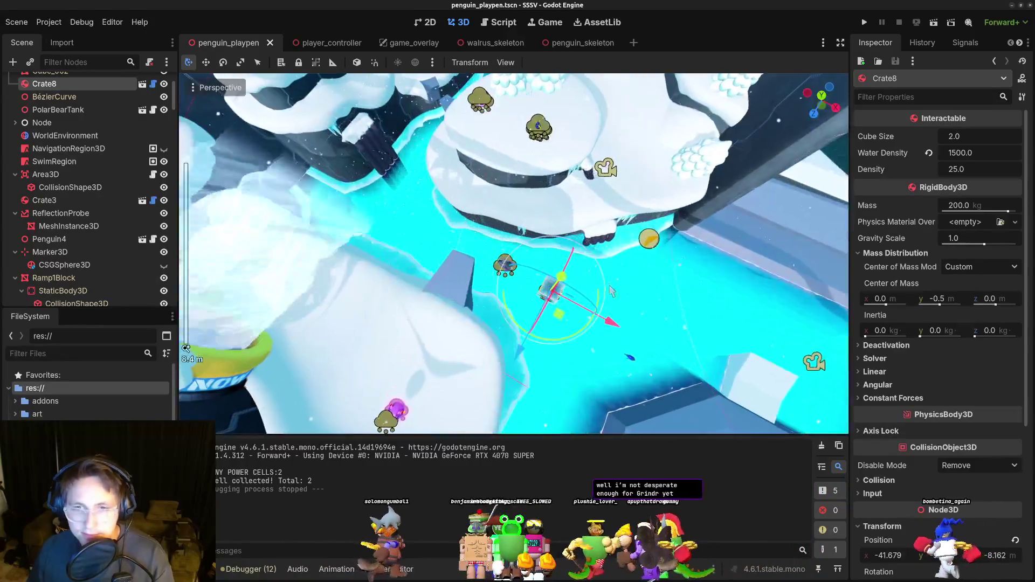
{"action": "scroll", "coordinate": [542, 262], "scroll_direction": "up", "scroll_amount": 4}
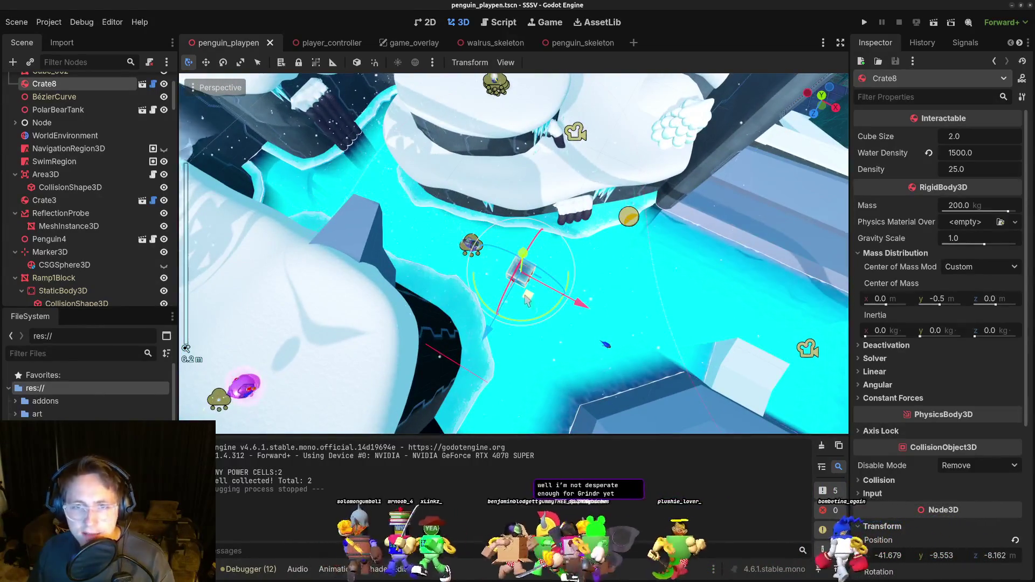
{"action": "left_click", "coordinate": [471, 247]}
{"action": "scroll", "coordinate": [471, 264], "scroll_direction": "up", "scroll_amount": 5}
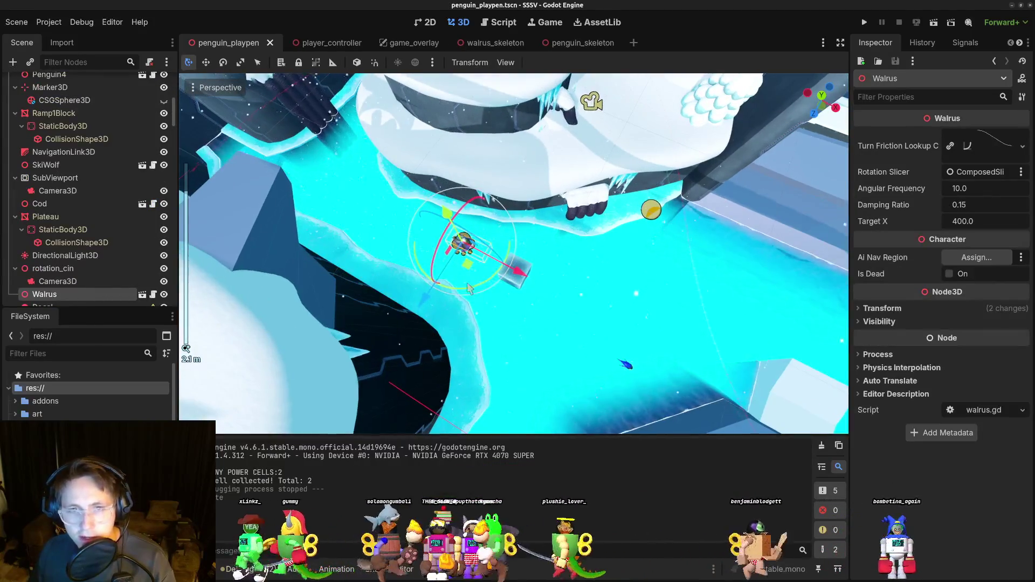
{"action": "key", "text": "f"}
{"action": "scroll", "coordinate": [504, 294], "scroll_direction": "down", "scroll_amount": 6}
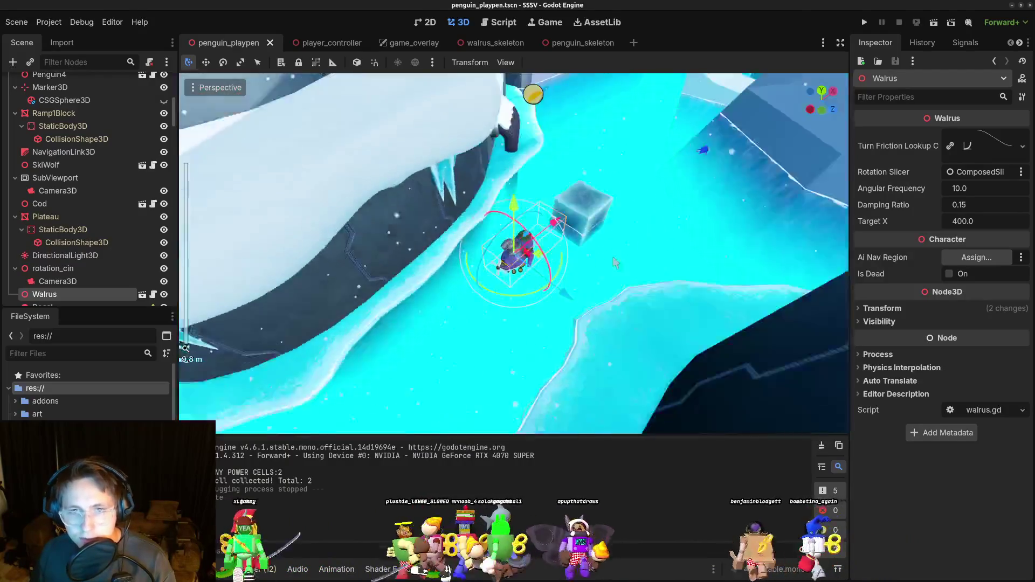
{"action": "scroll", "coordinate": [504, 294], "scroll_direction": "down", "scroll_amount": 4}
{"action": "left_click_drag", "start_coordinate": [569, 261], "coordinate": [530, 205]}
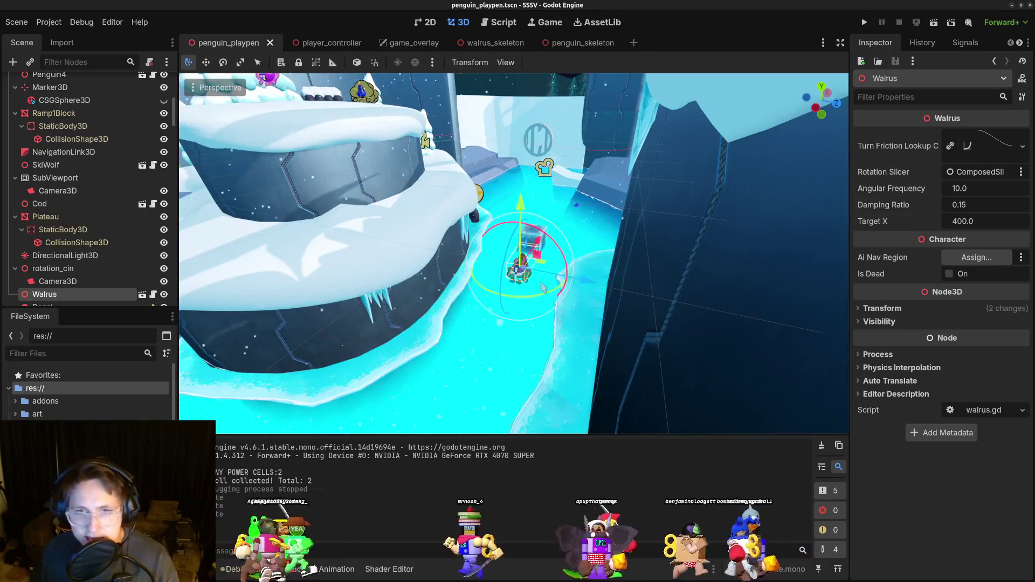
{"action": "scroll", "coordinate": [538, 285], "scroll_direction": "up", "scroll_amount": 3}
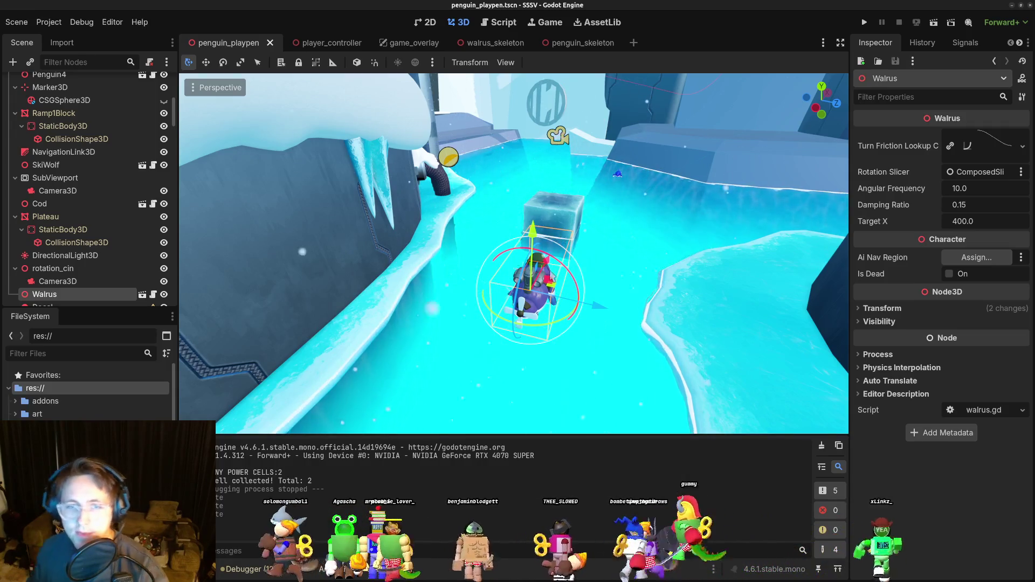
{"action": "left_click_drag", "start_coordinate": [647, 269], "coordinate": [782, 189]}
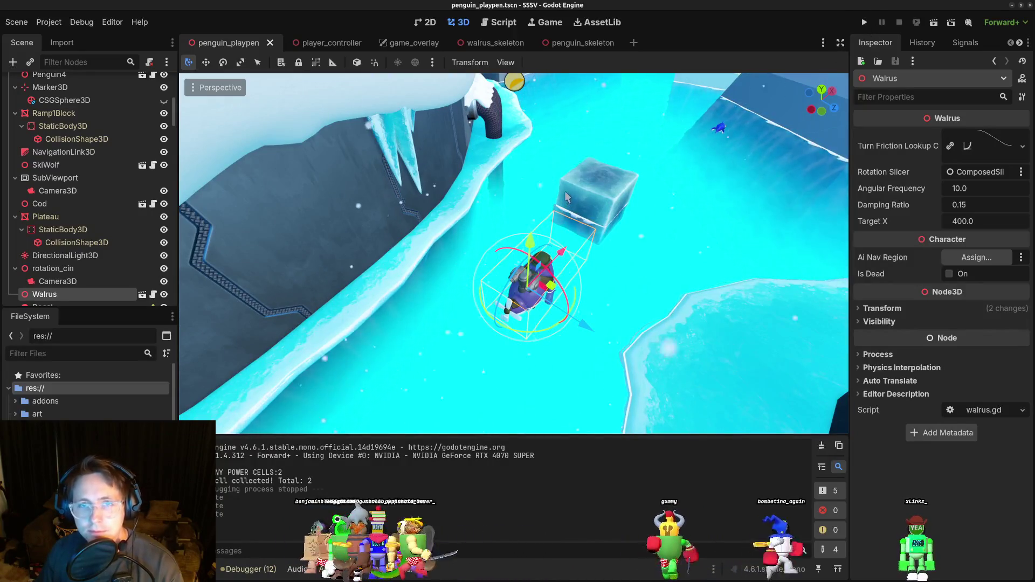
{"action": "scroll", "coordinate": [512, 188], "scroll_direction": "up", "scroll_amount": 5}
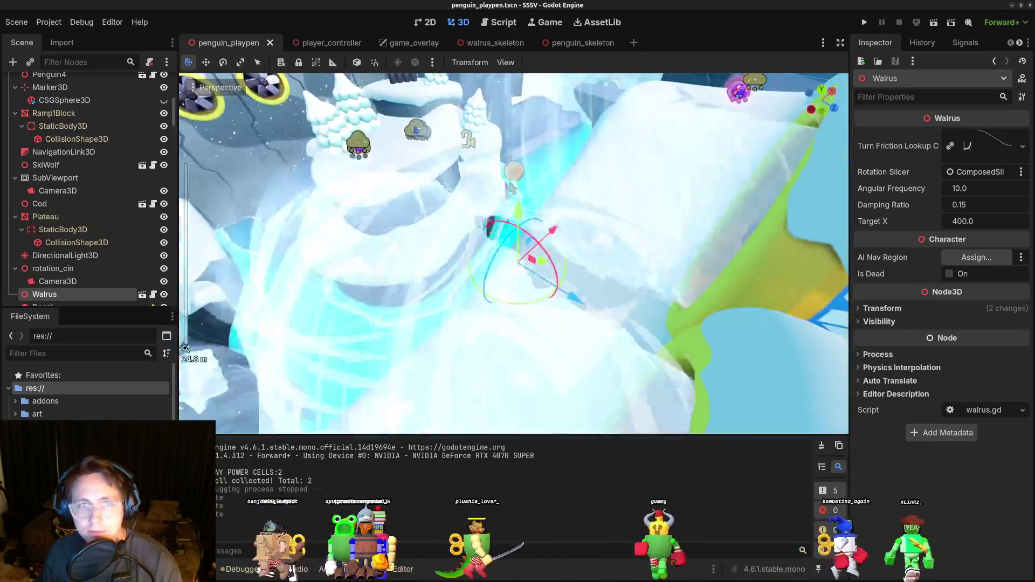
{"action": "scroll", "coordinate": [511, 187], "scroll_direction": "down", "scroll_amount": 5}
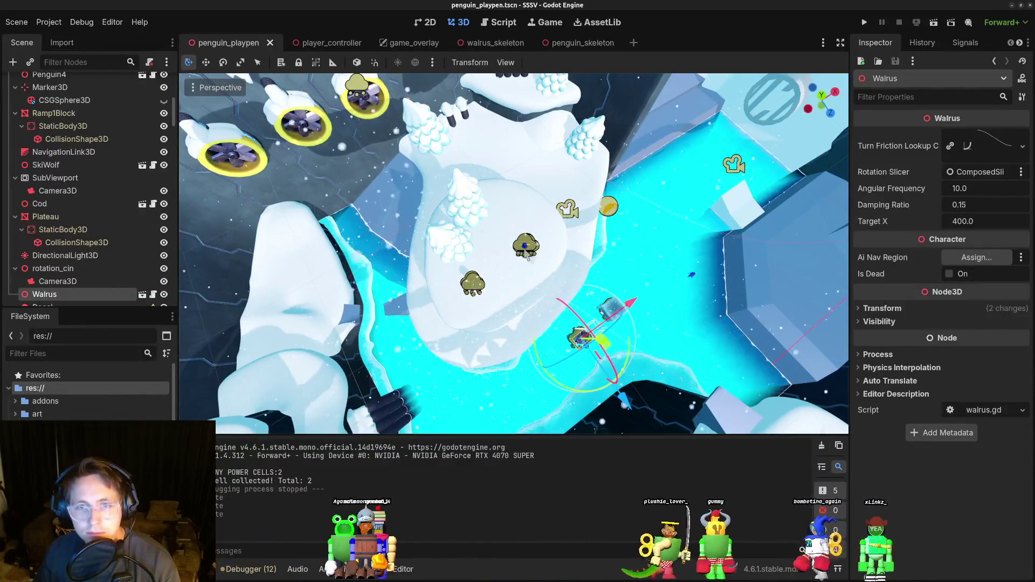
Duplicate Penguin4 as Penguin5, place it raised on the ice slab, save, and launch.
{"action": "left_click", "coordinate": [526, 243]}
{"action": "scroll", "coordinate": [539, 280], "scroll_direction": "up", "scroll_amount": 4}
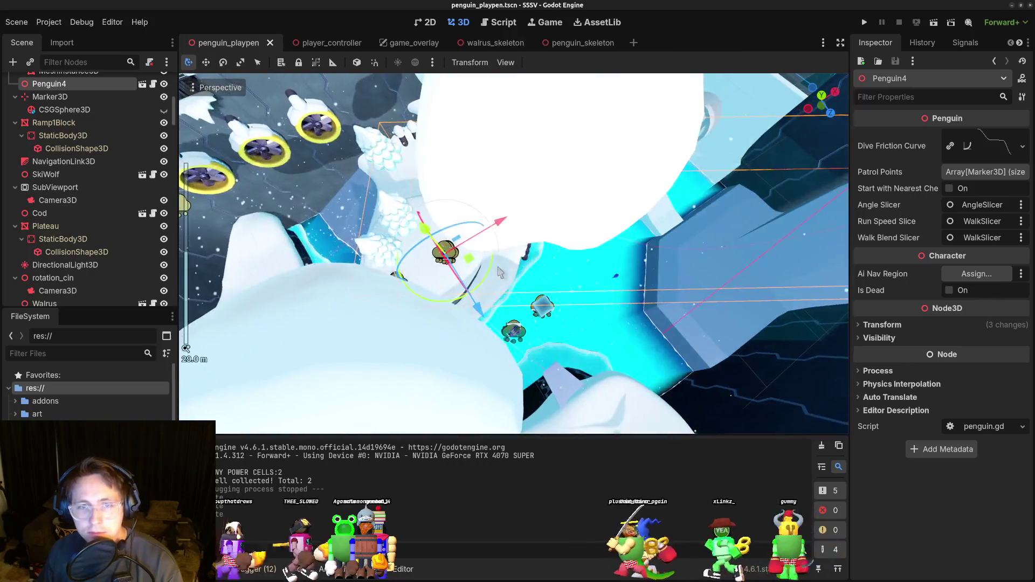
{"action": "left_click_drag", "start_coordinate": [500, 272], "coordinate": [481, 249]}
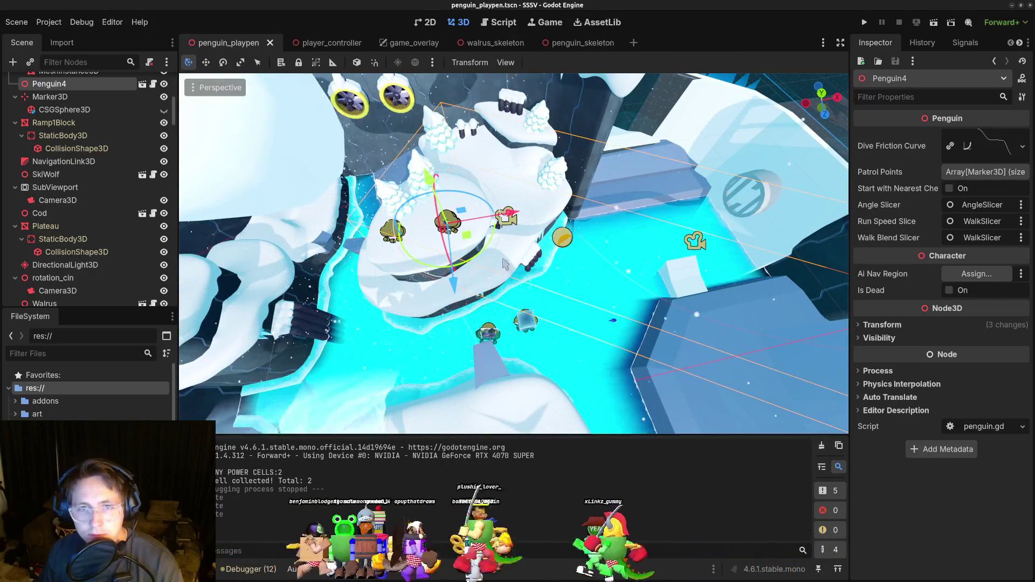
{"action": "key", "text": "ctrl+d"}
{"action": "mouse_move", "coordinate": [509, 265]}
{"action": "left_mouse_down"}
{"action": "mouse_move", "coordinate": [690, 350]}
{"action": "mouse_move", "coordinate": [626, 345]}
{"action": "left_mouse_up"}
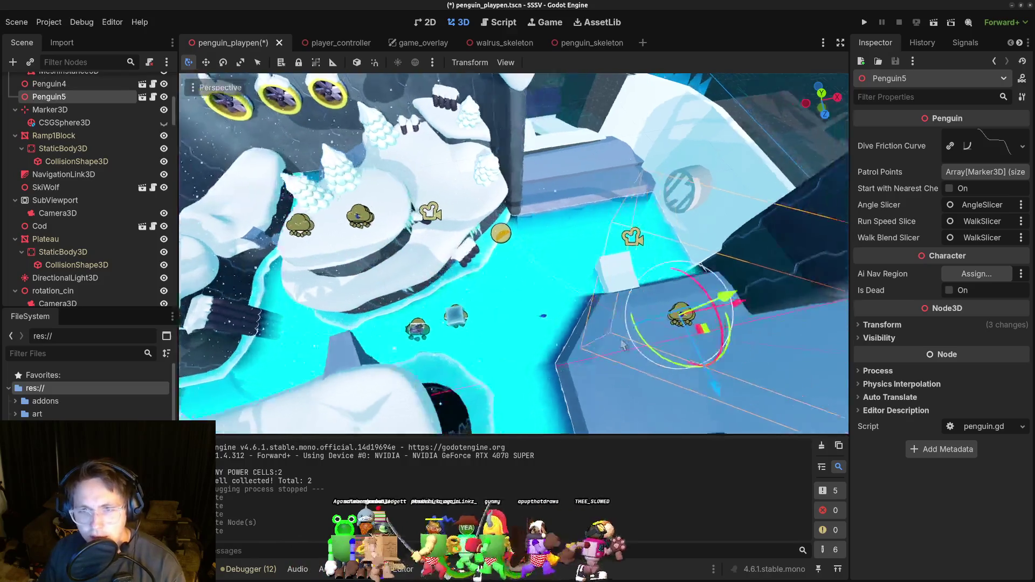
{"action": "key", "text": "f"}
{"action": "scroll", "coordinate": [547, 356], "scroll_direction": "up", "scroll_amount": 3}
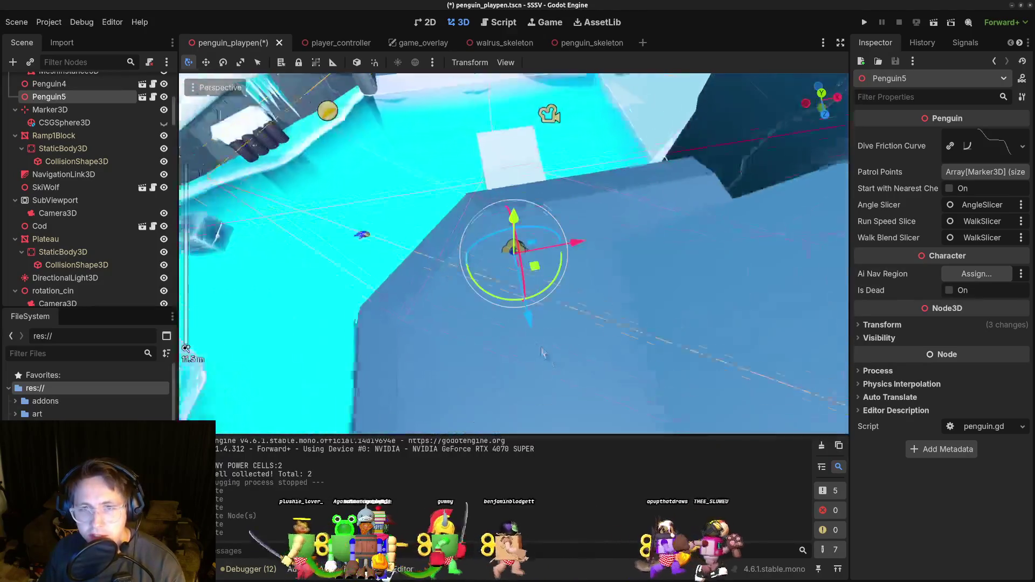
{"action": "scroll", "coordinate": [547, 356], "scroll_direction": "up", "scroll_amount": 3}
{"action": "left_click_drag", "start_coordinate": [514, 195], "coordinate": [514, 181]}
{"action": "key", "text": "ctrl+s"}
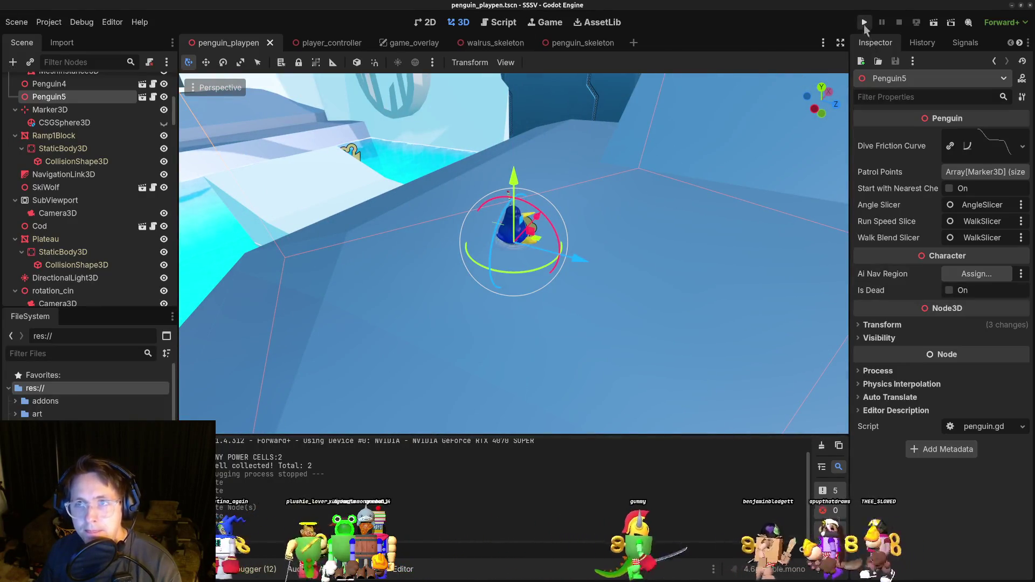
{"action": "left_click", "coordinate": [862, 25]}
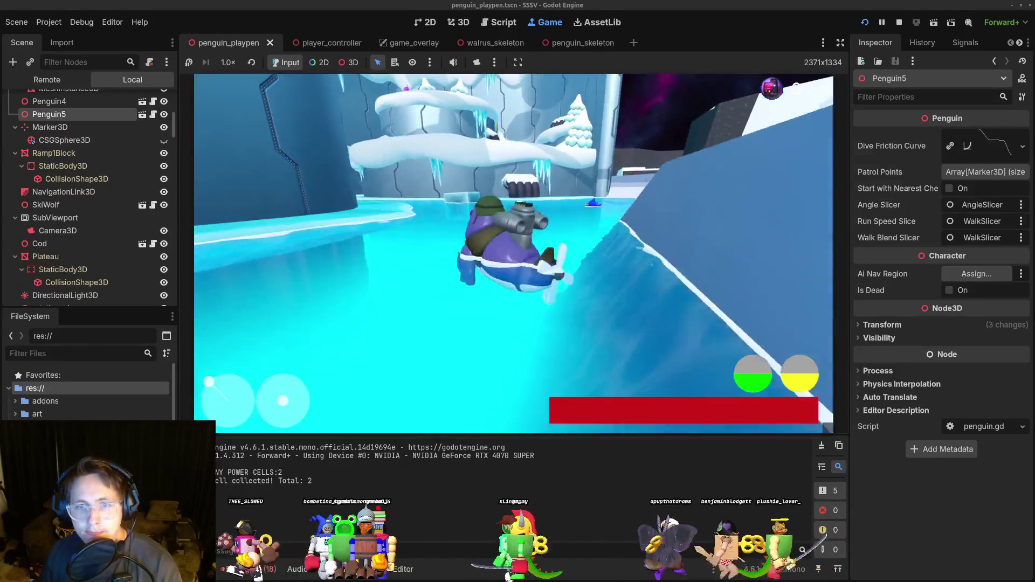
{"action": "key", "text": "F8"}
{"action": "key", "text": "alt+Tab"}
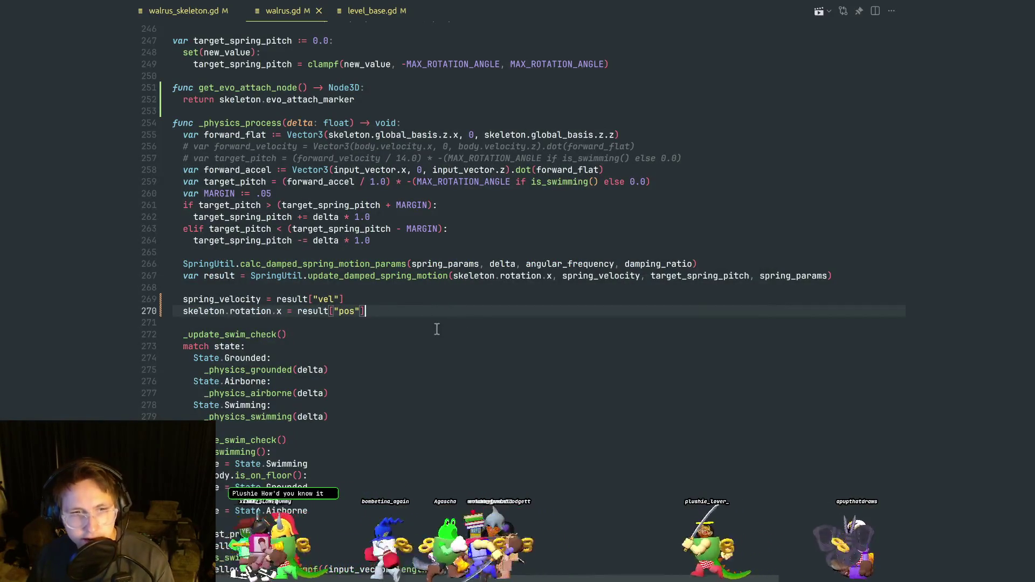
{"action": "scroll", "coordinate": [436, 329], "scroll_direction": "down", "scroll_amount": 3}
{"action": "scroll", "coordinate": [432, 326], "scroll_direction": "up", "scroll_amount": 8}
{"action": "scroll", "coordinate": [426, 323], "scroll_direction": "up", "scroll_amount": 2}
{"action": "scroll", "coordinate": [435, 328], "scroll_direction": "down", "scroll_amount": 7}
{"action": "scroll", "coordinate": [428, 317], "scroll_direction": "up", "scroll_amount": 11}
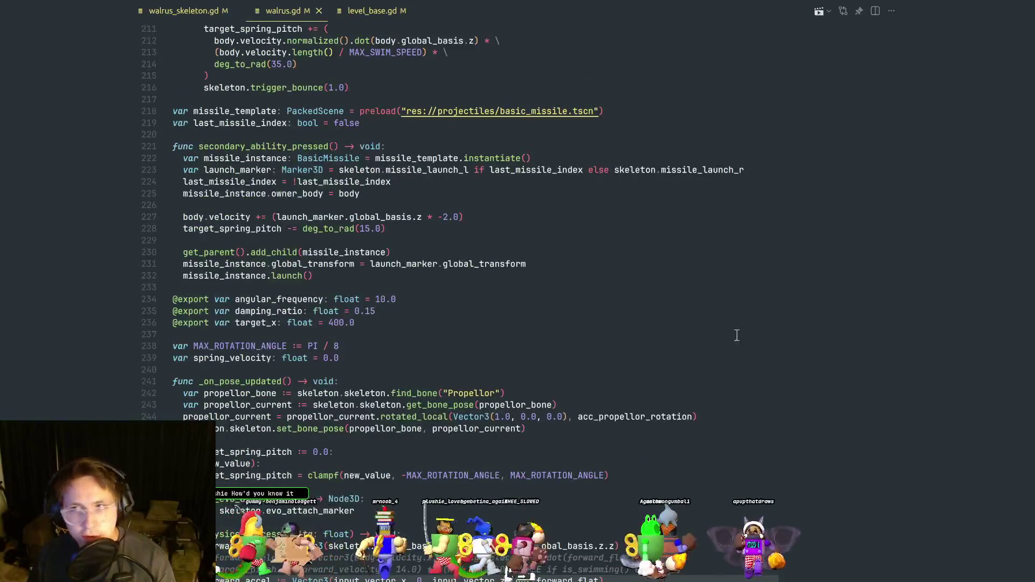
{"action": "mouse_move", "coordinate": [867, 269]}
{"action": "left_mouse_down"}
{"action": "mouse_move", "coordinate": [863, 354]}
{"action": "mouse_move", "coordinate": [866, 284]}
{"action": "mouse_move", "coordinate": [863, 303]}
{"action": "mouse_move", "coordinate": [864, 292]}
{"action": "left_mouse_up"}
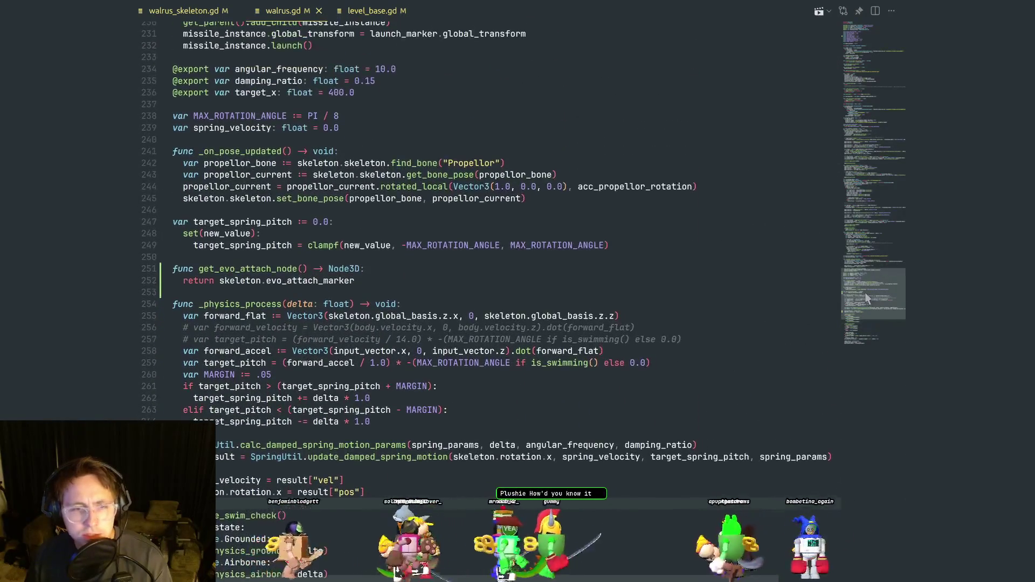
{"action": "left_click", "coordinate": [460, 464]}
{"action": "scroll", "coordinate": [396, 491], "scroll_direction": "down", "scroll_amount": 2}
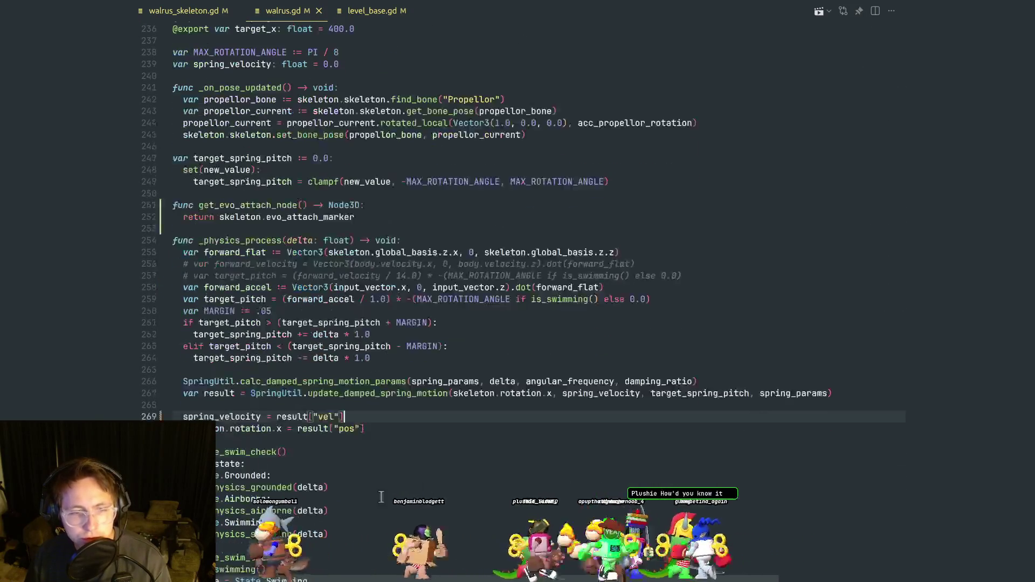
{"action": "left_click", "coordinate": [266, 511], "text": "ctrl"}
{"action": "left_click", "coordinate": [347, 324]}
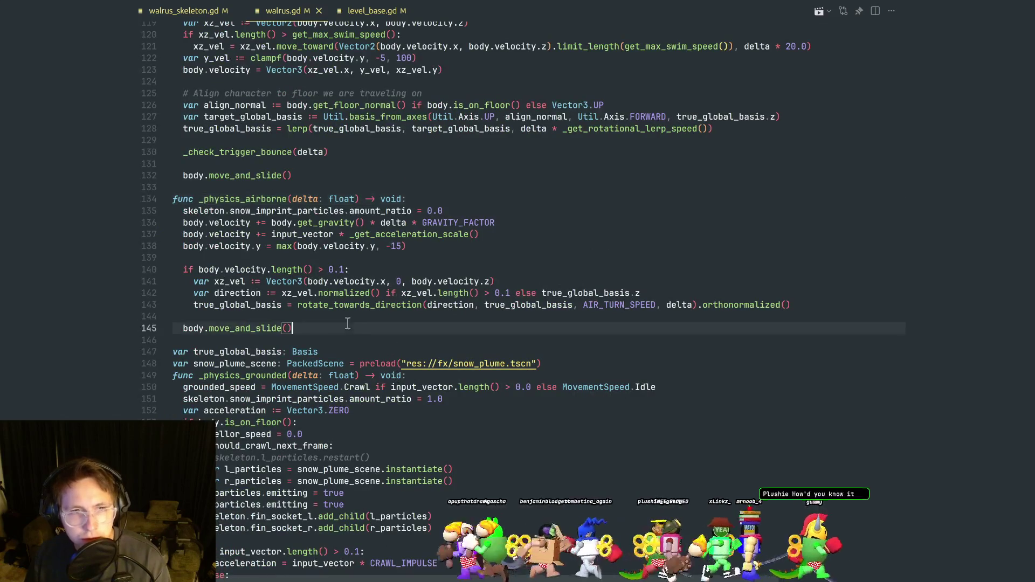
{"action": "left_click", "coordinate": [360, 271]}
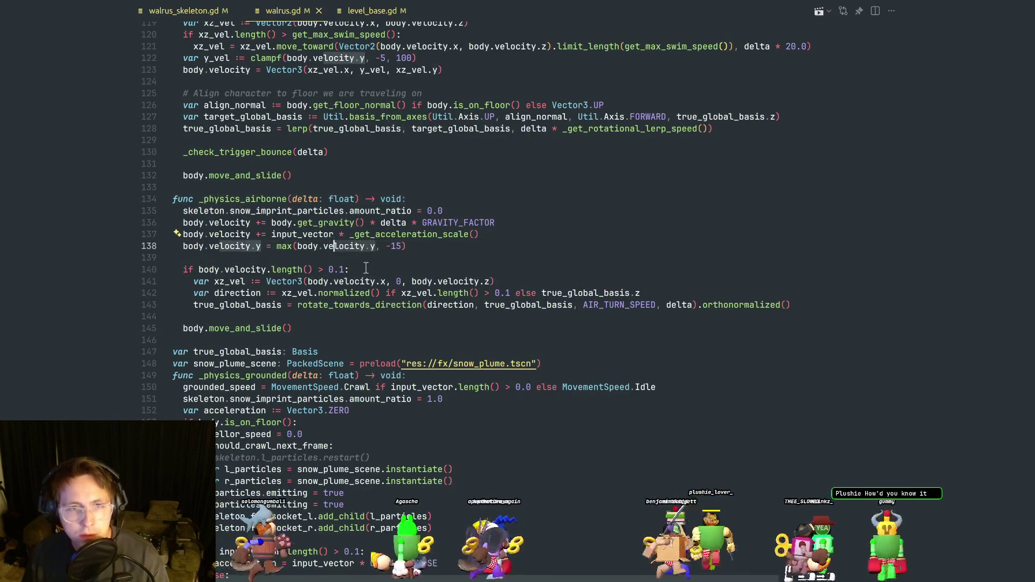
{"action": "left_click", "coordinate": [377, 246]}
{"action": "left_click", "coordinate": [380, 258]}
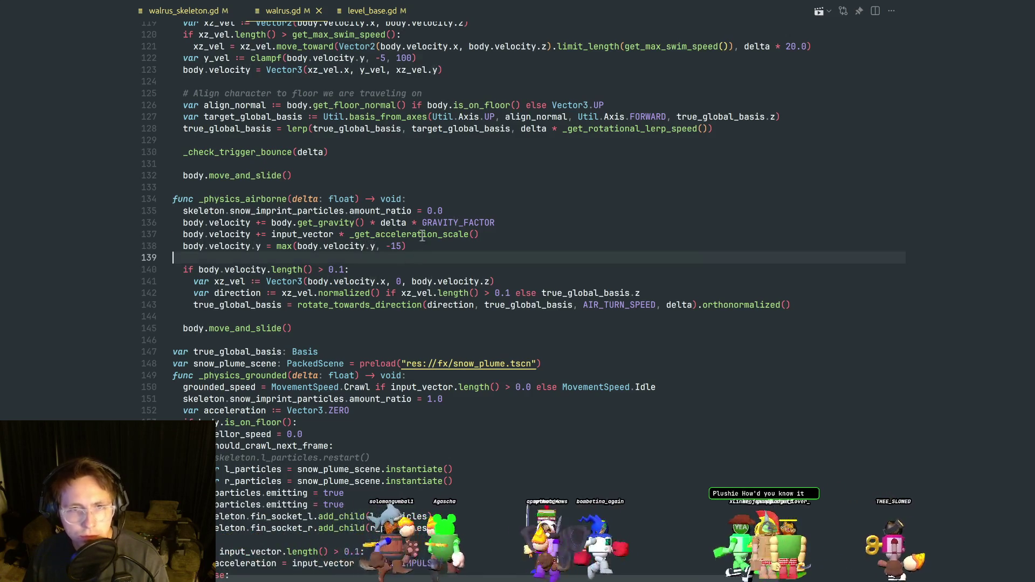
{"action": "left_click", "coordinate": [423, 235], "text": "ctrl"}
{"action": "left_click", "coordinate": [335, 235]}
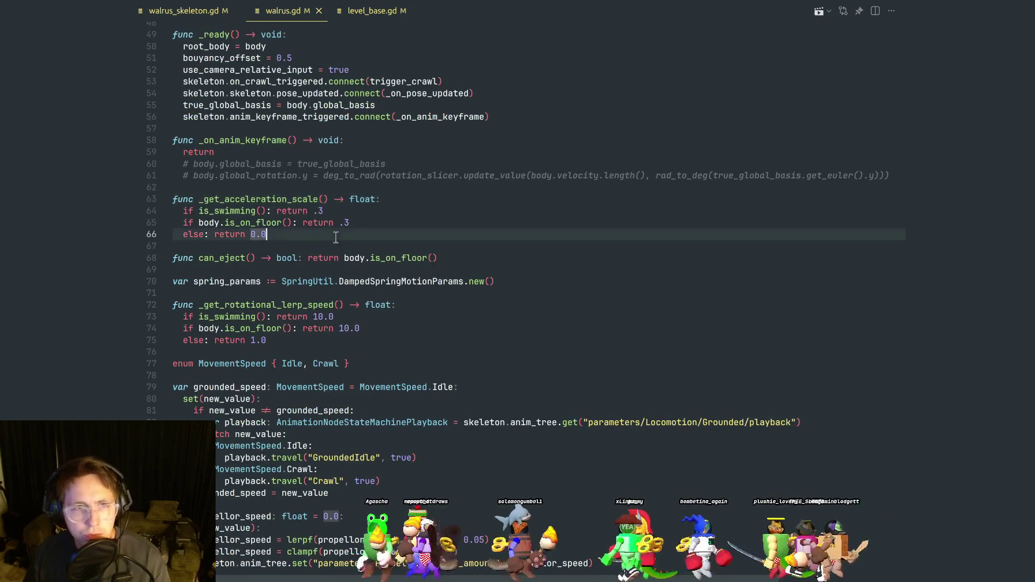
{"action": "left_click", "coordinate": [318, 211]}
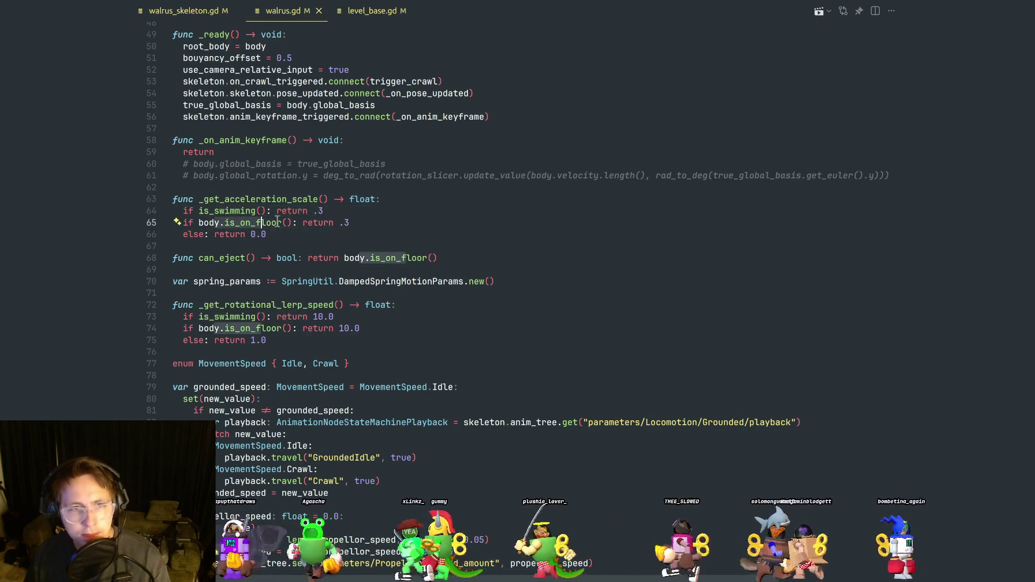
{"action": "key", "text": "Down"}
{"action": "key", "text": "Down"}
{"action": "key", "text": "Down"}
{"action": "left_click", "coordinate": [231, 211]}
{"action": "left_click", "coordinate": [343, 223]}
{"action": "left_click", "coordinate": [302, 200], "text": "ctrl"}
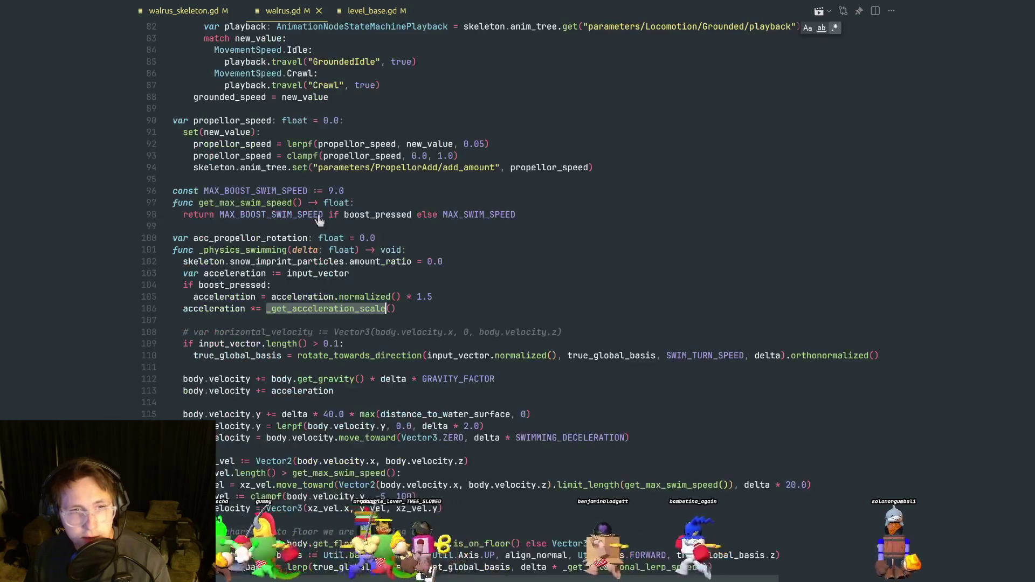
{"action": "left_click", "coordinate": [341, 285]}
{"action": "scroll", "coordinate": [340, 296], "scroll_direction": "down", "scroll_amount": 1}
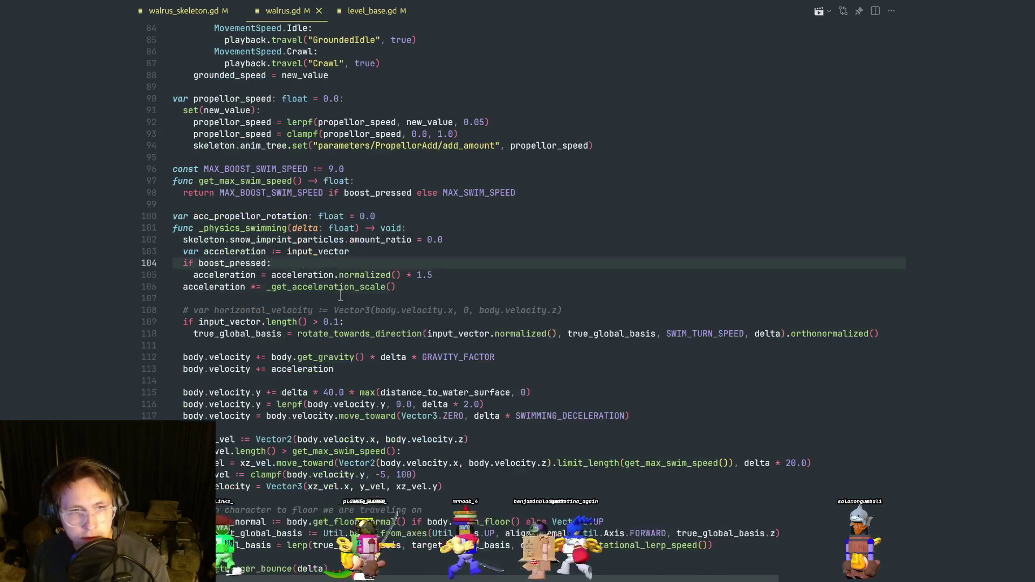
{"action": "scroll", "coordinate": [277, 251], "scroll_direction": "down", "scroll_amount": 10}
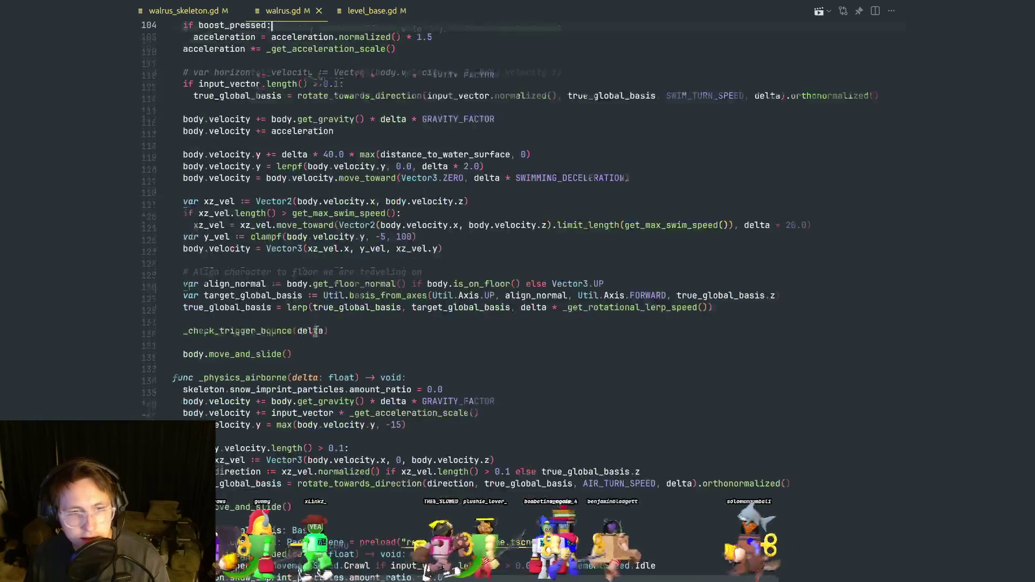
{"action": "left_click", "coordinate": [327, 372]}
{"action": "left_click", "coordinate": [387, 382]}
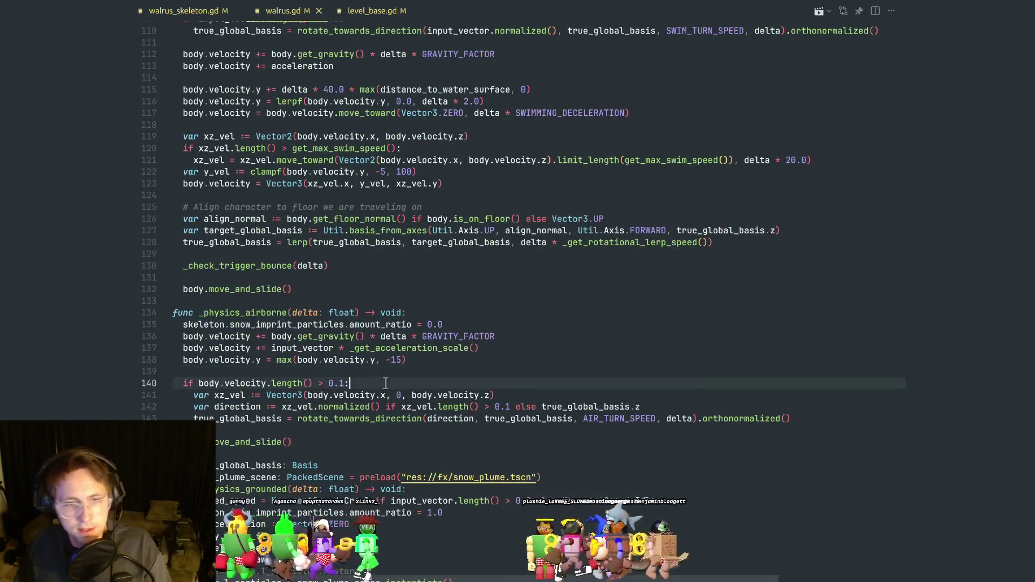
{"action": "left_click", "coordinate": [386, 369]}
{"action": "mouse_move", "coordinate": [341, 337]}
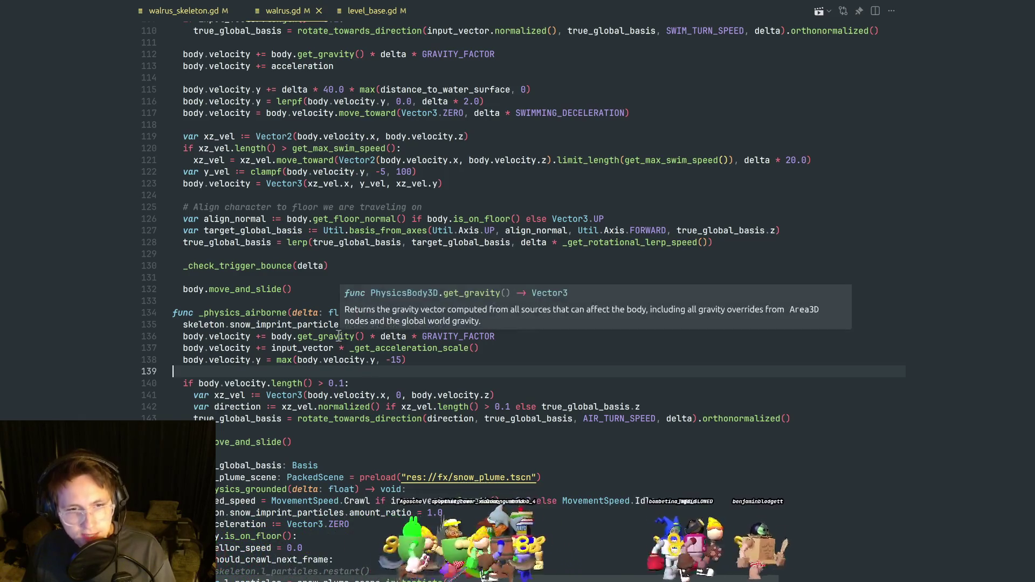
{"action": "left_click", "coordinate": [437, 360]}
{"action": "double_click", "coordinate": [445, 336]}
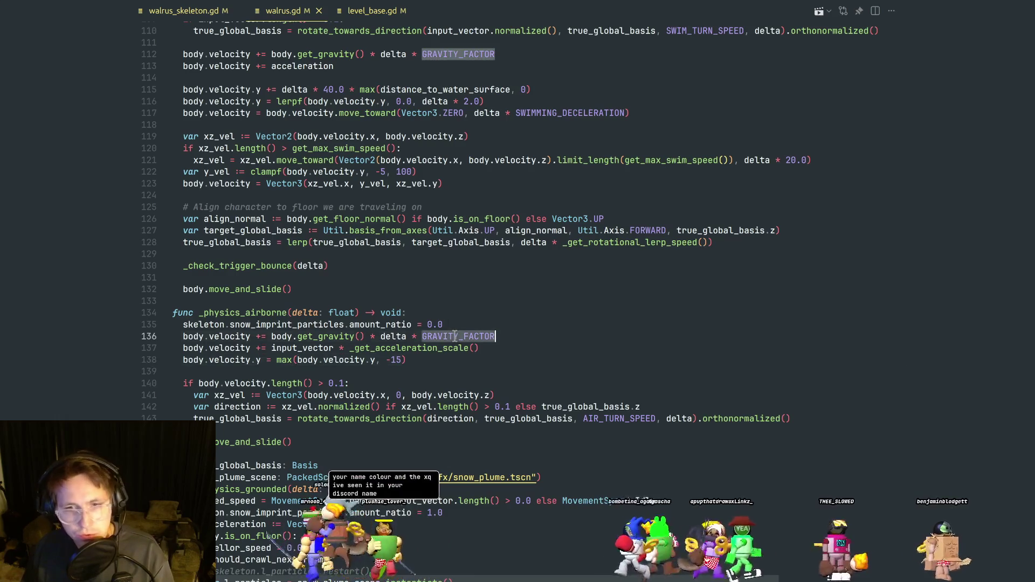
{"action": "key", "text": "ctrl+d"}
{"action": "left_click", "coordinate": [432, 320]}
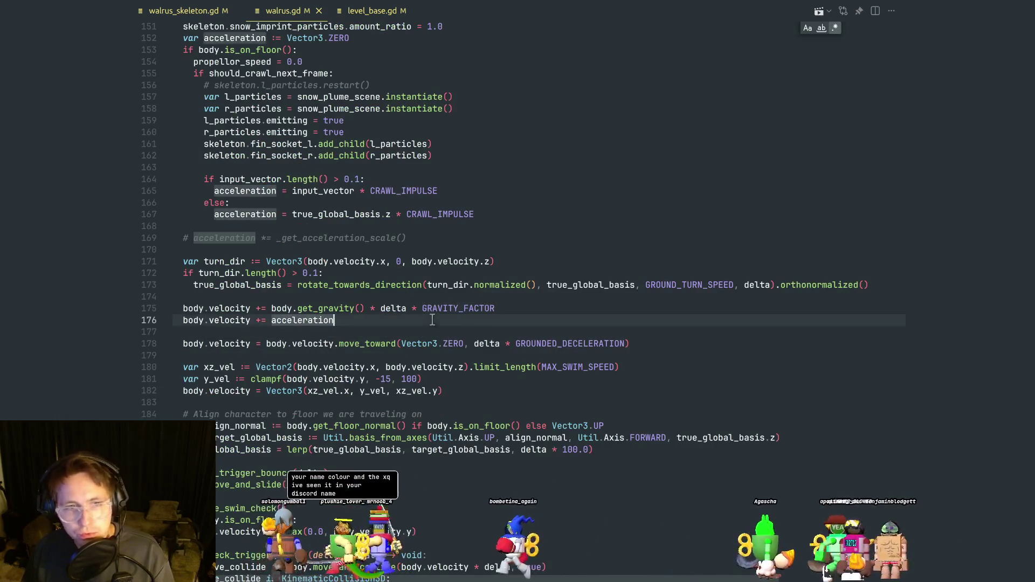
{"action": "double_click", "coordinate": [472, 308]}
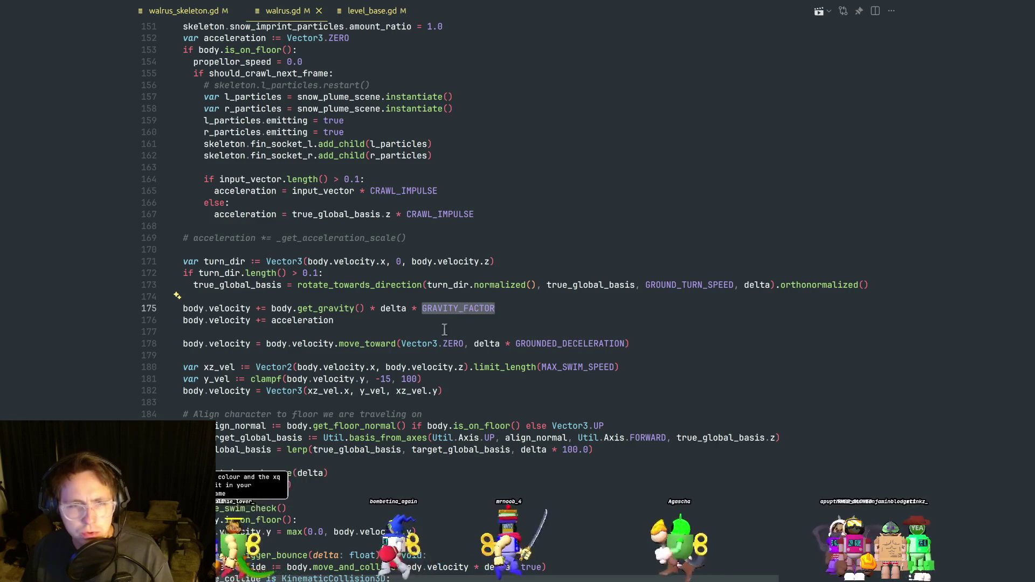
{"action": "scroll", "coordinate": [471, 352], "scroll_direction": "up", "scroll_amount": 2}
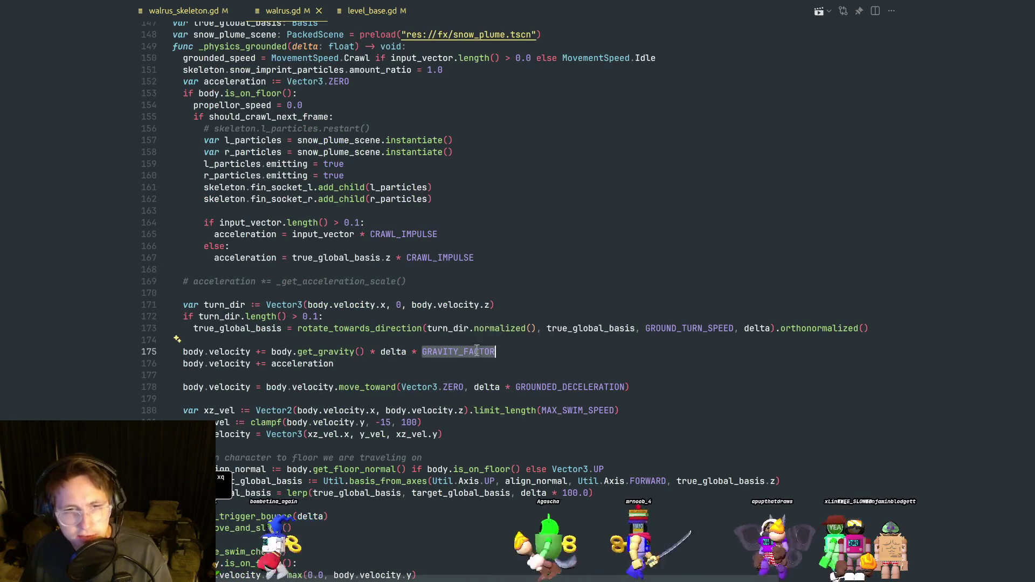
{"action": "scroll", "coordinate": [476, 351], "scroll_direction": "up", "scroll_amount": 3}
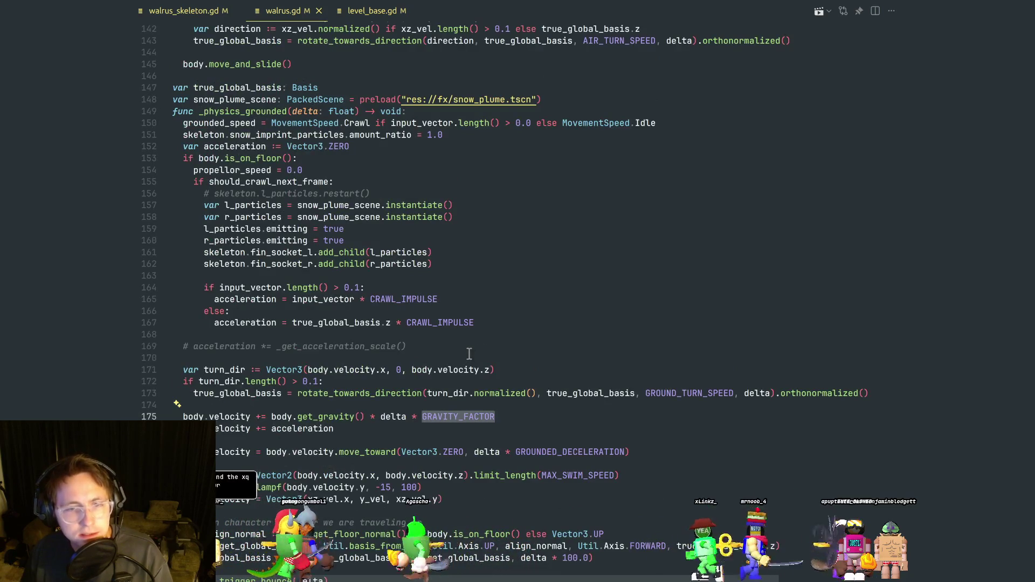
{"action": "left_click", "coordinate": [427, 429]}
{"action": "left_click", "coordinate": [425, 406]}
{"action": "left_click", "coordinate": [406, 427]}
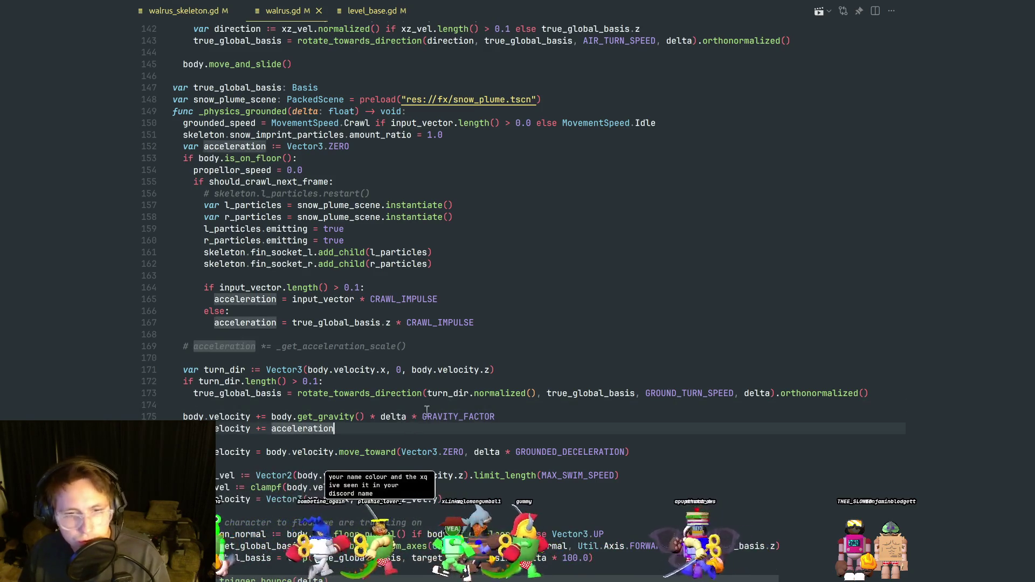
{"action": "left_click", "coordinate": [434, 405]}
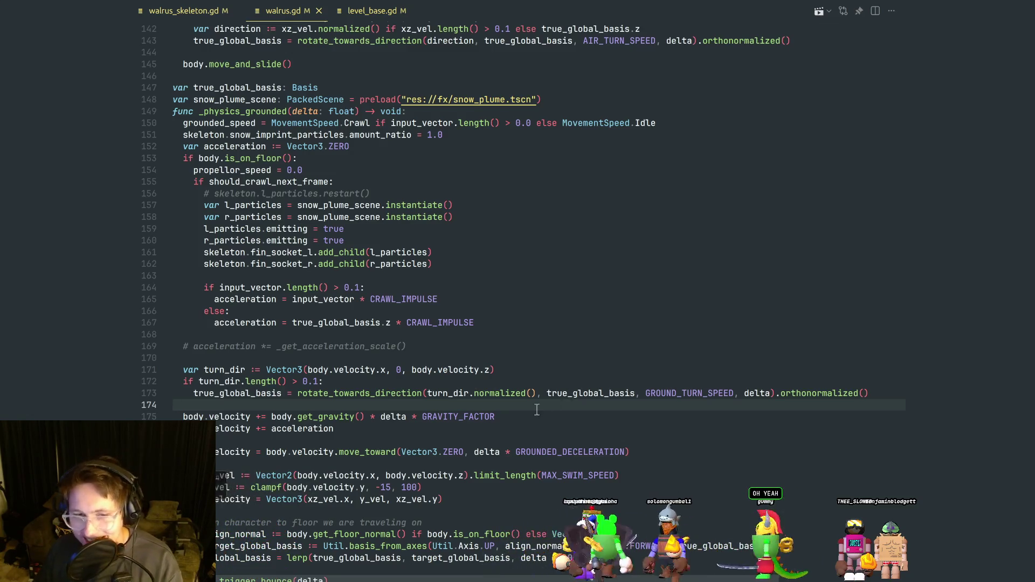
{"action": "left_click", "coordinate": [456, 383]}
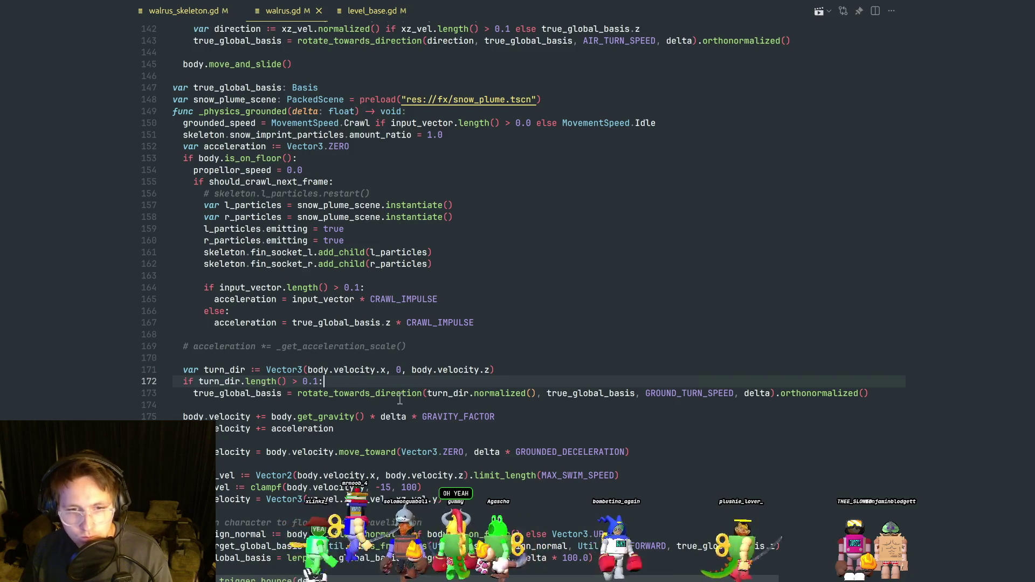
{"action": "double_click", "coordinate": [446, 393]}
{"action": "double_click", "coordinate": [382, 393]}
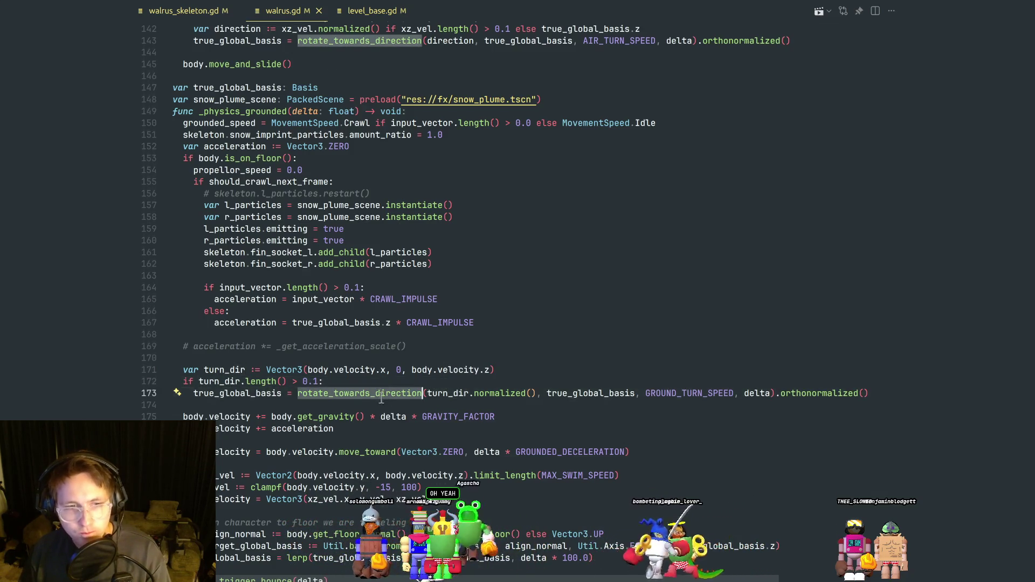
{"action": "scroll", "coordinate": [394, 372], "scroll_direction": "up", "scroll_amount": 5}
{"action": "left_click", "coordinate": [407, 348]}
{"action": "key", "text": "ctrl+f"}
{"action": "type", "text": "gravity"}
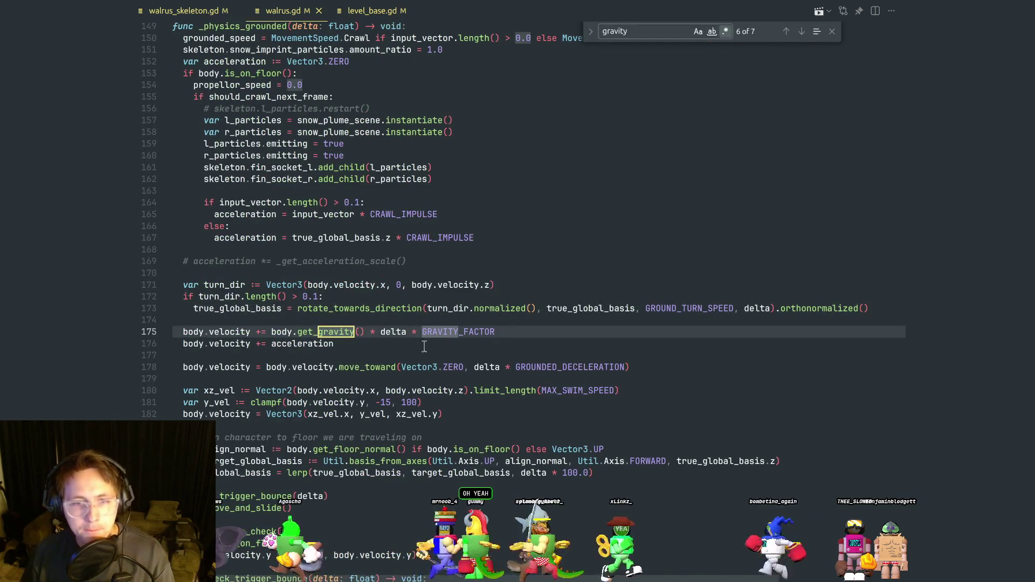
Go to GRAVITY_FACTOR's definition in walrus.gd and delete blank line 22 above the State enum.
{"action": "left_click", "coordinate": [458, 334], "text": "ctrl"}
{"action": "left_click", "coordinate": [364, 259]}
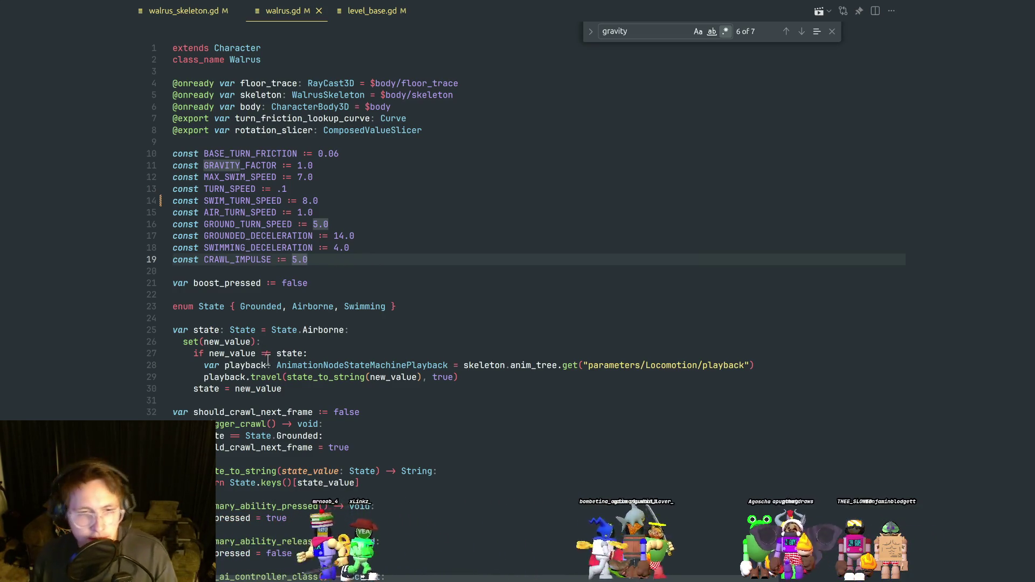
{"action": "mouse_move", "coordinate": [267, 361]}
{"action": "left_click", "coordinate": [359, 323]}
{"action": "left_click", "coordinate": [339, 295]}
{"action": "left_click", "coordinate": [306, 272]}
{"action": "left_click", "coordinate": [296, 298]}
{"action": "key", "text": "Delete"}
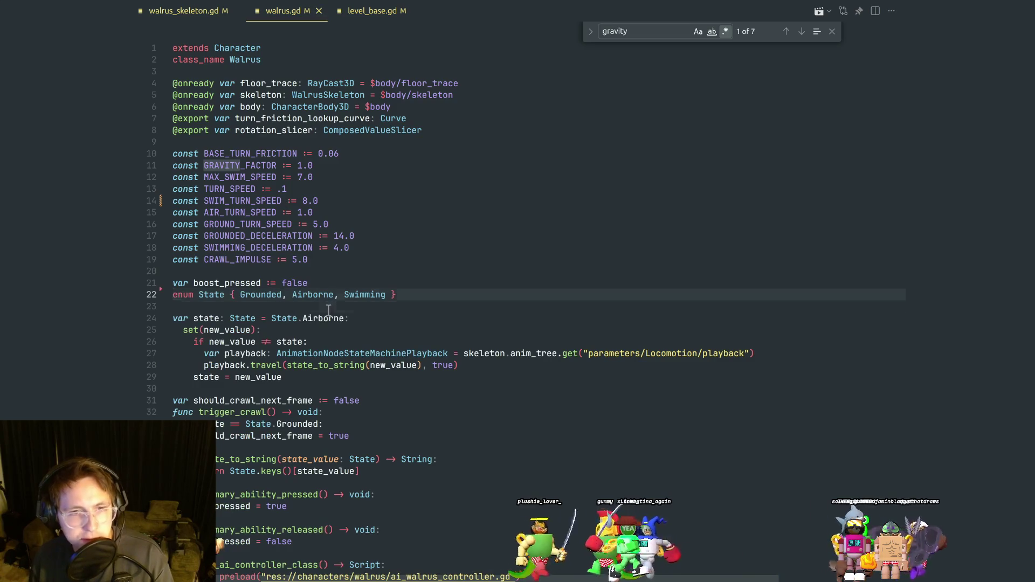
Look through walrus.gd's _ready function, selecting lines 49–51 and true_global_basis.
{"action": "scroll", "coordinate": [328, 311], "scroll_direction": "down", "scroll_amount": 10}
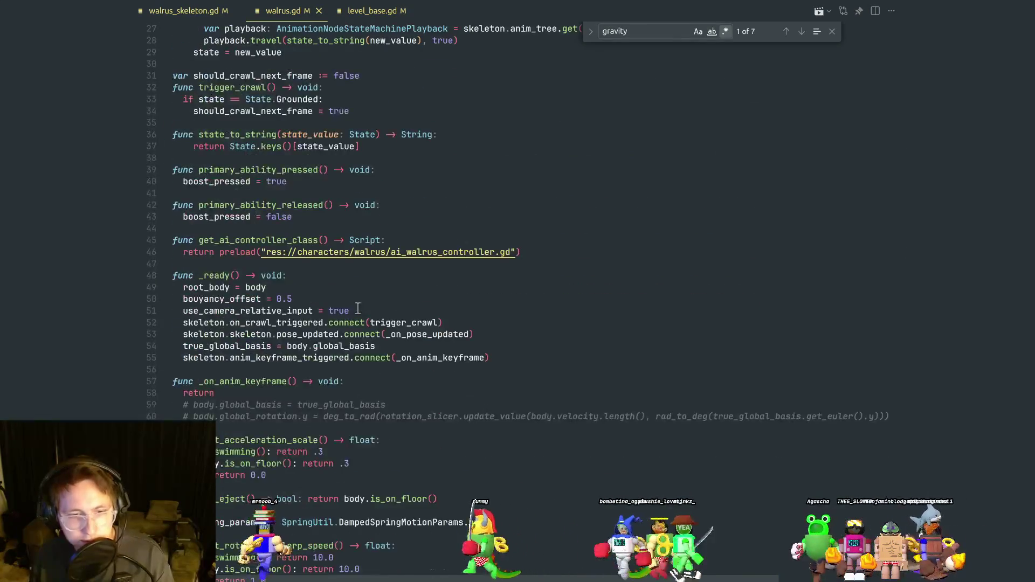
{"action": "left_click", "coordinate": [362, 292]}
{"action": "left_click", "coordinate": [354, 298]}
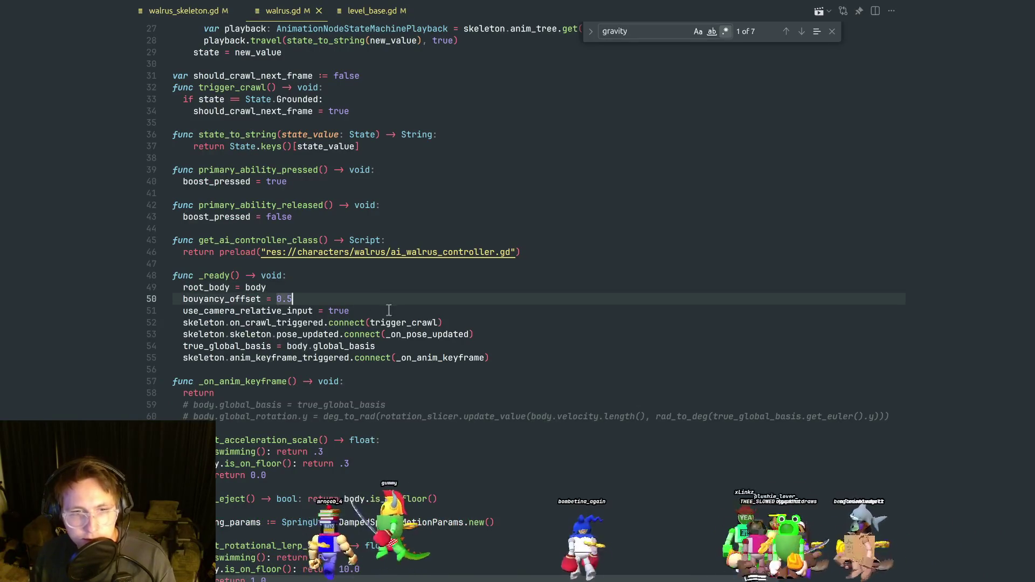
{"action": "left_click", "coordinate": [387, 311]}
{"action": "key", "text": "shift+Up"}
{"action": "key", "text": "shift+Up"}
{"action": "key", "text": "shift+Up"}
{"action": "scroll", "coordinate": [379, 297], "scroll_direction": "down", "scroll_amount": 3}
{"action": "left_click_drag", "start_coordinate": [362, 229], "coordinate": [166, 200]}
{"action": "scroll", "coordinate": [326, 305], "scroll_direction": "down", "scroll_amount": 3}
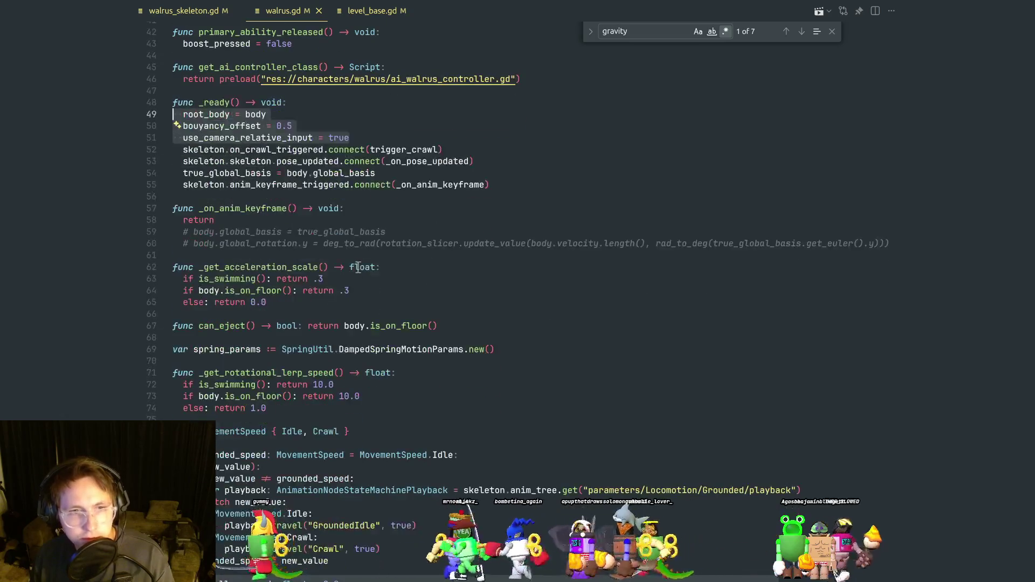
{"action": "double_click", "coordinate": [330, 232]}
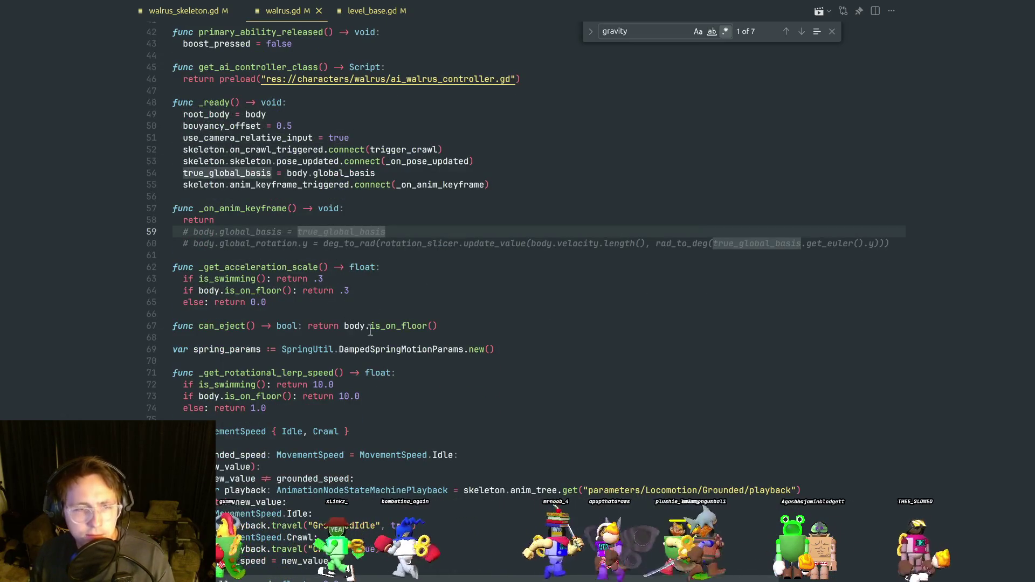
{"action": "scroll", "coordinate": [365, 326], "scroll_direction": "down", "scroll_amount": 3}
{"action": "left_click", "coordinate": [425, 309]}
Glance at Godot, then review the animation state playback code and the Crawl case.
{"action": "key", "text": "alt+Tab"}
{"action": "left_click", "coordinate": [376, 300]}
{"action": "key", "text": "alt+Tab"}
{"action": "double_click", "coordinate": [401, 403]}
{"action": "scroll", "coordinate": [401, 388], "scroll_direction": "down", "scroll_amount": 5}
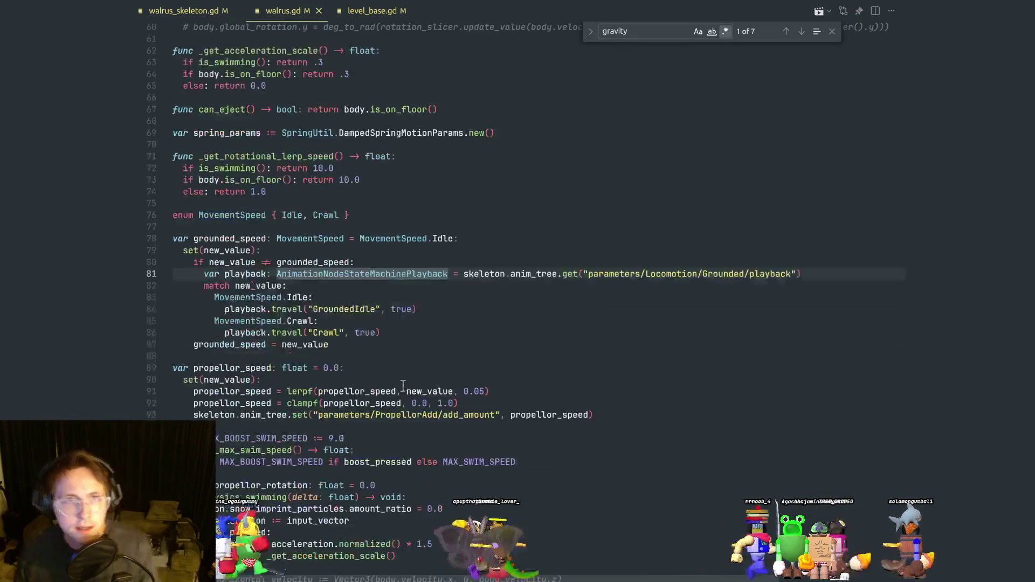
{"action": "scroll", "coordinate": [394, 341], "scroll_direction": "down", "scroll_amount": 1}
{"action": "left_click", "coordinate": [375, 299]}
{"action": "left_click", "coordinate": [375, 276]}
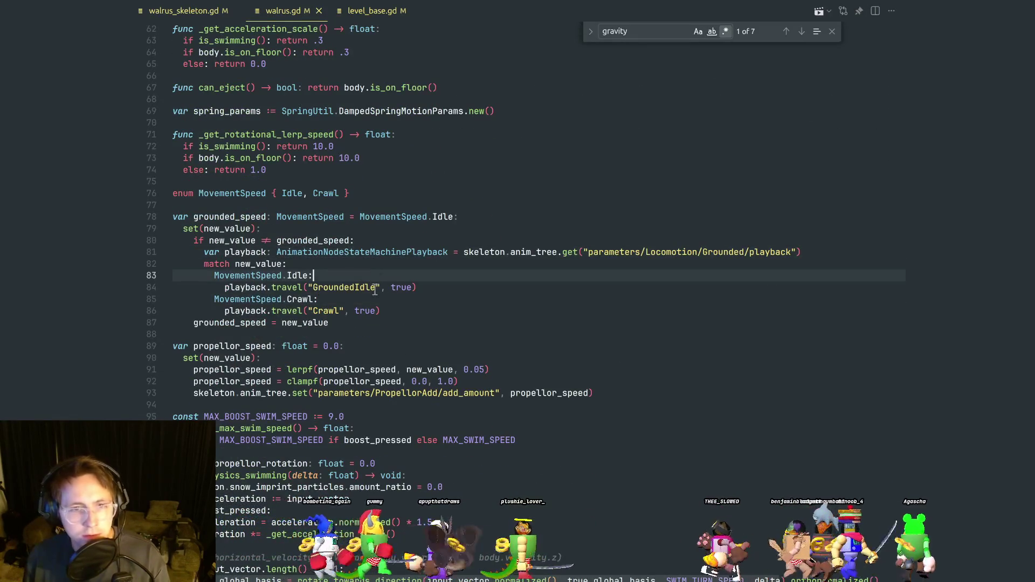
{"action": "left_click", "coordinate": [364, 298]}
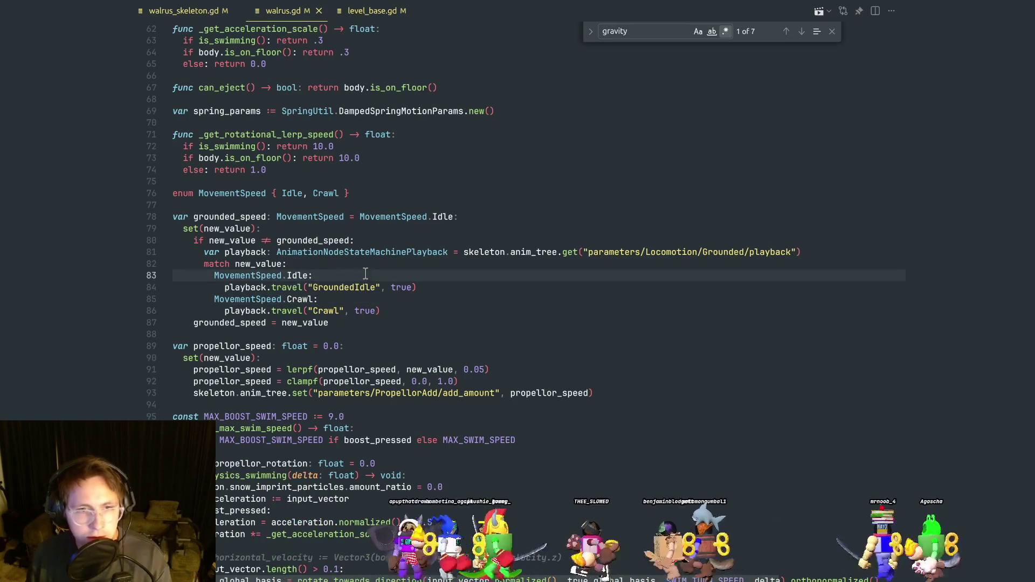
Check grounded_speed's uses and move down through _physics_swimming to line 139.
{"action": "left_click", "coordinate": [266, 217]}
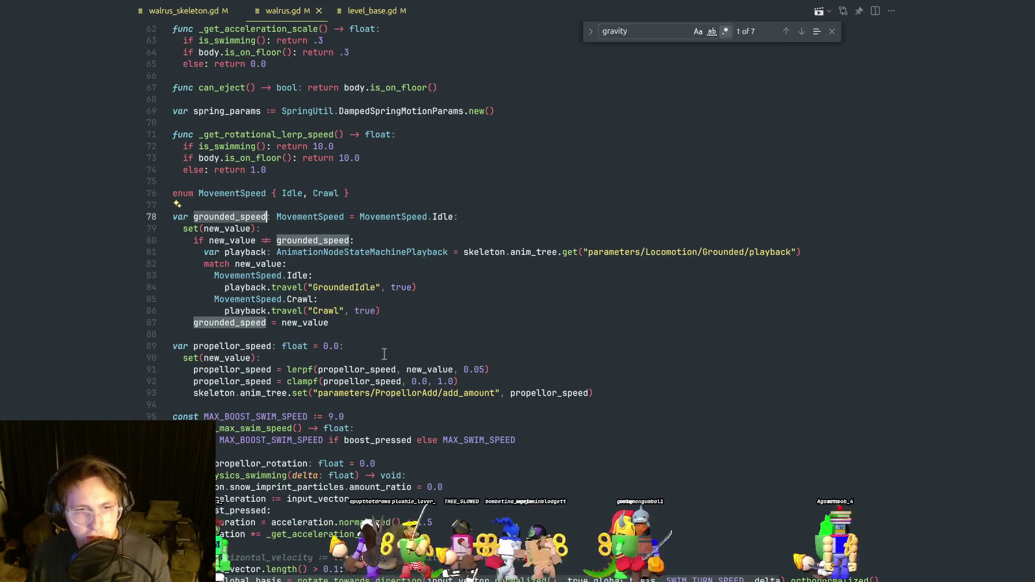
{"action": "scroll", "coordinate": [312, 376], "scroll_direction": "down", "scroll_amount": 5}
{"action": "left_click", "coordinate": [257, 345]}
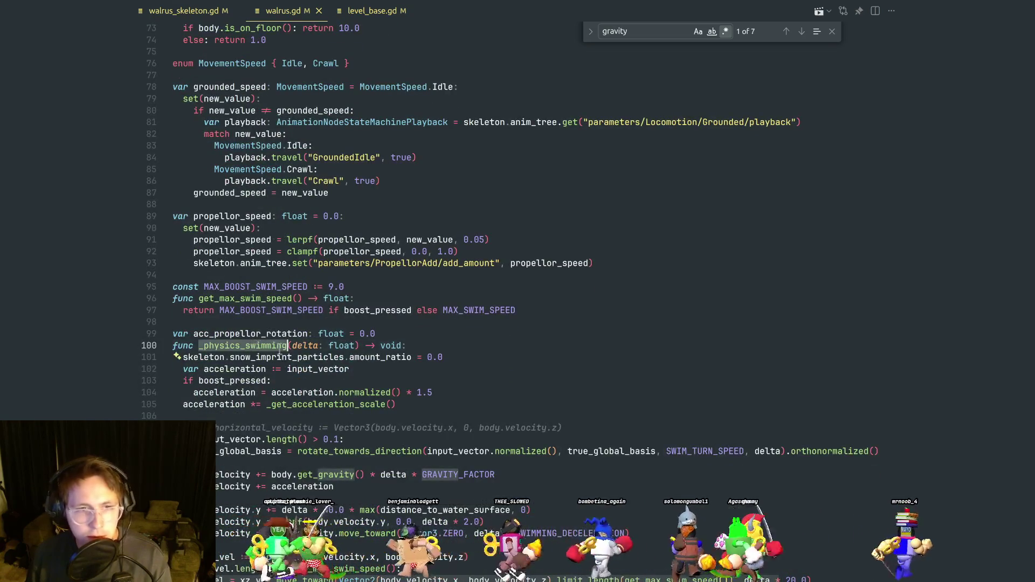
{"action": "scroll", "coordinate": [258, 345], "scroll_direction": "down", "scroll_amount": 13}
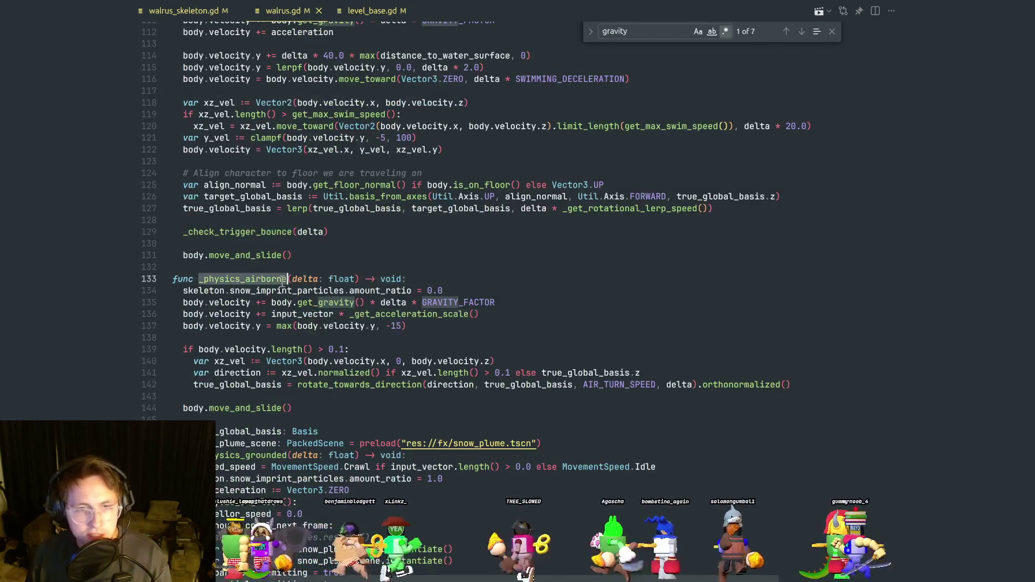
{"action": "left_click", "coordinate": [333, 393]}
{"action": "left_click", "coordinate": [395, 349]}
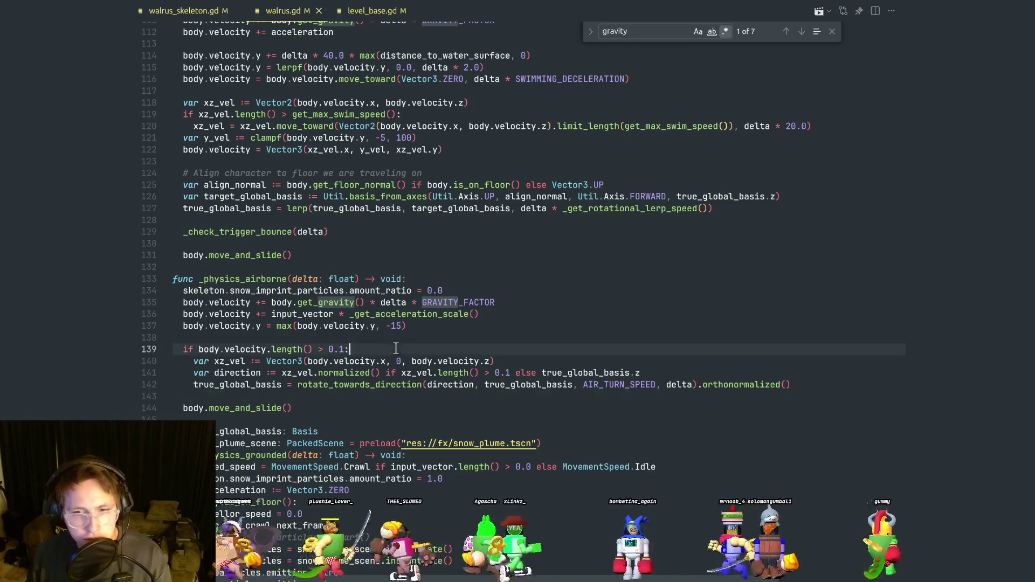
Multiply _physics_airborne's gravity by 1.5, then relaunch the game in Godot.
{"action": "left_click", "coordinate": [507, 303]}
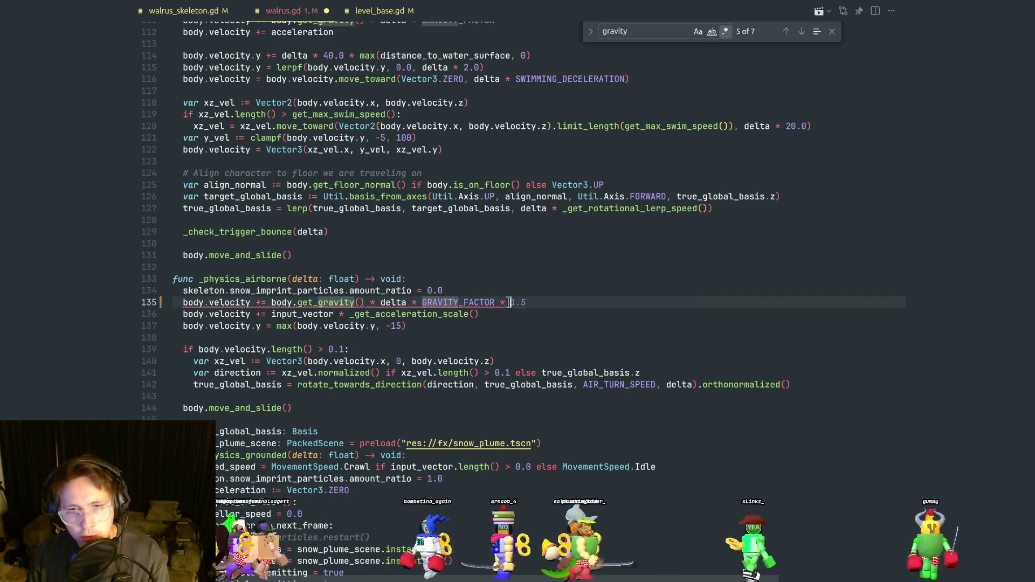
{"action": "key", "text": "Tab"}
{"action": "key", "text": "alt+Tab"}
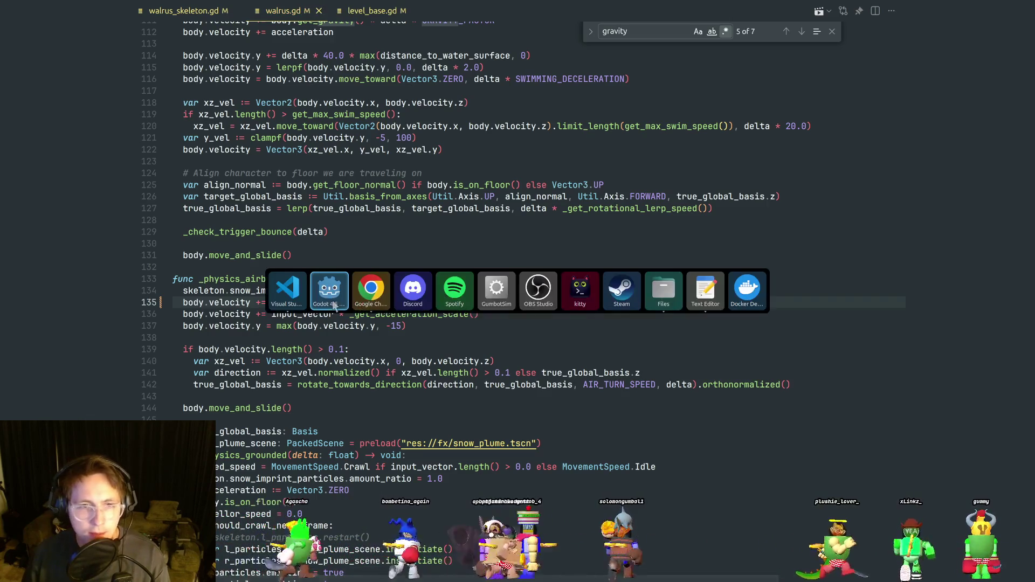
{"action": "left_click", "coordinate": [866, 22]}
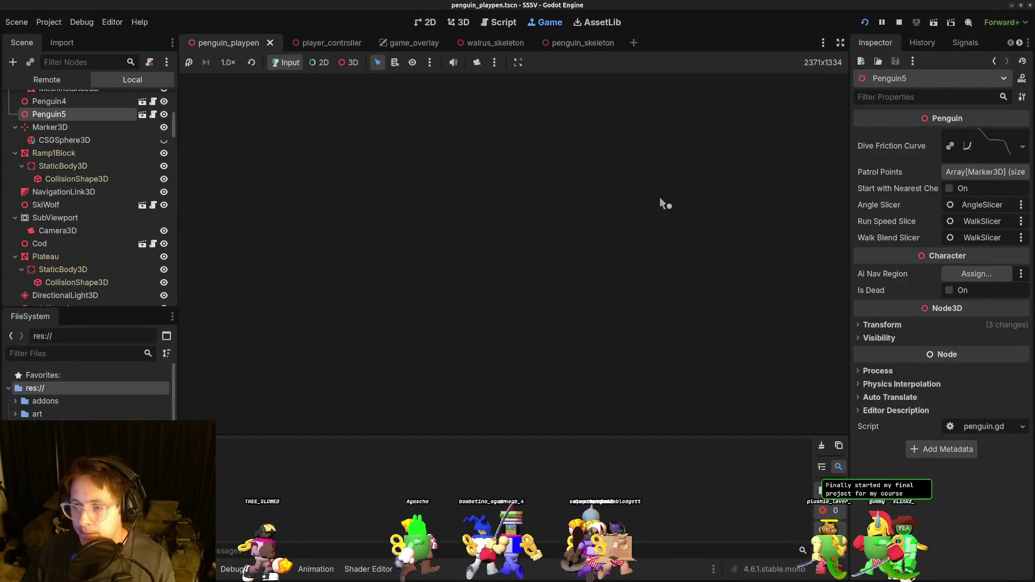
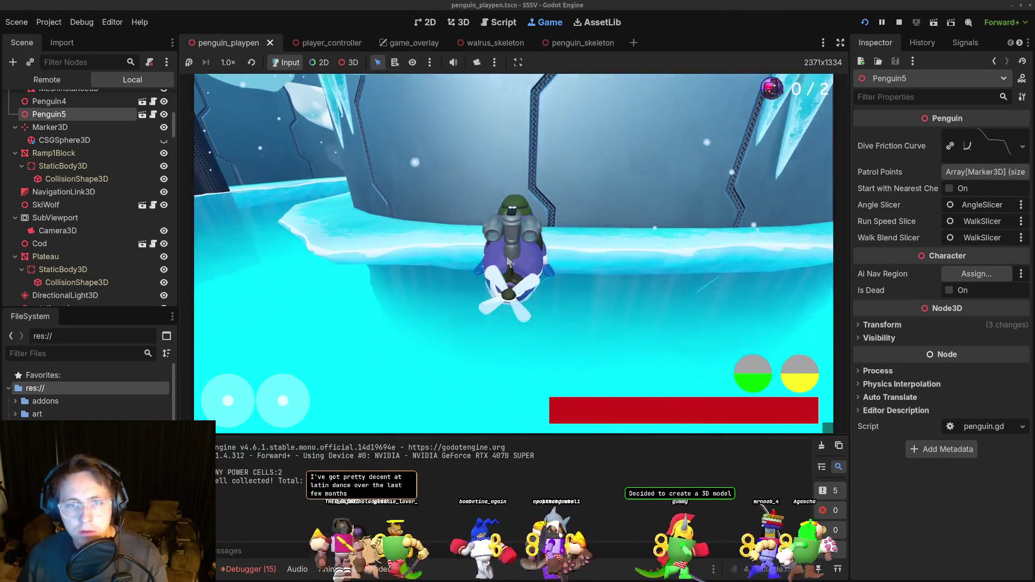
Stop the game and search walrus.gd for 'bou' to reach _check_trigger_bounce.
{"action": "key", "text": "F8"}
{"action": "key", "text": "alt+Tab"}
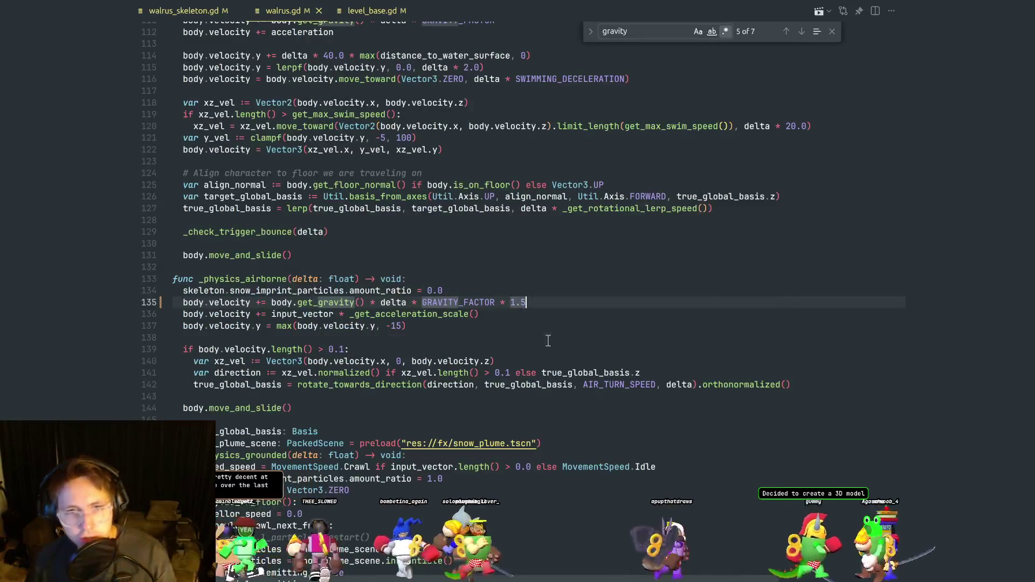
{"action": "scroll", "coordinate": [423, 372], "scroll_direction": "down", "scroll_amount": 5}
{"action": "scroll", "coordinate": [423, 372], "scroll_direction": "down", "scroll_amount": 5}
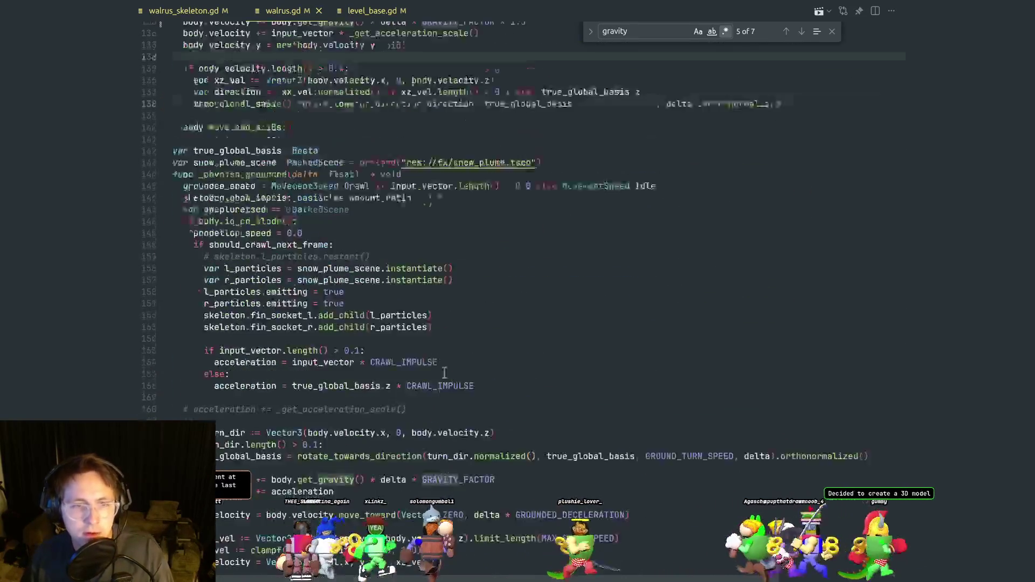
{"action": "left_click", "coordinate": [526, 349]}
{"action": "key", "text": "ctrl+f"}
{"action": "type", "text": "bounce"}
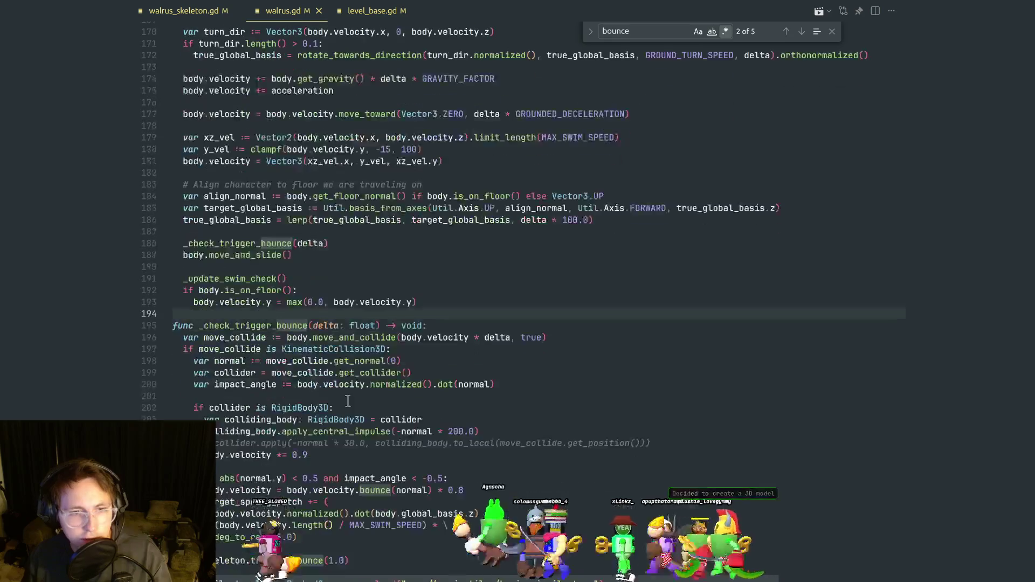
{"action": "left_click", "coordinate": [453, 437]}
Inspect the wall-angle normal.y condition on line 208 and the spring pitch on line 210.
{"action": "scroll", "coordinate": [451, 426], "scroll_direction": "down", "scroll_amount": 5}
{"action": "left_click", "coordinate": [330, 430]}
{"action": "left_click", "coordinate": [370, 393]}
{"action": "left_click", "coordinate": [440, 423]}
{"action": "left_click", "coordinate": [422, 396]}
{"action": "left_click", "coordinate": [248, 370]}
{"action": "left_click", "coordinate": [270, 394]}
{"action": "left_click", "coordinate": [281, 371]}
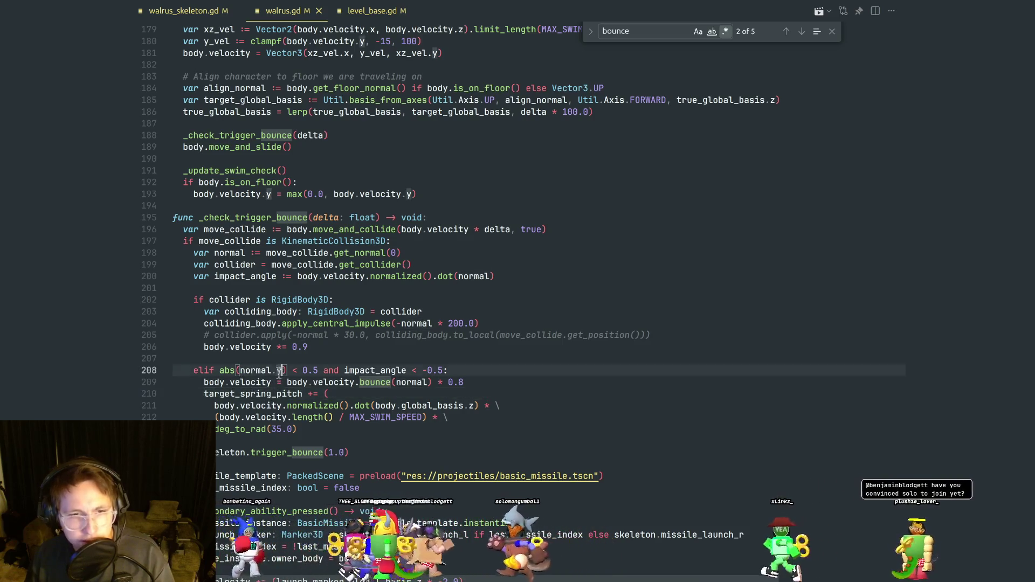
{"action": "left_click", "coordinate": [330, 359]}
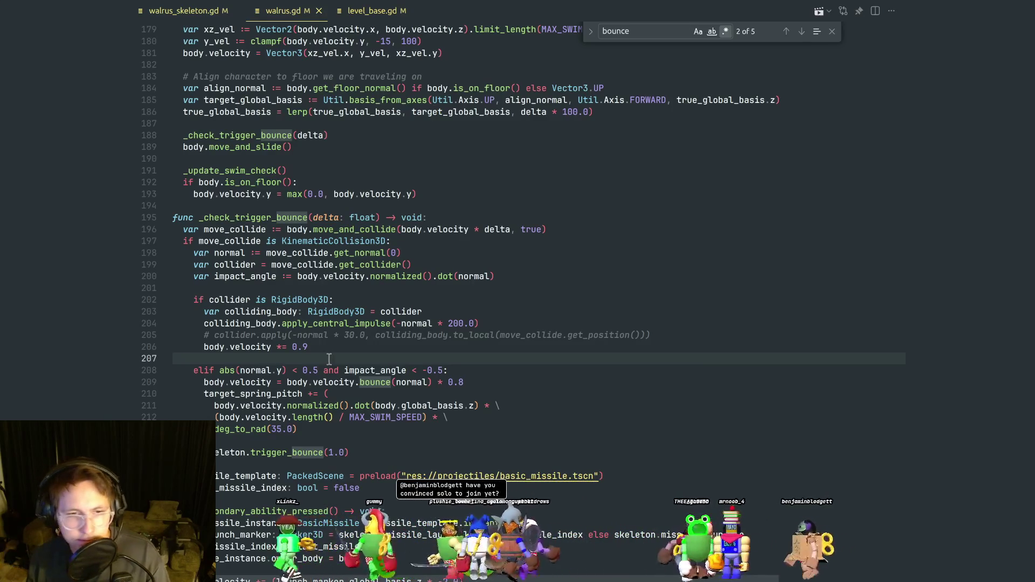
{"action": "left_click", "coordinate": [294, 371]}
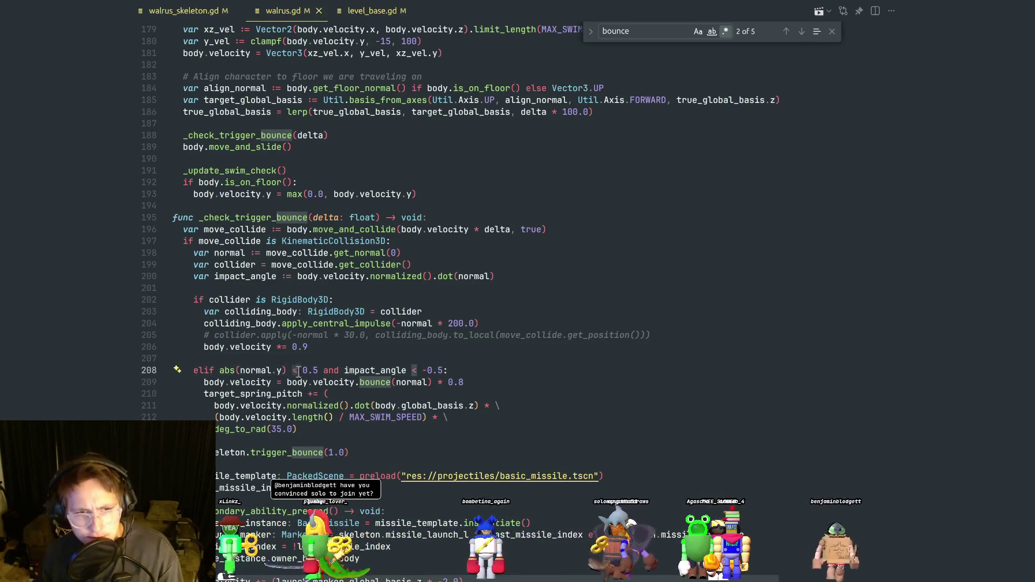
{"action": "left_click", "coordinate": [328, 440]}
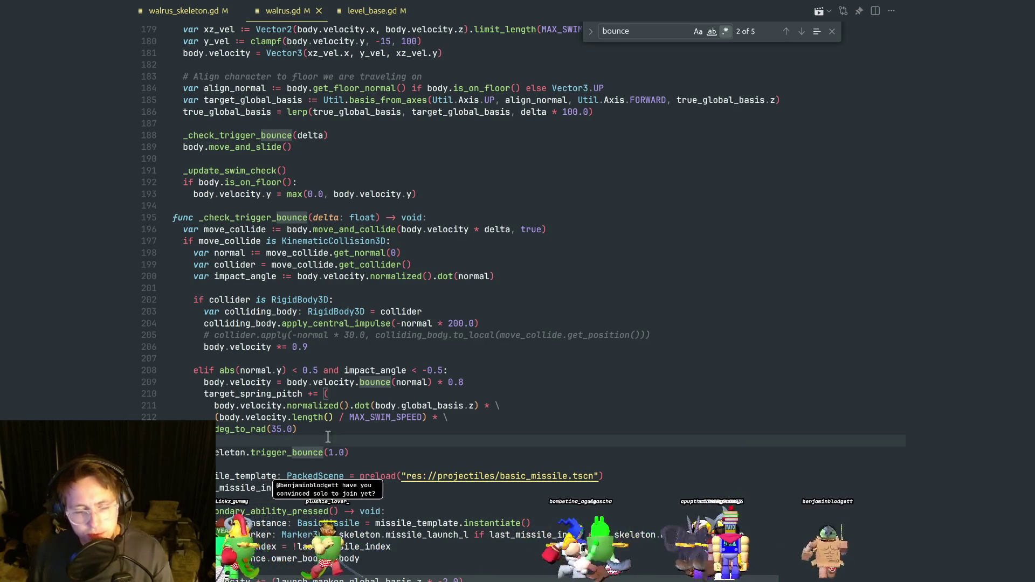
{"action": "left_click", "coordinate": [379, 396]}
Examine the bounce call on line 209 and target_spring_pitch with its global_basis term.
{"action": "double_click", "coordinate": [377, 382]}
{"action": "left_click", "coordinate": [366, 393]}
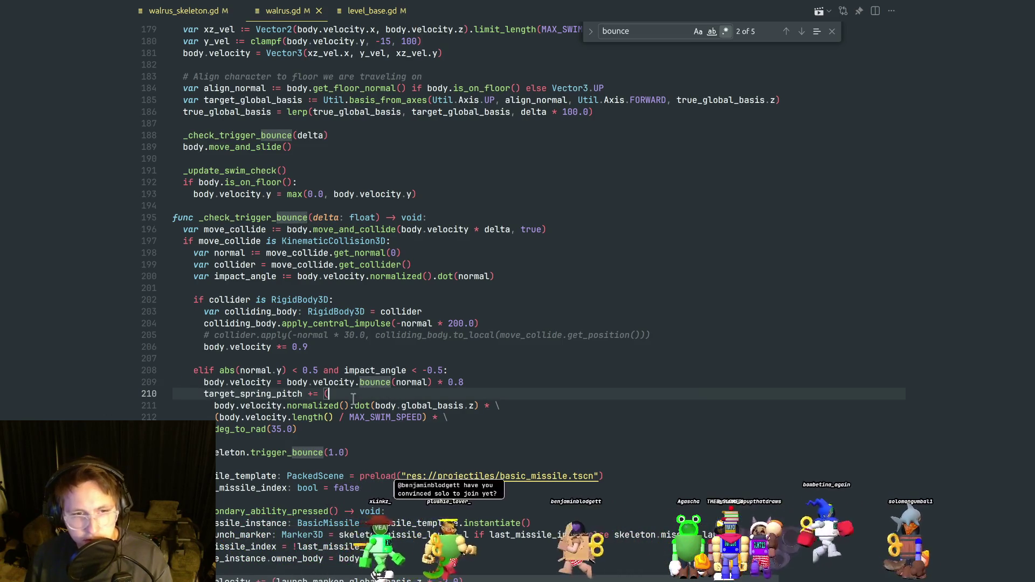
{"action": "double_click", "coordinate": [376, 383]}
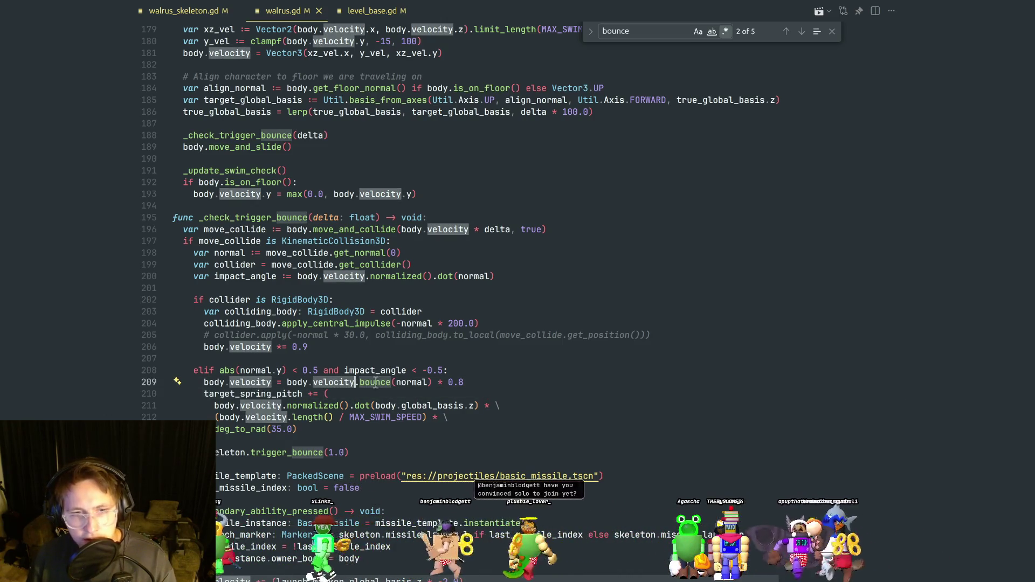
{"action": "left_click", "coordinate": [377, 394]}
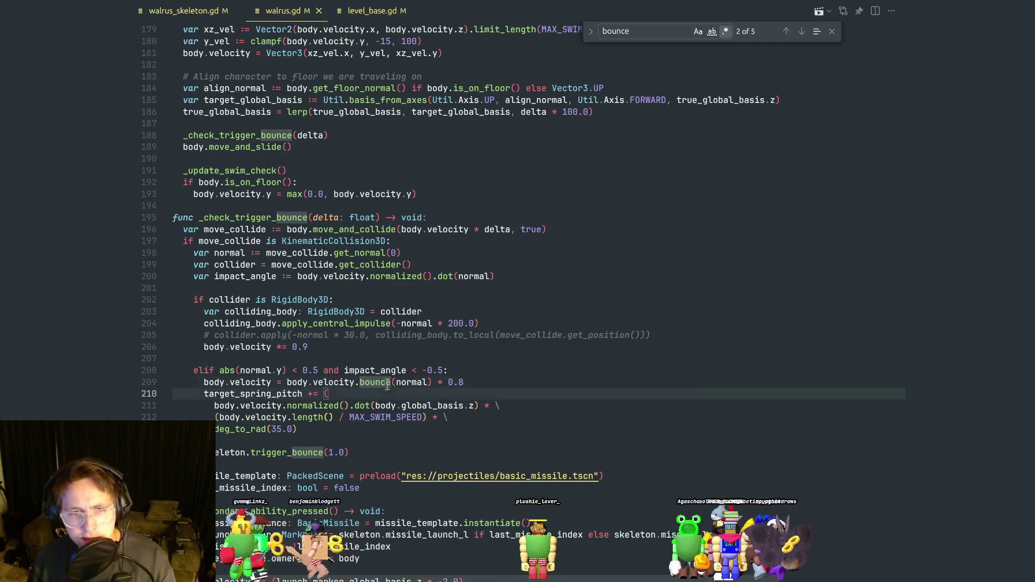
{"action": "double_click", "coordinate": [387, 384]}
{"action": "left_click", "coordinate": [381, 394]}
{"action": "mouse_move", "coordinate": [384, 383]}
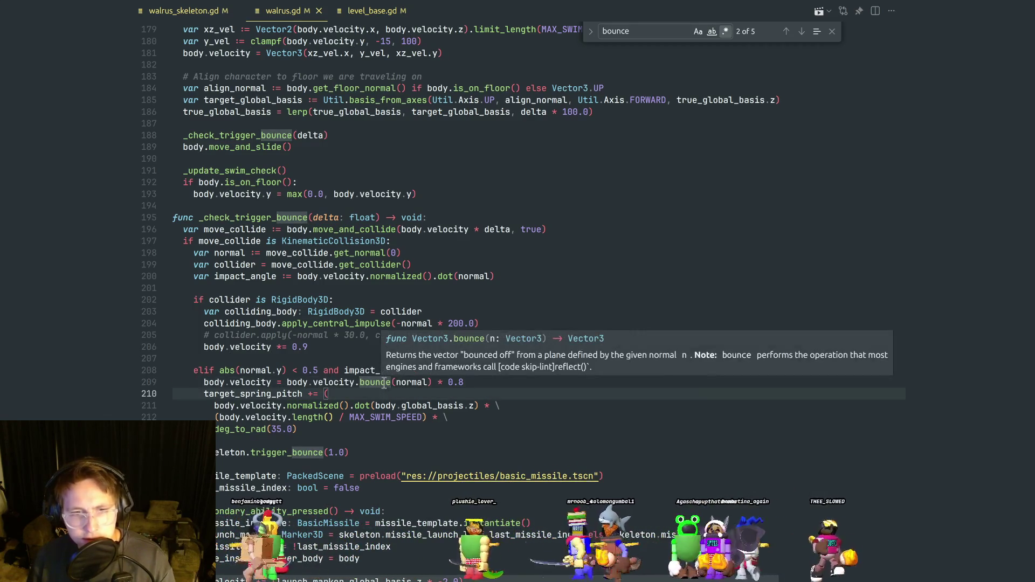
{"action": "double_click", "coordinate": [270, 395]}
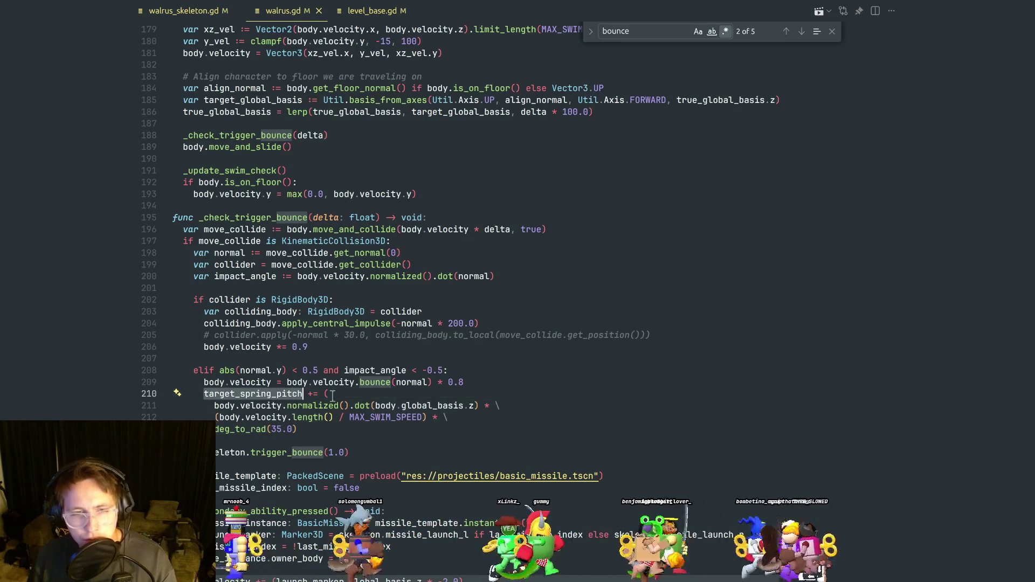
{"action": "double_click", "coordinate": [373, 385]}
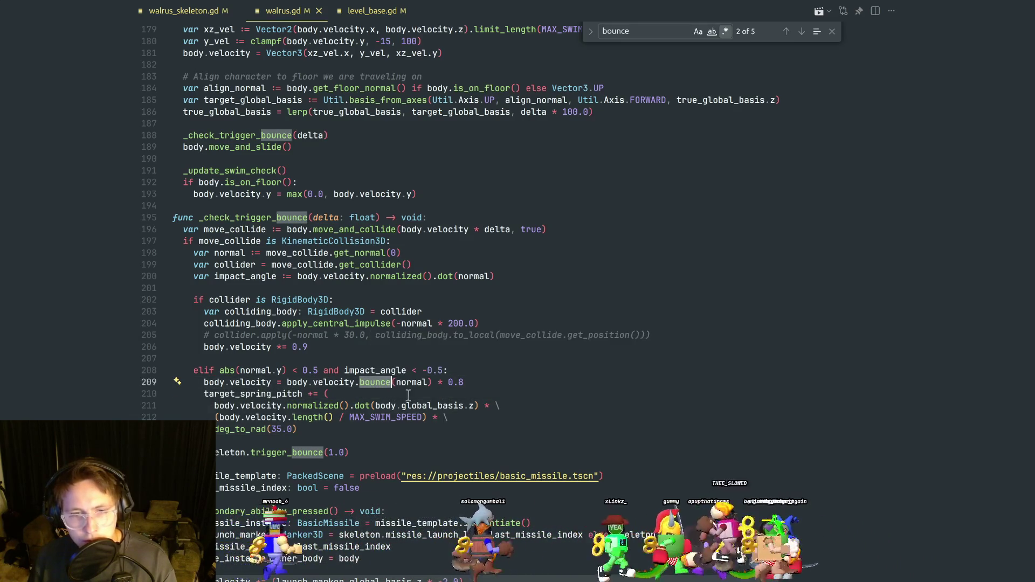
{"action": "left_click", "coordinate": [377, 396]}
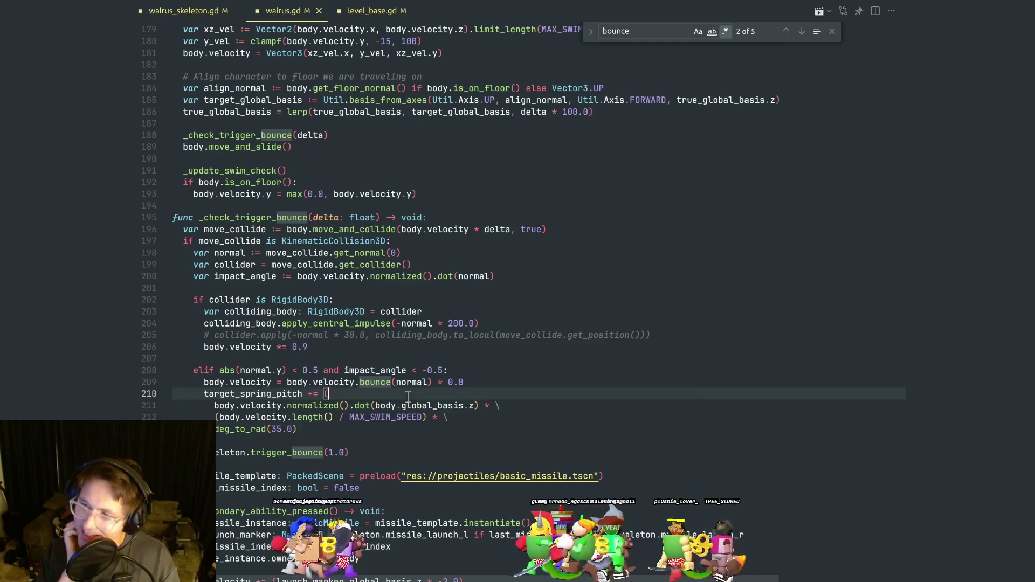
{"action": "left_click", "coordinate": [418, 403]}
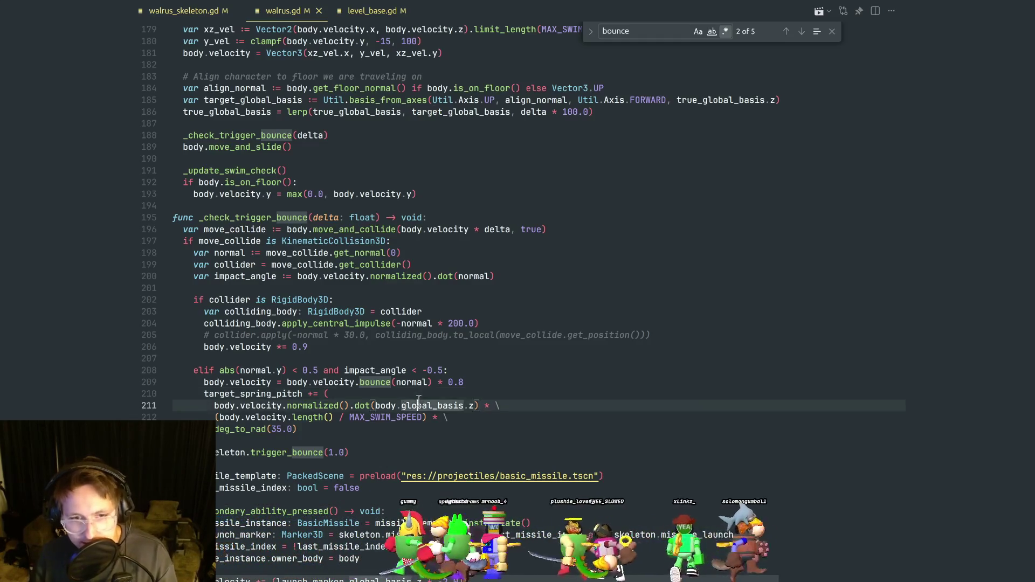
Select and review the spring pitch formula on lines 209–213 and the trigger_bounce(1.0) call.
{"action": "mouse_move", "coordinate": [269, 444]}
{"action": "left_mouse_down"}
{"action": "mouse_move", "coordinate": [178, 384]}
{"action": "mouse_move", "coordinate": [154, 397]}
{"action": "left_mouse_up"}
{"action": "left_click_drag", "start_coordinate": [323, 430], "coordinate": [173, 382]}
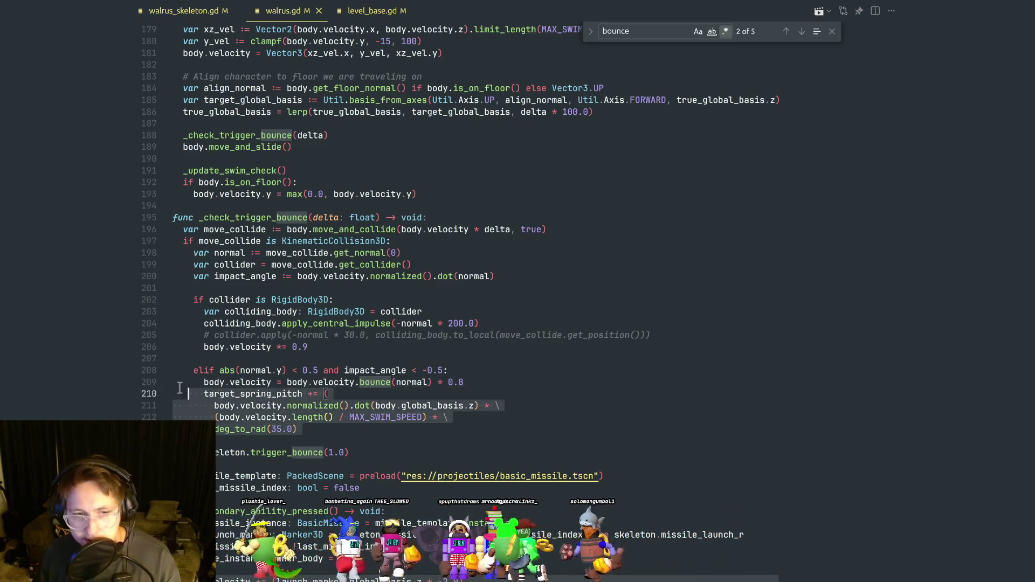
{"action": "left_click", "coordinate": [437, 420]}
{"action": "left_click_drag", "start_coordinate": [344, 433], "coordinate": [149, 408]}
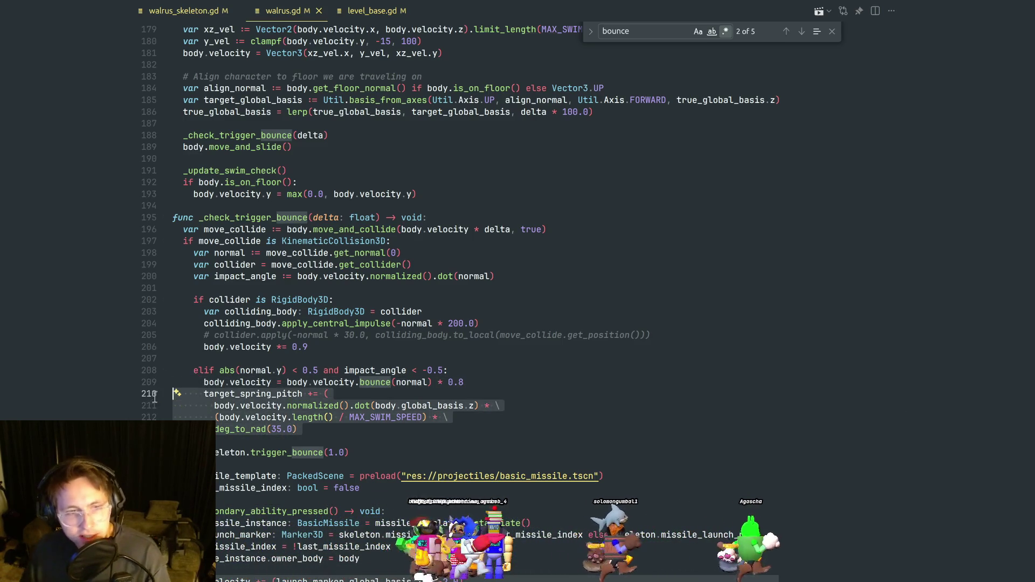
{"action": "left_click", "coordinate": [341, 441]}
{"action": "left_click", "coordinate": [434, 450]}
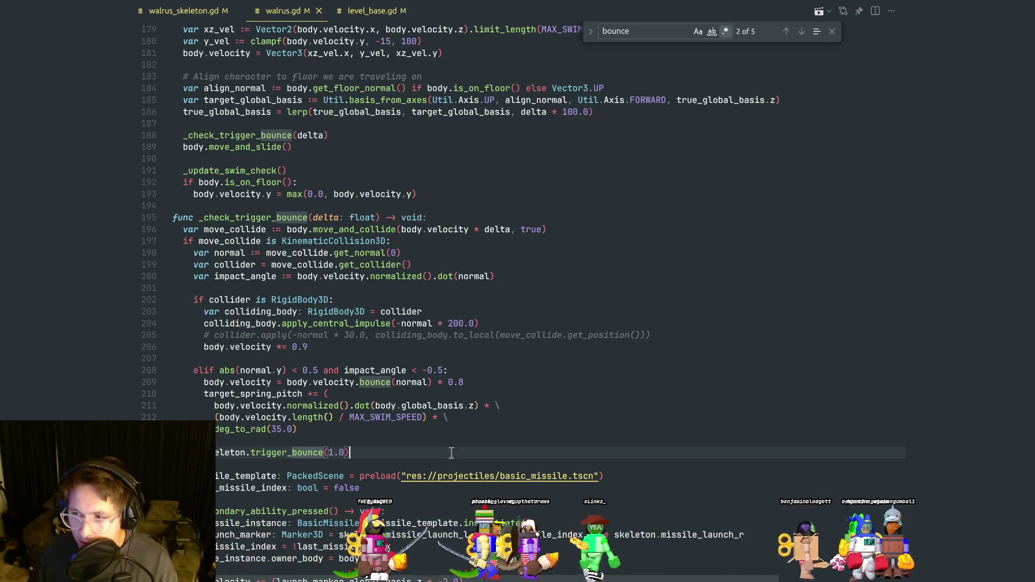
{"action": "scroll", "coordinate": [458, 447], "scroll_direction": "up", "scroll_amount": 2}
{"action": "scroll", "coordinate": [458, 448], "scroll_direction": "up", "scroll_amount": 5}
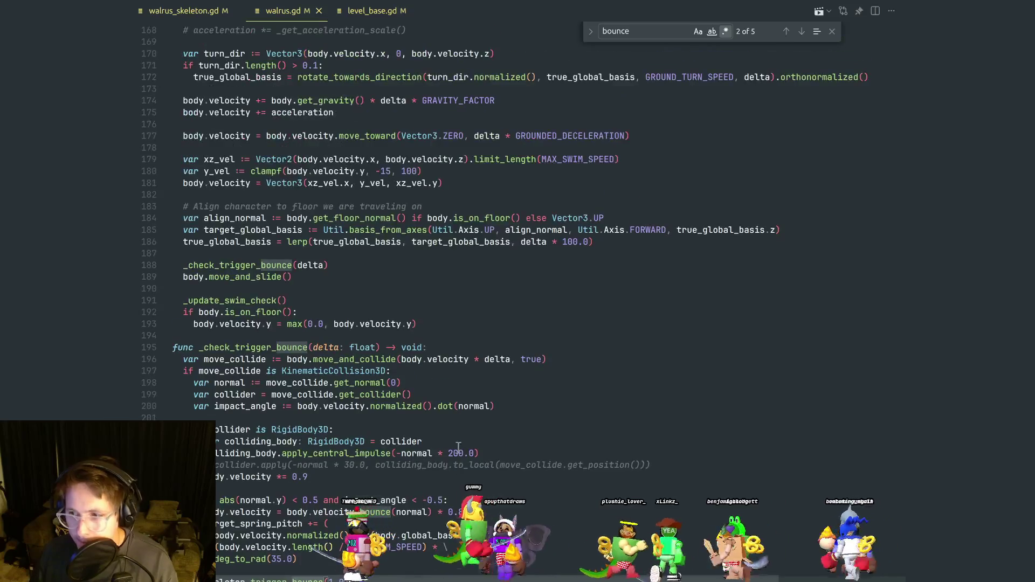
{"action": "scroll", "coordinate": [458, 448], "scroll_direction": "down", "scroll_amount": 5}
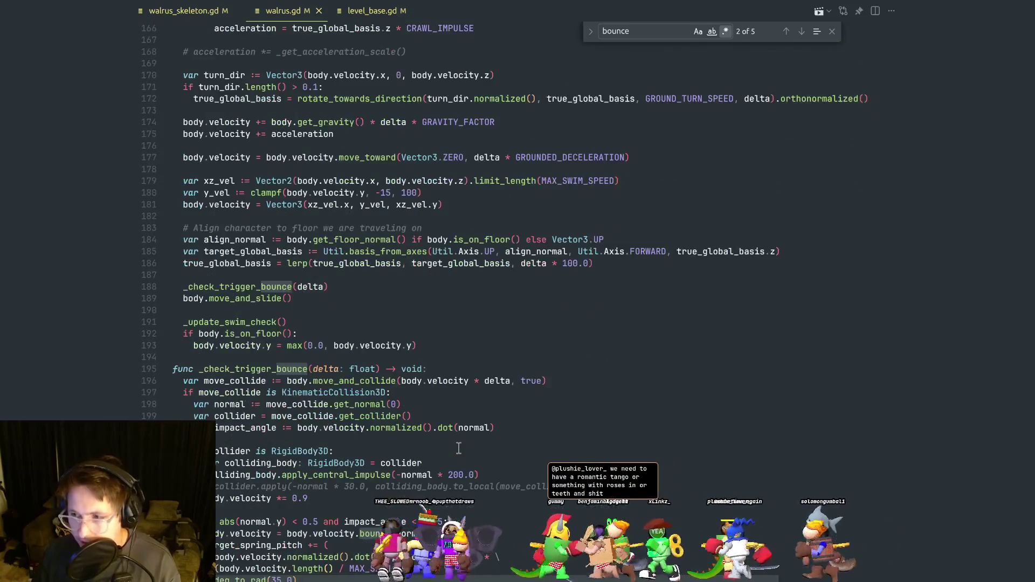
{"action": "scroll", "coordinate": [458, 448], "scroll_direction": "down", "scroll_amount": 1}
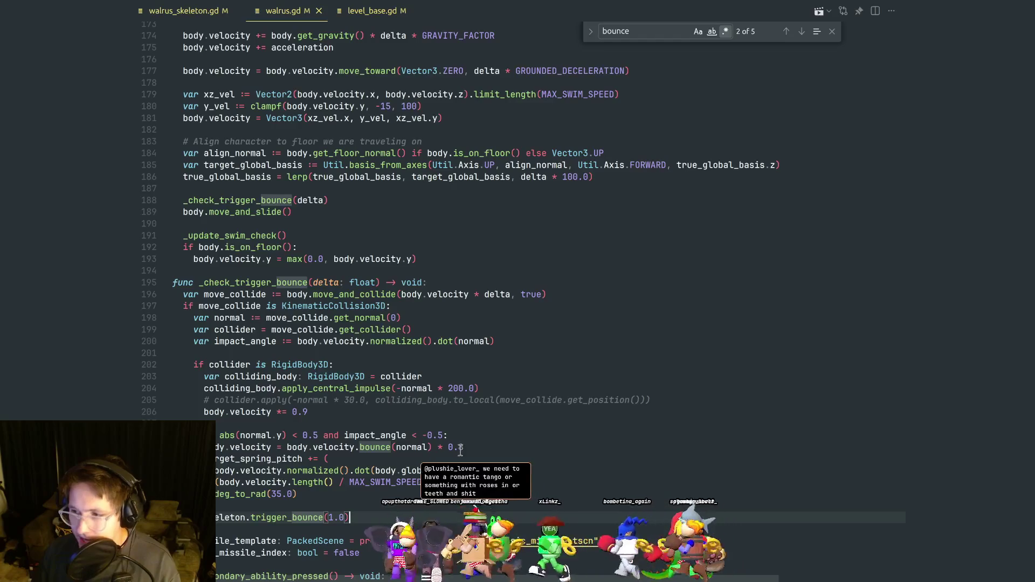
{"action": "scroll", "coordinate": [460, 449], "scroll_direction": "down", "scroll_amount": 4}
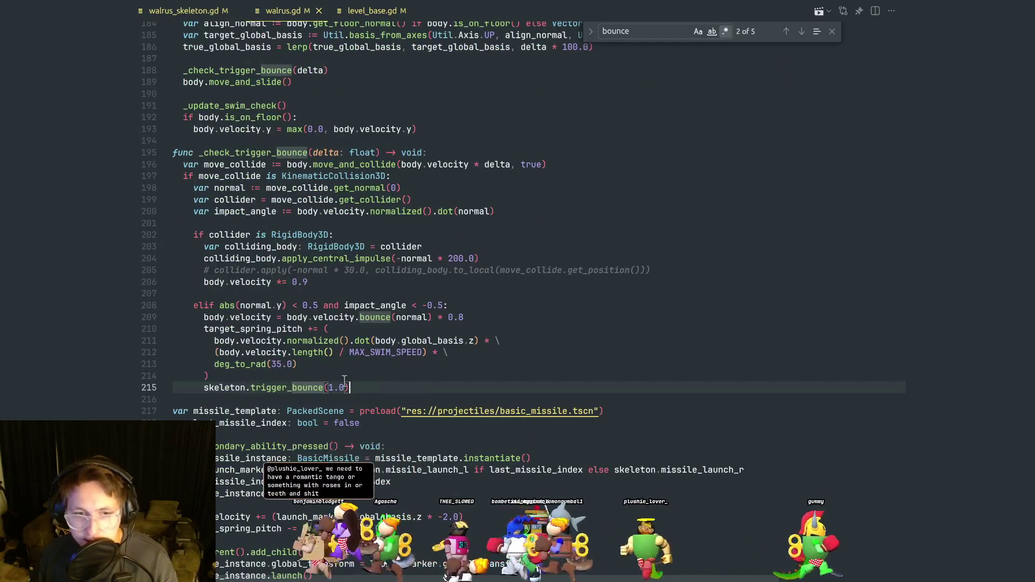
{"action": "mouse_move", "coordinate": [352, 388]}
{"action": "left_mouse_down"}
{"action": "mouse_move", "coordinate": [292, 372]}
{"action": "mouse_move", "coordinate": [277, 318]}
{"action": "left_mouse_up"}
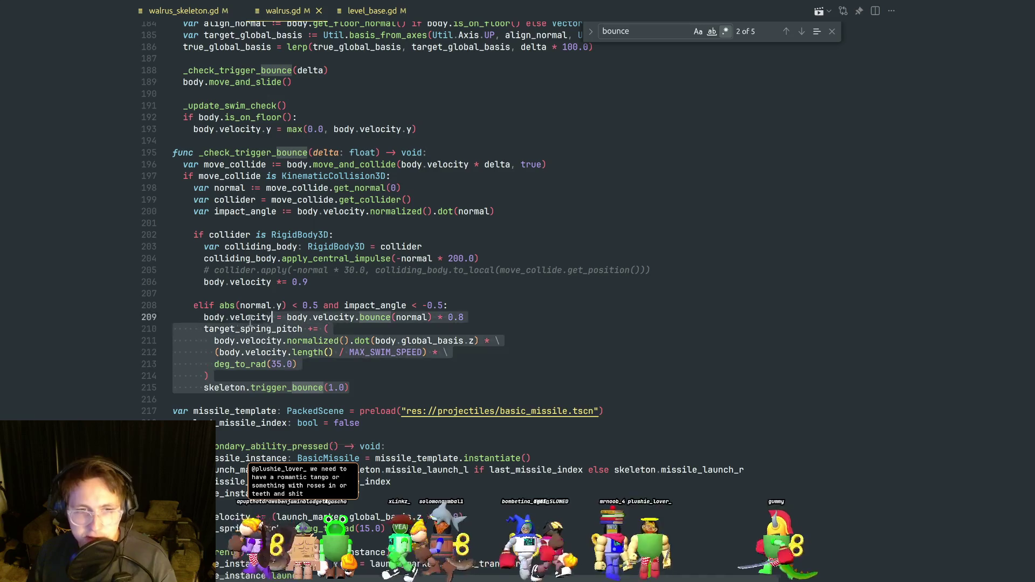
{"action": "left_click", "coordinate": [373, 369]}
{"action": "left_click_drag", "start_coordinate": [378, 392], "coordinate": [175, 318]}
{"action": "left_click", "coordinate": [393, 353]}
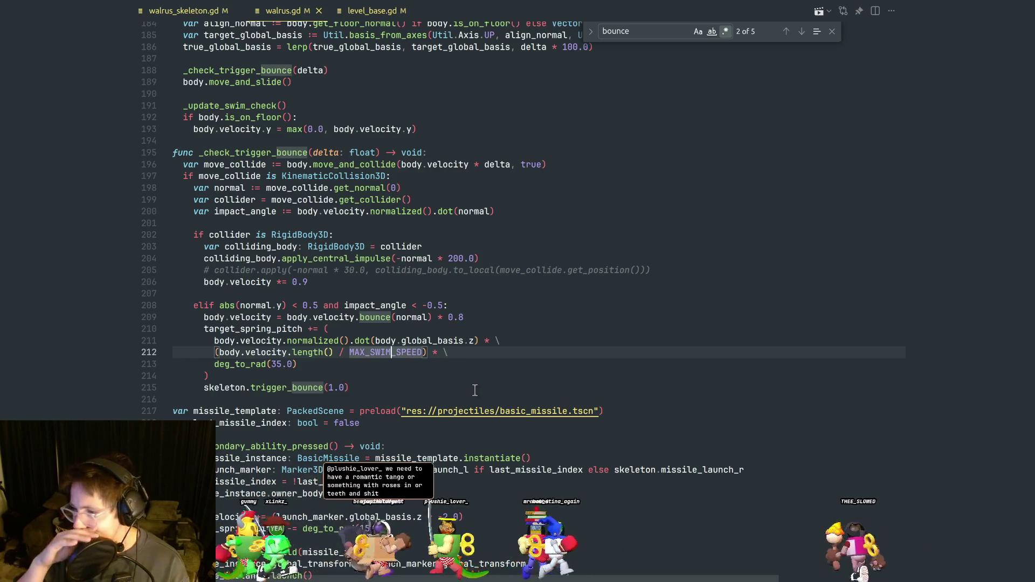
{"action": "left_click", "coordinate": [508, 403]}
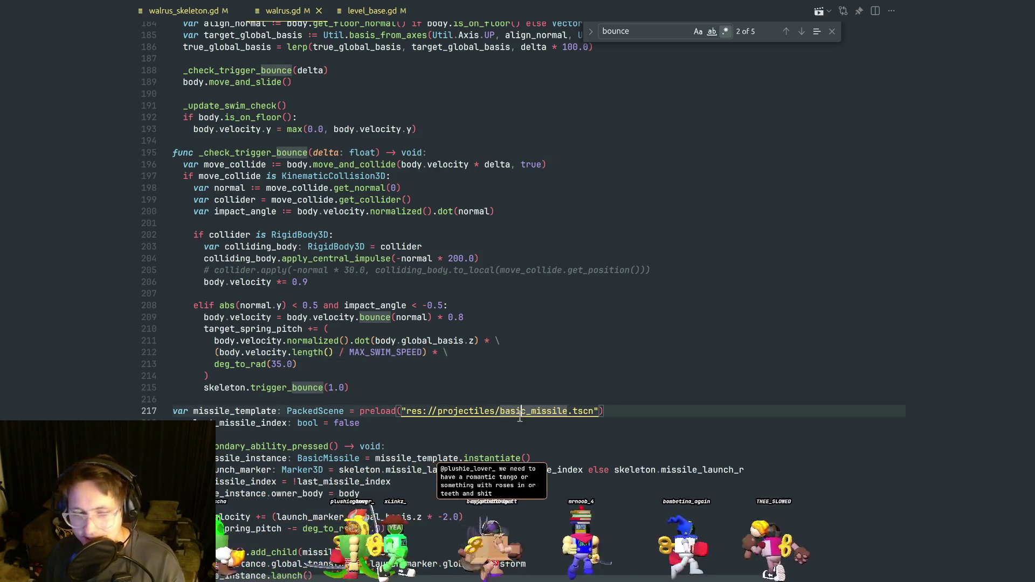
{"action": "scroll", "coordinate": [431, 393], "scroll_direction": "down", "scroll_amount": 3}
{"action": "scroll", "coordinate": [388, 366], "scroll_direction": "up", "scroll_amount": 5}
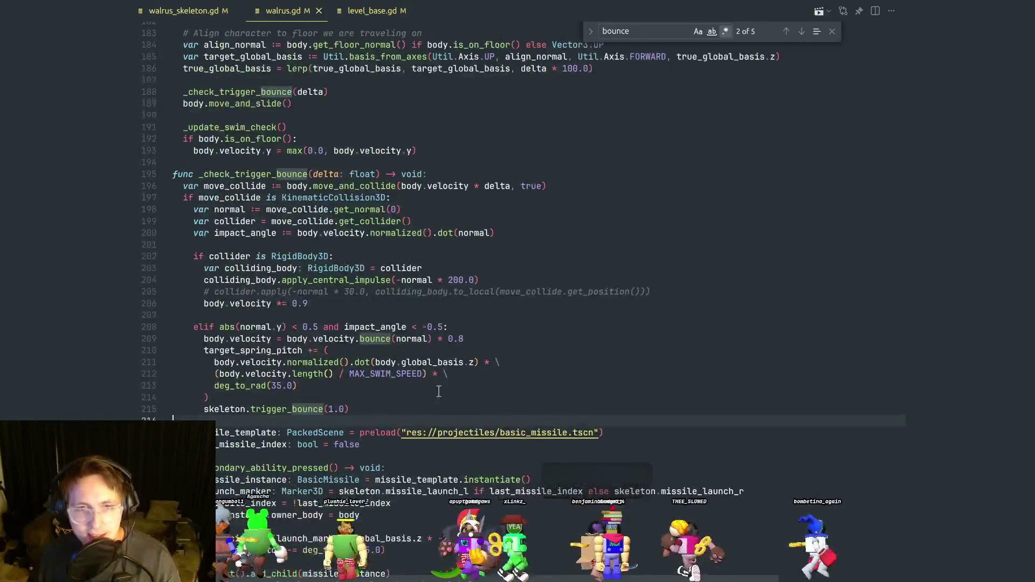
{"action": "left_click", "coordinate": [394, 345]}
{"action": "left_click", "coordinate": [485, 335]}
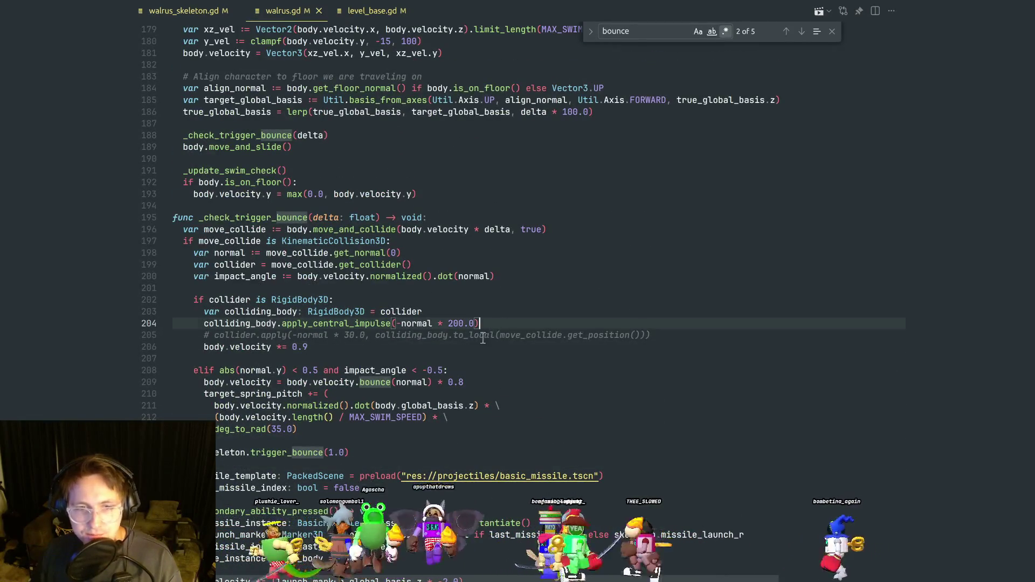
{"action": "scroll", "coordinate": [410, 401], "scroll_direction": "down", "scroll_amount": 3}
{"action": "scroll", "coordinate": [409, 402], "scroll_direction": "down", "scroll_amount": 4}
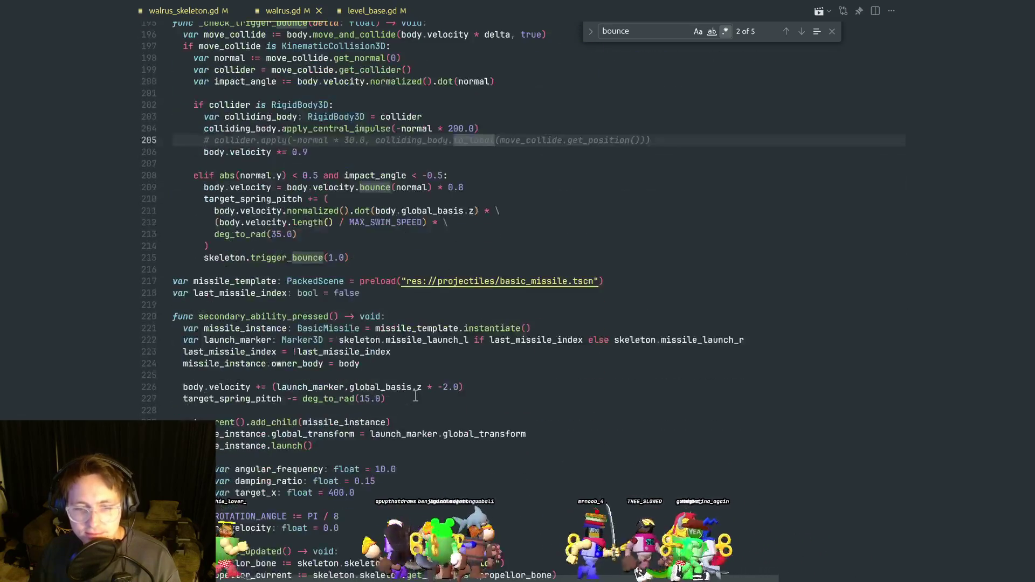
{"action": "left_click", "coordinate": [419, 411]}
{"action": "scroll", "coordinate": [423, 407], "scroll_direction": "down", "scroll_amount": 6}
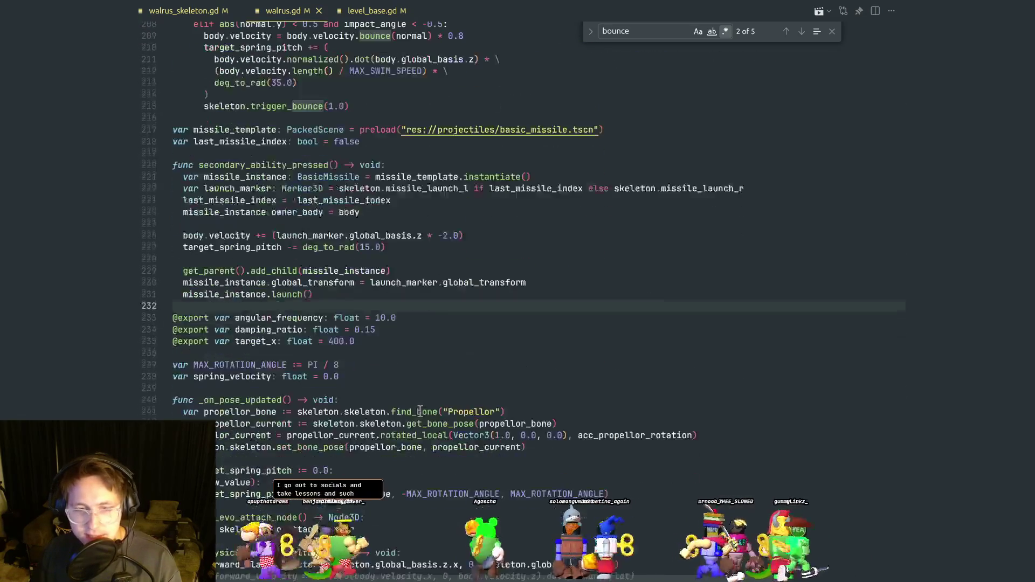
{"action": "scroll", "coordinate": [429, 402], "scroll_direction": "down", "scroll_amount": 3}
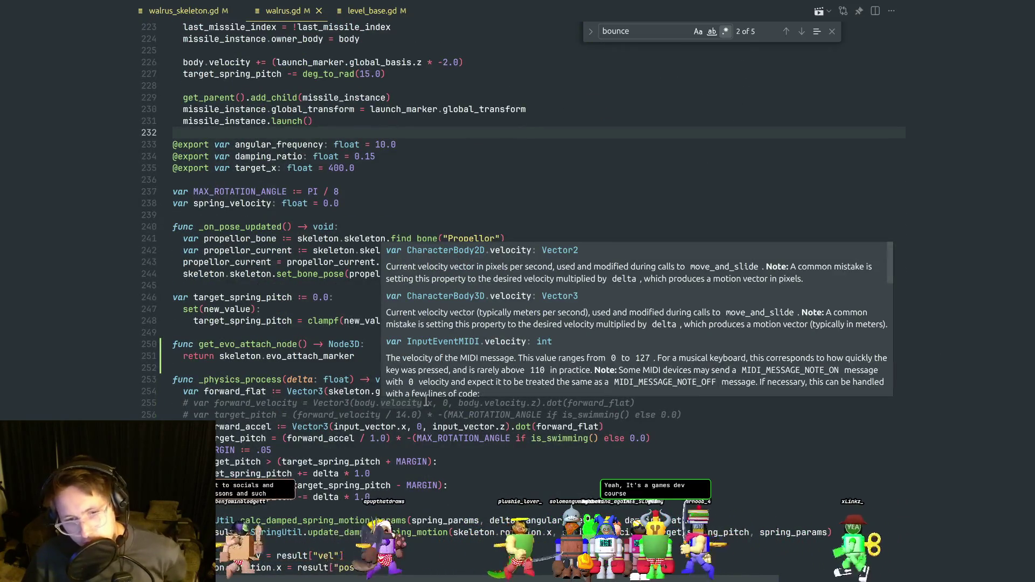
{"action": "scroll", "coordinate": [429, 417], "scroll_direction": "down", "scroll_amount": 1}
{"action": "left_click", "coordinate": [458, 426]}
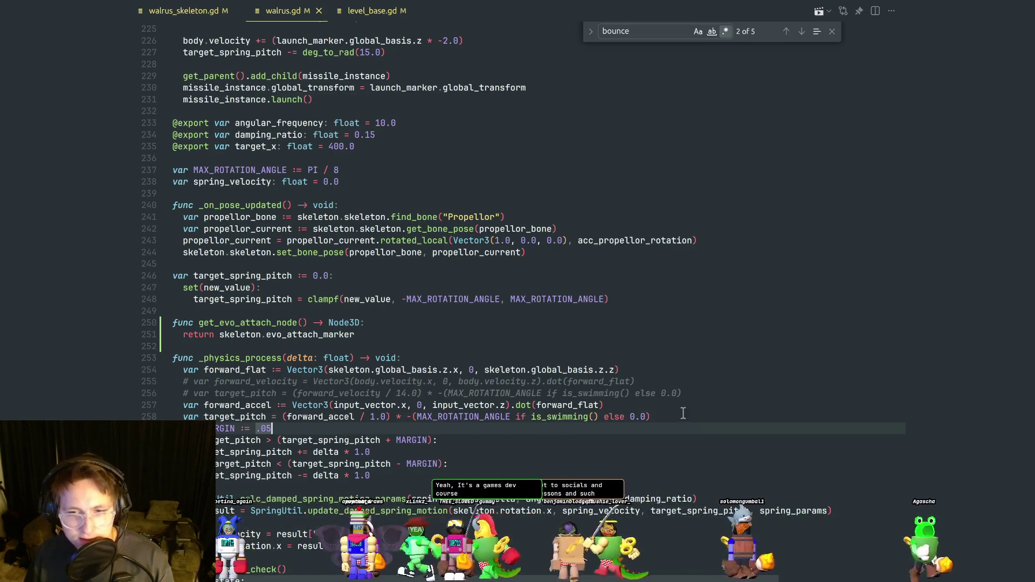
{"action": "left_click_drag", "start_coordinate": [688, 418], "coordinate": [689, 405]}
{"action": "left_click", "coordinate": [712, 390]}
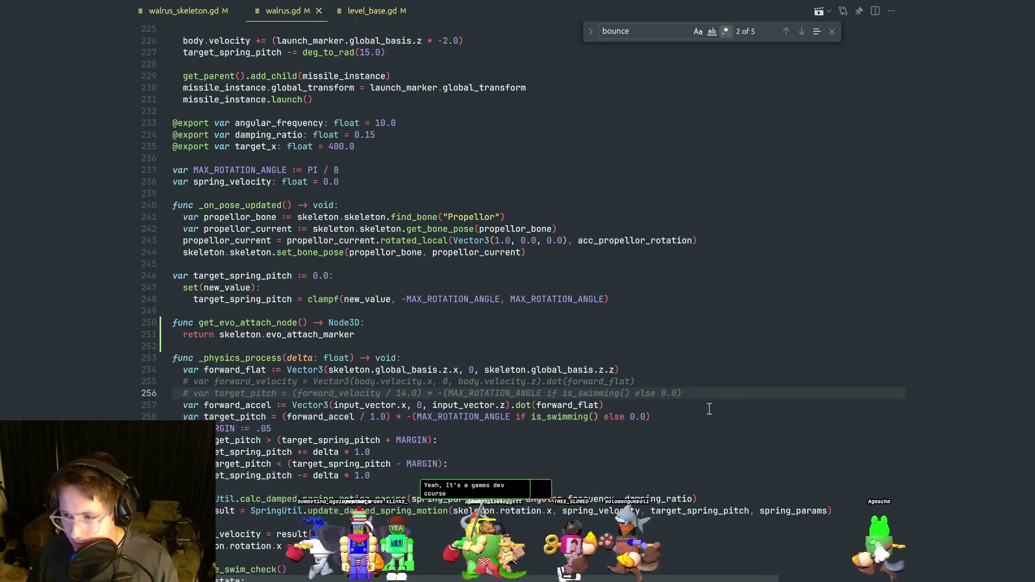
{"action": "left_click", "coordinate": [692, 422]}
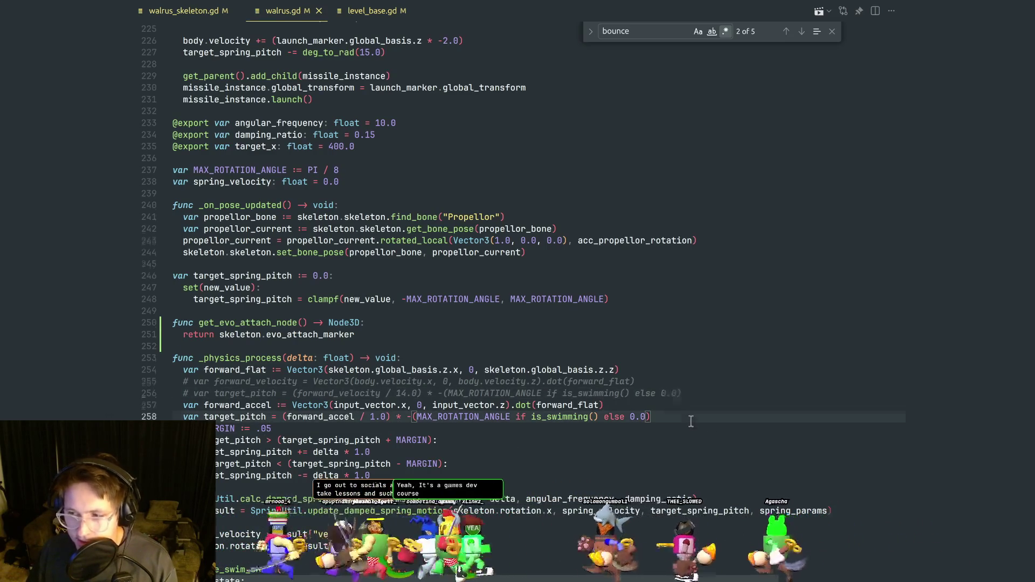
{"action": "scroll", "coordinate": [691, 421], "scroll_direction": "down", "scroll_amount": 6}
{"action": "left_click", "coordinate": [393, 329]}
{"action": "key", "text": "alt+Tab"}
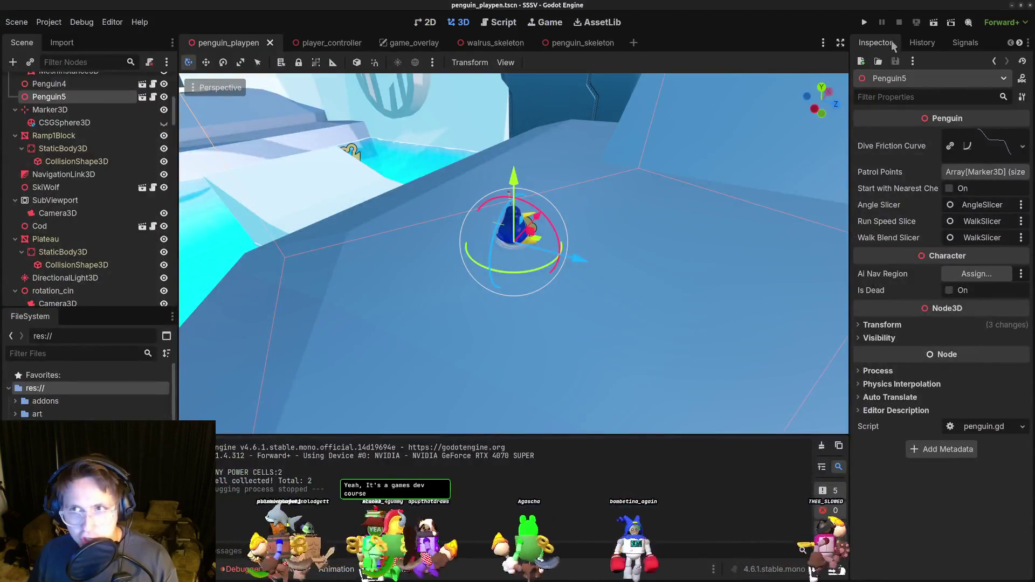
Run the project and steer the penguin across the ice toward the wall with W and D.
{"action": "left_click", "coordinate": [865, 23]}
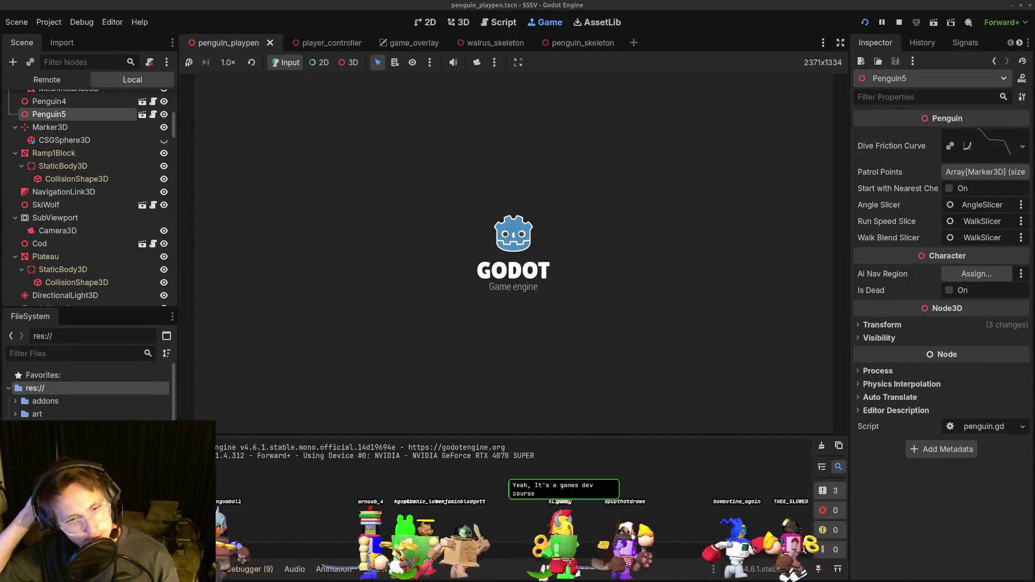
{"action": "key", "text": "w"}
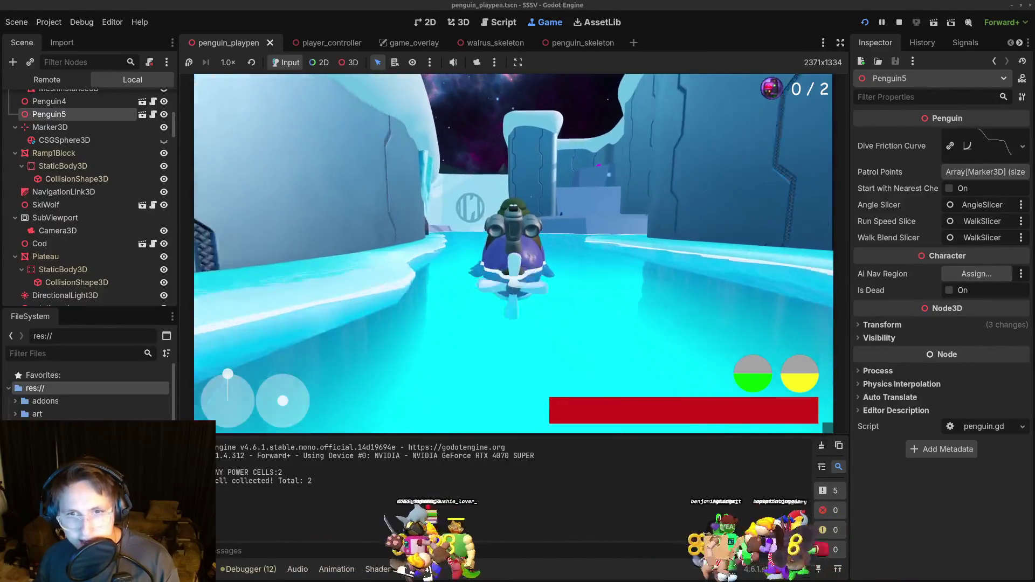
{"action": "key", "text": "d"}
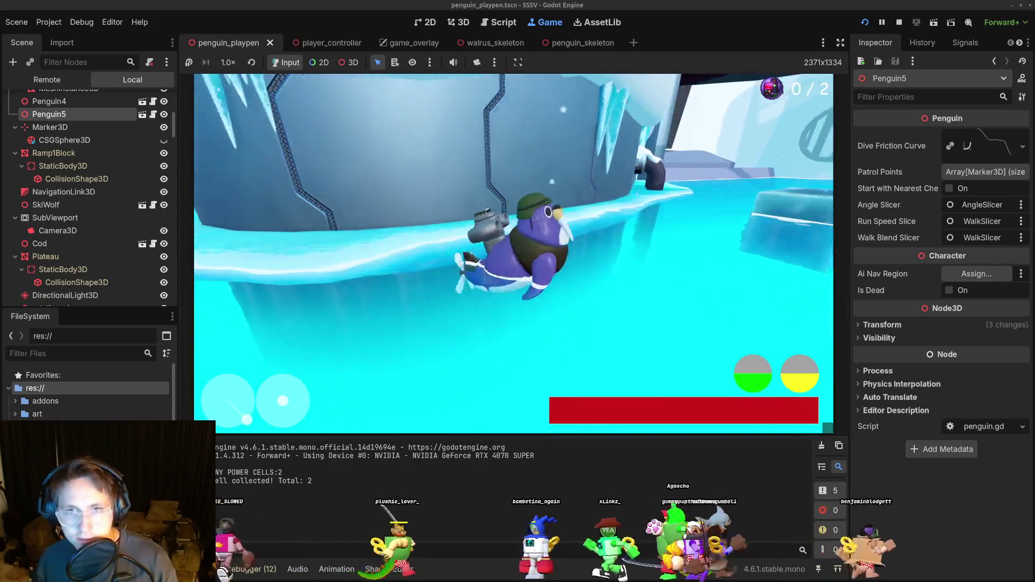
{"action": "key", "text": "w"}
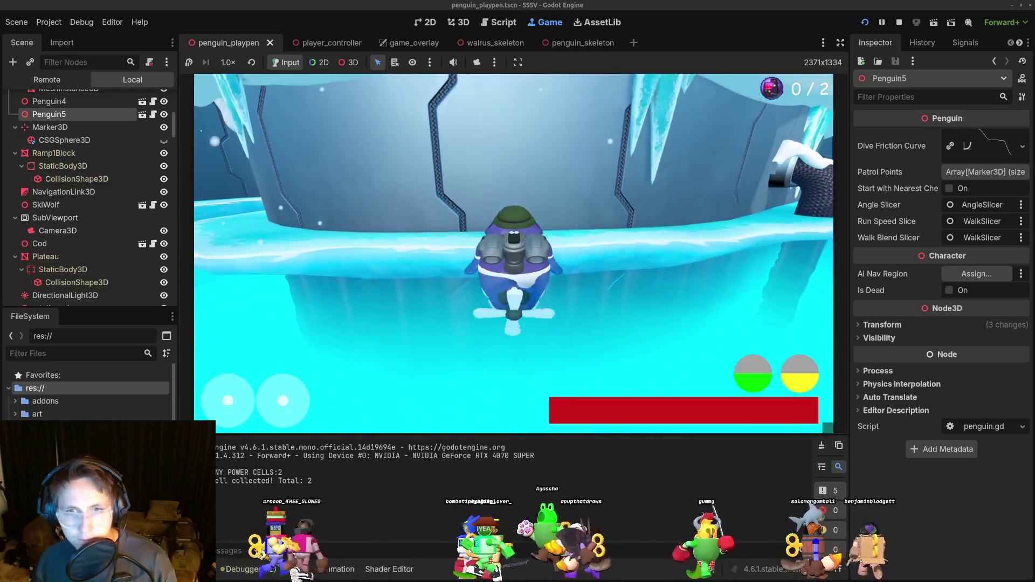
{"action": "key", "text": "F8"}
Return to walrus.gd in VS Code and search for 'spring'.
{"action": "key", "text": "alt+Tab"}
{"action": "key", "text": "alt+shift+Tab"}
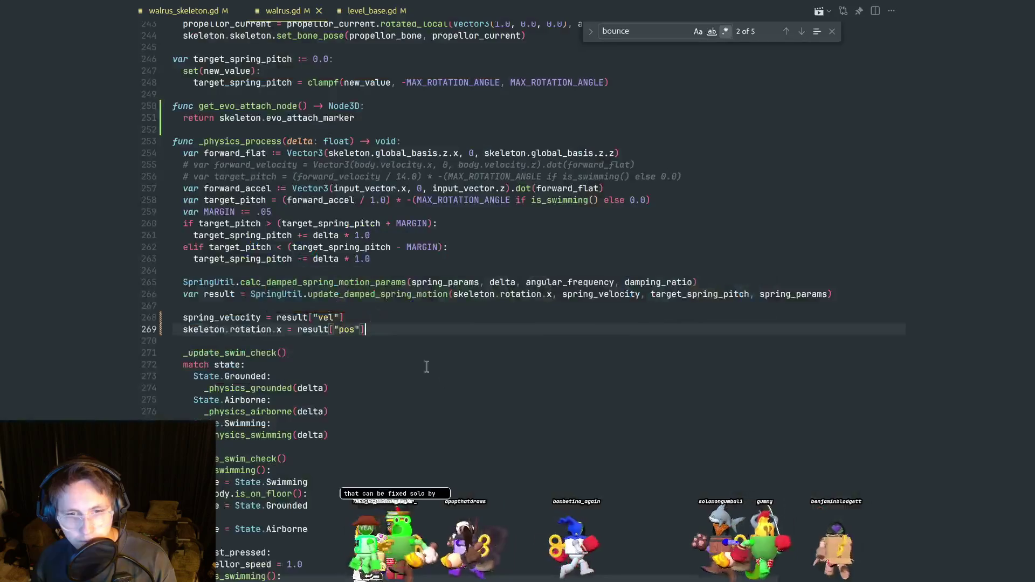
{"action": "left_click", "coordinate": [400, 377]}
{"action": "scroll", "coordinate": [419, 376], "scroll_direction": "up", "scroll_amount": 10}
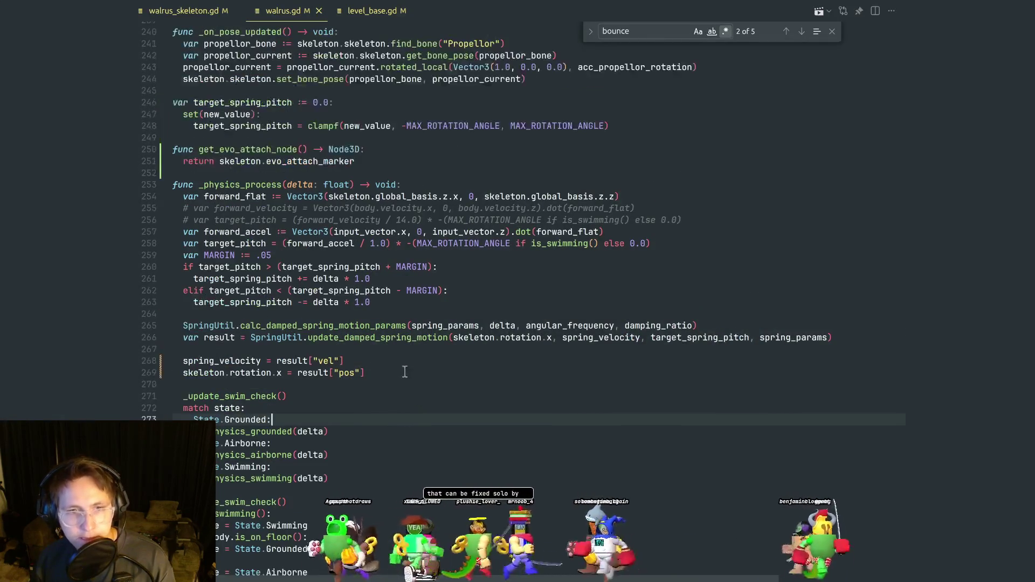
{"action": "key", "text": "ctrl+f"}
{"action": "type", "text": "s"}
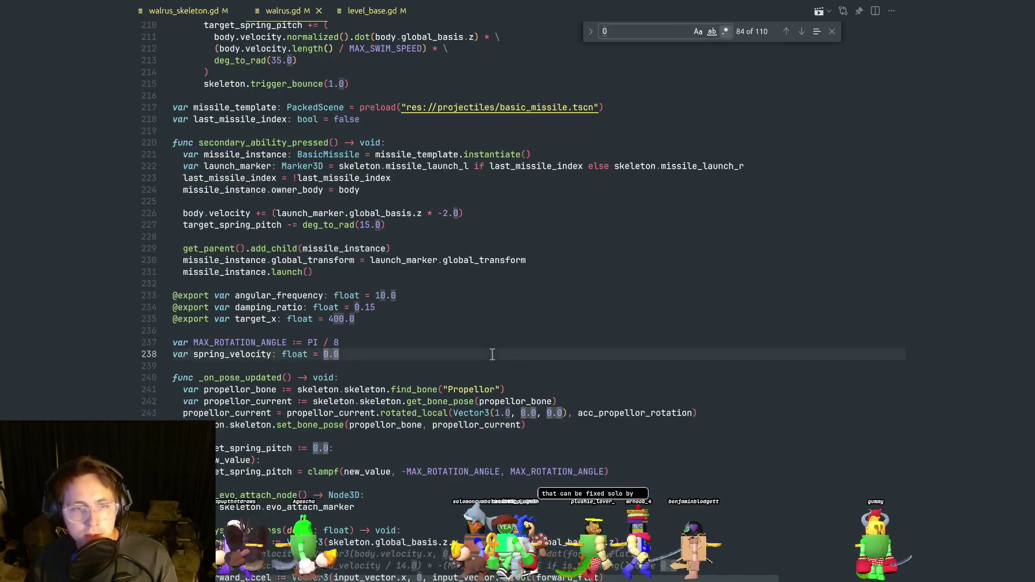
{"action": "type", "text": "pring"}
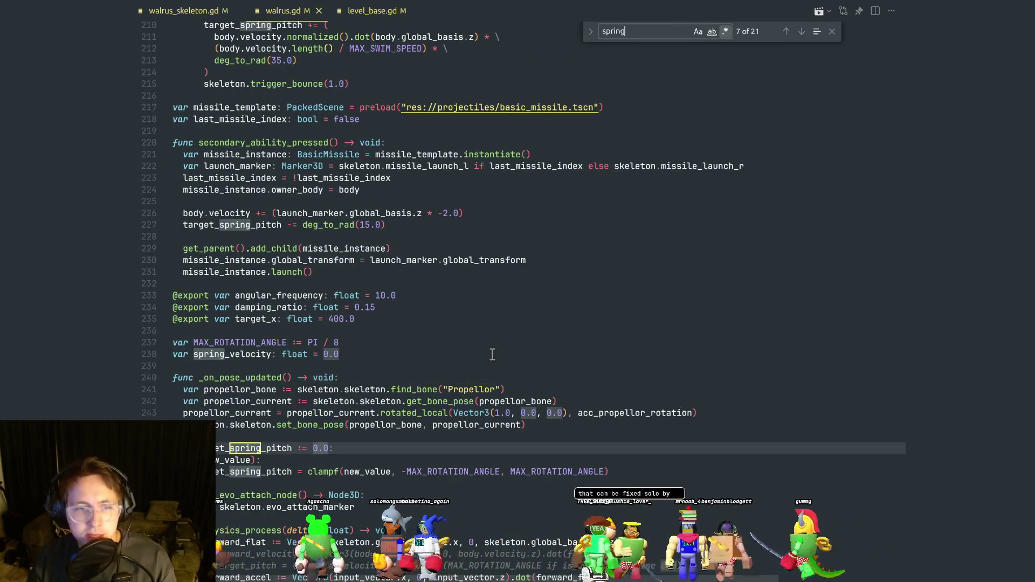
Close the spring search and review the bounce expression on line 209.
{"action": "key", "text": "Escape"}
{"action": "scroll", "coordinate": [395, 453], "scroll_direction": "up", "scroll_amount": 11}
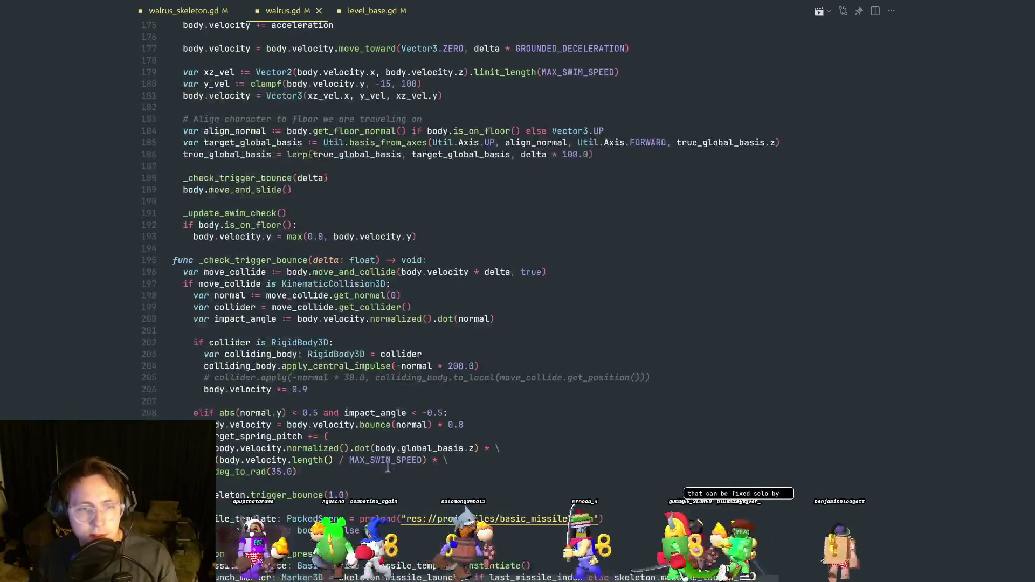
{"action": "left_click", "coordinate": [349, 473]}
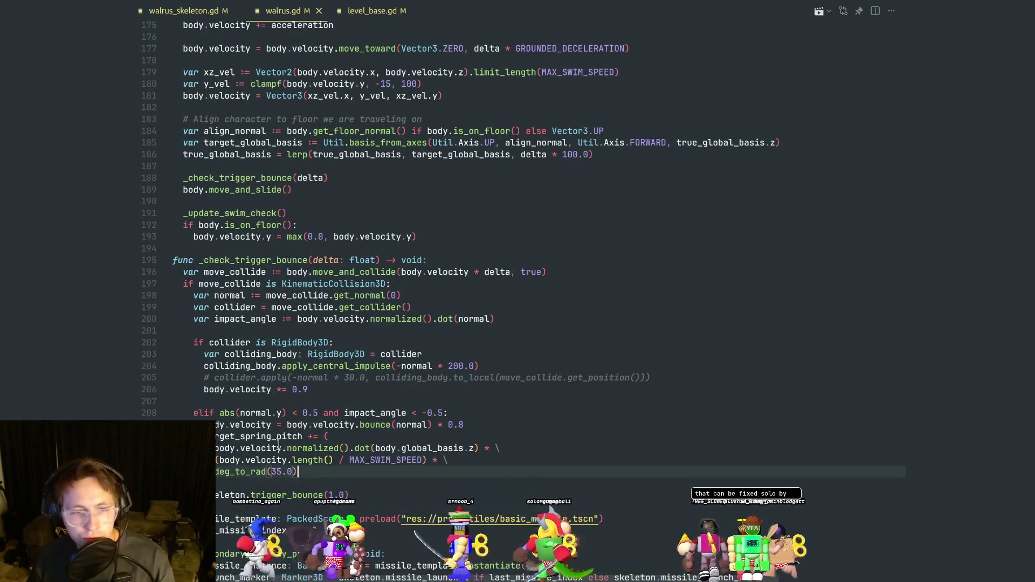
{"action": "double_click", "coordinate": [283, 436]}
{"action": "left_click", "coordinate": [297, 473]}
{"action": "left_click", "coordinate": [295, 479]}
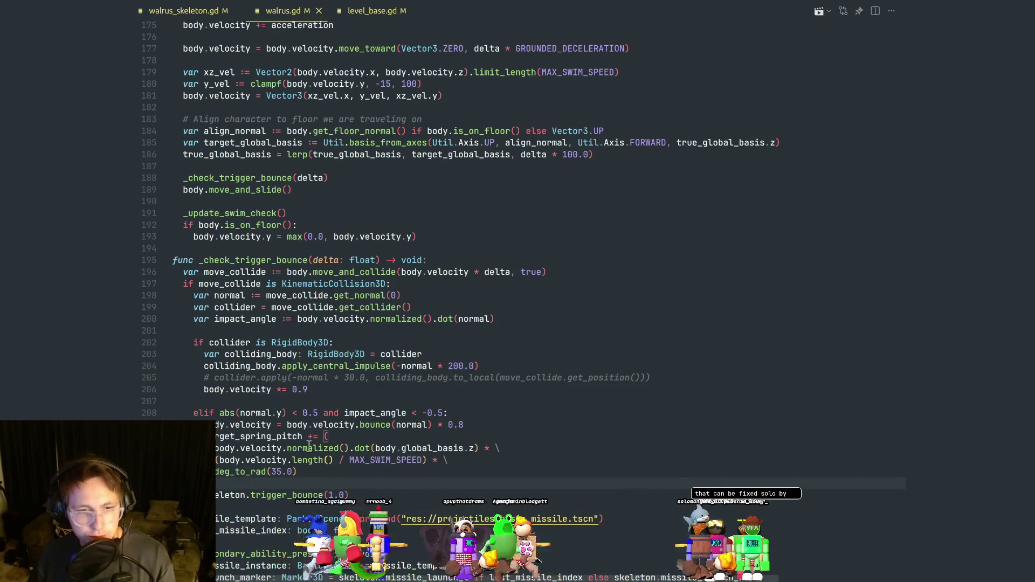
{"action": "left_click_drag", "start_coordinate": [488, 431], "coordinate": [288, 428]}
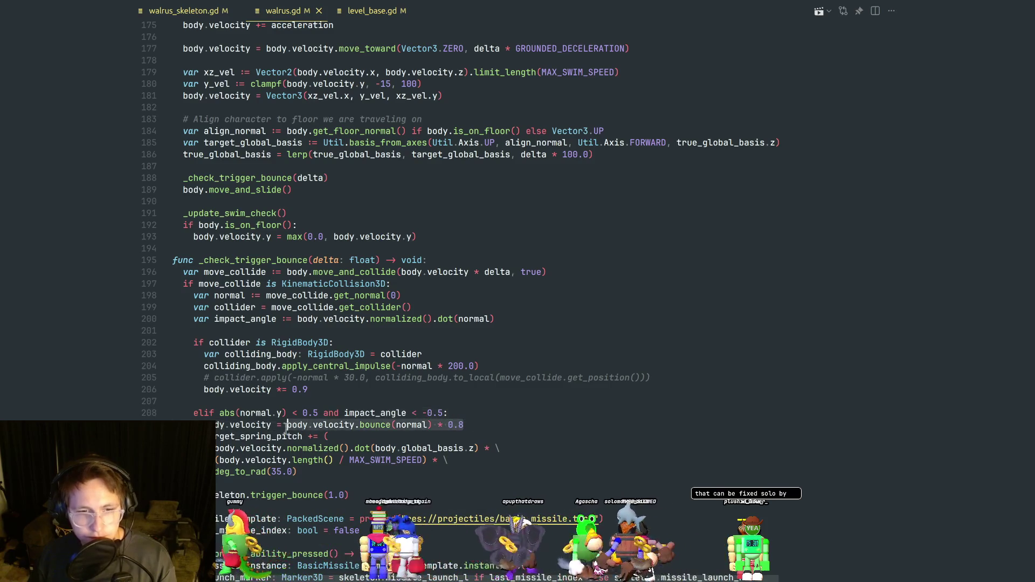
{"action": "left_click", "coordinate": [466, 414]}
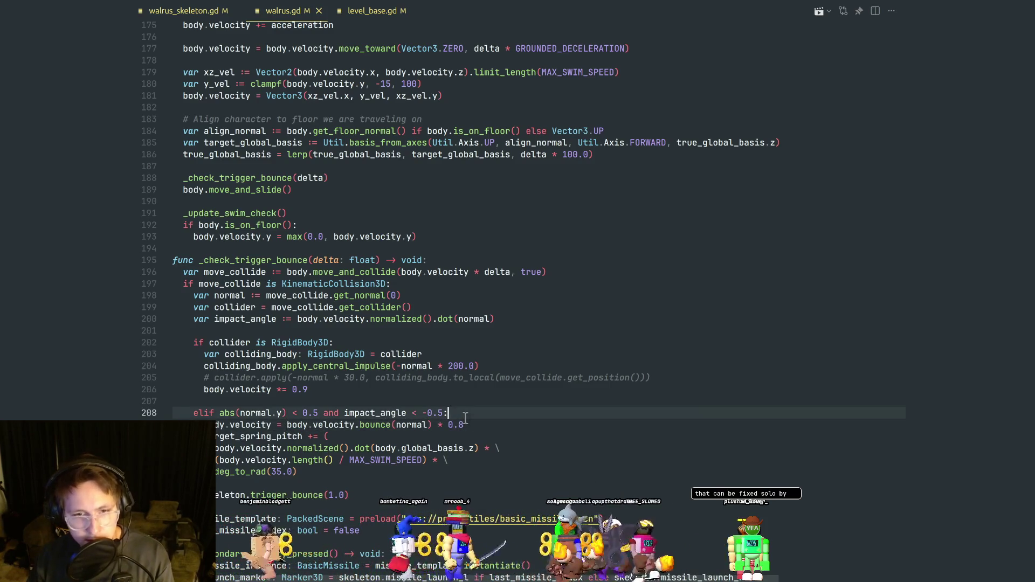
Add a new_velocity declaration and comment out the old body.velocity bounce line.
{"action": "key", "text": "Return"}
{"action": "type", "text": "var new_ve"}
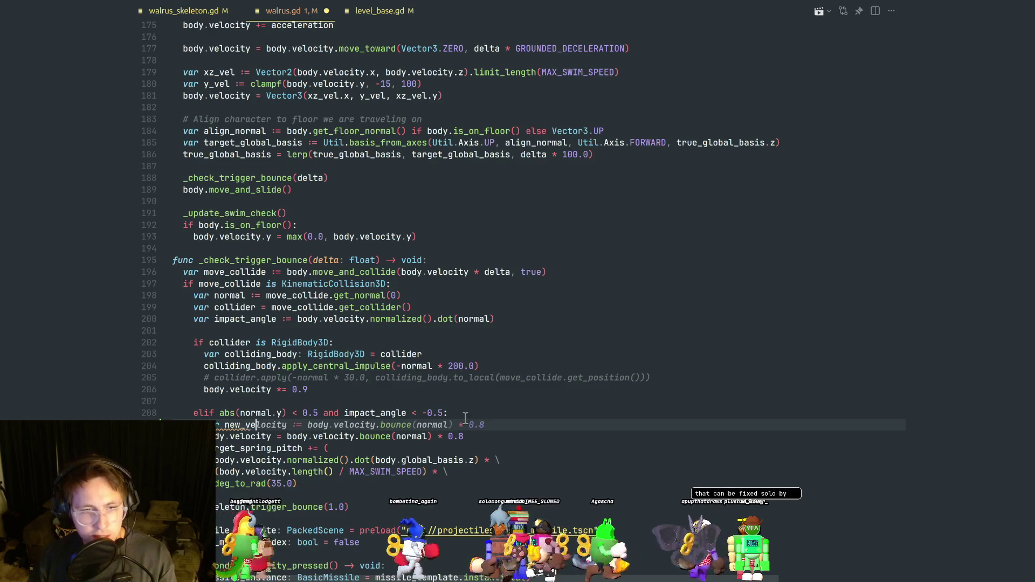
{"action": "key", "text": "Tab"}
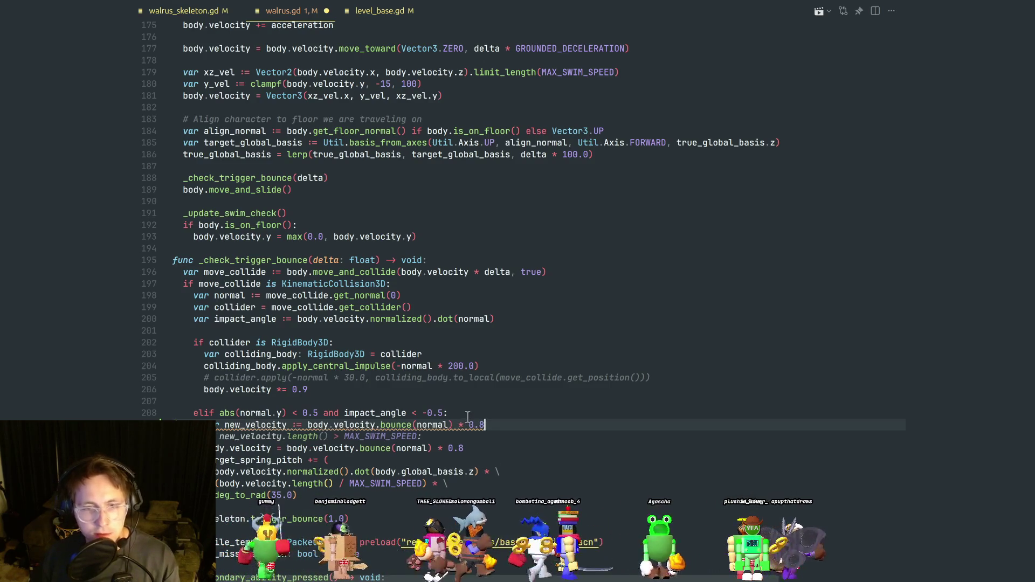
{"action": "key", "text": "Escape"}
{"action": "left_click", "coordinate": [520, 434]}
{"action": "left_click", "coordinate": [505, 426]}
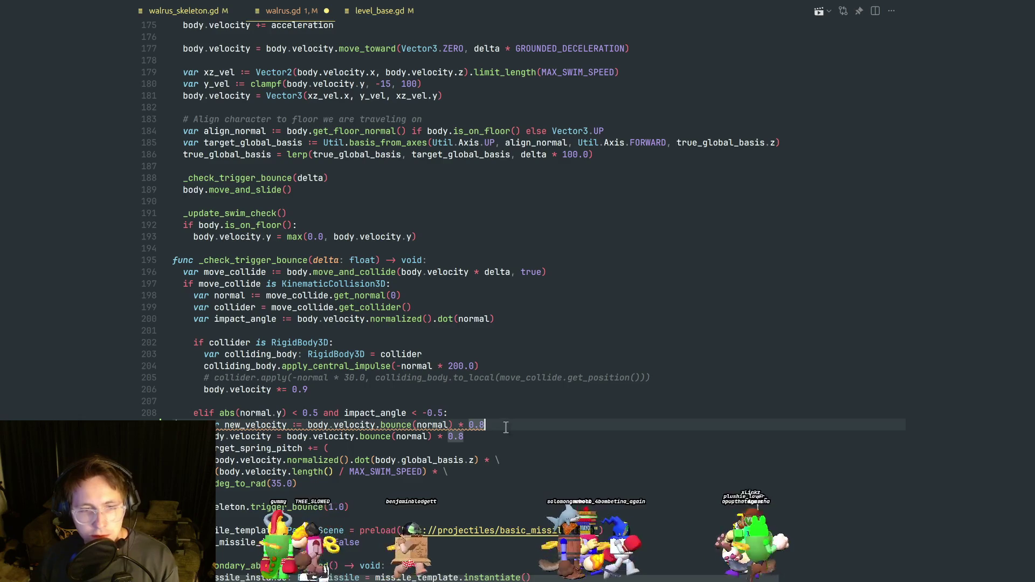
{"action": "left_click", "coordinate": [491, 438]}
{"action": "key", "text": "ctrl+slash"}
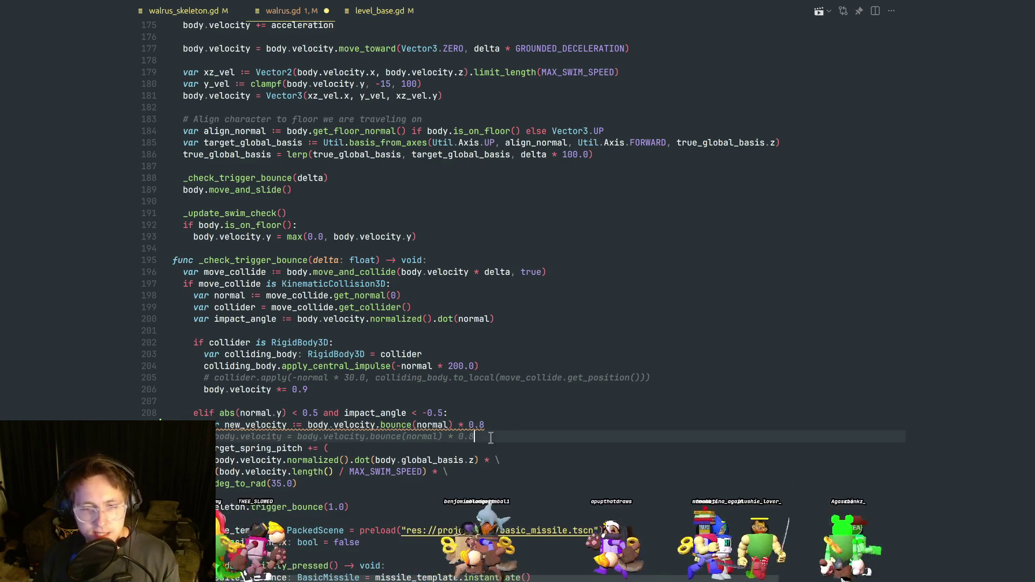
{"action": "left_click", "coordinate": [485, 426]}
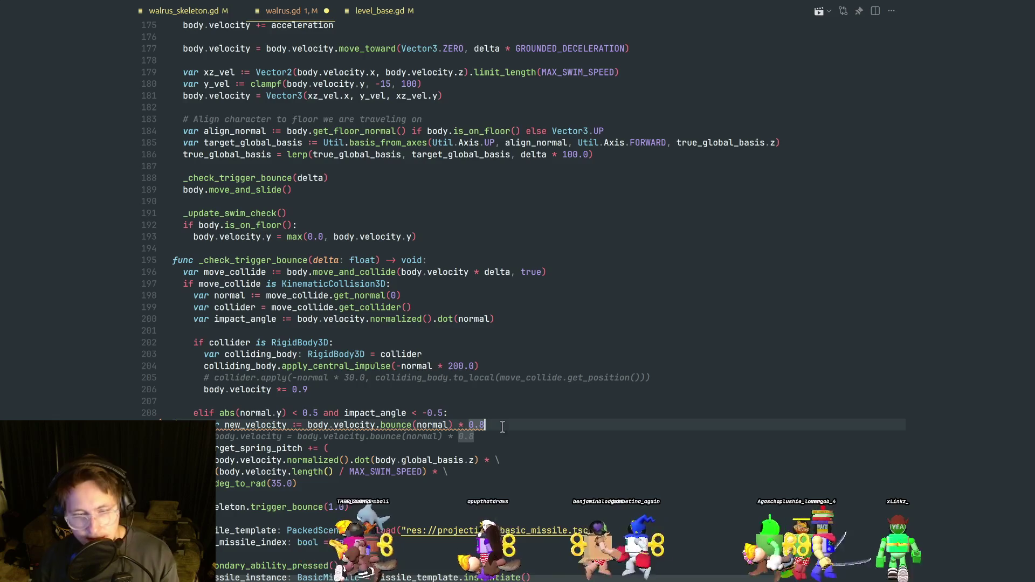
Add the new_velocity.y halving line and bounce line, then delete the new_velocity declaration.
{"action": "key", "text": "Return"}
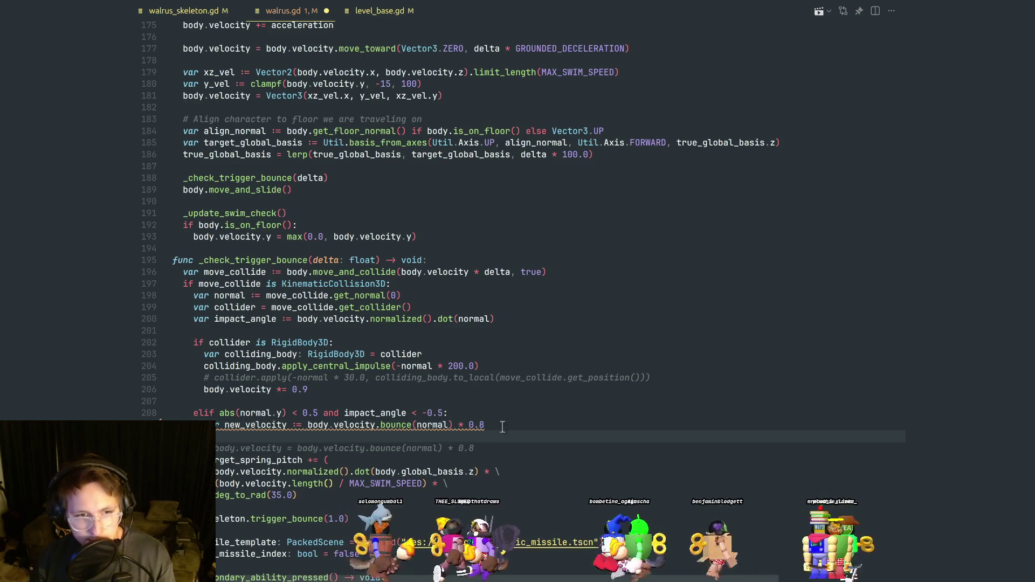
{"action": "type", "text": "new"}
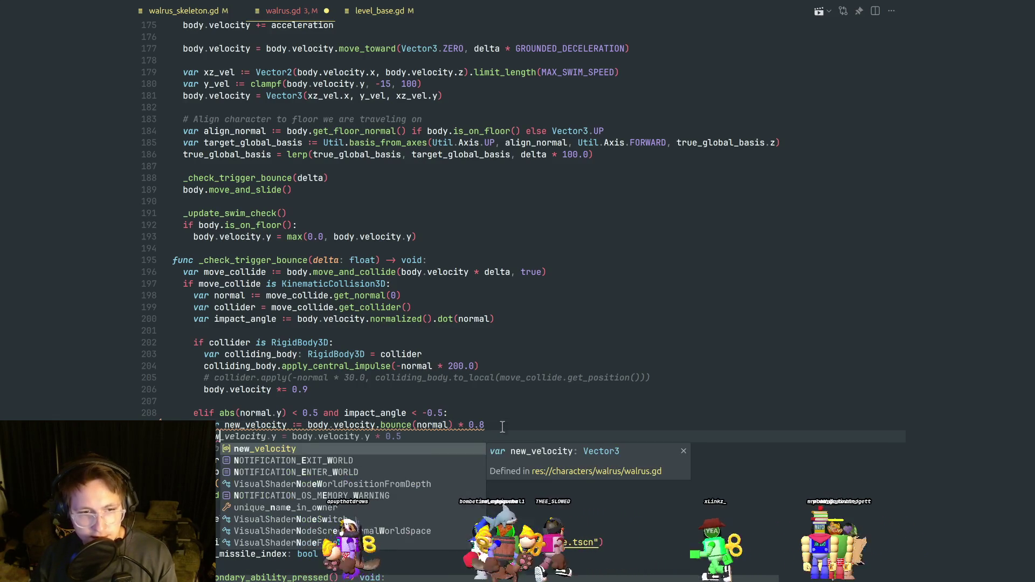
{"action": "key", "text": "Tab"}
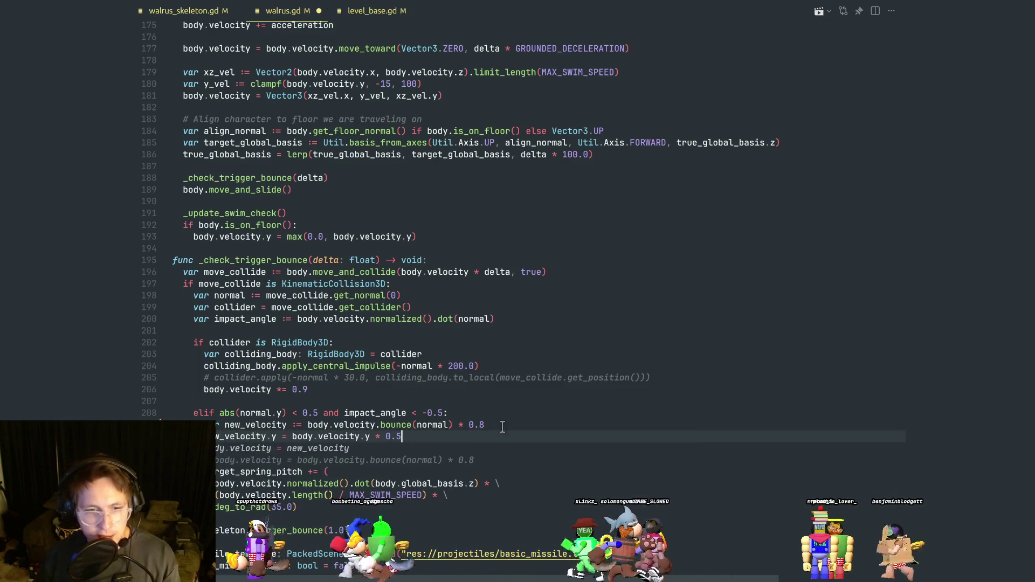
{"action": "mouse_move", "coordinate": [431, 449]}
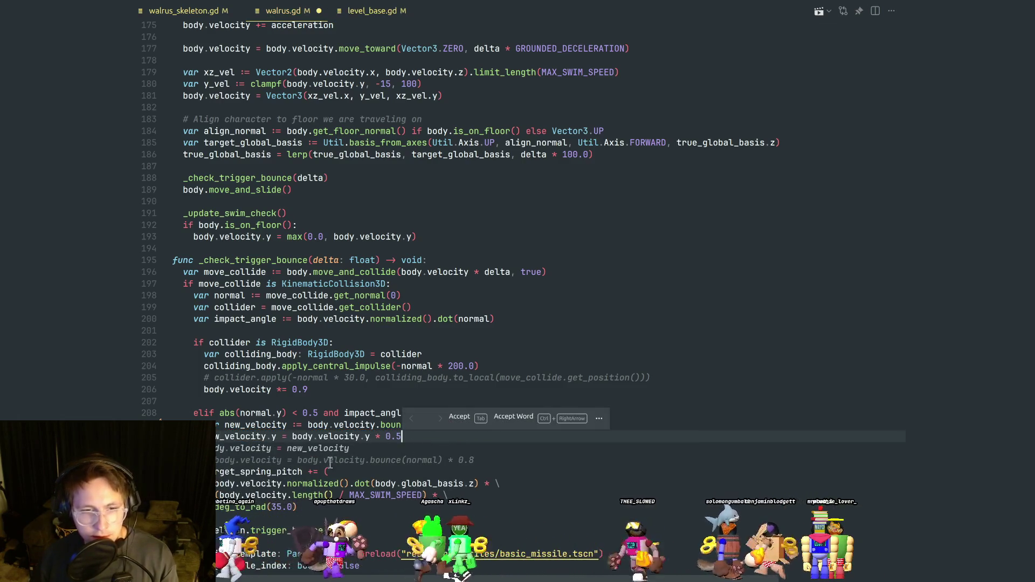
{"action": "left_click", "coordinate": [330, 461]}
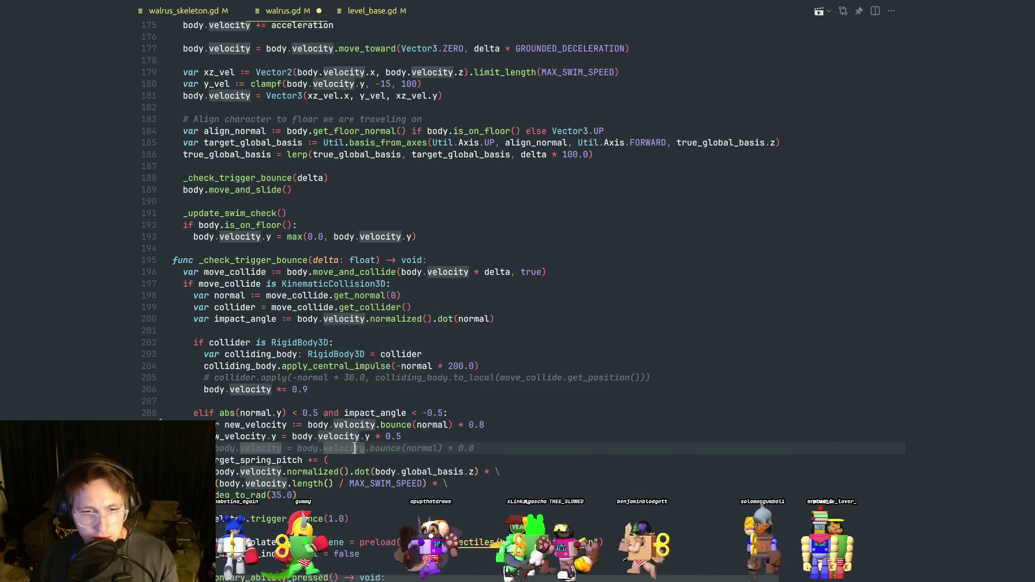
{"action": "key", "text": "Tab"}
{"action": "left_click", "coordinate": [345, 437]}
{"action": "key", "text": "Up"}
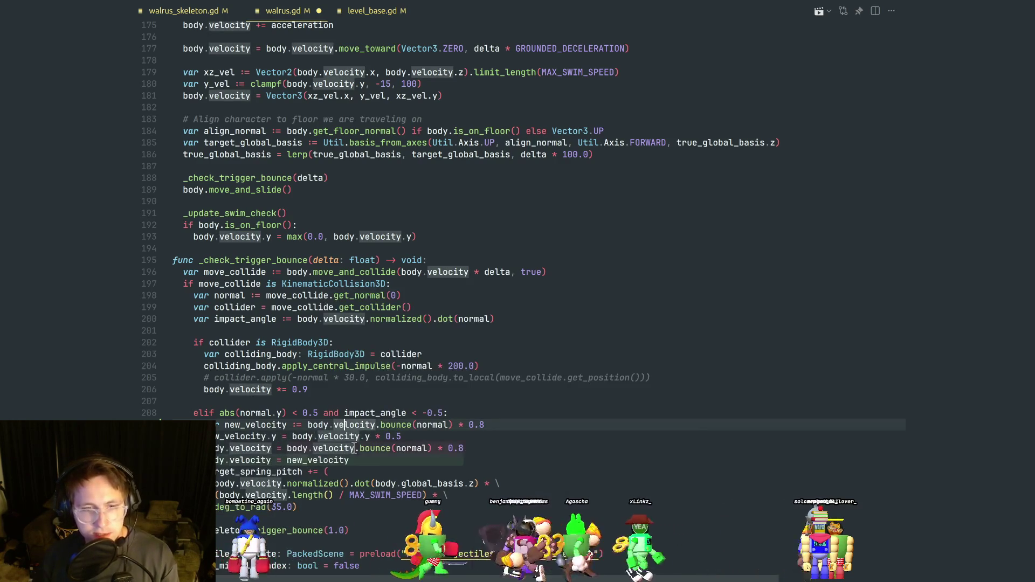
{"action": "key", "text": "ctrl+shift+k"}
Move the new_velocity.y line to just below the bounce line.
{"action": "left_click", "coordinate": [220, 425]}
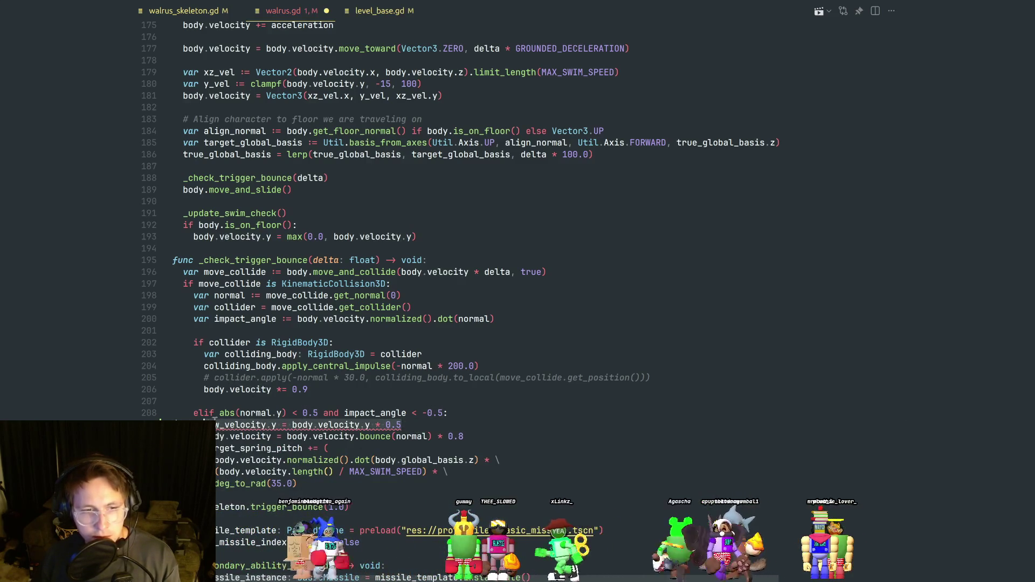
{"action": "left_click_drag", "start_coordinate": [212, 425], "coordinate": [454, 425]}
{"action": "key", "text": "ctrl+c"}
{"action": "key", "text": "BackSpace"}
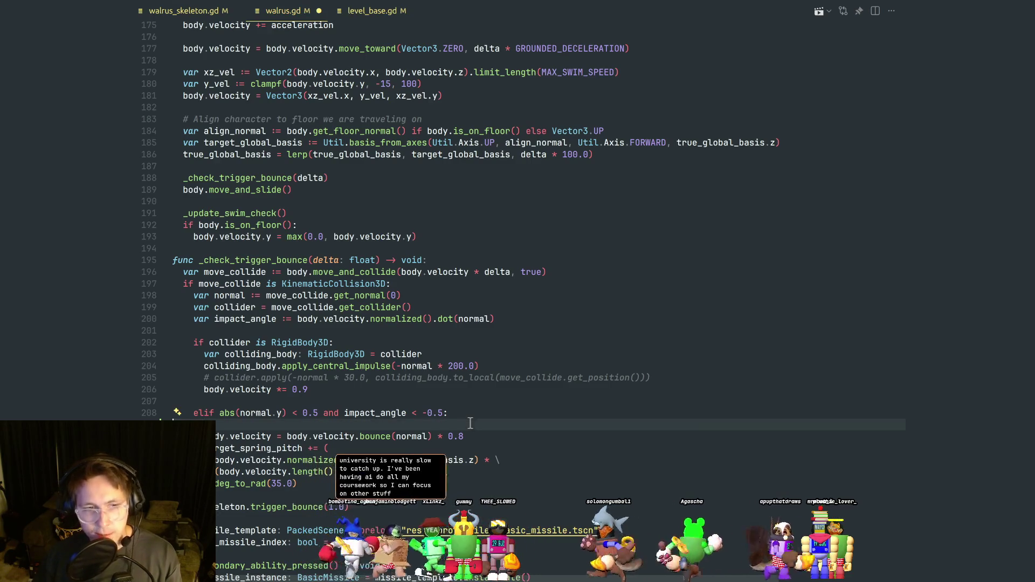
{"action": "key", "text": "ctrl+shift+k"}
{"action": "left_click", "coordinate": [471, 424]}
{"action": "key", "text": "Return"}
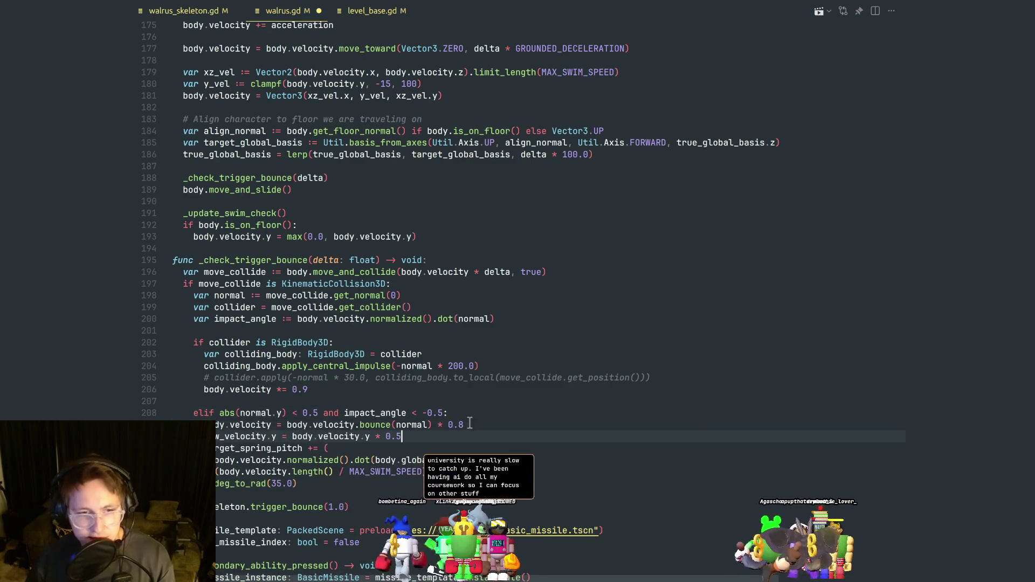
{"action": "key", "text": "ctrl+v"}
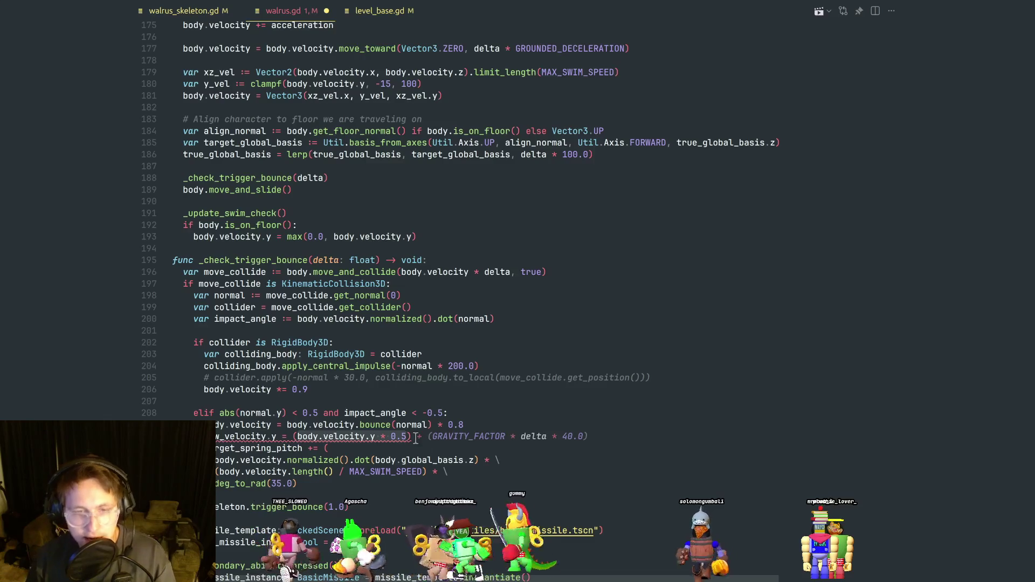
Add a blank line after line 210 and review its body.velocity.y * 0.5 expression.
{"action": "left_click", "coordinate": [402, 448]}
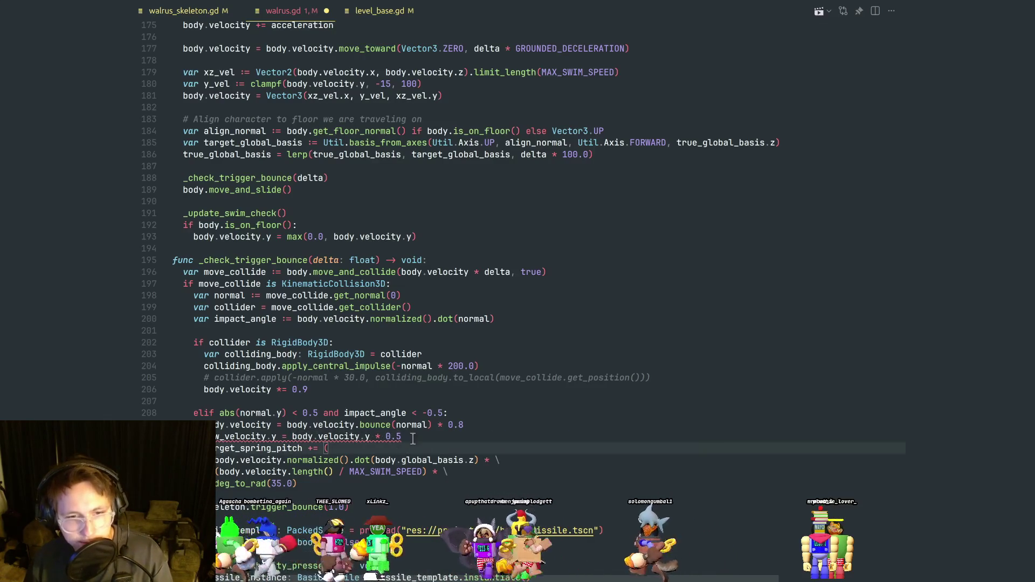
{"action": "left_click", "coordinate": [416, 437]}
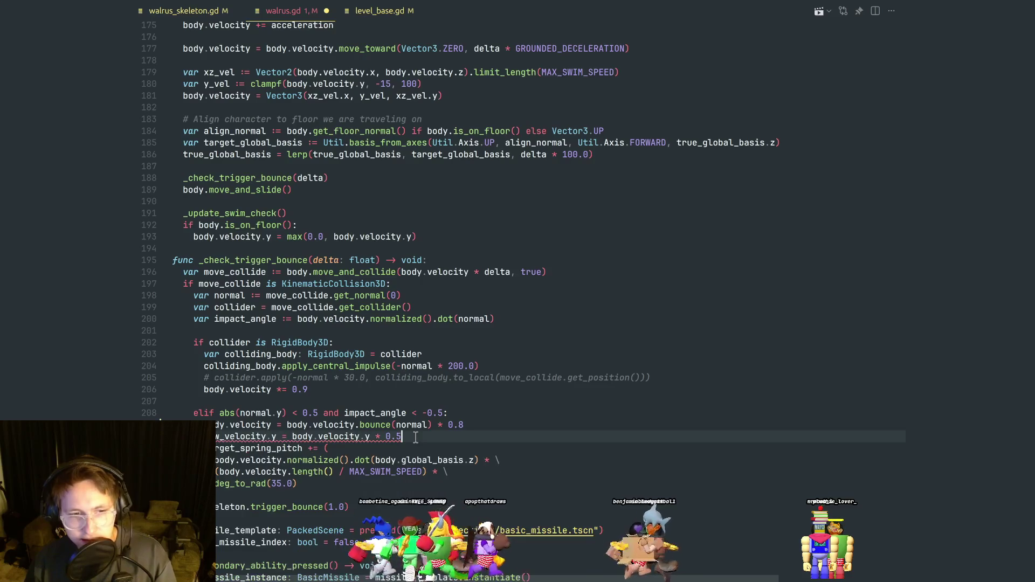
{"action": "key", "text": "Return"}
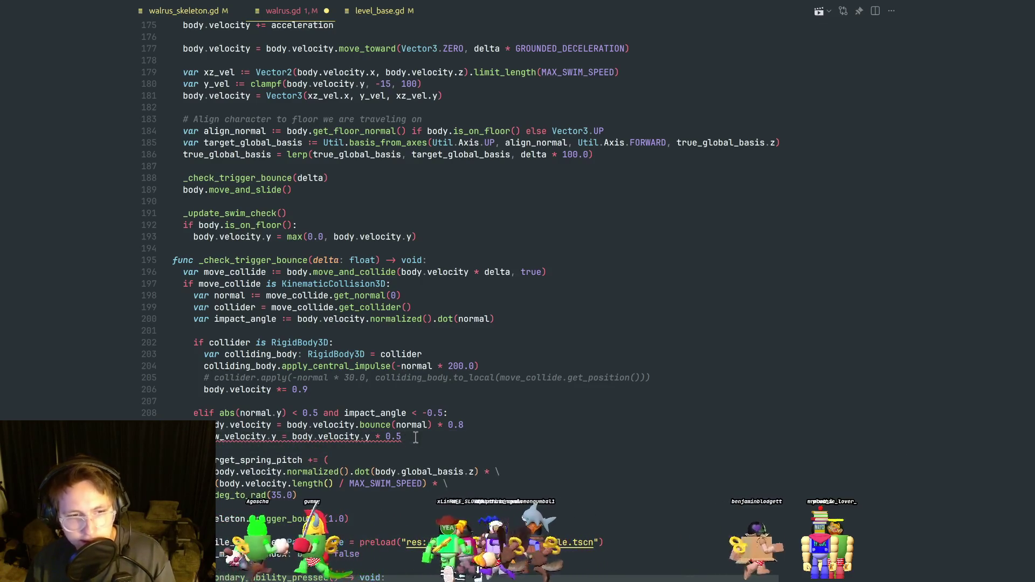
{"action": "scroll", "coordinate": [421, 435], "scroll_direction": "up", "scroll_amount": 1}
{"action": "left_click", "coordinate": [413, 460]}
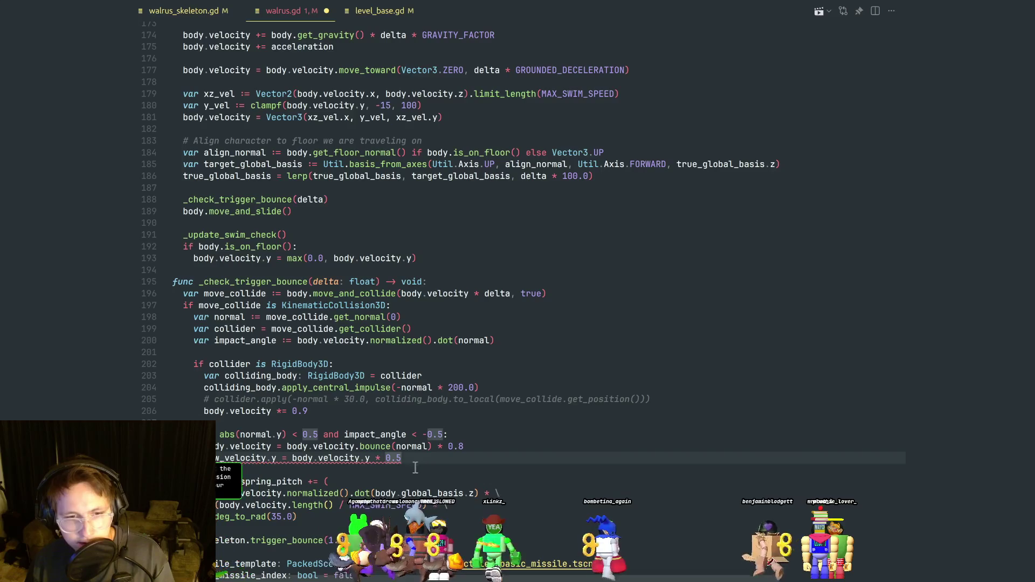
{"action": "left_click", "coordinate": [292, 458]}
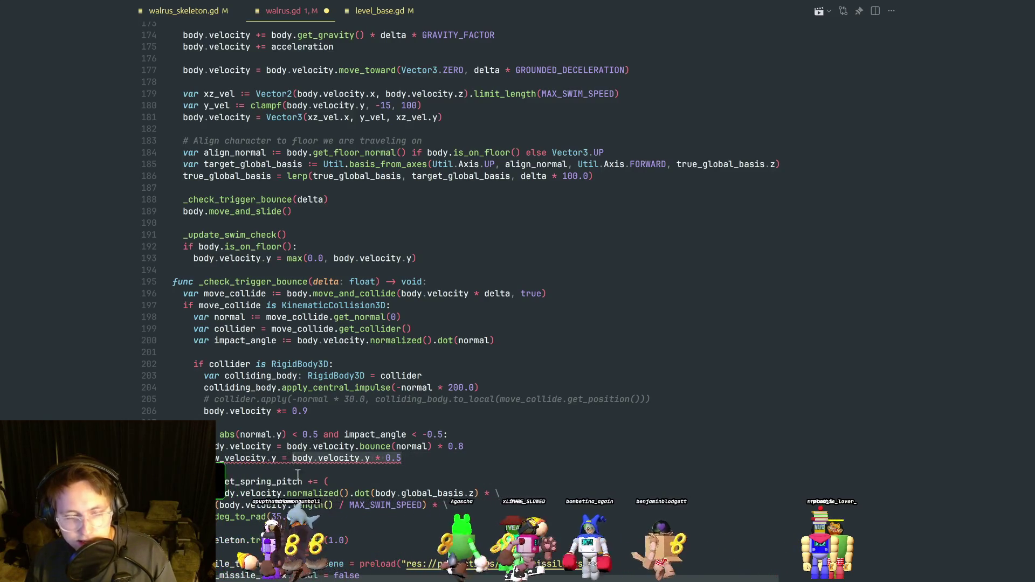
{"action": "left_click", "coordinate": [367, 471]}
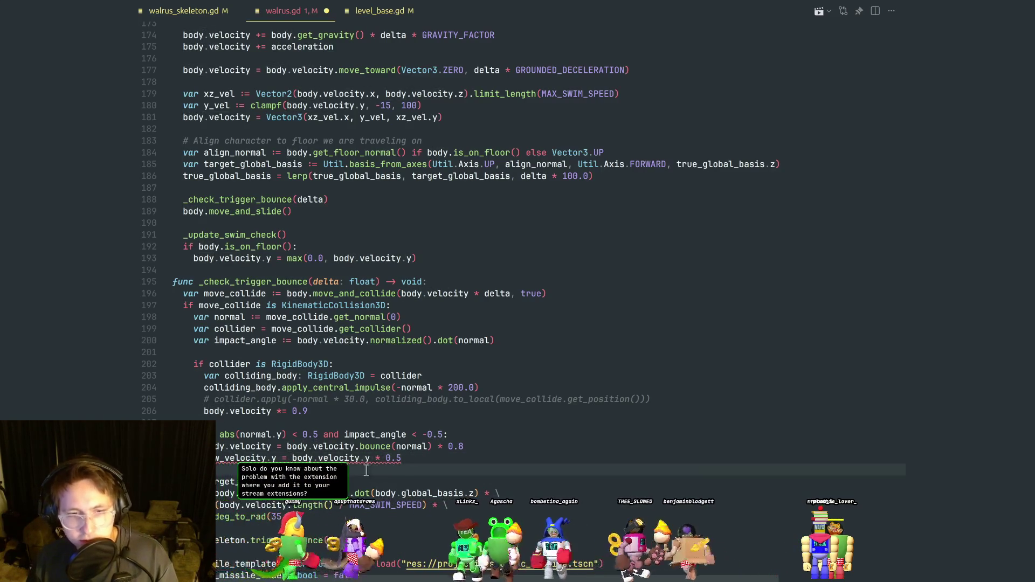
{"action": "left_click", "coordinate": [402, 458]}
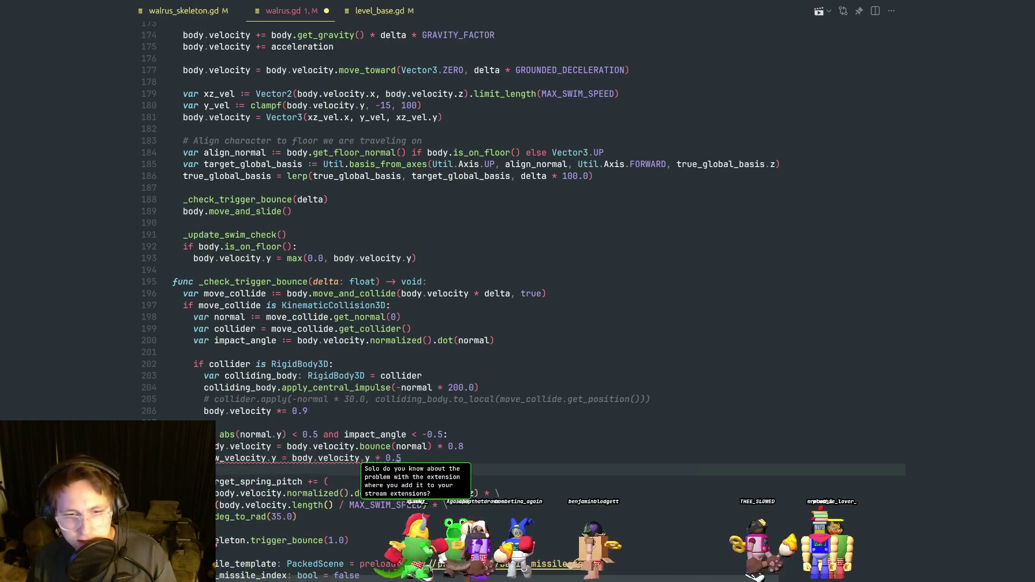
{"action": "left_click_drag", "start_coordinate": [402, 458], "coordinate": [292, 459]}
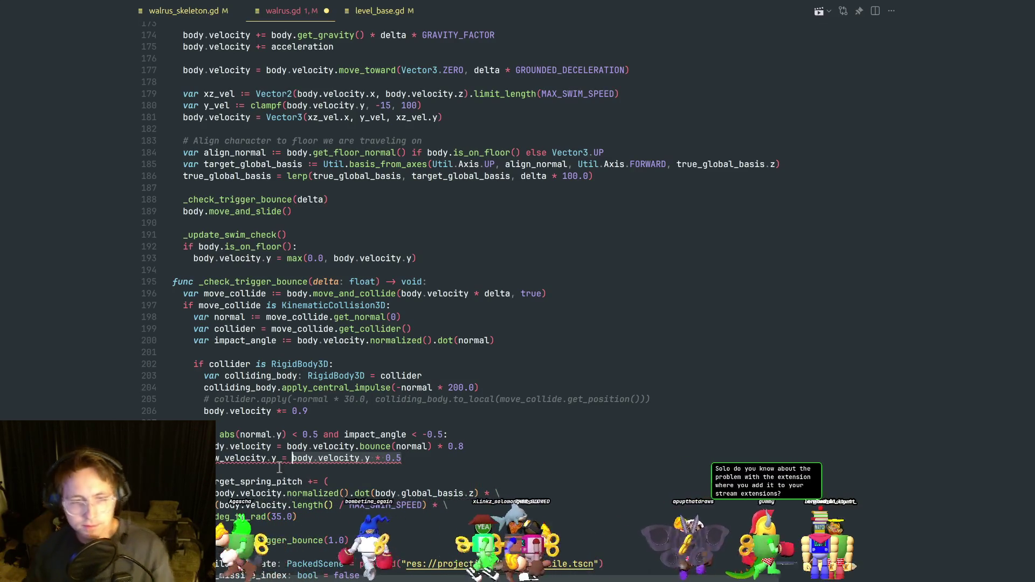
{"action": "left_click", "coordinate": [279, 468]}
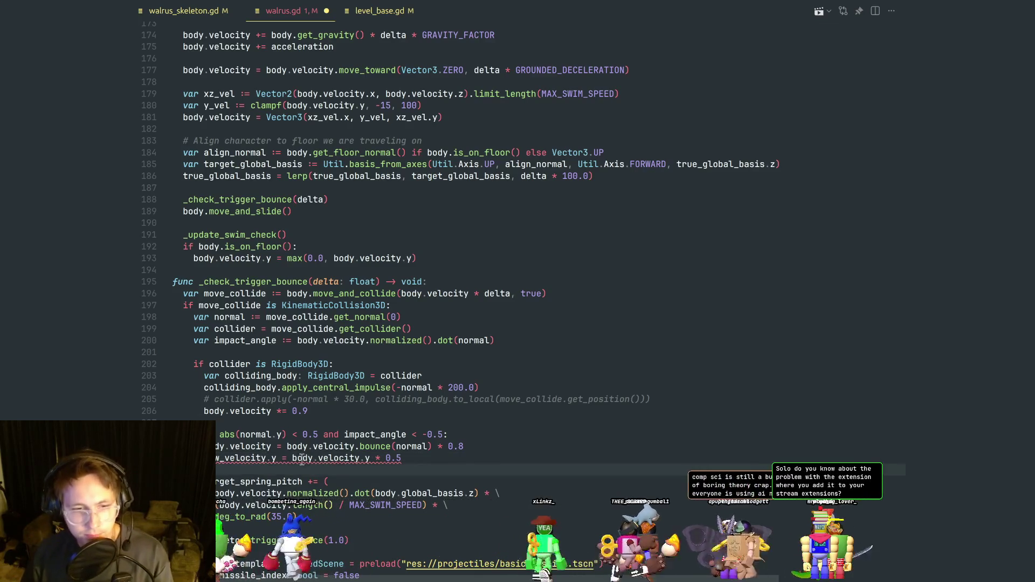
{"action": "left_click", "coordinate": [418, 458]}
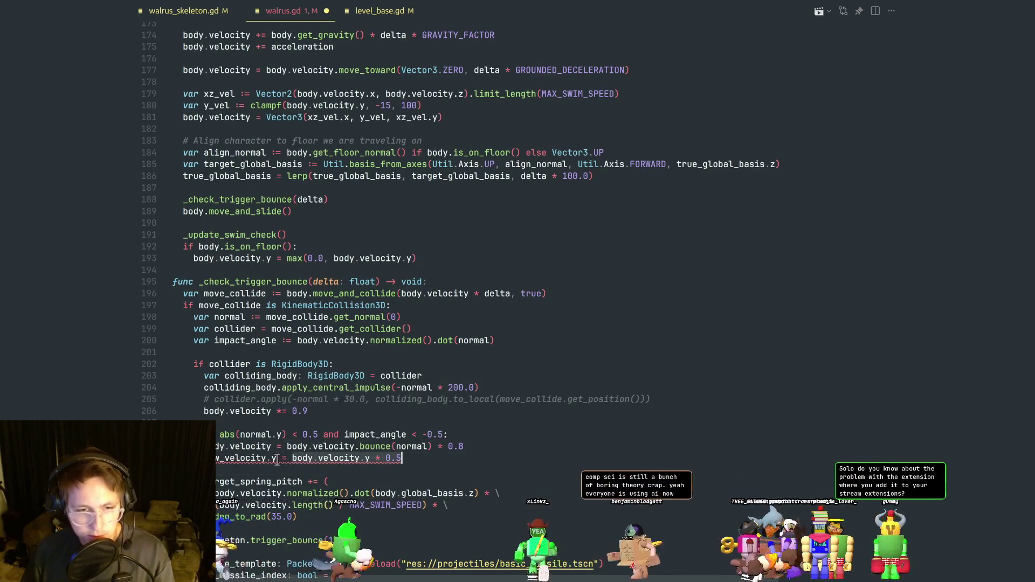
Replace the right-hand side of line 210 with max(5.0, new_velocity.y).
{"action": "left_click_drag", "start_coordinate": [292, 459], "coordinate": [422, 460]}
{"action": "type", "text": "new_velocity.y"}
{"action": "key", "text": "Left"}
{"action": "key", "text": "Left"}
{"action": "key", "text": "Left"}
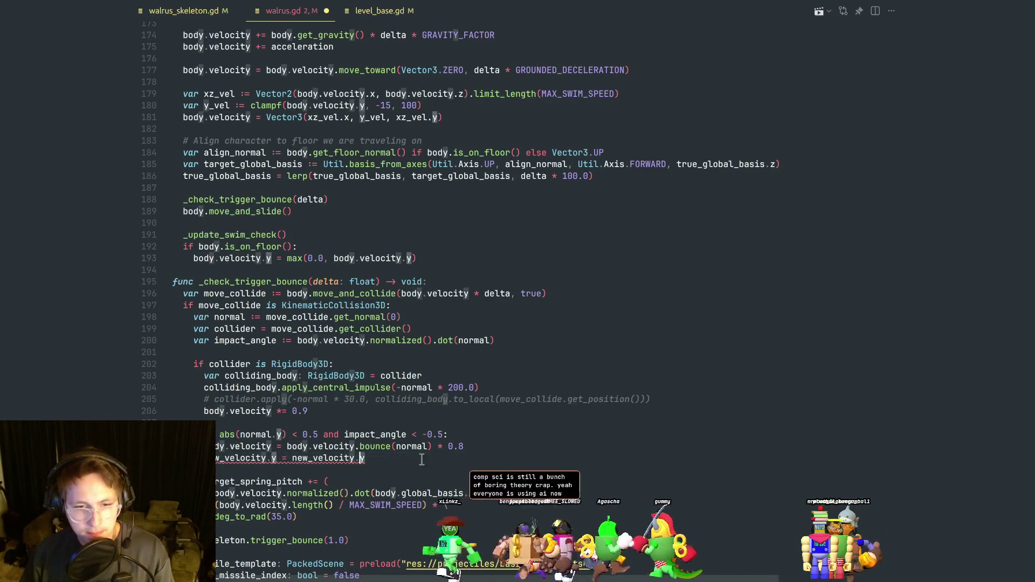
{"action": "key", "text": "shift+End"}
{"action": "type", "text": "("}
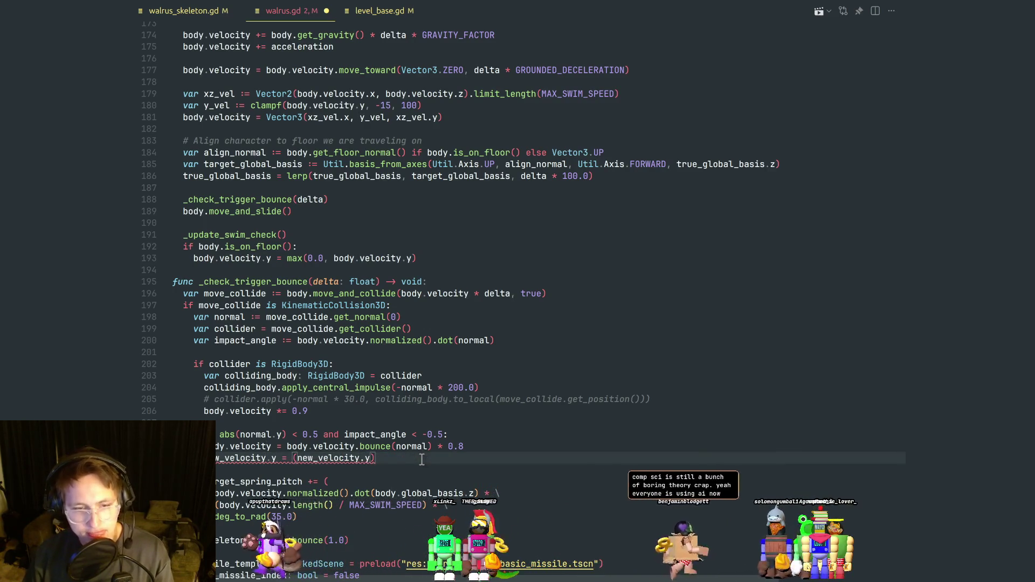
{"action": "type", "text": "in"}
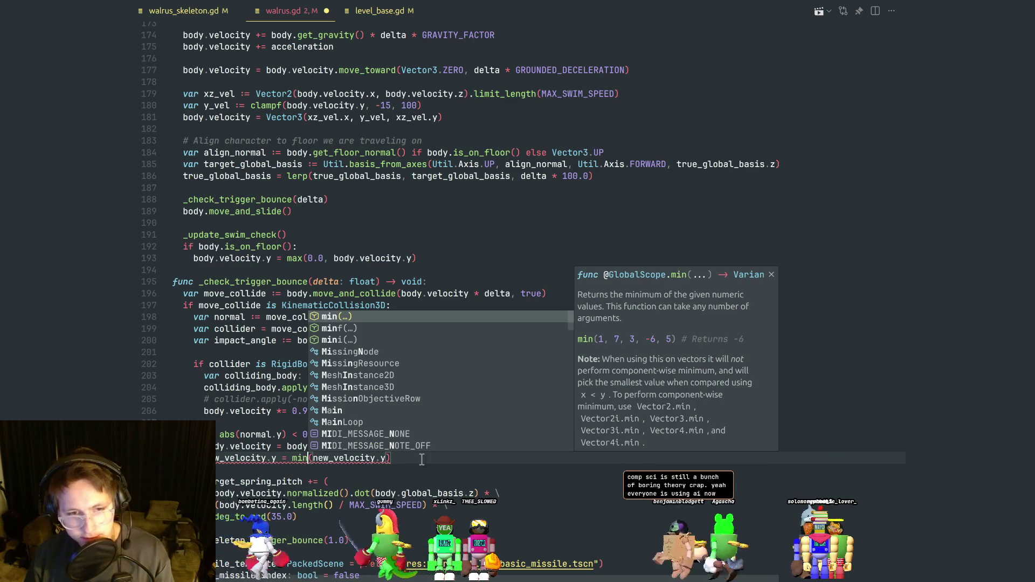
{"action": "key", "text": "BackSpace"}
{"action": "key", "text": "BackSpace"}
{"action": "type", "text": "ax("}
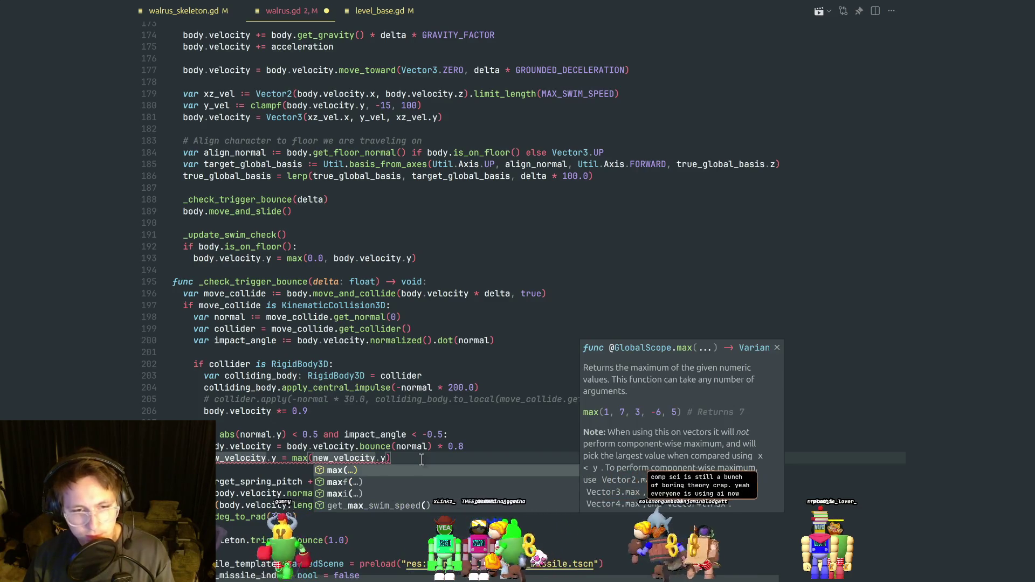
{"action": "type", "text": "5.0,"}
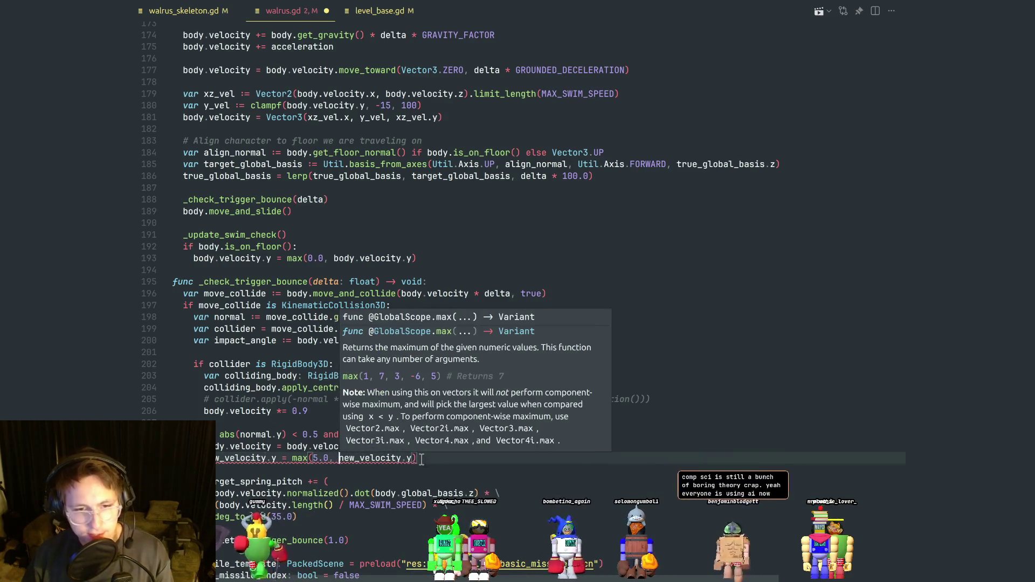
{"action": "left_click", "coordinate": [407, 458]}
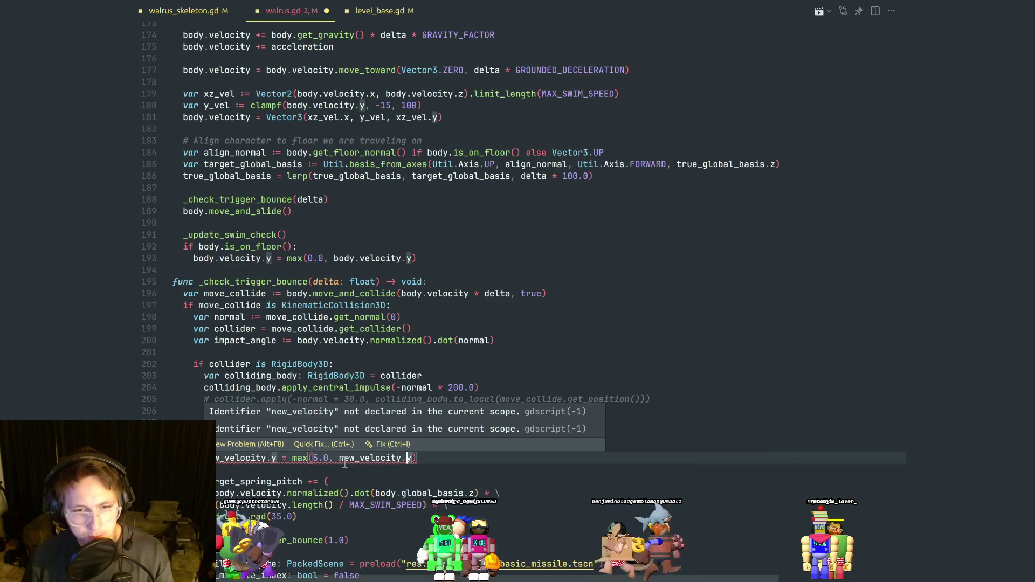
{"action": "mouse_move", "coordinate": [306, 458]}
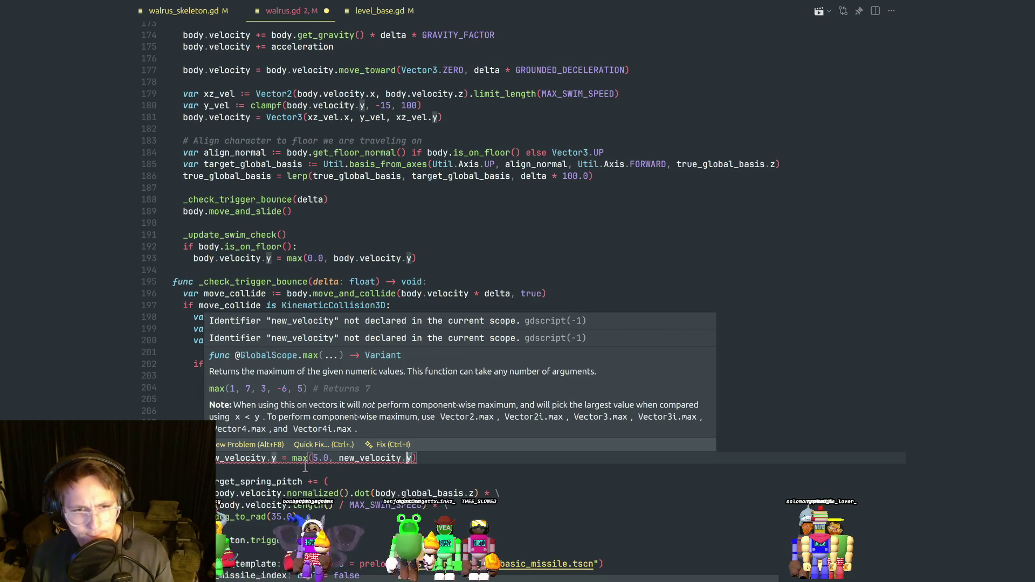
Change the left-hand new_velocity on line 210 to body.velocity.
{"action": "left_click", "coordinate": [249, 447]}
{"action": "left_click", "coordinate": [273, 447]}
{"action": "double_click", "coordinate": [249, 459]}
{"action": "type", "text": "body.velocity"}
{"action": "left_click", "coordinate": [311, 467]}
{"action": "key", "text": "Tab"}
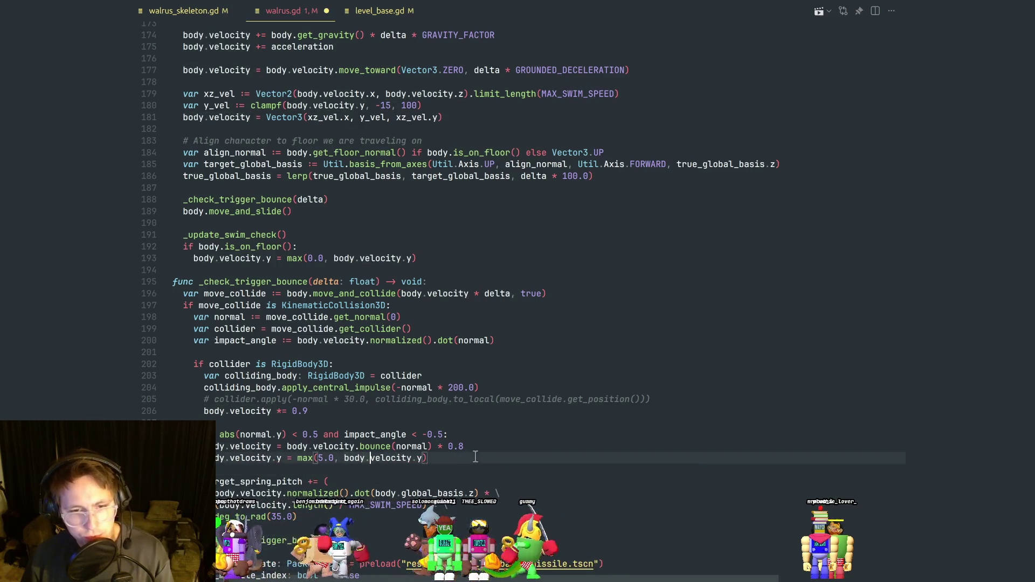
Run the scene in Godot and swim the walrus forward and back with W and S, then stop.
{"action": "key", "text": "alt+Tab"}
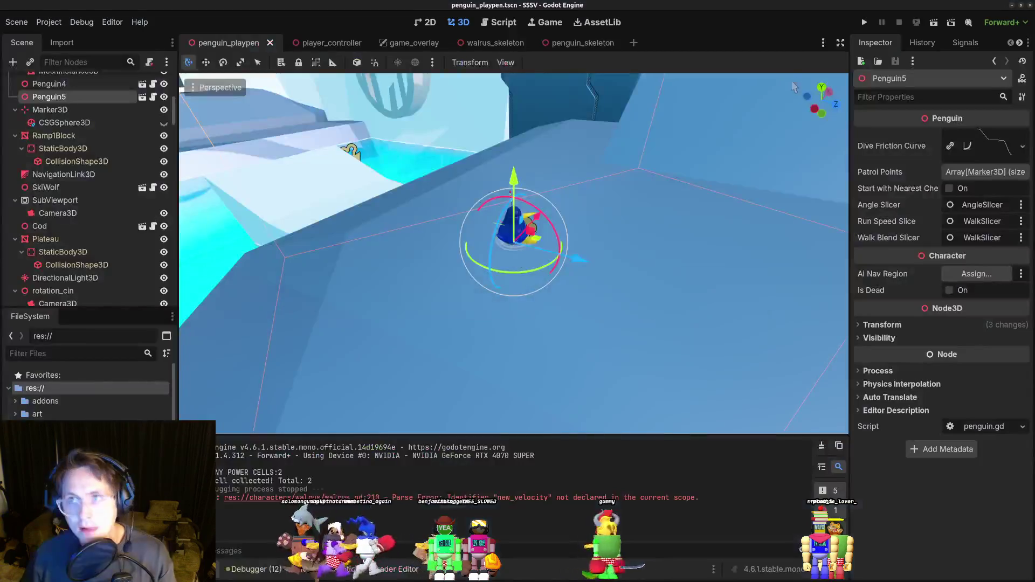
{"action": "left_click", "coordinate": [862, 22]}
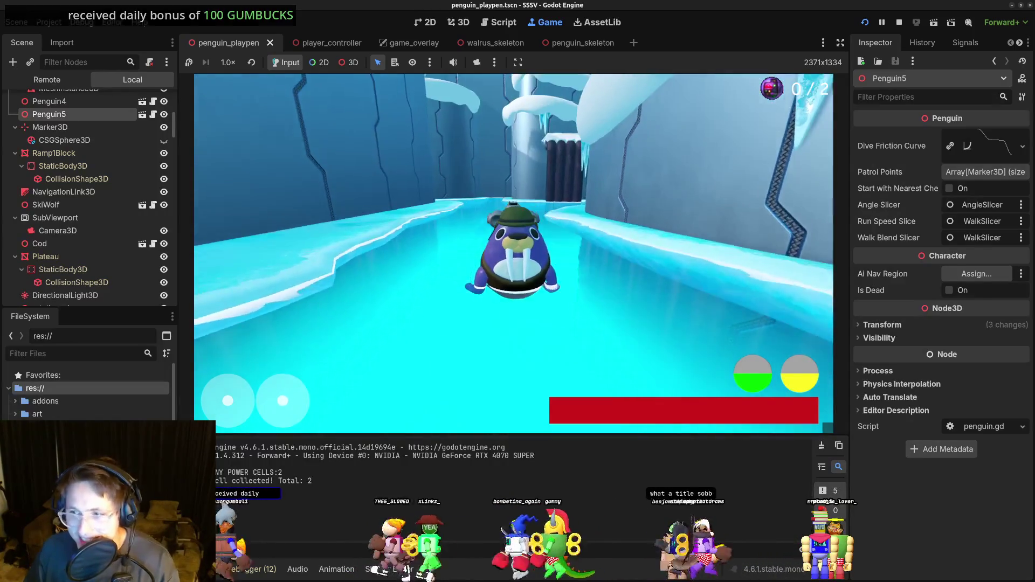
{"action": "key", "text": "w"}
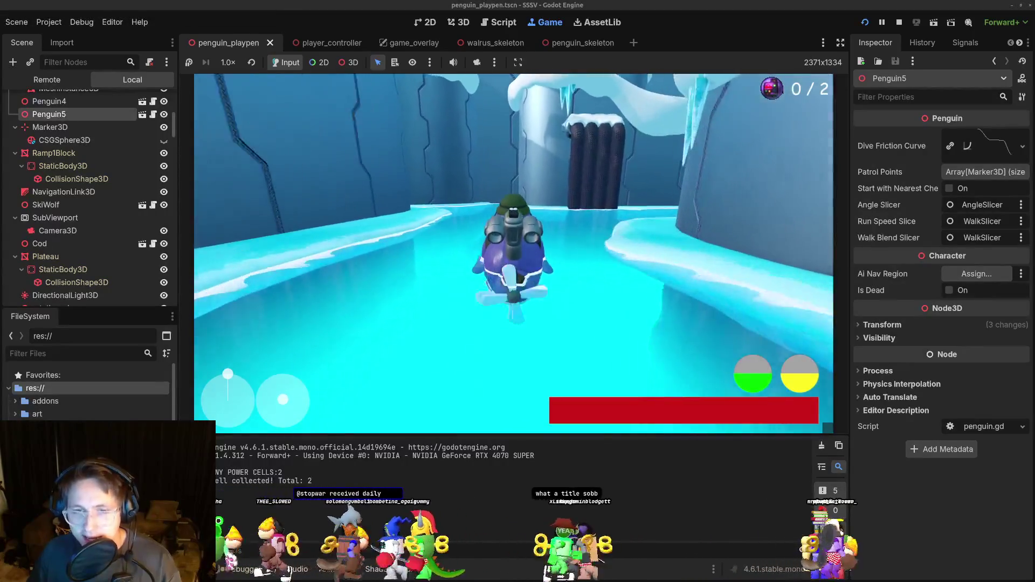
{"action": "key", "text": "s"}
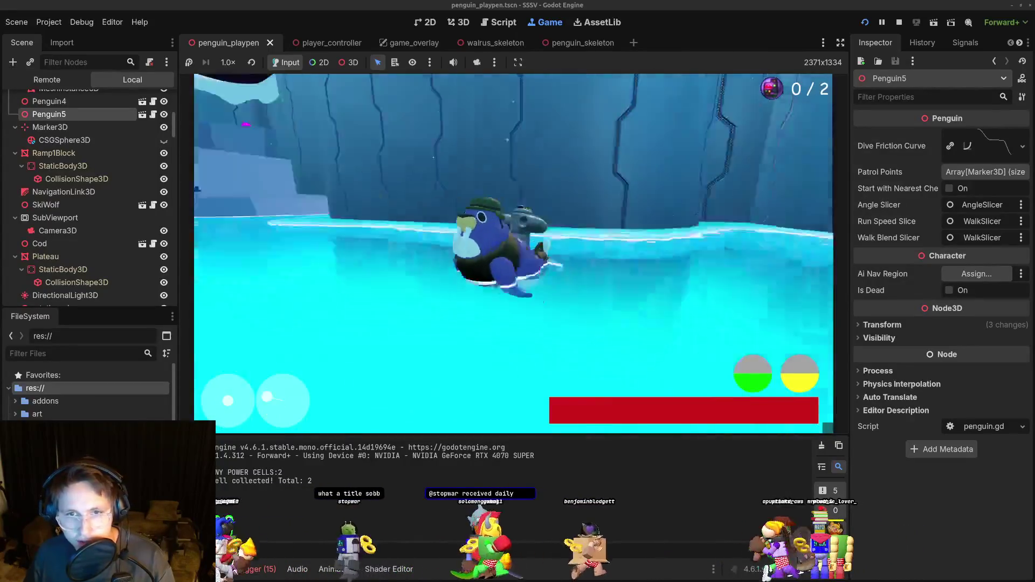
{"action": "key", "text": "w"}
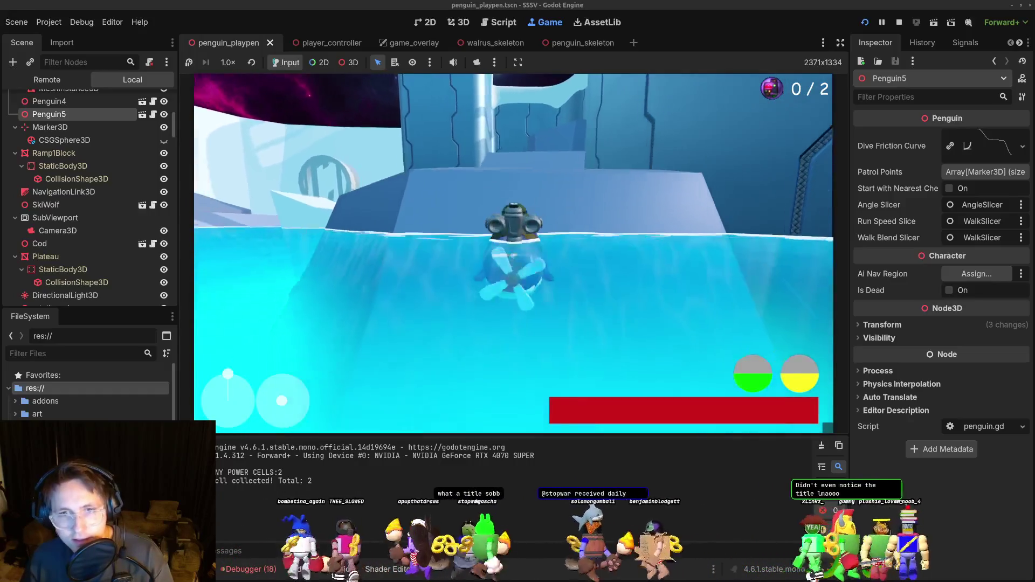
{"action": "key", "text": "w"}
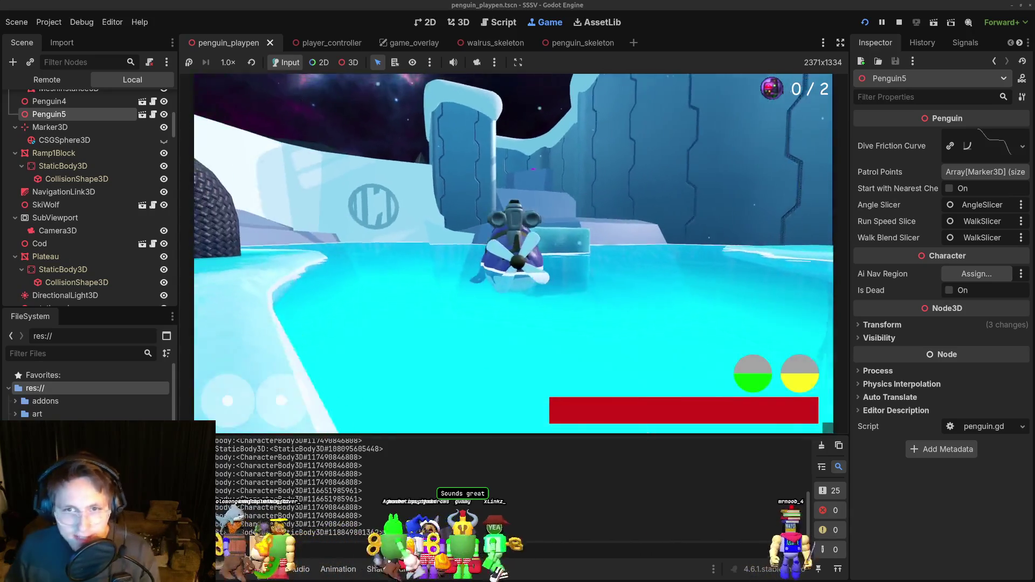
{"action": "key", "text": "F8"}
Copy the Spotify share link for 'Waltz #2 (XO)' and go back to Godot.
{"action": "key", "text": "alt+Tab"}
{"action": "key", "text": "alt+Tab"}
{"action": "key", "text": "alt+Tab"}
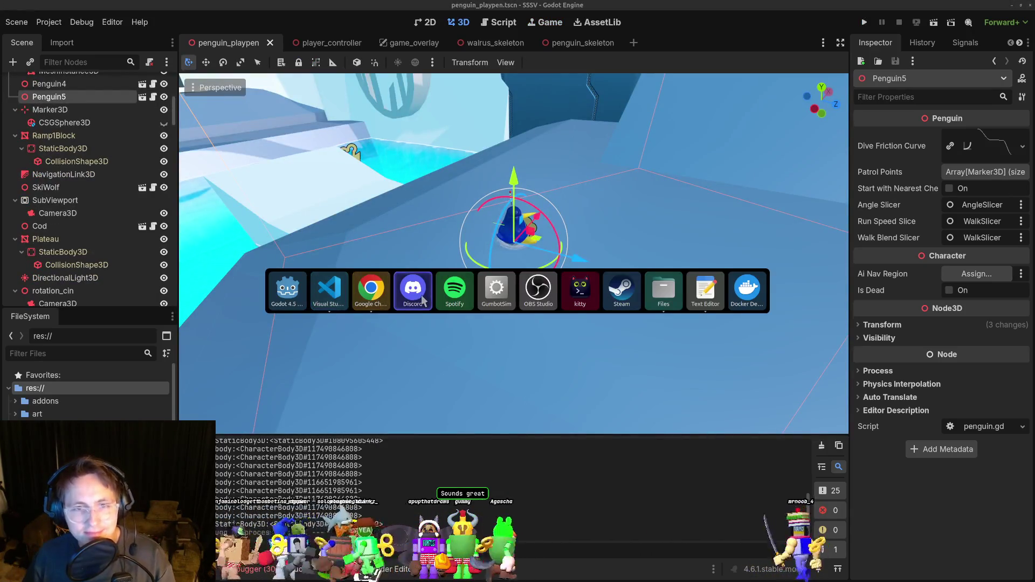
{"action": "key", "text": "alt+Tab"}
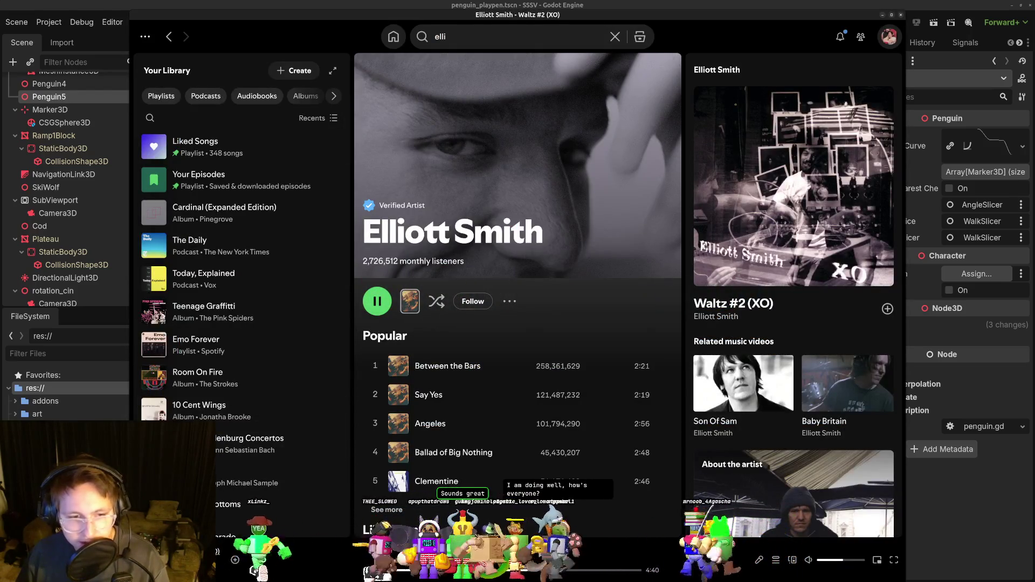
{"action": "right_click", "coordinate": [218, 548]}
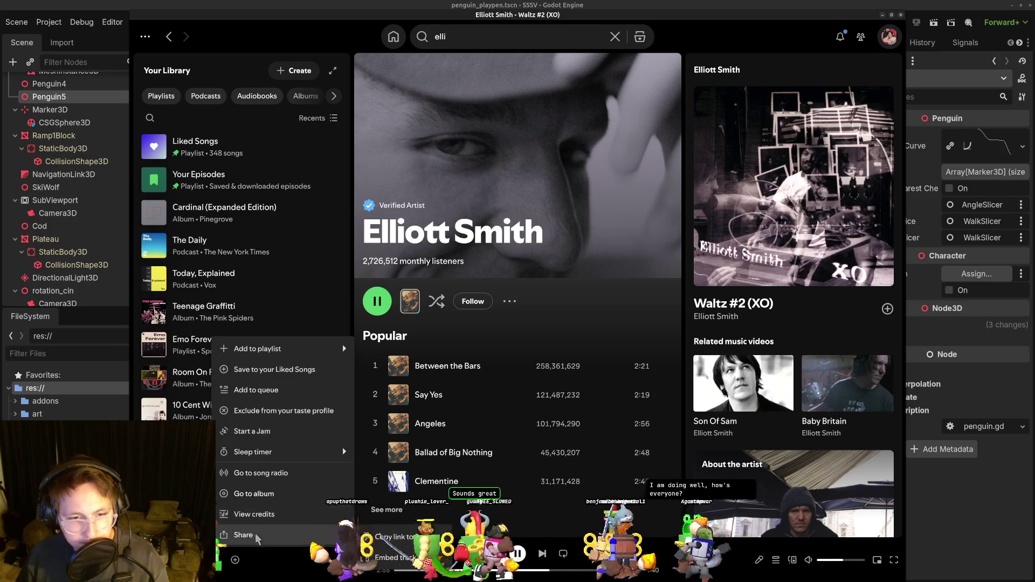
{"action": "left_click", "coordinate": [457, 537]}
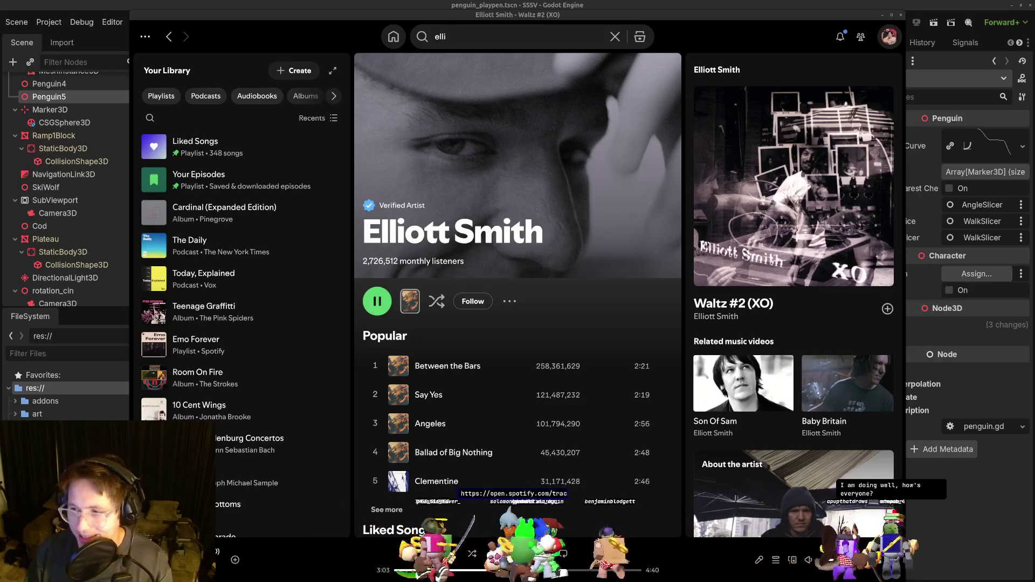
{"action": "left_click", "coordinate": [121, 350]}
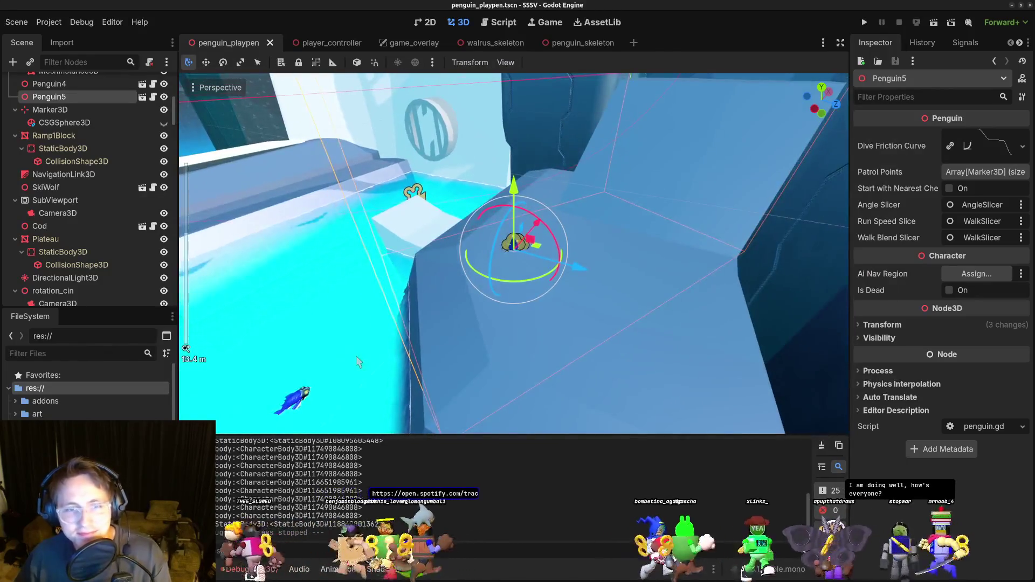
Select Cod, orbit toward the water, clear the Output log, and run the project.
{"action": "left_click", "coordinate": [391, 371]}
{"action": "scroll", "coordinate": [376, 381], "scroll_direction": "up", "scroll_amount": 5}
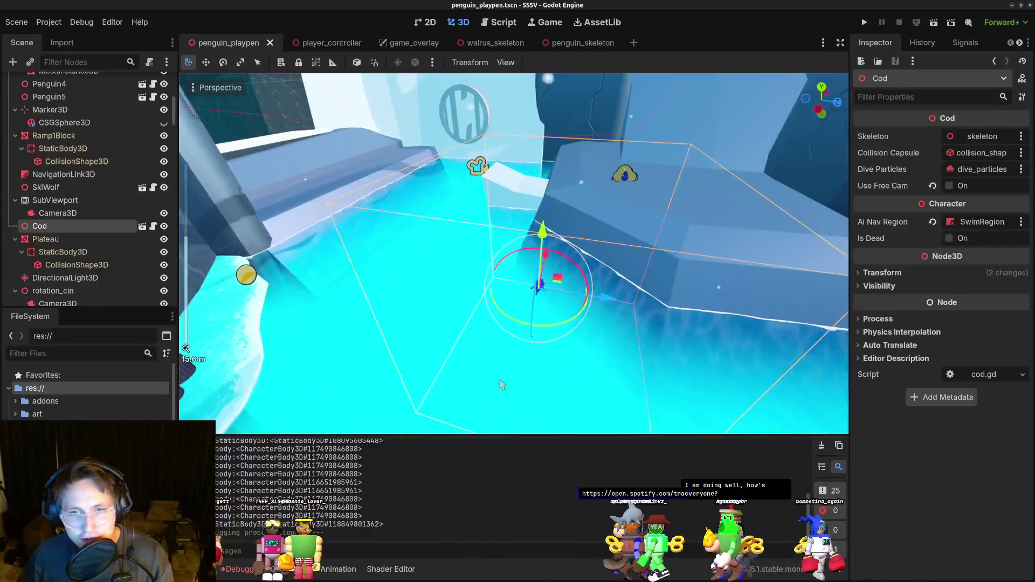
{"action": "left_click_drag", "start_coordinate": [501, 384], "coordinate": [517, 345]}
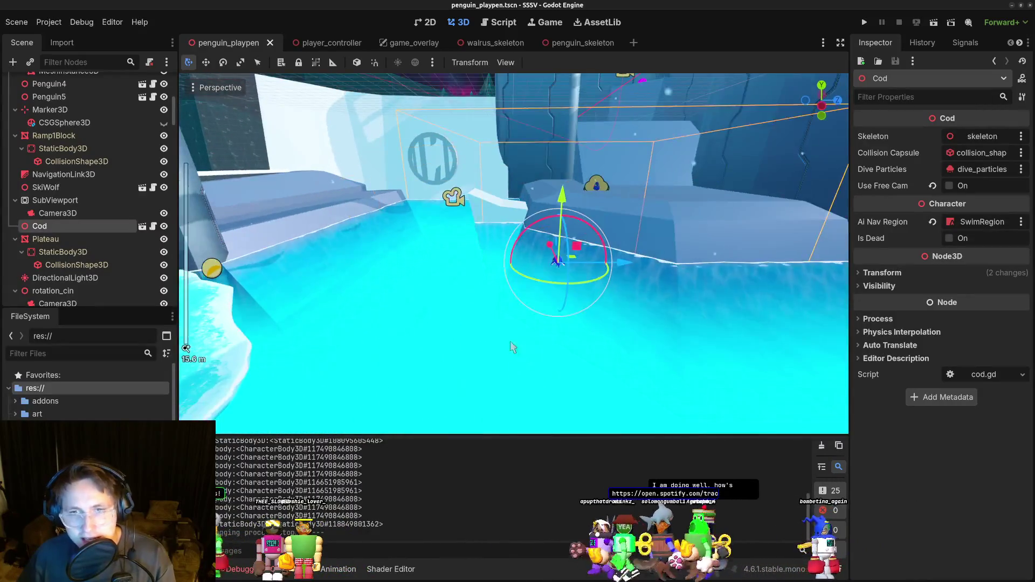
{"action": "left_click", "coordinate": [822, 445]}
{"action": "left_click", "coordinate": [864, 23]}
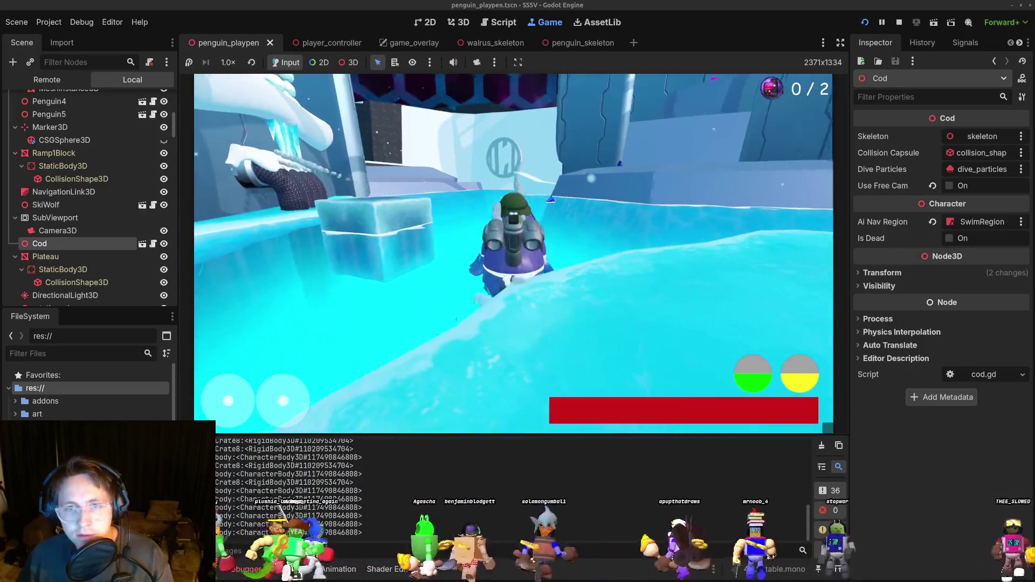
Stop the running game and select Penguin5 in the level view.
{"action": "key", "text": "F8"}
{"action": "key", "text": "alt+Tab"}
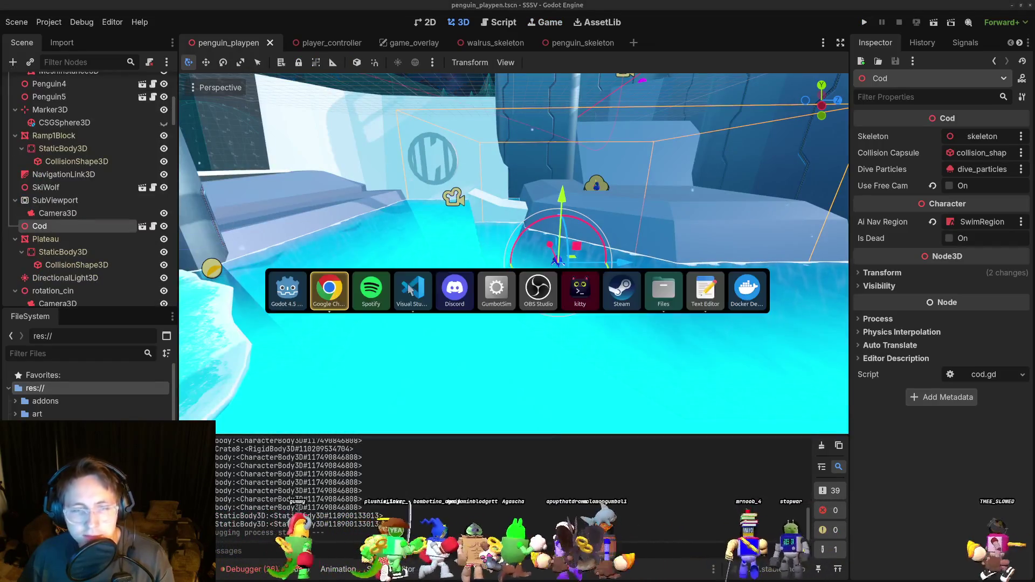
{"action": "key", "text": "alt+Tab"}
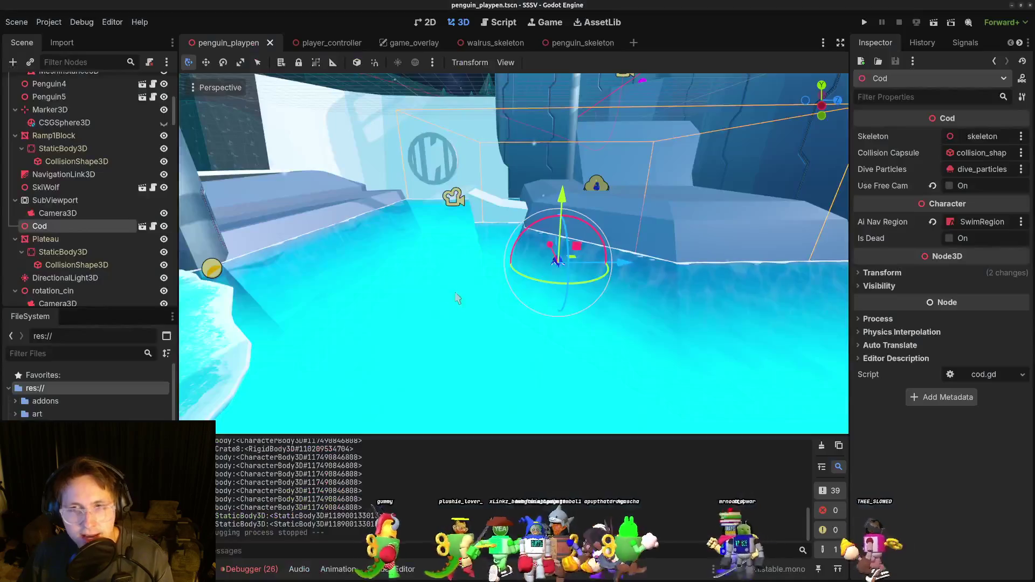
{"action": "mouse_move", "coordinate": [635, 252]}
{"action": "left_mouse_down"}
{"action": "mouse_move", "coordinate": [617, 238]}
{"action": "mouse_move", "coordinate": [596, 268]}
{"action": "mouse_move", "coordinate": [516, 258]}
{"action": "mouse_move", "coordinate": [674, 324]}
{"action": "left_mouse_up"}
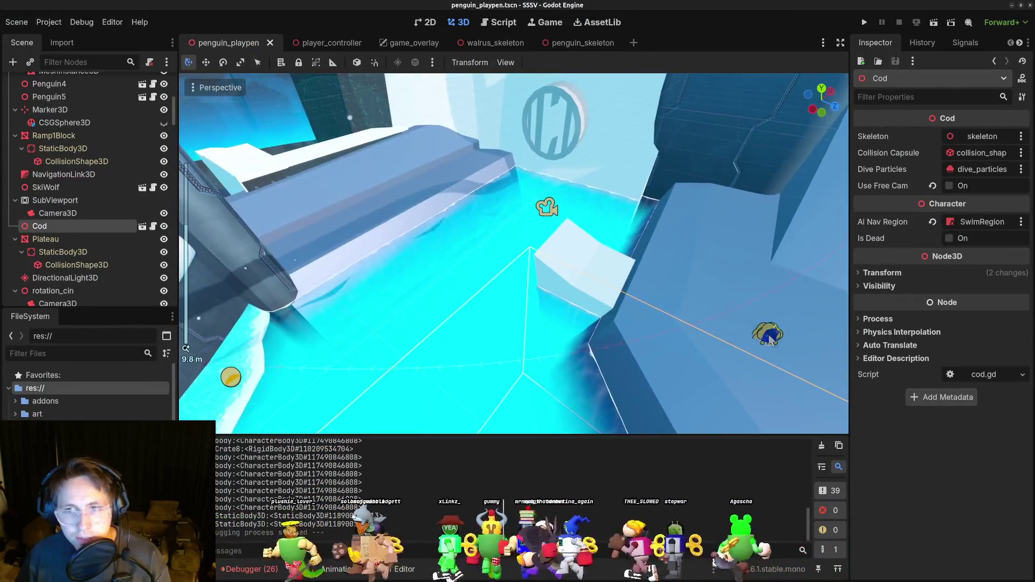
{"action": "left_click", "coordinate": [766, 335]}
{"action": "scroll", "coordinate": [665, 345], "scroll_direction": "down", "scroll_amount": 5}
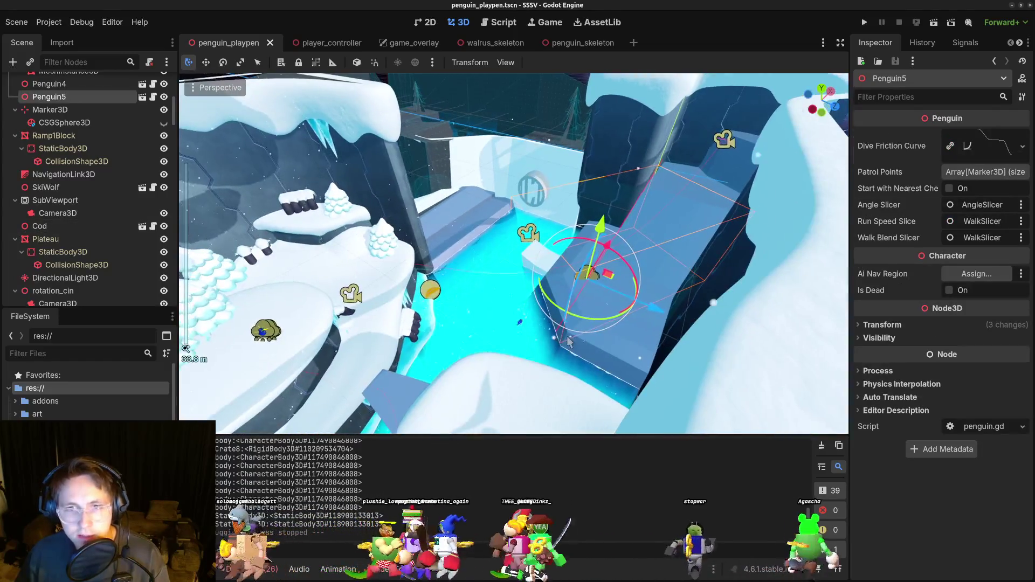
{"action": "scroll", "coordinate": [109, 201], "scroll_direction": "up", "scroll_amount": 10}
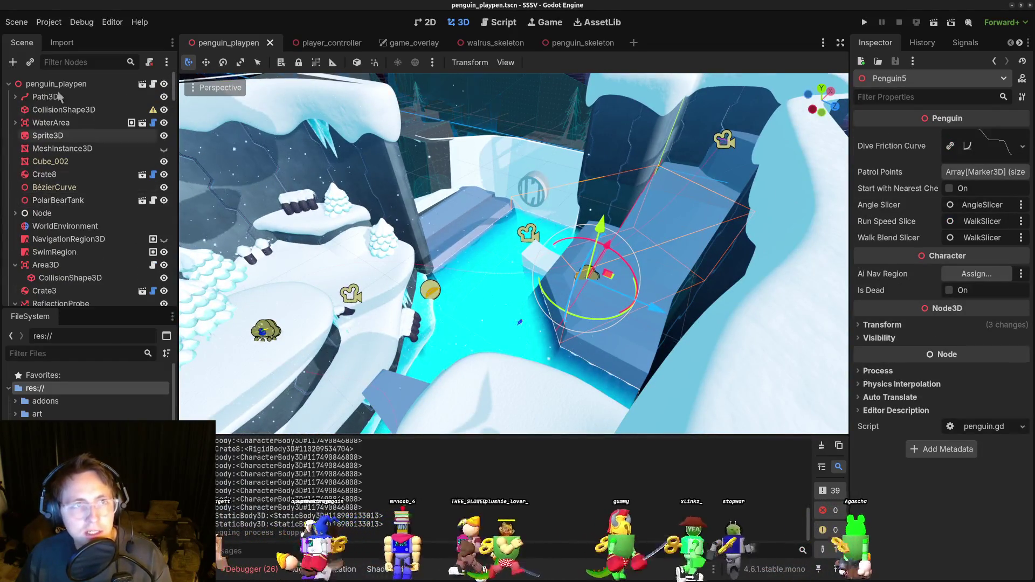
Undo an accidental clearing of the root's Starting Character and accidental RockSnow moves.
{"action": "left_click", "coordinate": [62, 86]}
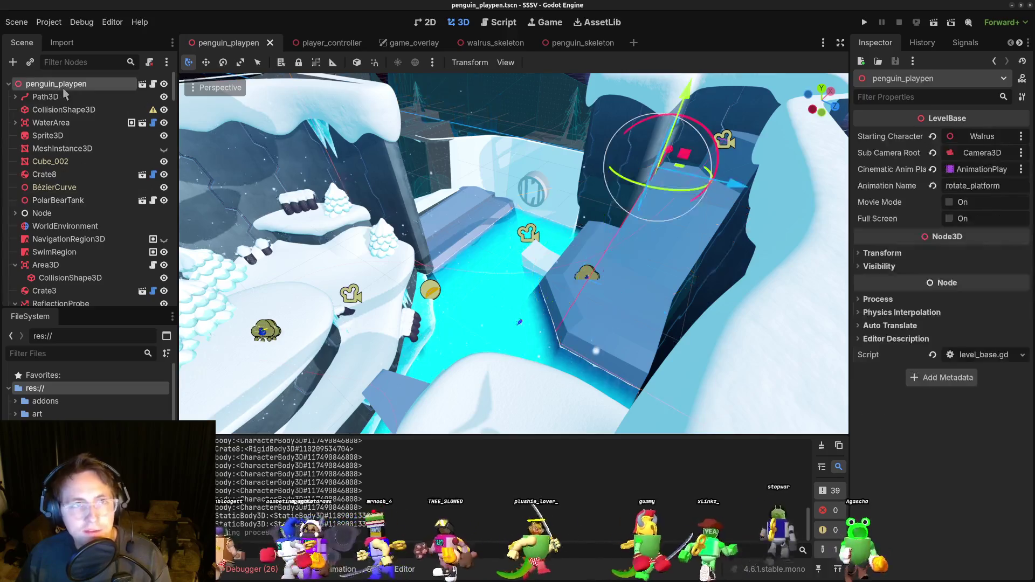
{"action": "left_click", "coordinate": [933, 137]}
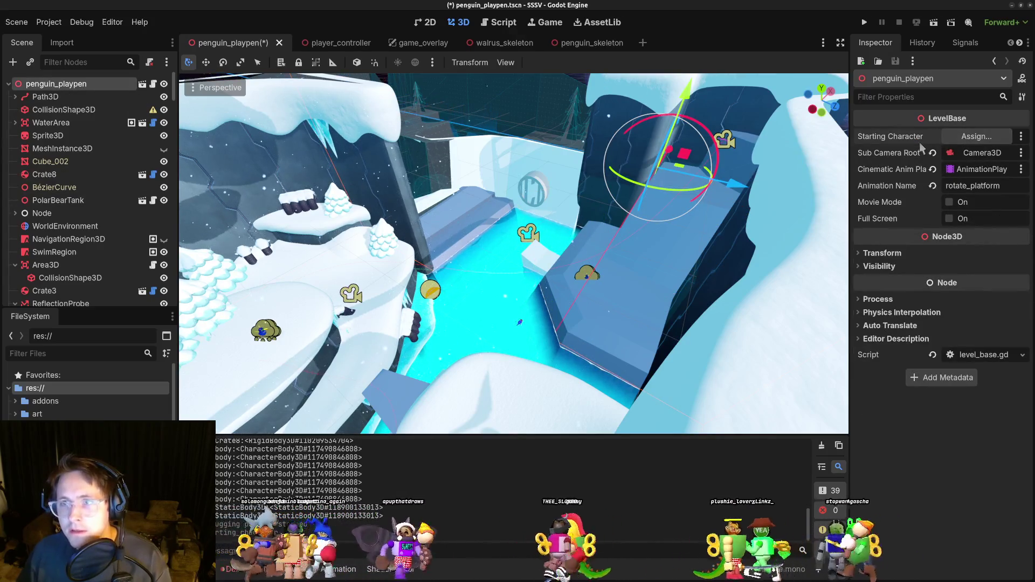
{"action": "key", "text": "ctrl+z"}
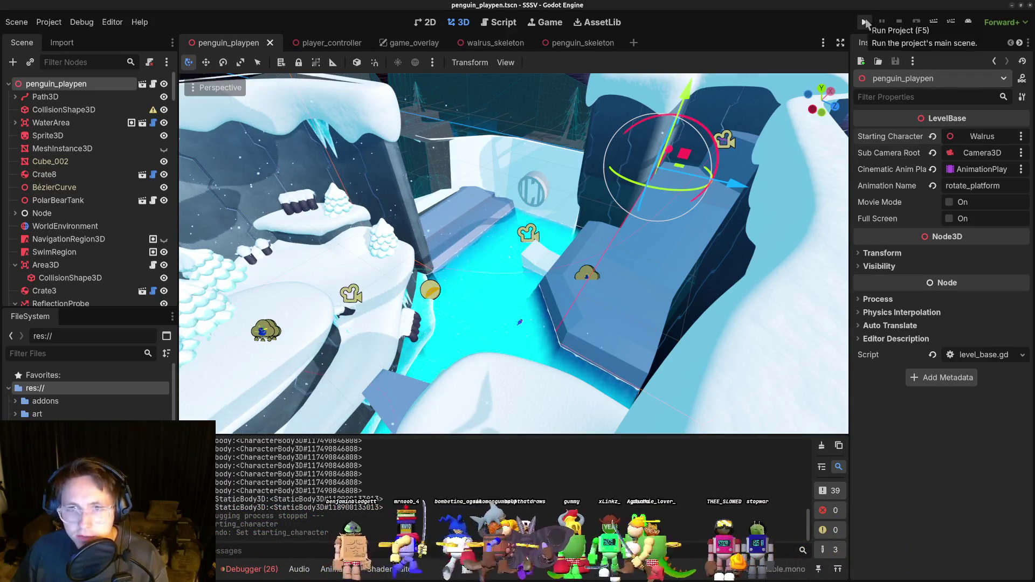
{"action": "left_click", "coordinate": [590, 282]}
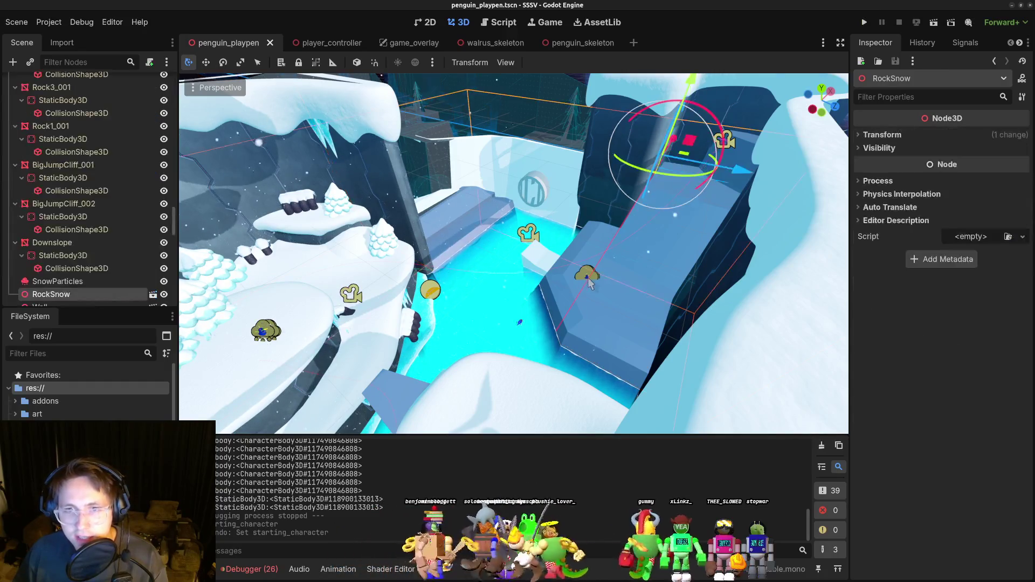
{"action": "key", "text": "ctrl+z"}
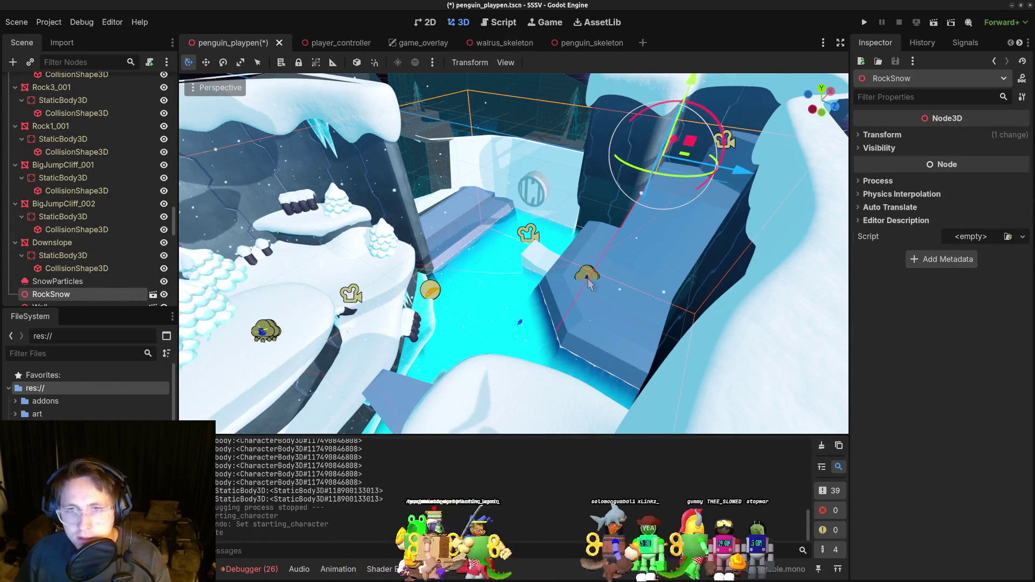
{"action": "key", "text": "ctrl+z"}
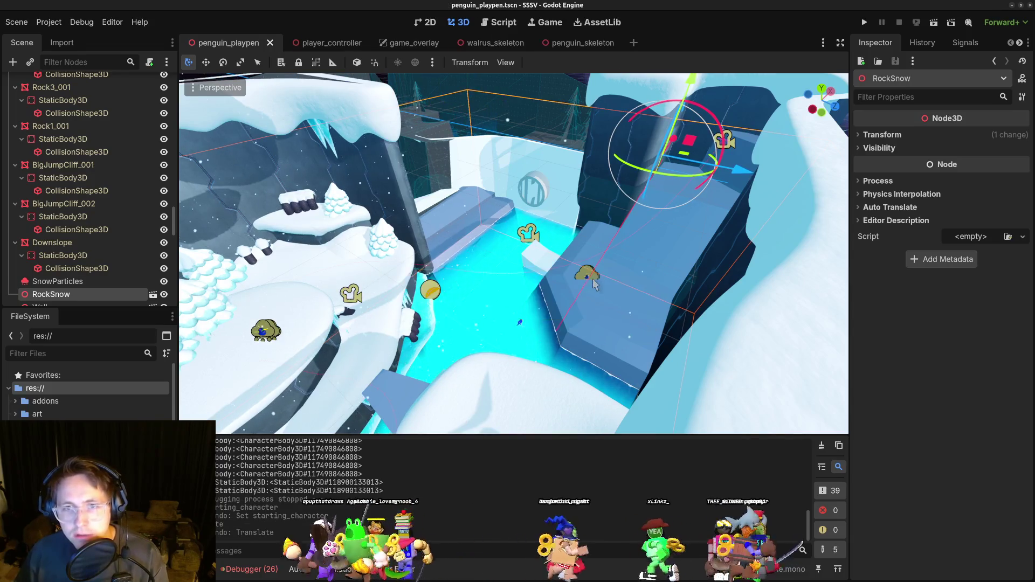
{"action": "scroll", "coordinate": [589, 281], "scroll_direction": "up", "scroll_amount": 5}
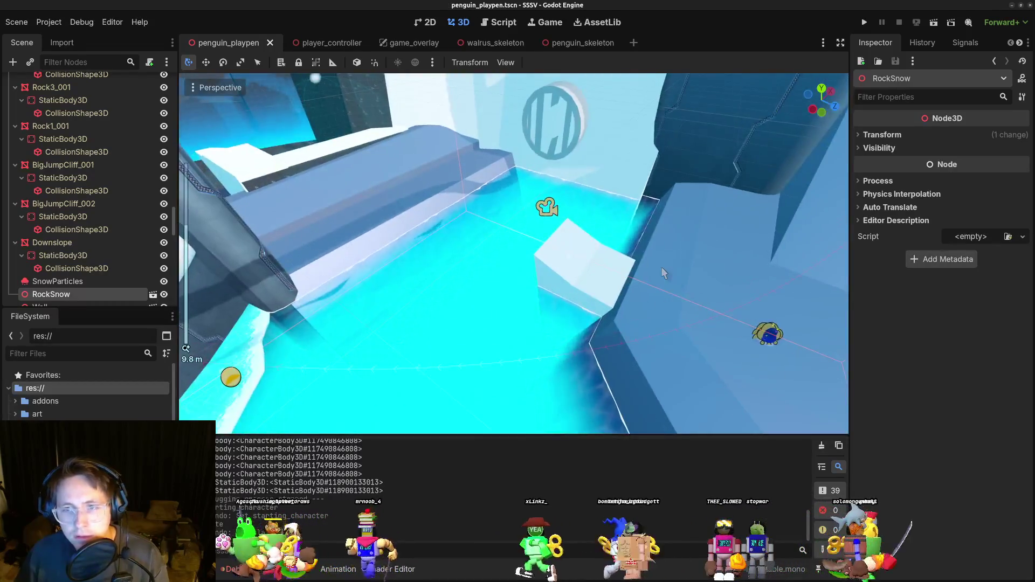
{"action": "left_click", "coordinate": [687, 298]}
{"action": "scroll", "coordinate": [88, 140], "scroll_direction": "up", "scroll_amount": 10}
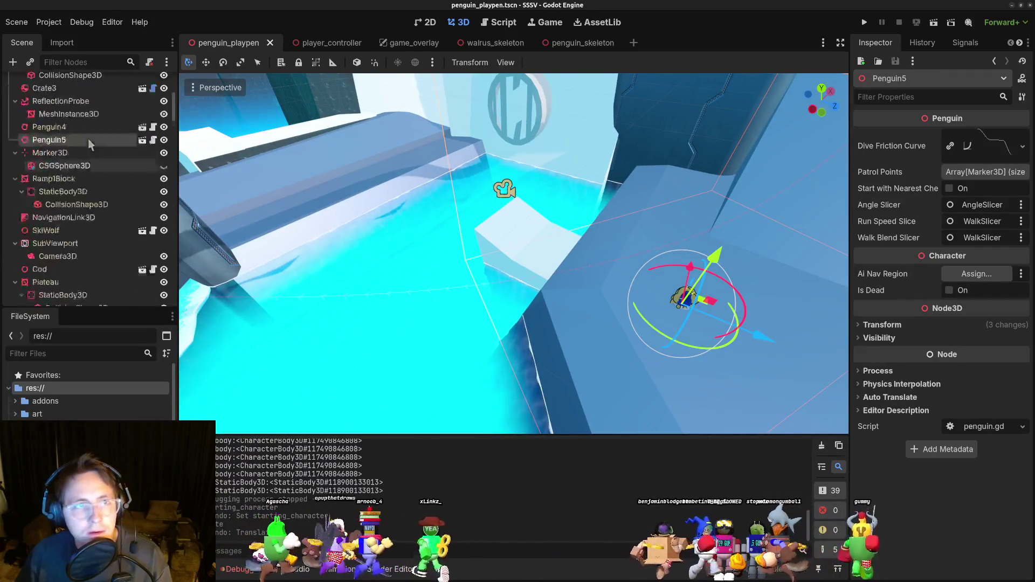
Replace Walrus with Penguin5 as the penguin_playpen root's Starting Character, then save and run.
{"action": "left_click", "coordinate": [98, 85]}
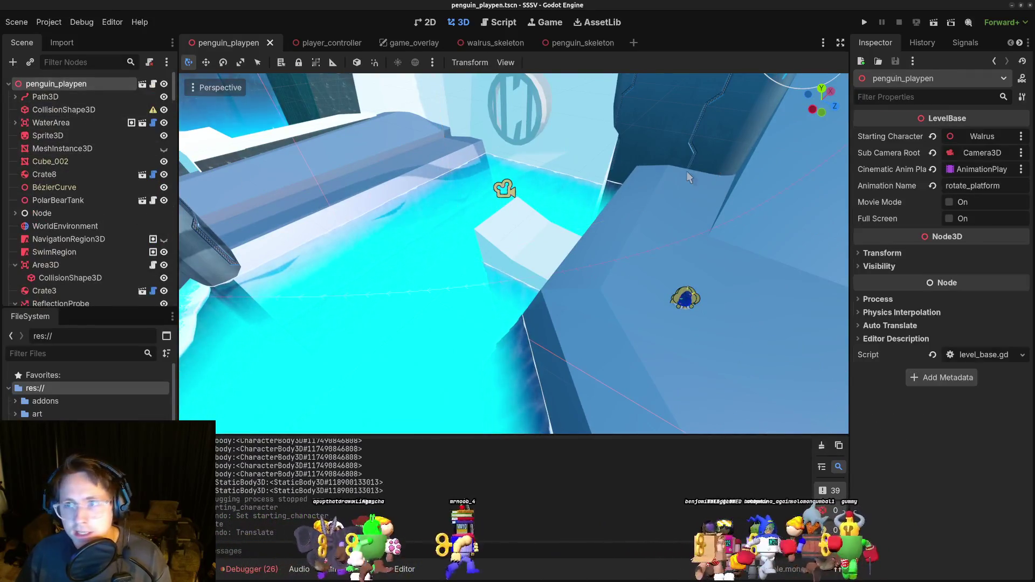
{"action": "left_click", "coordinate": [933, 137]}
{"action": "left_click", "coordinate": [976, 137]}
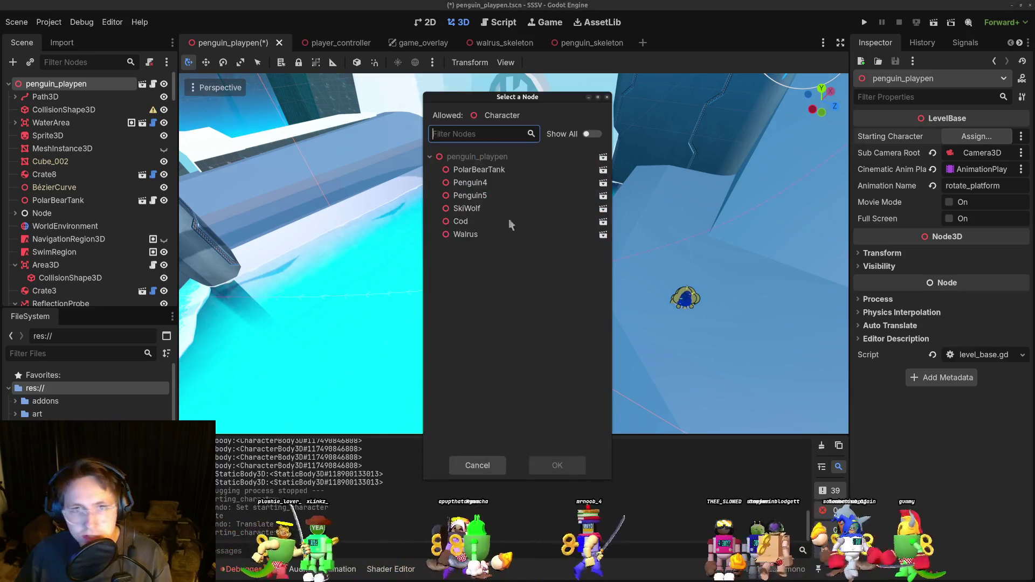
{"action": "left_click", "coordinate": [483, 197]}
{"action": "left_click", "coordinate": [557, 465]}
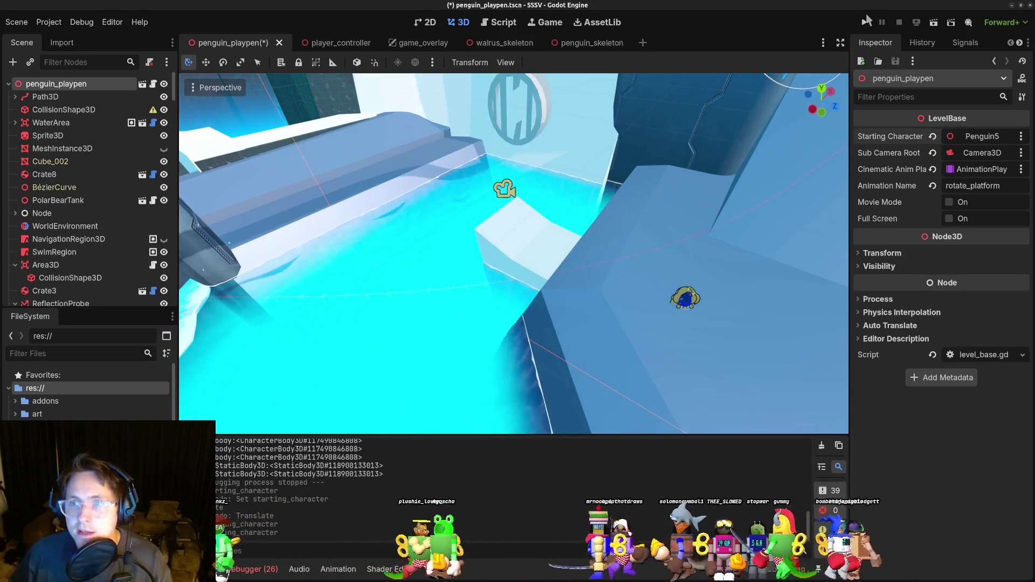
{"action": "left_click", "coordinate": [867, 21]}
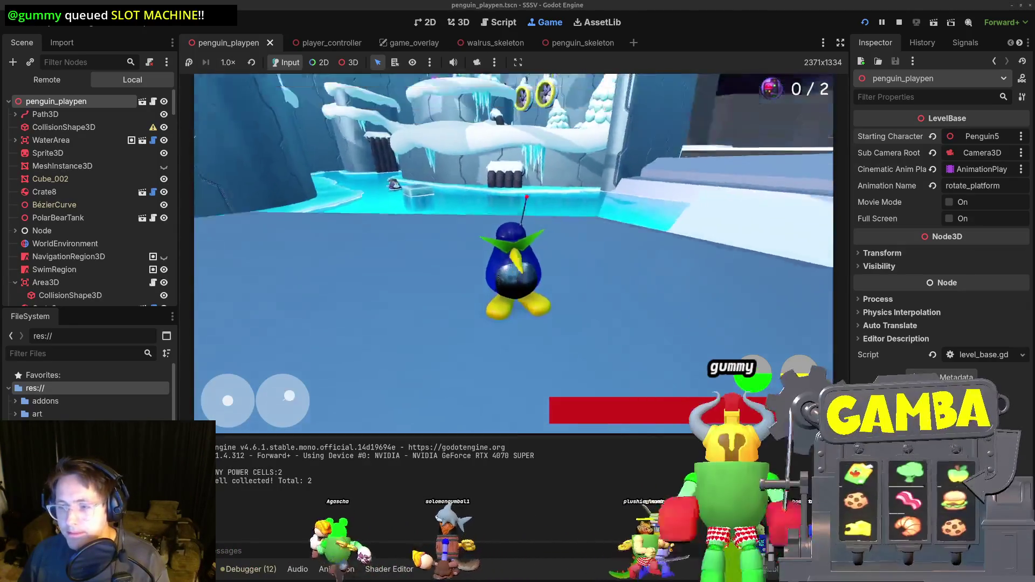
Drive the penguin forward and back across the ice with W and S, then stop with F8.
{"action": "key", "text": "w"}
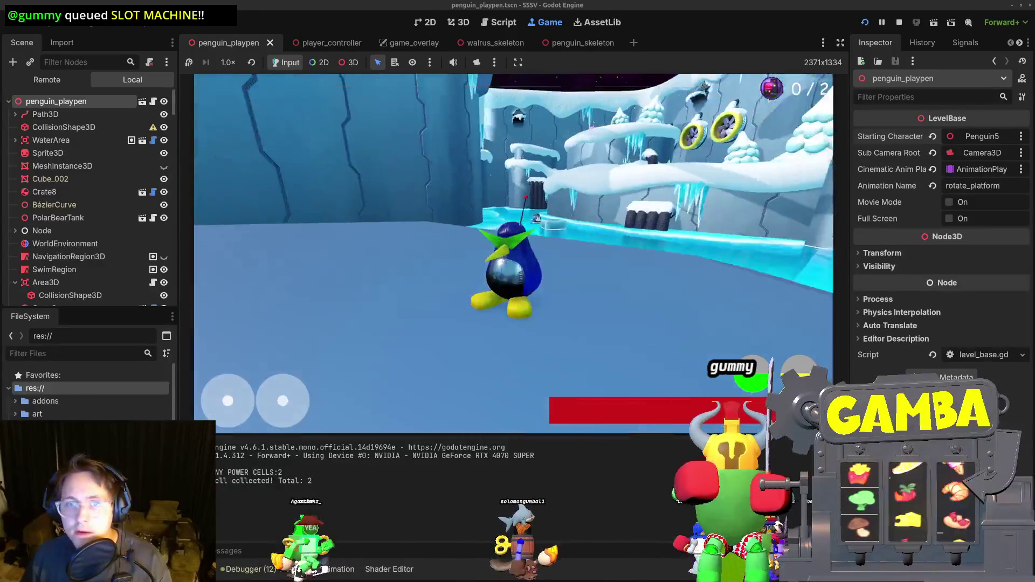
{"action": "key", "text": "s"}
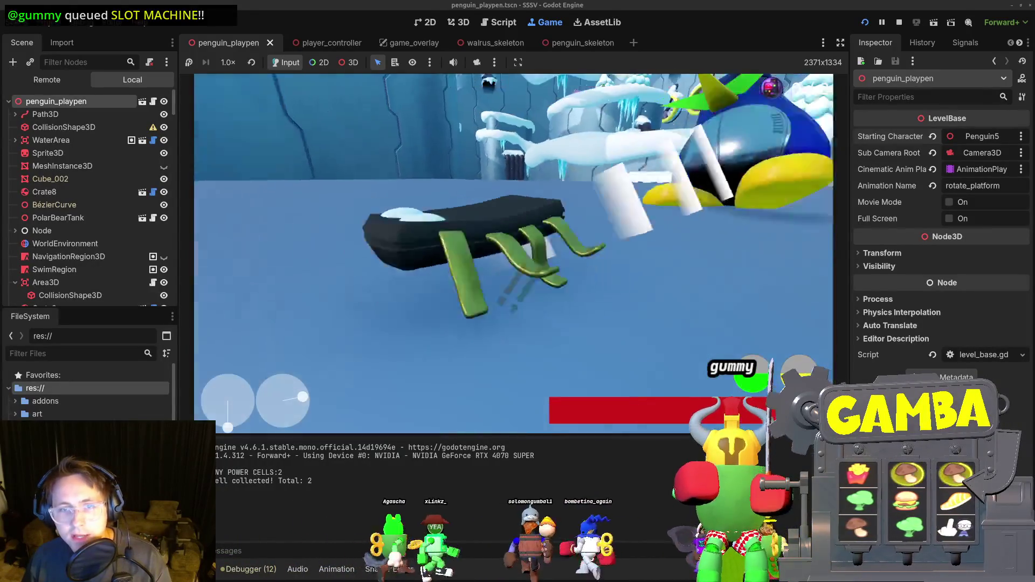
{"action": "key", "text": "s"}
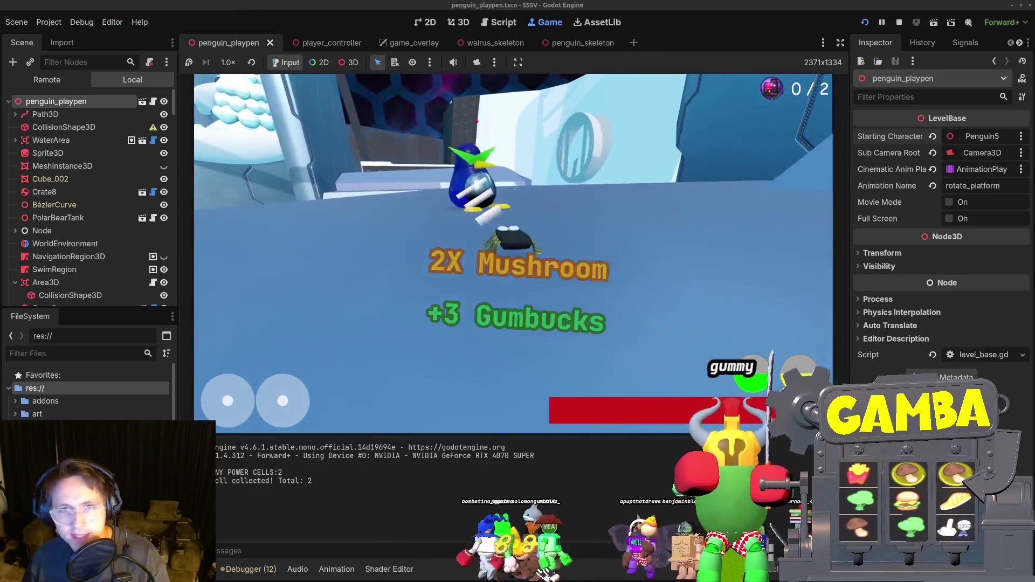
{"action": "key", "text": "w"}
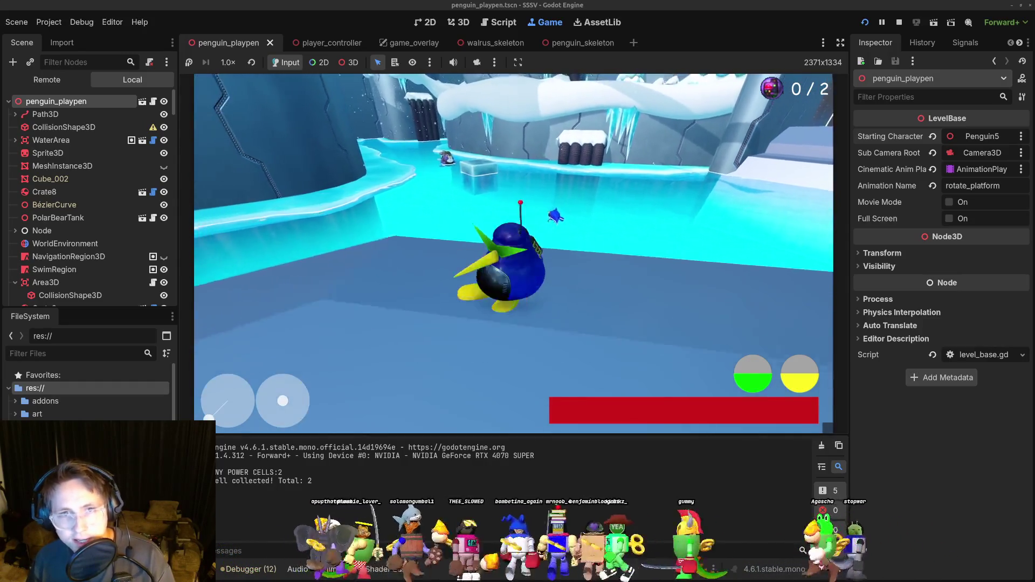
{"action": "key", "text": "F8"}
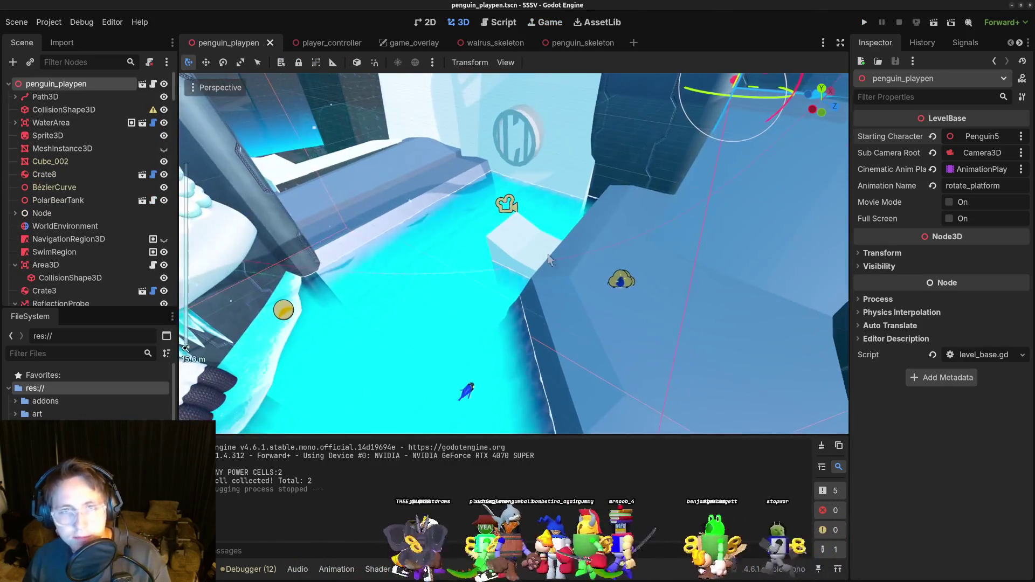
Switch to VS Code and open character.gd through quick open.
{"action": "key", "text": "alt+Tab"}
{"action": "left_click", "coordinate": [491, 260]}
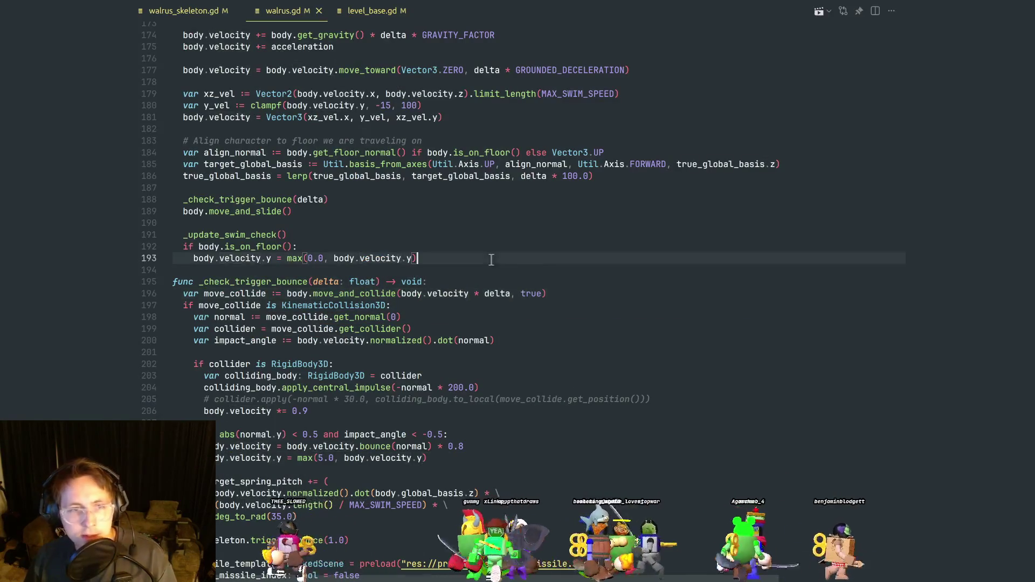
{"action": "key", "text": "ctrl+p"}
{"action": "type", "text": "char"}
{"action": "key", "text": "Return"}
Search character.gd for occurrences of 'evo'.
{"action": "key", "text": "ctrl+f"}
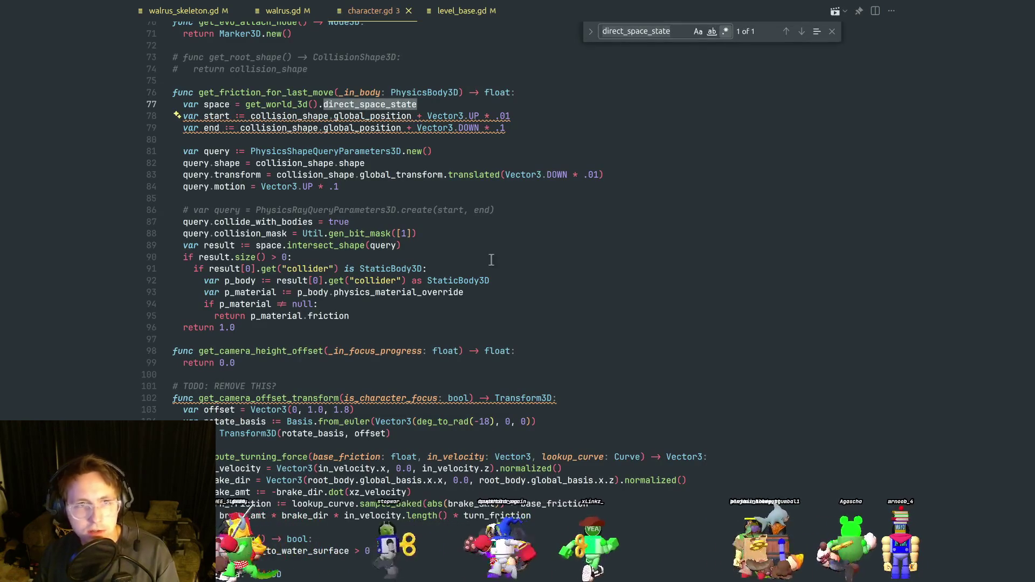
{"action": "type", "text": "evo"}
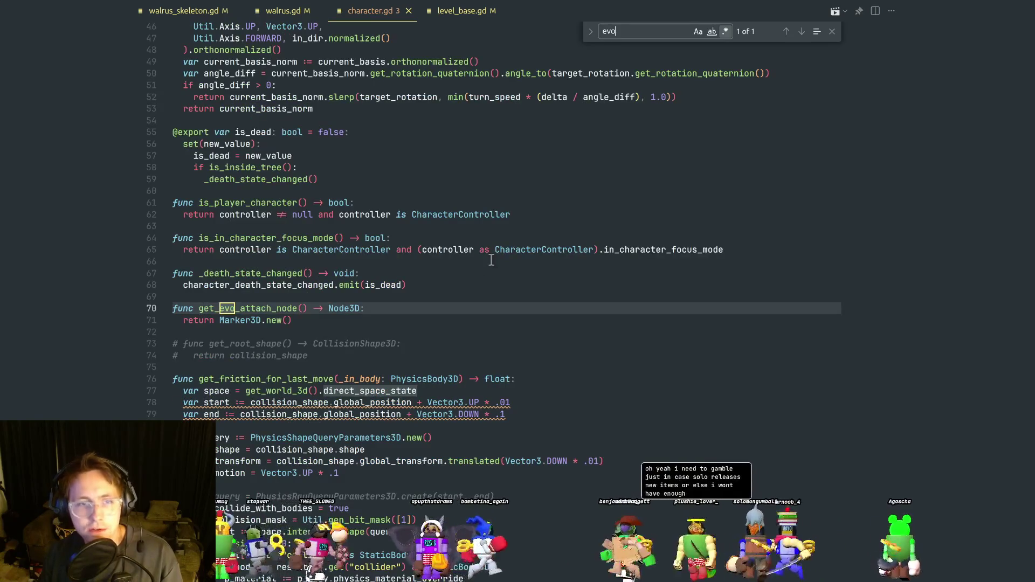
{"action": "left_click", "coordinate": [356, 355]}
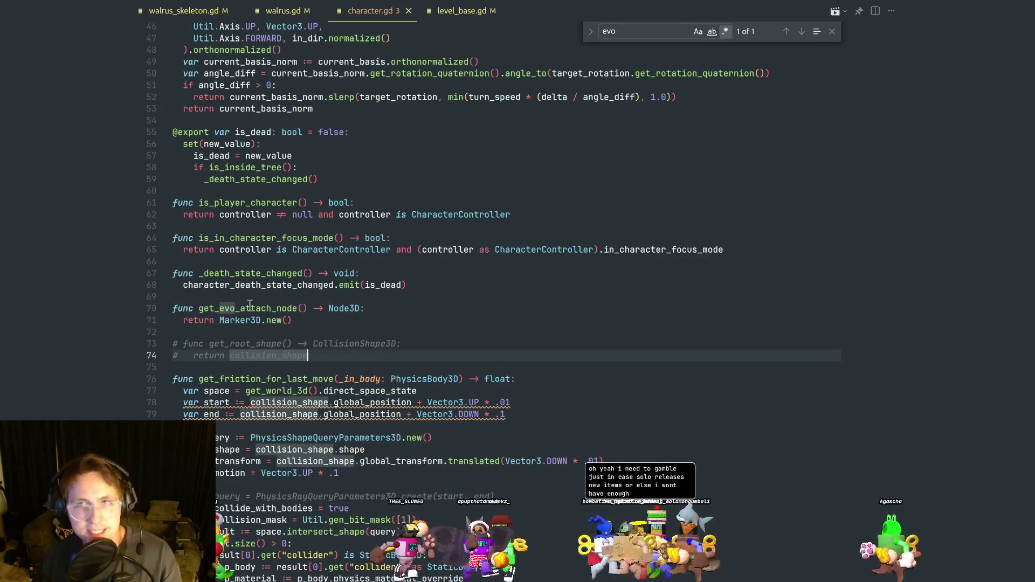
{"action": "key", "text": "ctrl+f"}
{"action": "type", "text": "evo"}
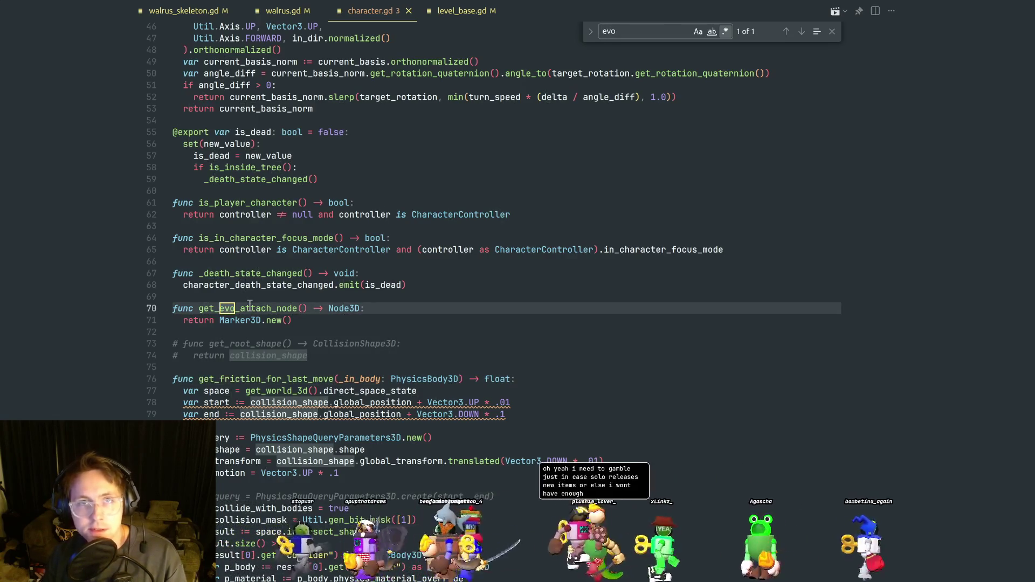
{"action": "key", "text": "ctrl+p"}
{"action": "key", "text": "Escape"}
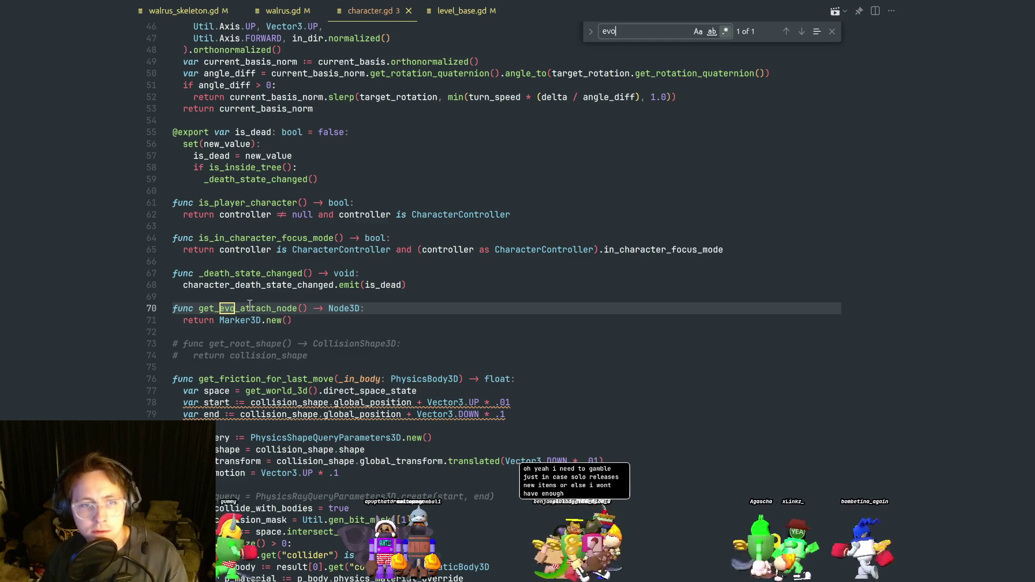
{"action": "key", "text": "End"}
Open player_controller.gd by quick-opening 'play'.
{"action": "key", "text": "ctrl+p"}
{"action": "type", "text": "play"}
{"action": "key", "text": "Return"}
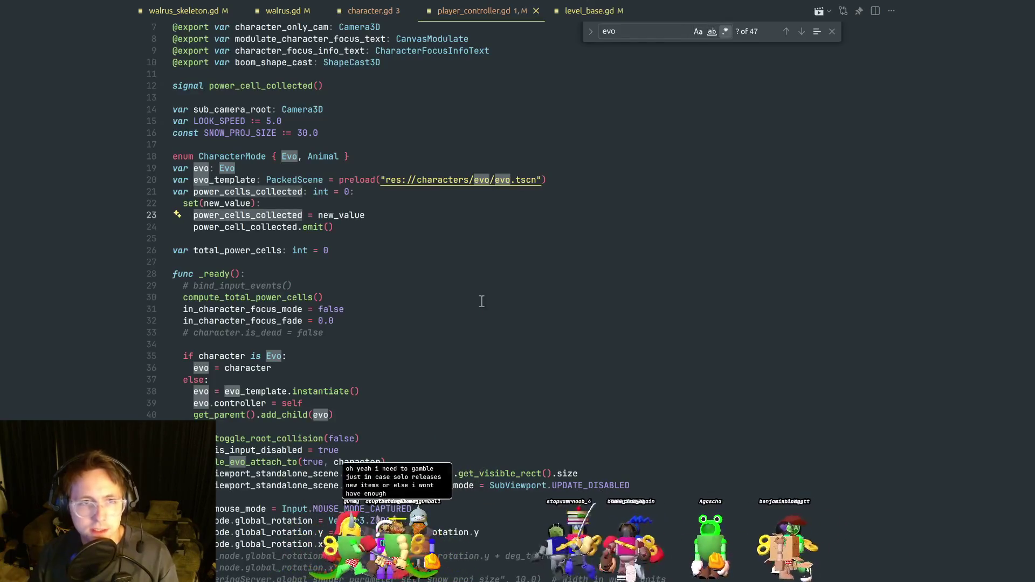
Insert a blank line after the toggle_evo_attach_to call on line 44.
{"action": "key", "text": "ctrl+f"}
{"action": "key", "text": "Escape"}
{"action": "scroll", "coordinate": [464, 302], "scroll_direction": "down", "scroll_amount": 4}
{"action": "left_click", "coordinate": [454, 271]}
{"action": "left_click", "coordinate": [520, 289]}
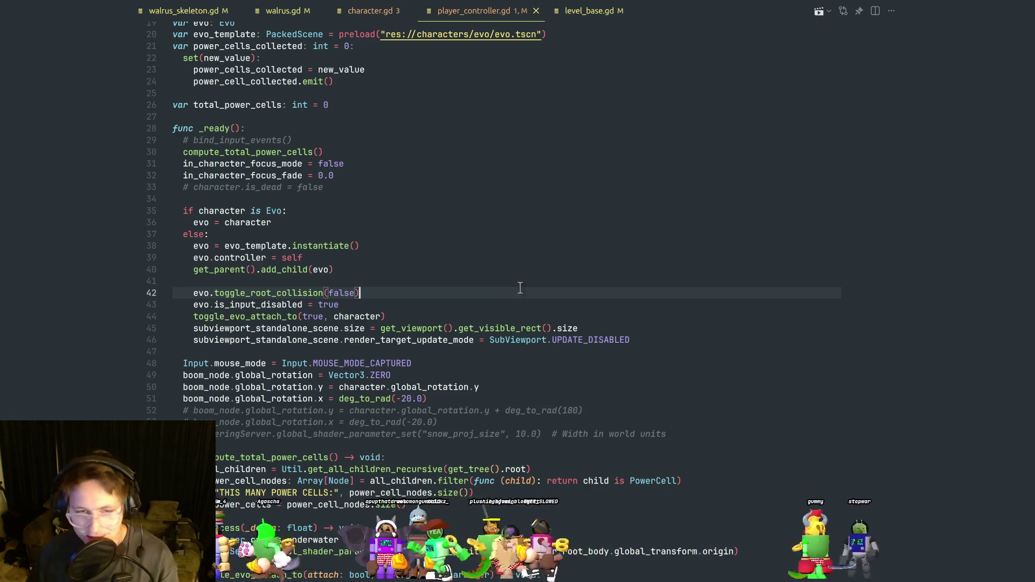
{"action": "left_click", "coordinate": [470, 319]}
{"action": "mouse_move", "coordinate": [367, 294]}
{"action": "left_mouse_down"}
{"action": "mouse_move", "coordinate": [178, 295]}
{"action": "mouse_move", "coordinate": [374, 301]}
{"action": "left_mouse_up"}
{"action": "left_click", "coordinate": [420, 320]}
{"action": "key", "text": "Return"}
{"action": "mouse_move", "coordinate": [420, 320]}
{"action": "left_mouse_down"}
{"action": "mouse_move", "coordinate": [302, 317]}
{"action": "mouse_move", "coordinate": [209, 296]}
{"action": "left_mouse_up"}
{"action": "left_click", "coordinate": [367, 285]}
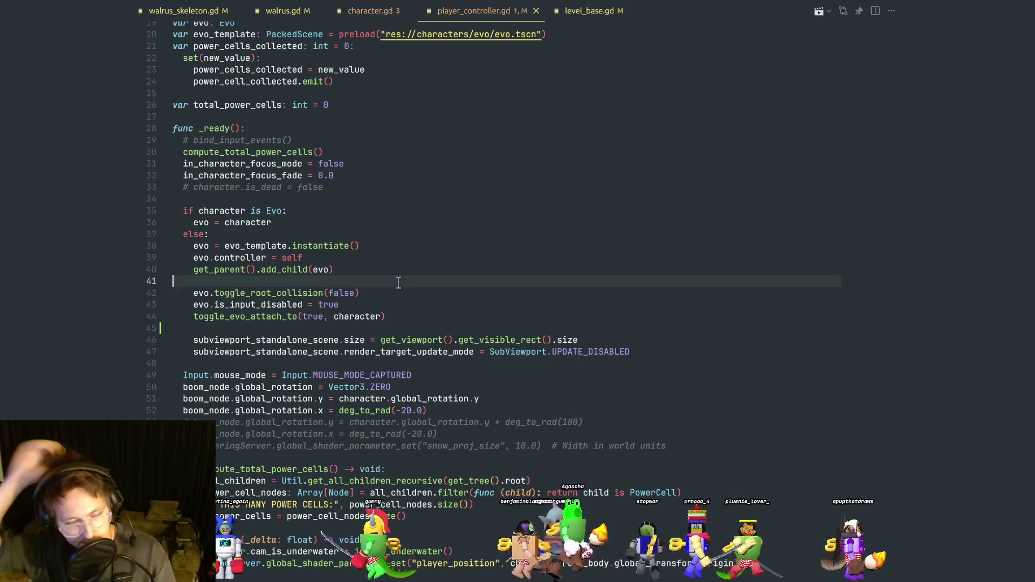
Delete the print("THIS MANY POWER CELLS:") line.
{"action": "scroll", "coordinate": [401, 279], "scroll_direction": "down", "scroll_amount": 4}
{"action": "left_click", "coordinate": [352, 328]}
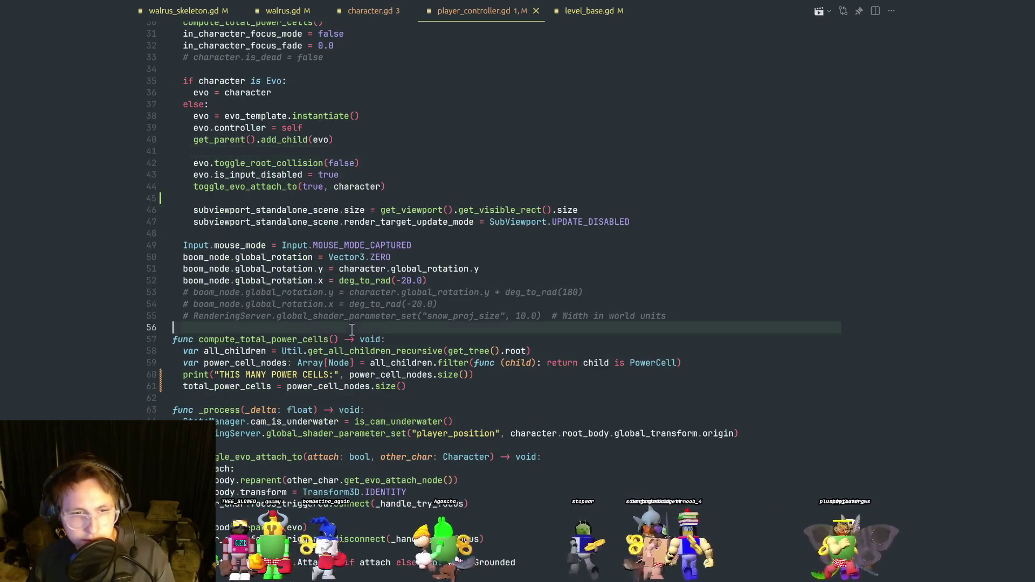
{"action": "scroll", "coordinate": [350, 335], "scroll_direction": "down", "scroll_amount": 4}
{"action": "left_click", "coordinate": [362, 273]}
{"action": "key", "text": "ctrl+shift+k"}
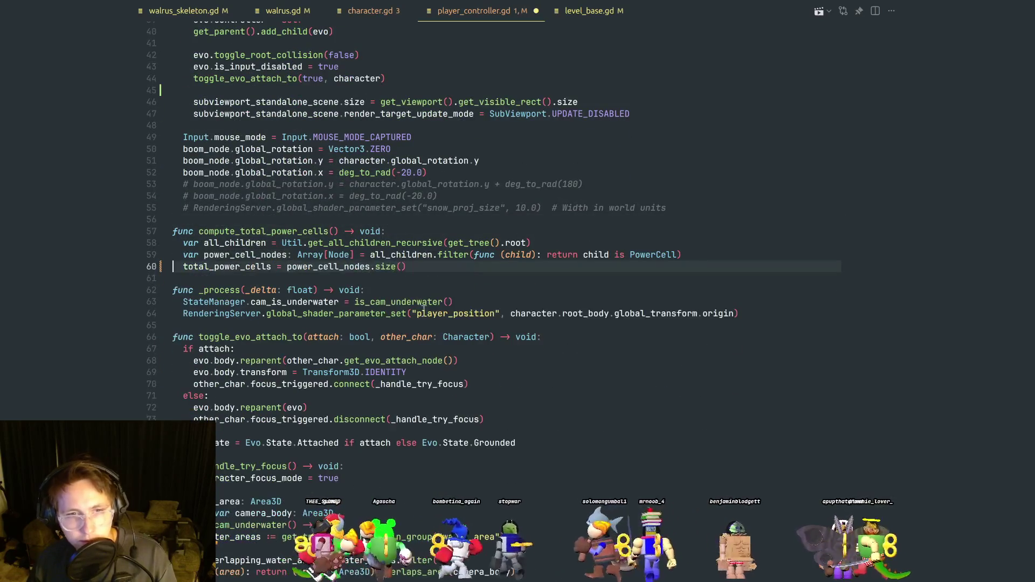
{"action": "scroll", "coordinate": [412, 355], "scroll_direction": "down", "scroll_amount": 3}
{"action": "double_click", "coordinate": [286, 228]}
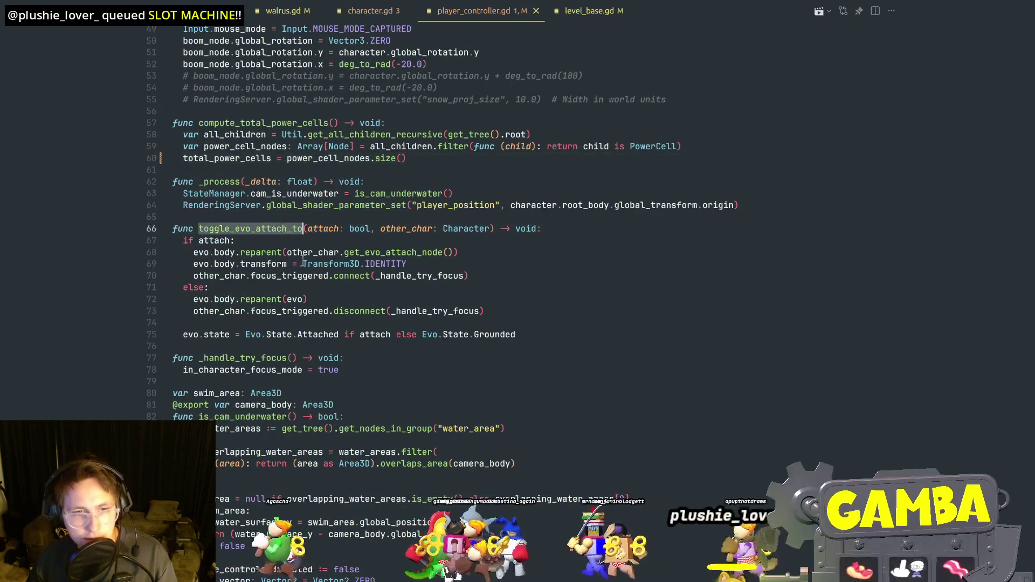
Review the _input possess branch and search the file for 'can'.
{"action": "scroll", "coordinate": [369, 322], "scroll_direction": "down", "scroll_amount": 6}
{"action": "scroll", "coordinate": [368, 322], "scroll_direction": "down", "scroll_amount": 4}
{"action": "left_click", "coordinate": [476, 287]}
{"action": "scroll", "coordinate": [466, 285], "scroll_direction": "up", "scroll_amount": 4}
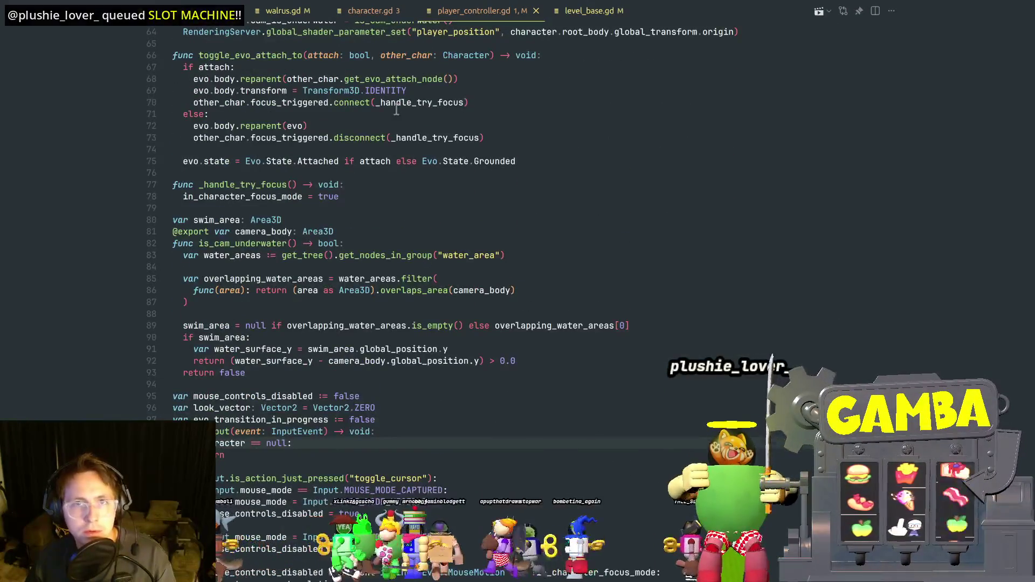
{"action": "scroll", "coordinate": [407, 240], "scroll_direction": "down", "scroll_amount": 10}
{"action": "left_click", "coordinate": [411, 247]}
{"action": "key", "text": "ctrl+f"}
{"action": "type", "text": "c"}
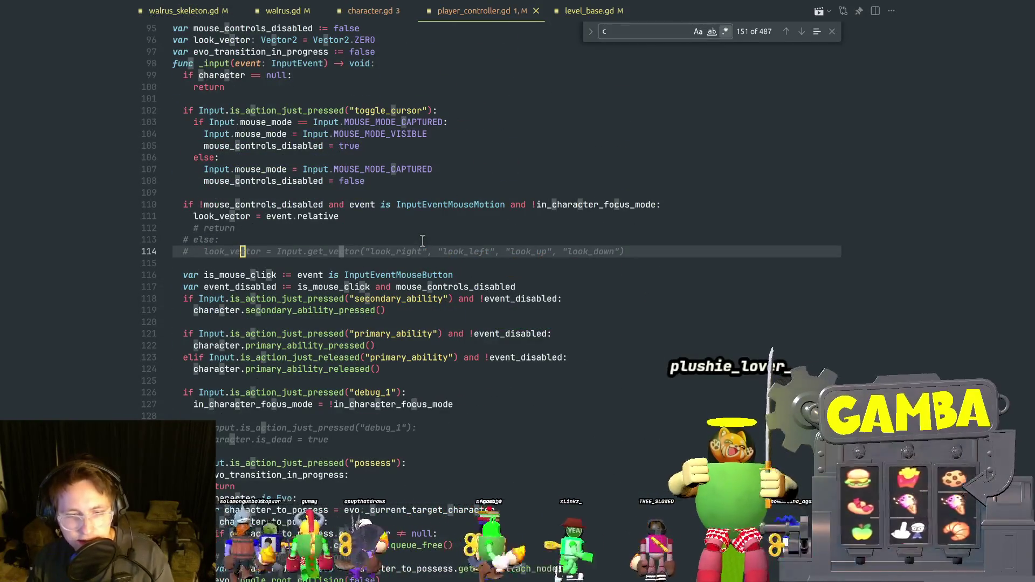
{"action": "type", "text": "an_"}
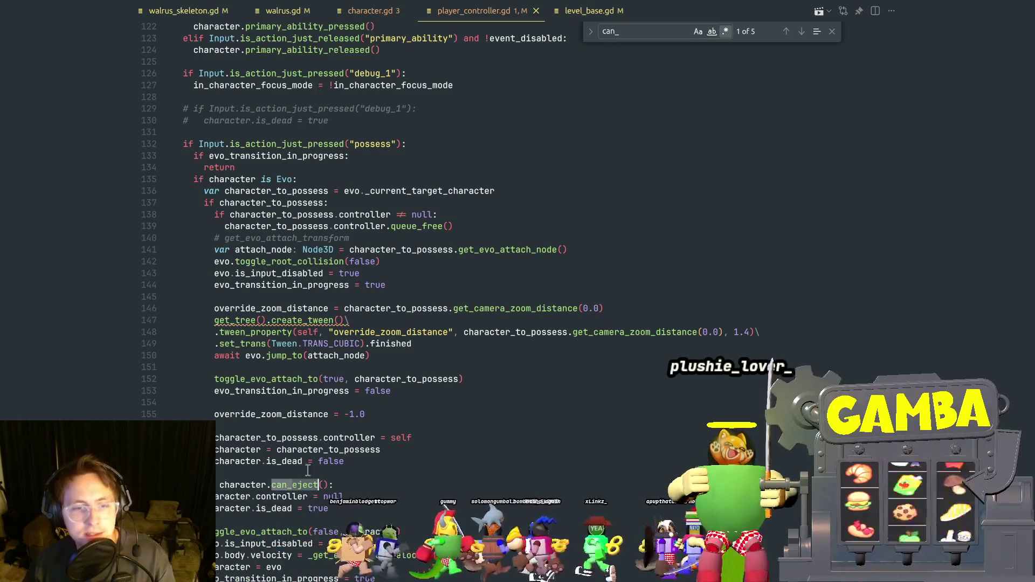
{"action": "left_click", "coordinate": [465, 97]}
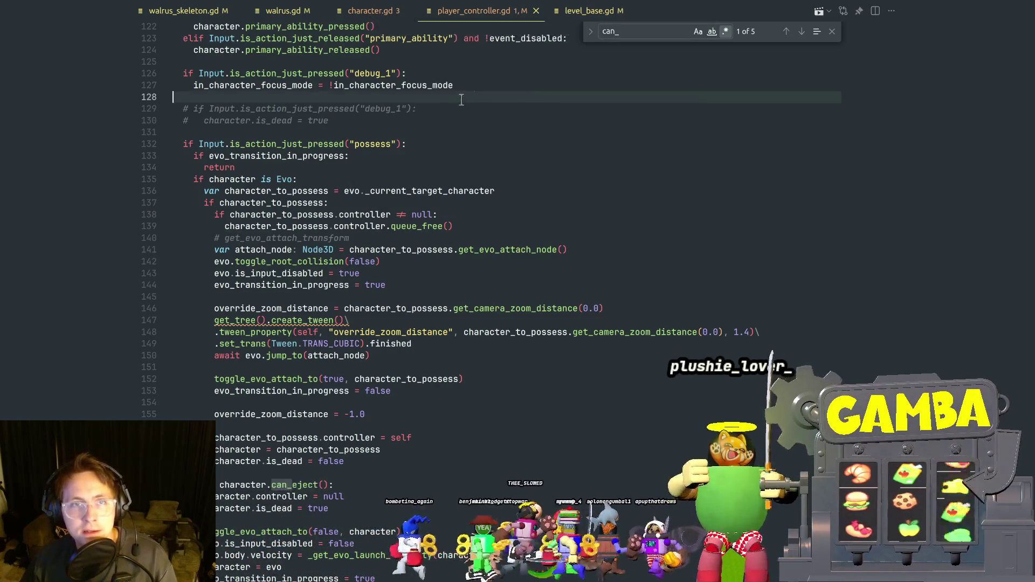
Open penguin.gd and locate the can_eject function.
{"action": "key", "text": "ctrl+p"}
{"action": "type", "text": "peng"}
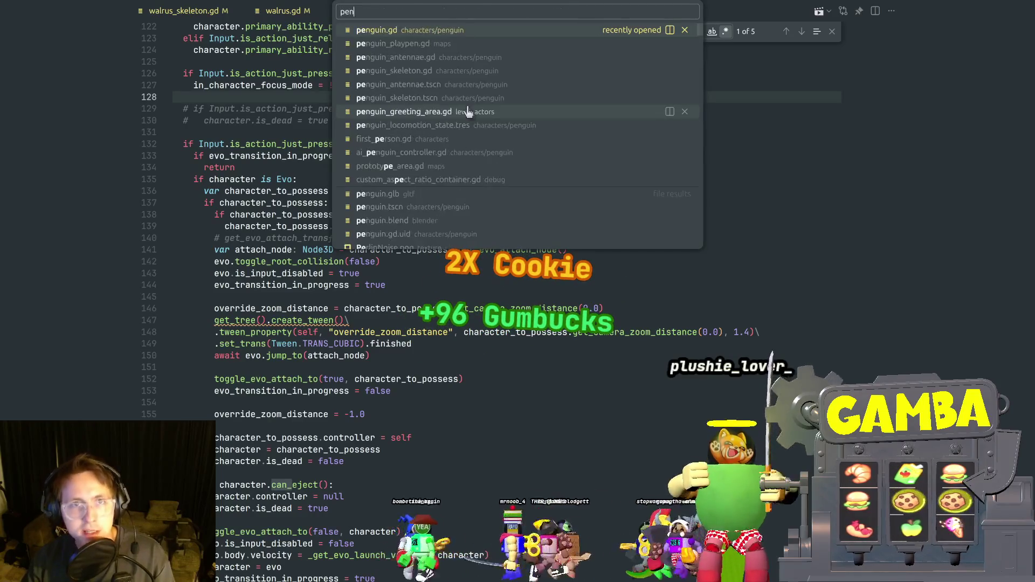
{"action": "key", "text": "Return"}
{"action": "key", "text": "ctrl+f"}
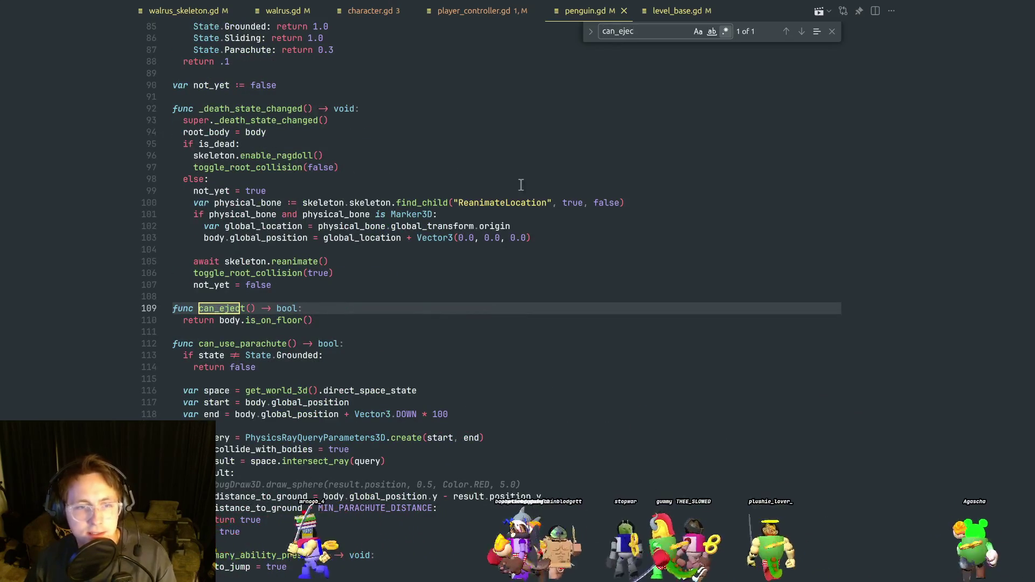
{"action": "left_click", "coordinate": [323, 313]}
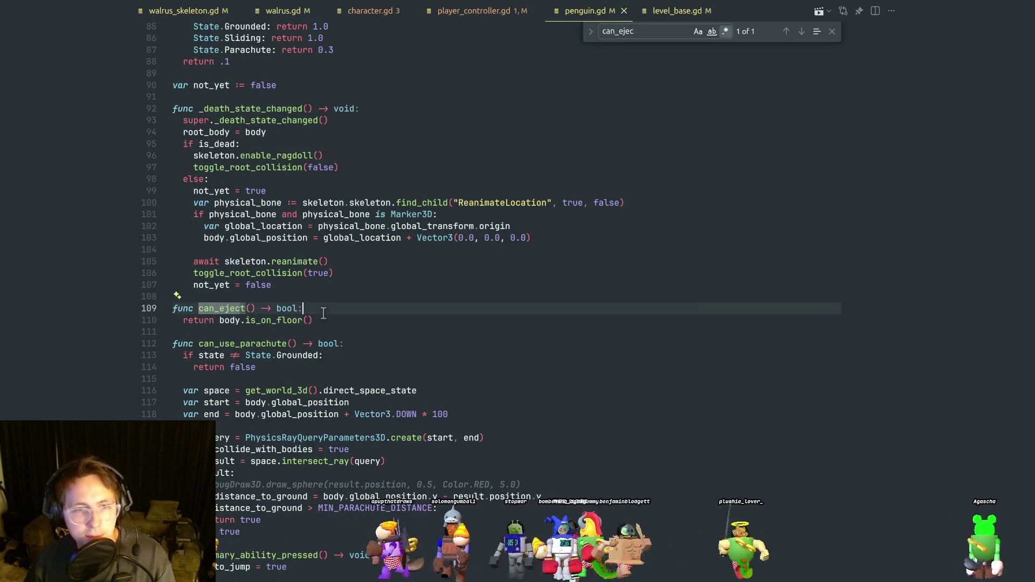
Comment out can_eject's floor-check return and add 'return true'.
{"action": "left_click_drag", "start_coordinate": [342, 320], "coordinate": [135, 312]}
{"action": "left_click", "coordinate": [345, 321]}
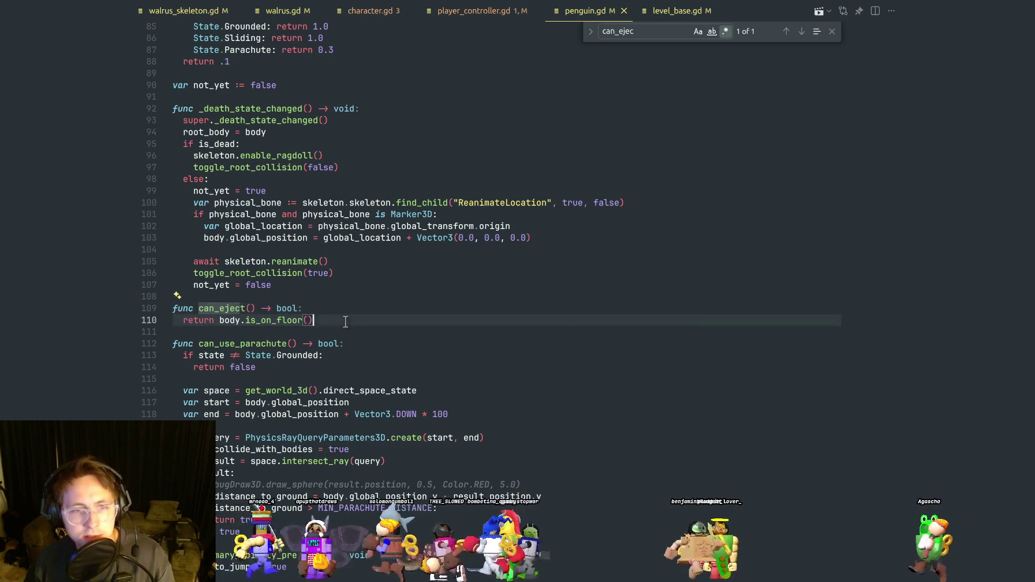
{"action": "key", "text": "ctrl+shift+Return"}
{"action": "type", "text": "return tru"}
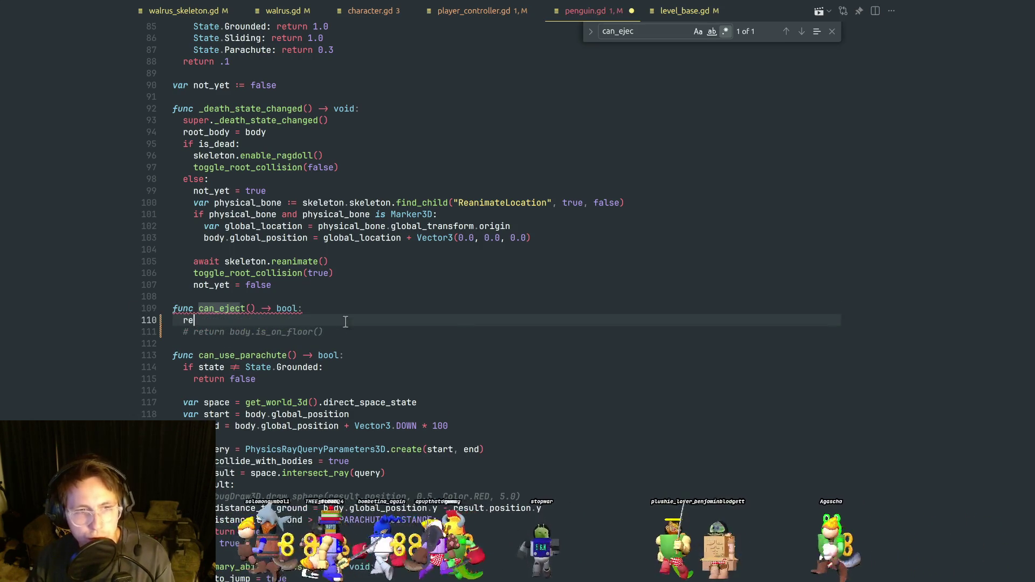
{"action": "key", "text": "Tab"}
{"action": "key", "text": "alt+Tab"}
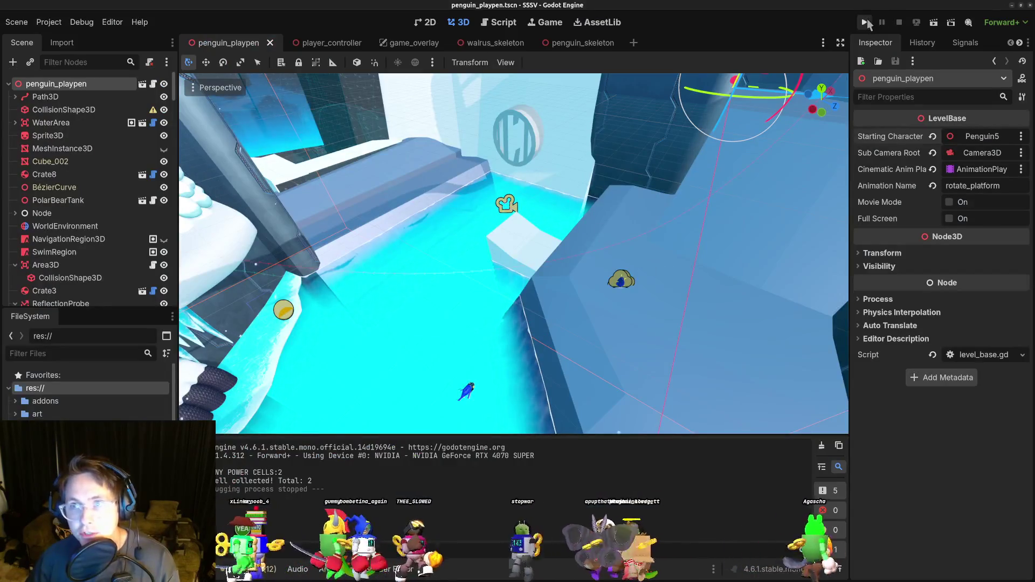
Test-run the penguin, turning left with A, until a freed-instance error; stop and return to VS Code.
{"action": "left_click", "coordinate": [866, 22]}
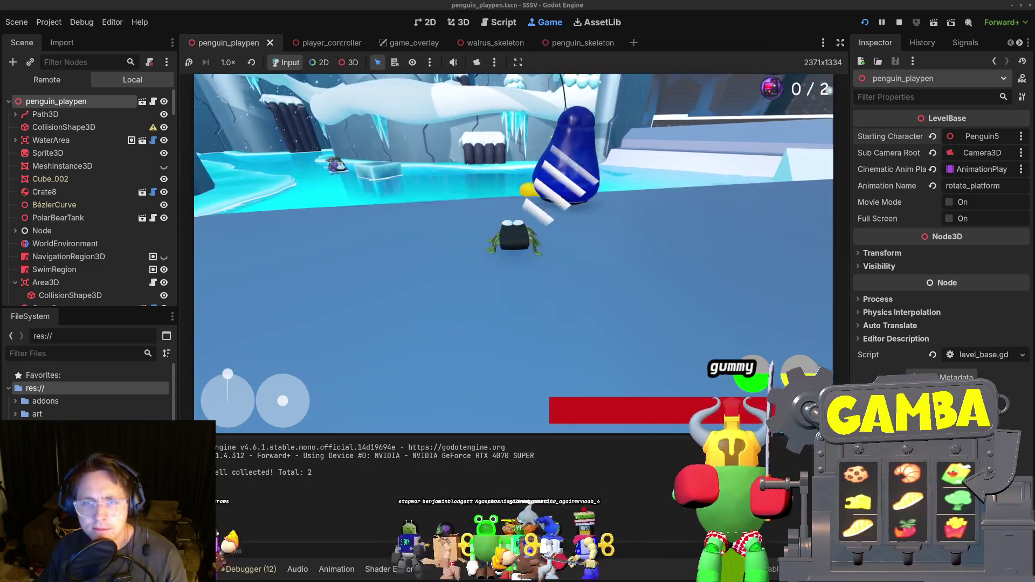
{"action": "key", "text": "a"}
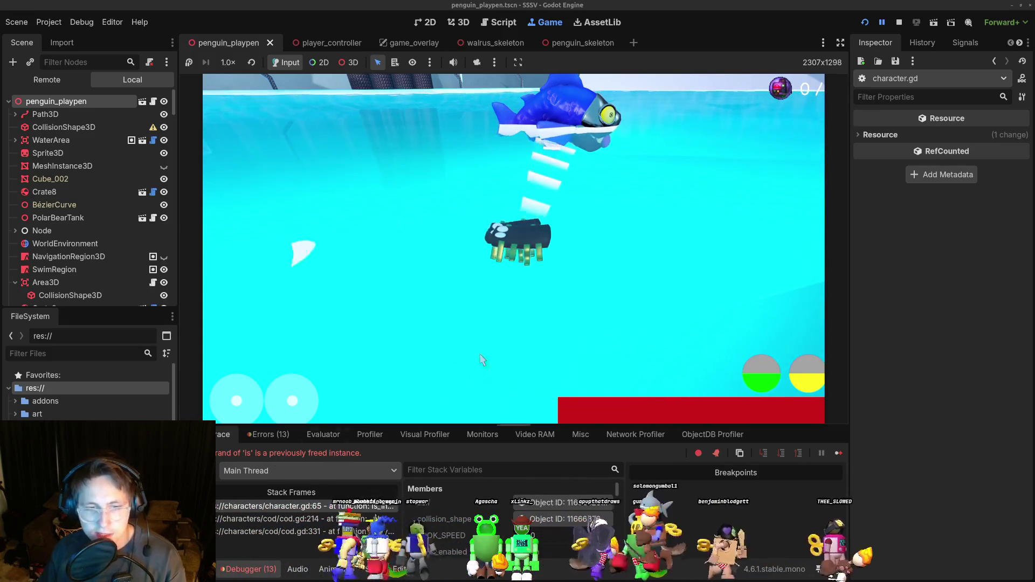
{"action": "left_click", "coordinate": [899, 22]}
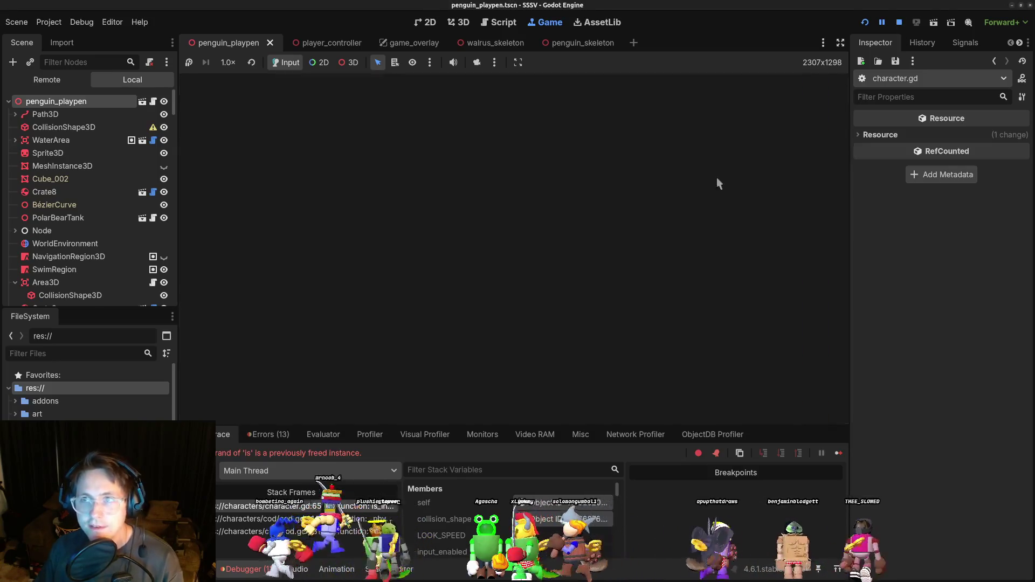
{"action": "key", "text": "alt+Tab"}
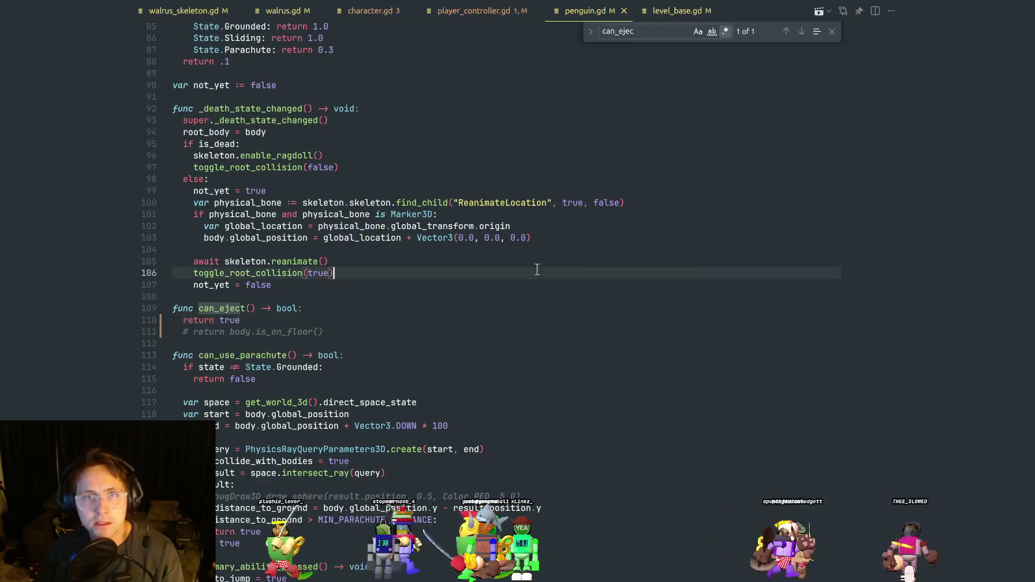
Inspect the controller references on line 65 of character.gd.
{"action": "left_click", "coordinate": [410, 16]}
{"action": "left_click", "coordinate": [339, 262]}
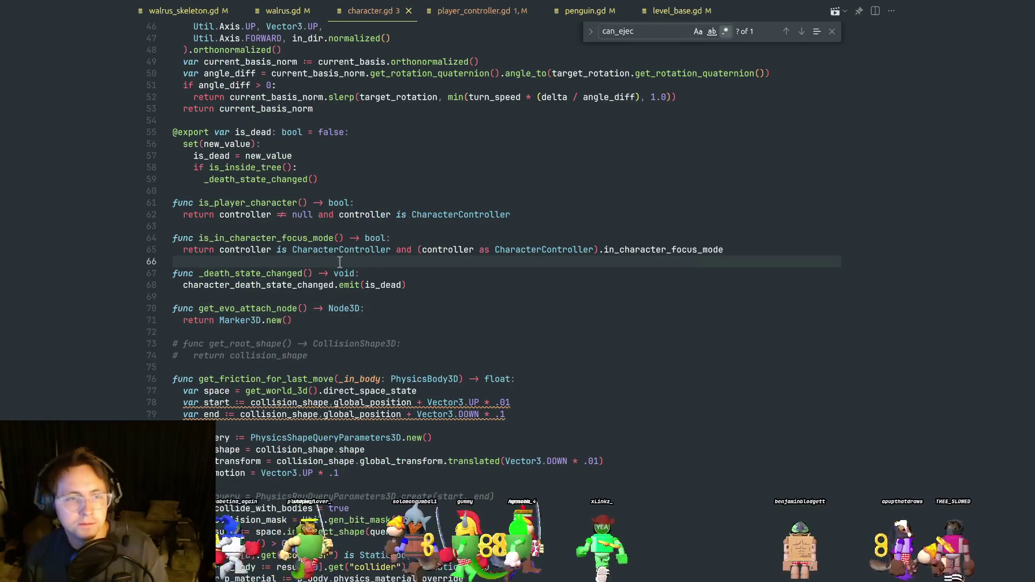
{"action": "double_click", "coordinate": [251, 249]}
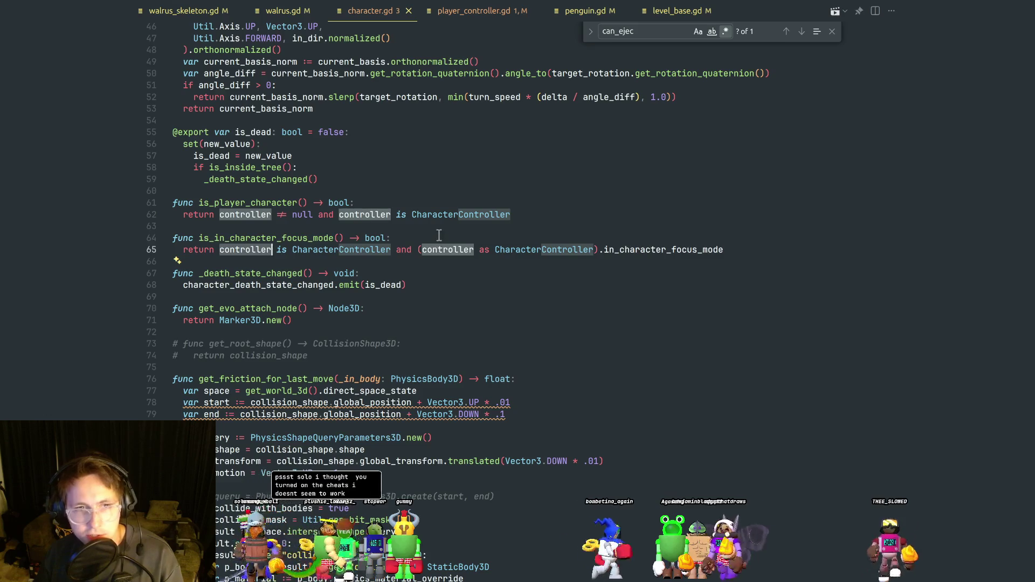
{"action": "left_click", "coordinate": [396, 240]}
{"action": "left_click", "coordinate": [272, 249]}
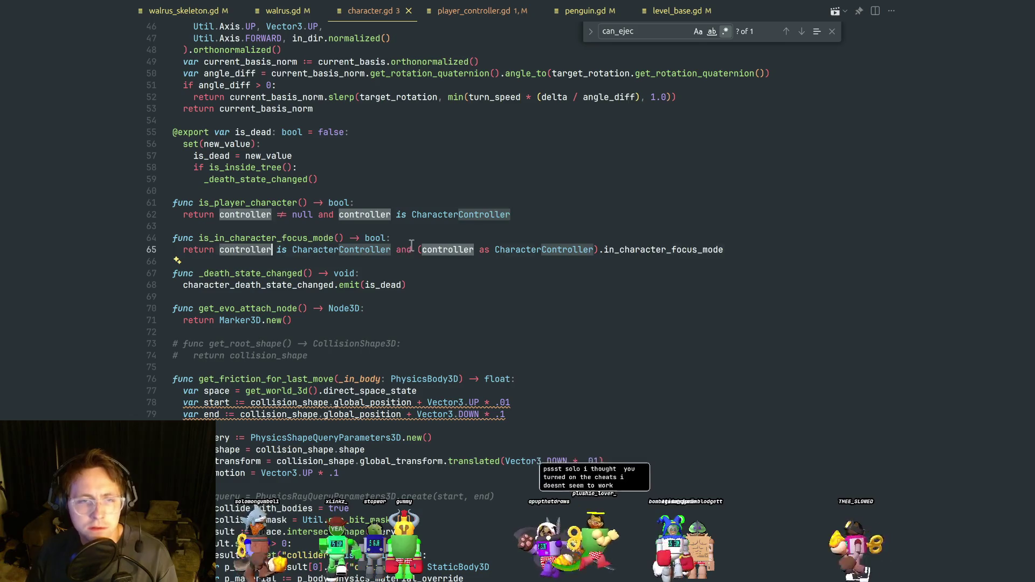
From Godot's list of 13 errors, open the failing is_in_character_focus_mode line in character.gd.
{"action": "key", "text": "alt+Tab"}
{"action": "left_click", "coordinate": [270, 435]}
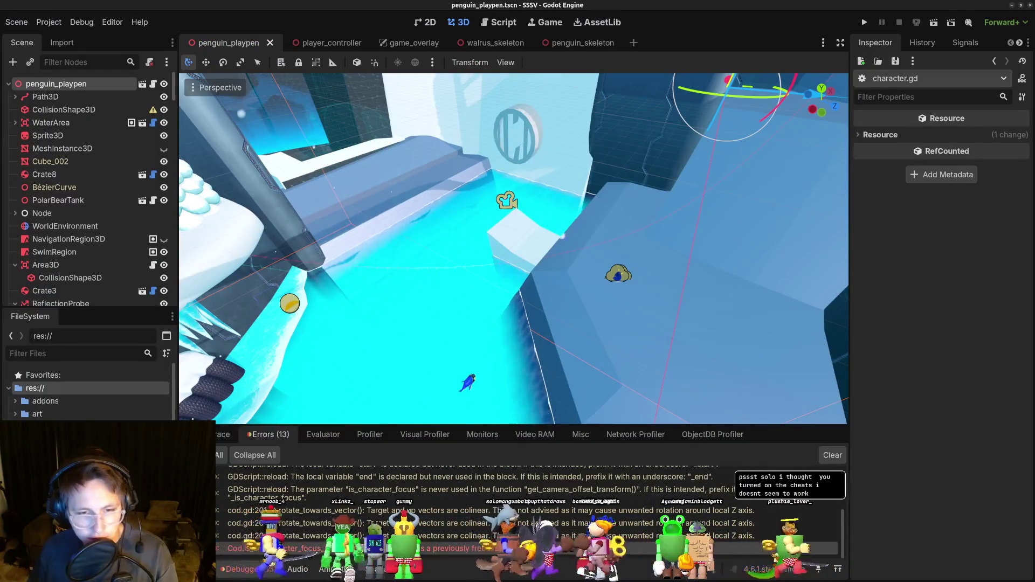
{"action": "double_click", "coordinate": [231, 548]}
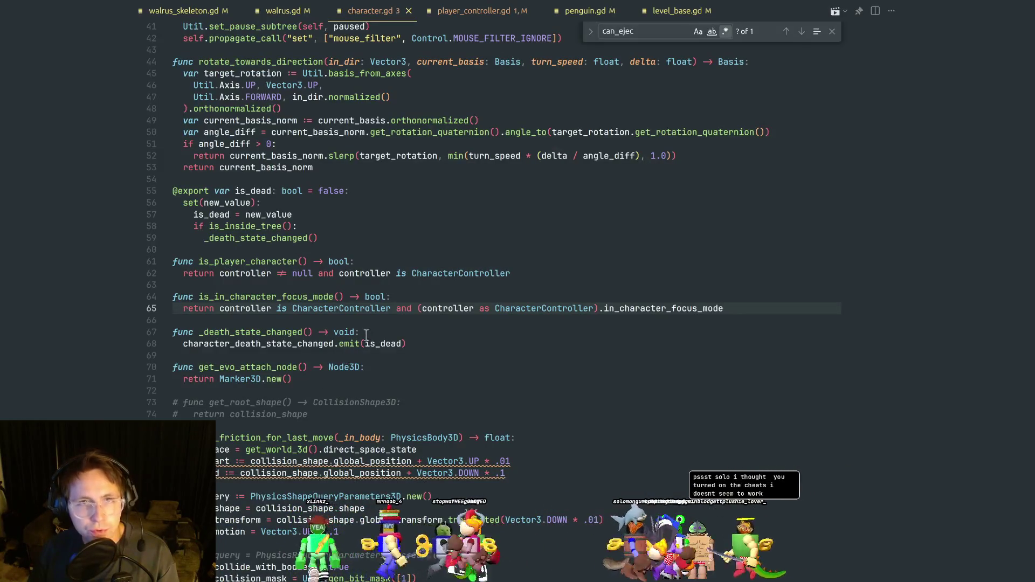
{"action": "double_click", "coordinate": [301, 296]}
{"action": "key", "text": "ctrl+c"}
{"action": "left_click", "coordinate": [386, 238]}
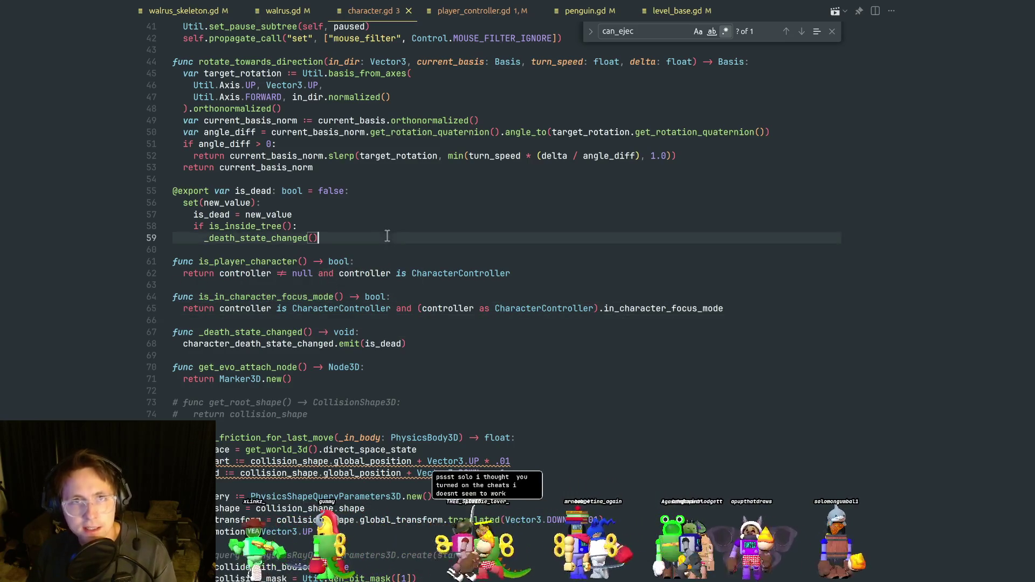
{"action": "key", "text": "ctrl+p"}
Open cod.gd at the is_in_character_focus_mode call on line 214 of _physics_aquatic.
{"action": "type", "text": "cod"}
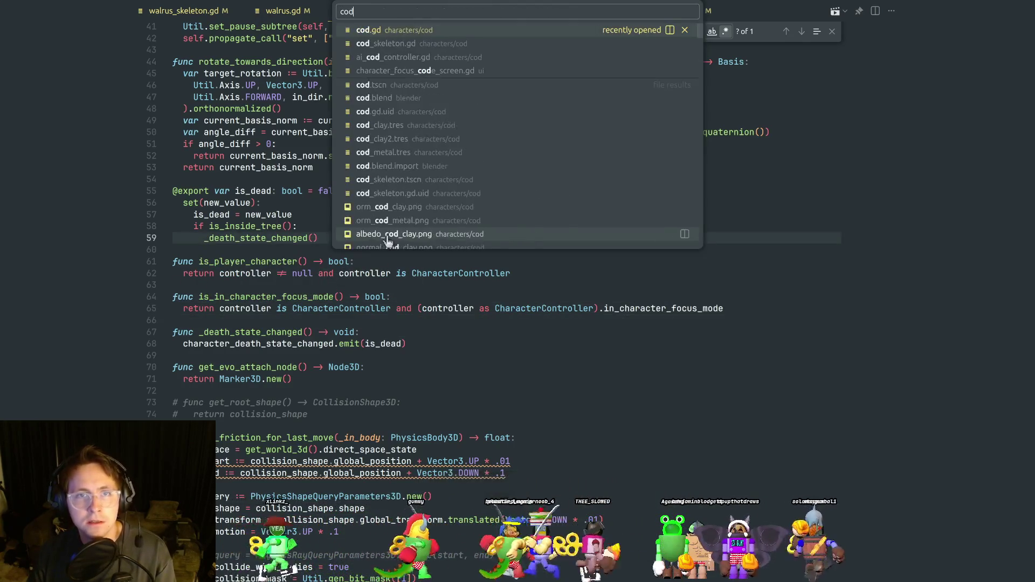
{"action": "key", "text": "Return"}
{"action": "key", "text": "ctrl+f"}
{"action": "key", "text": "ctrl+v"}
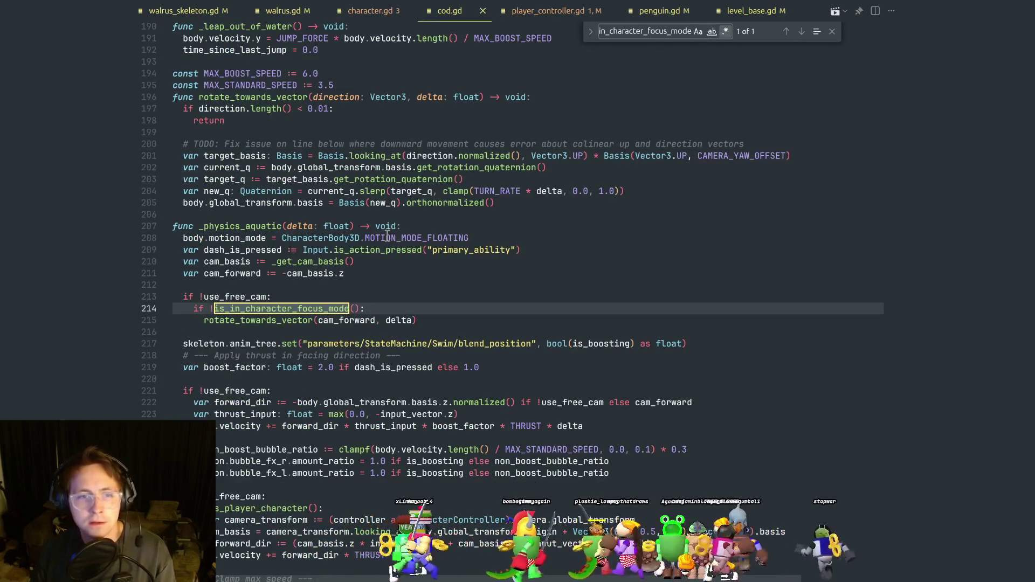
{"action": "double_click", "coordinate": [272, 229]}
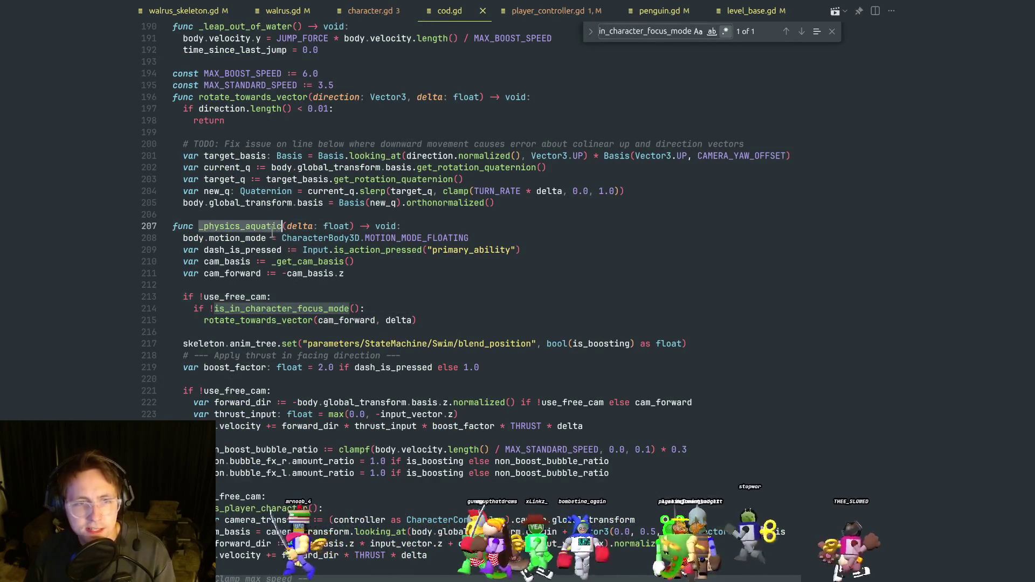
{"action": "left_click", "coordinate": [302, 286]}
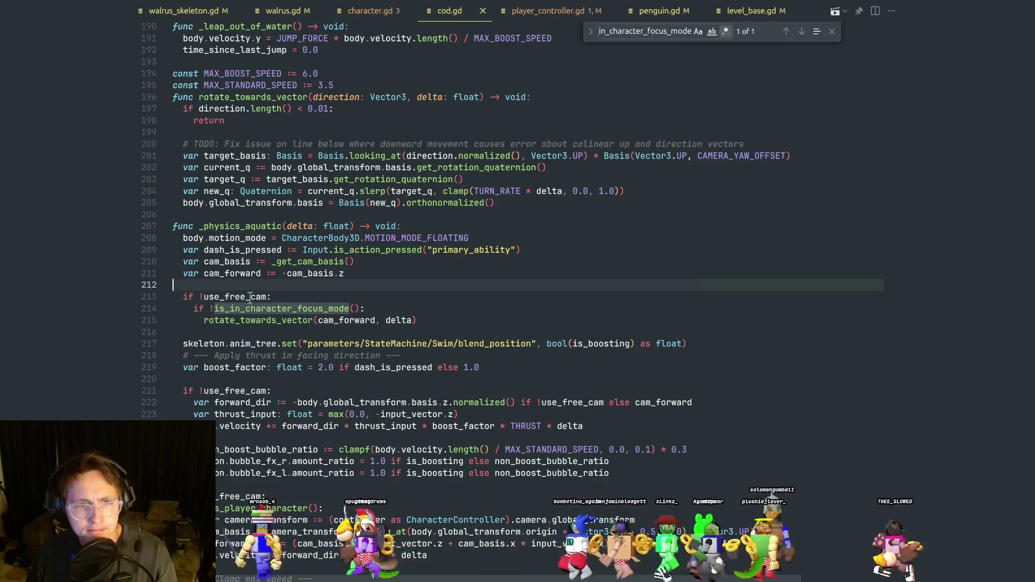
{"action": "double_click", "coordinate": [250, 297]}
{"action": "double_click", "coordinate": [281, 307]}
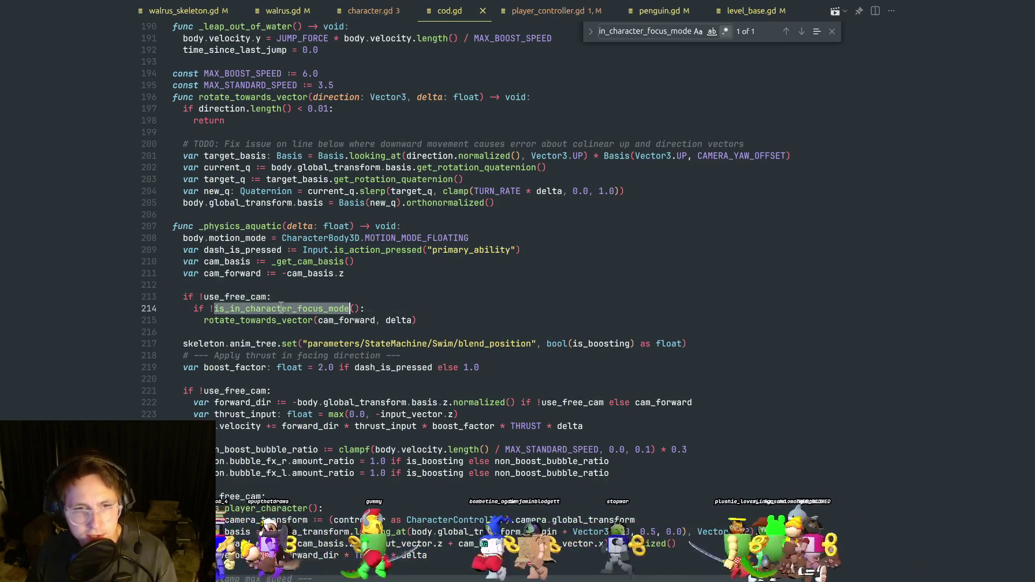
{"action": "left_click", "coordinate": [315, 296]}
{"action": "double_click", "coordinate": [313, 310]}
{"action": "left_click", "coordinate": [324, 298]}
{"action": "double_click", "coordinate": [323, 310]}
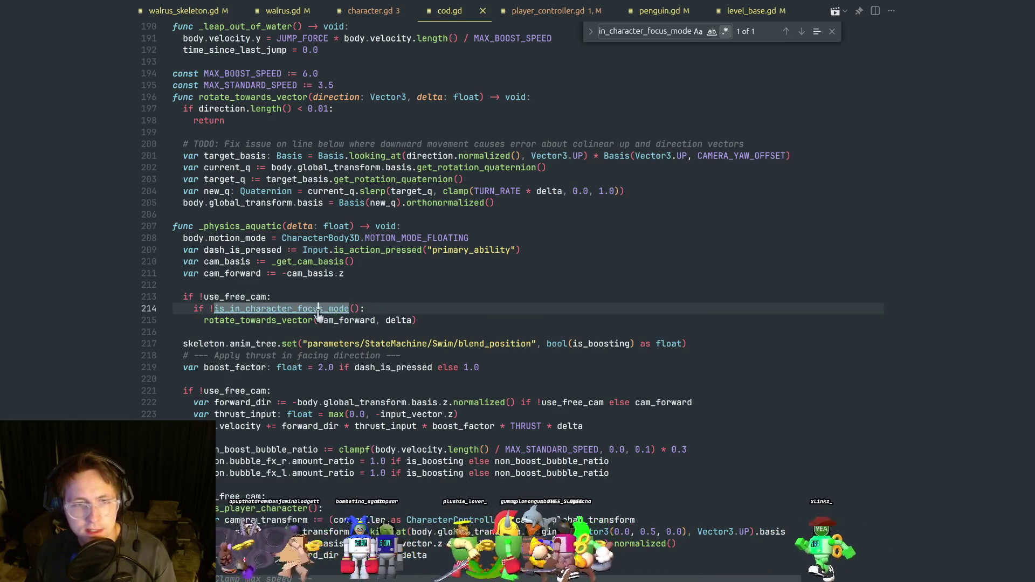
Jump to its definition in character.gd and examine the controller uses on line 65.
{"action": "key", "text": "F12"}
{"action": "left_click", "coordinate": [413, 295]}
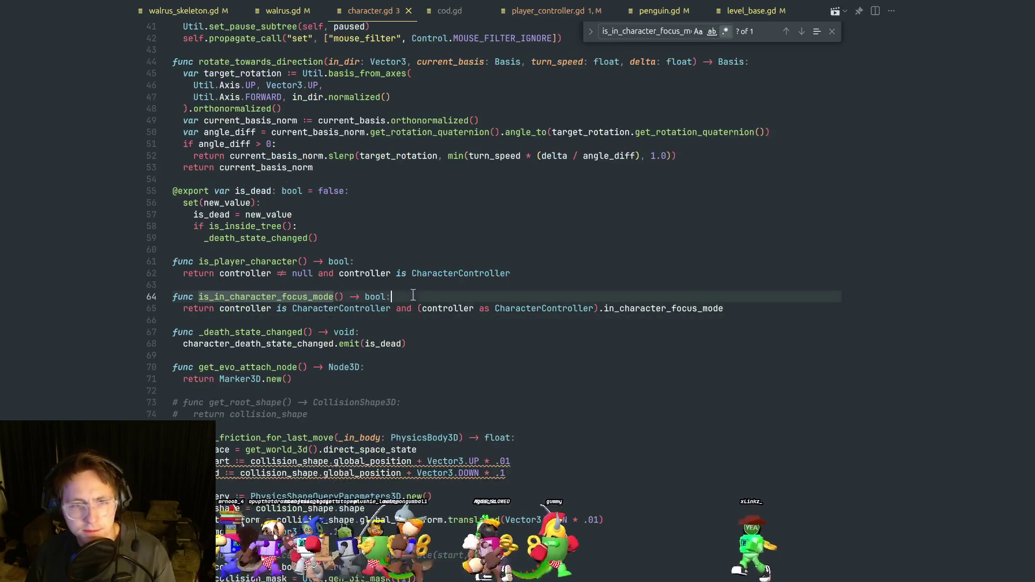
{"action": "double_click", "coordinate": [255, 312]}
{"action": "left_click", "coordinate": [409, 296]}
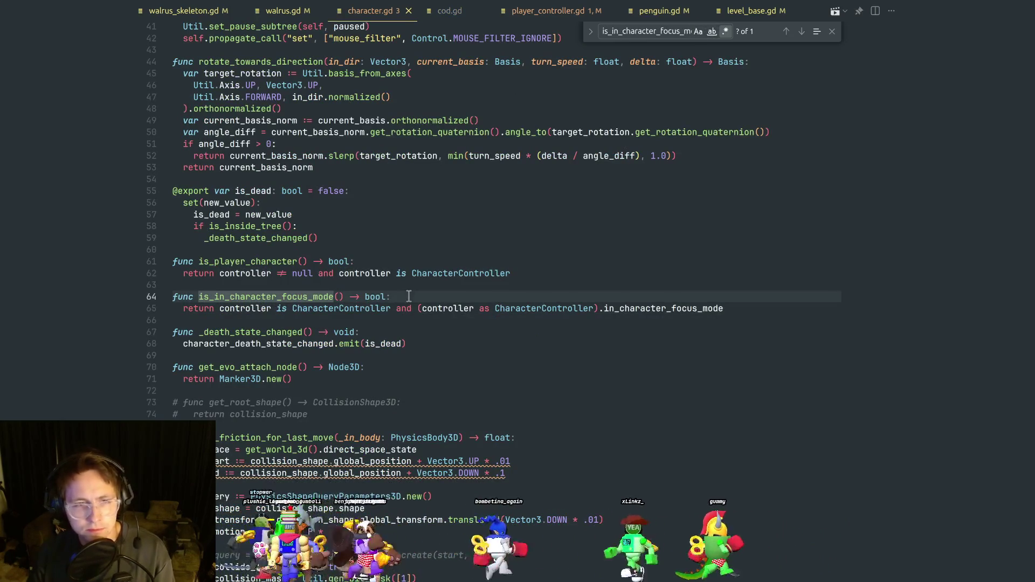
{"action": "left_click", "coordinate": [303, 307]}
{"action": "left_click", "coordinate": [396, 298]}
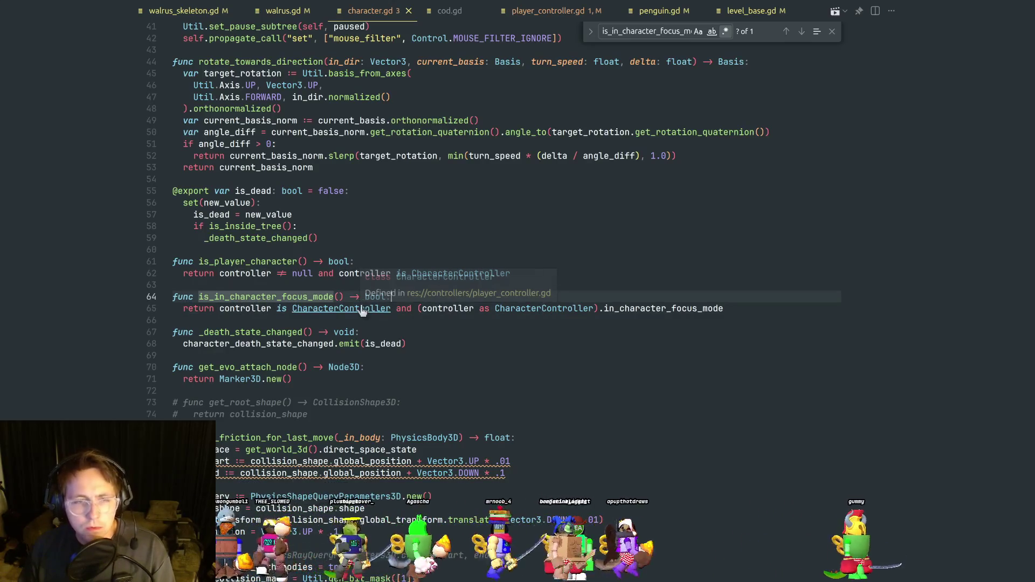
{"action": "left_click", "coordinate": [313, 320]}
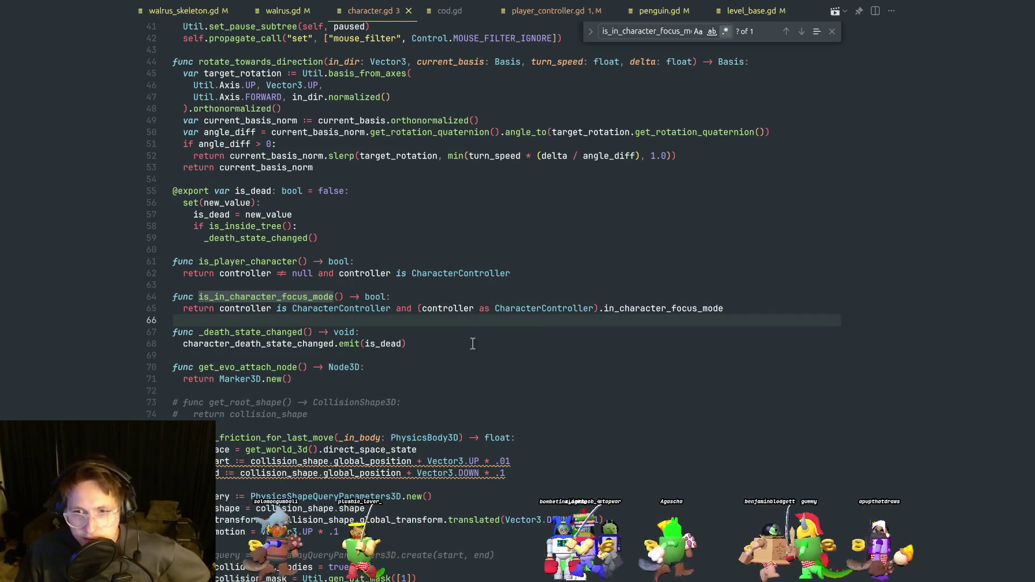
{"action": "double_click", "coordinate": [251, 308]}
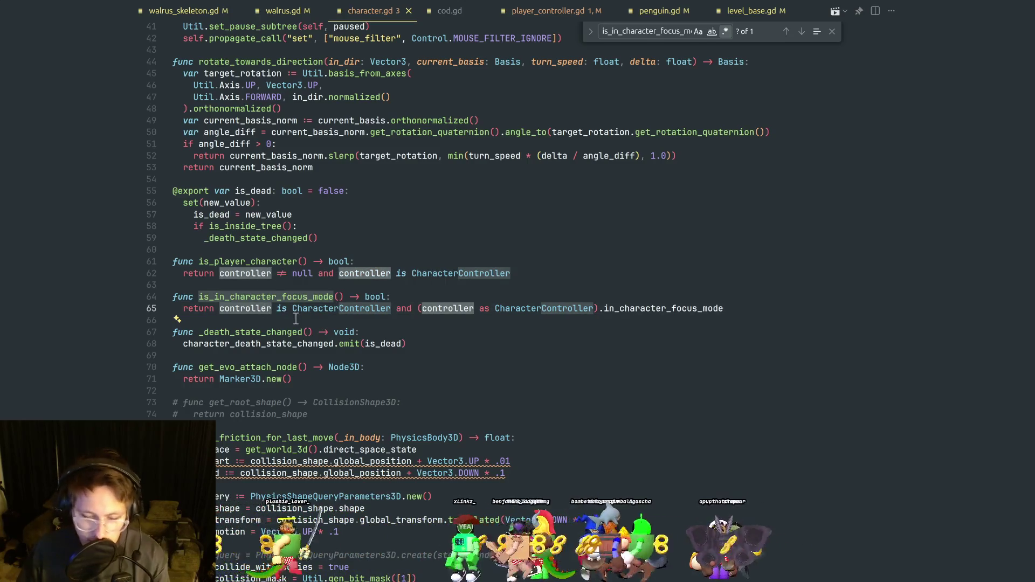
{"action": "key", "text": "alt+Tab"}
Clear Godot's error list and select the Area3D node in the Scene tree.
{"action": "left_click", "coordinate": [335, 296]}
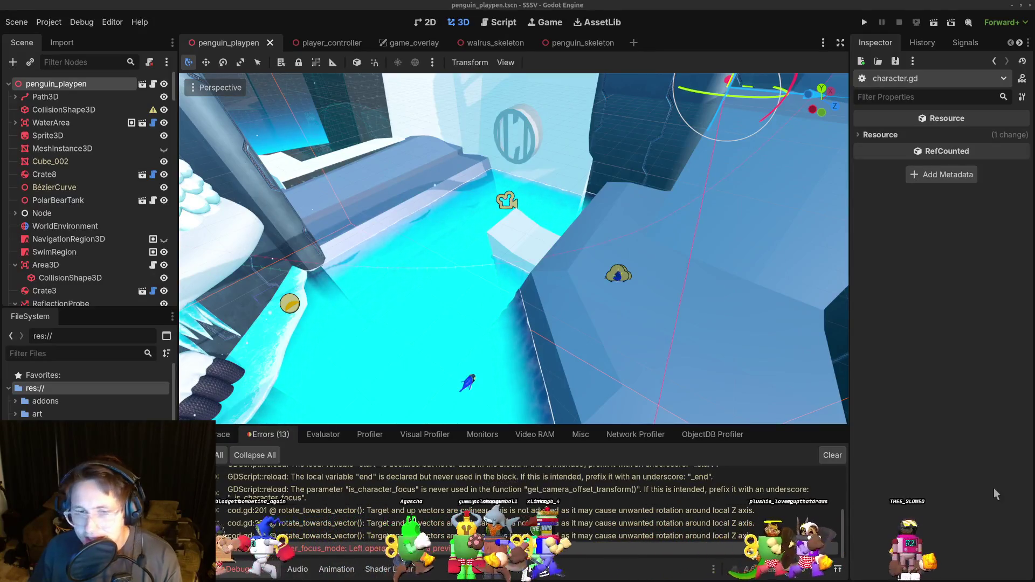
{"action": "left_click", "coordinate": [832, 455]}
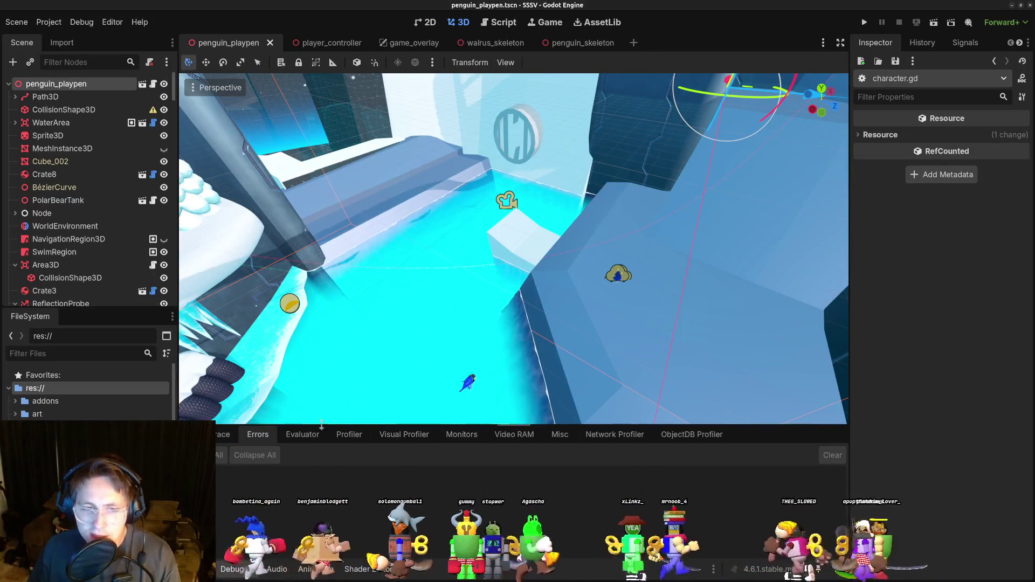
{"action": "left_click", "coordinate": [222, 434]}
{"action": "left_click", "coordinate": [258, 435]}
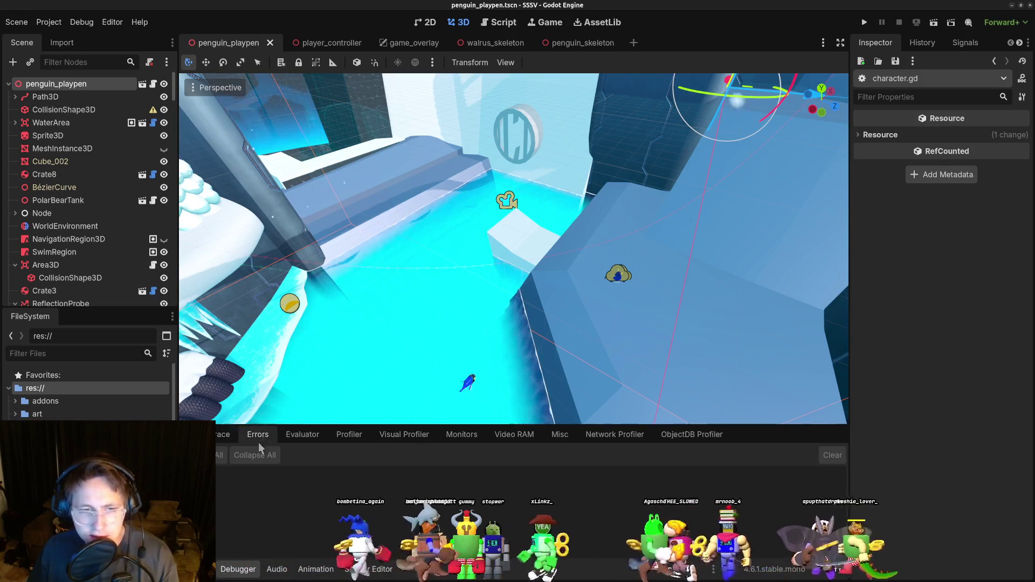
{"action": "left_click", "coordinate": [33, 265]}
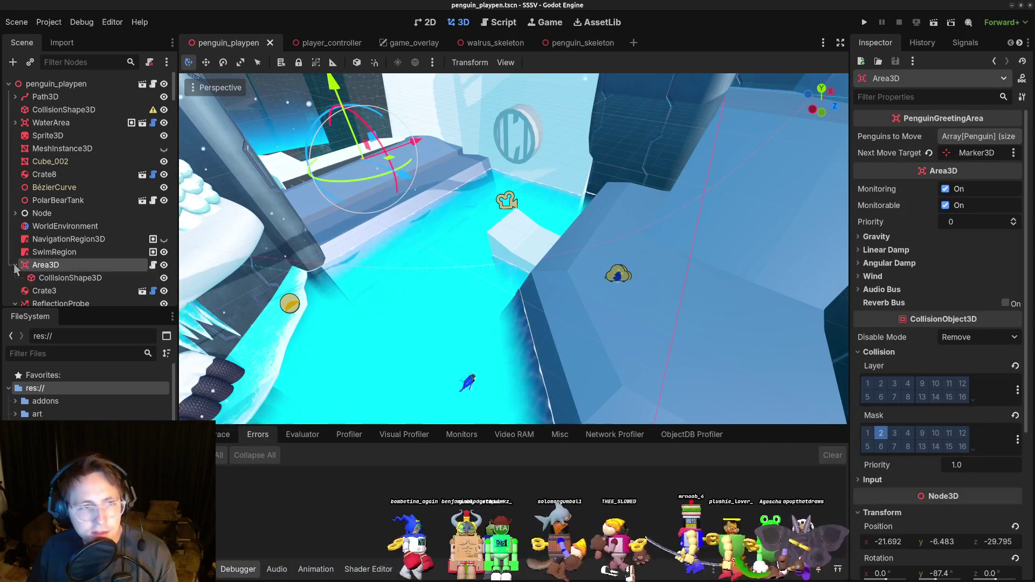
Show the Output log, which ends with 'Spell collected! Total: 2'.
{"action": "left_click", "coordinate": [218, 435]}
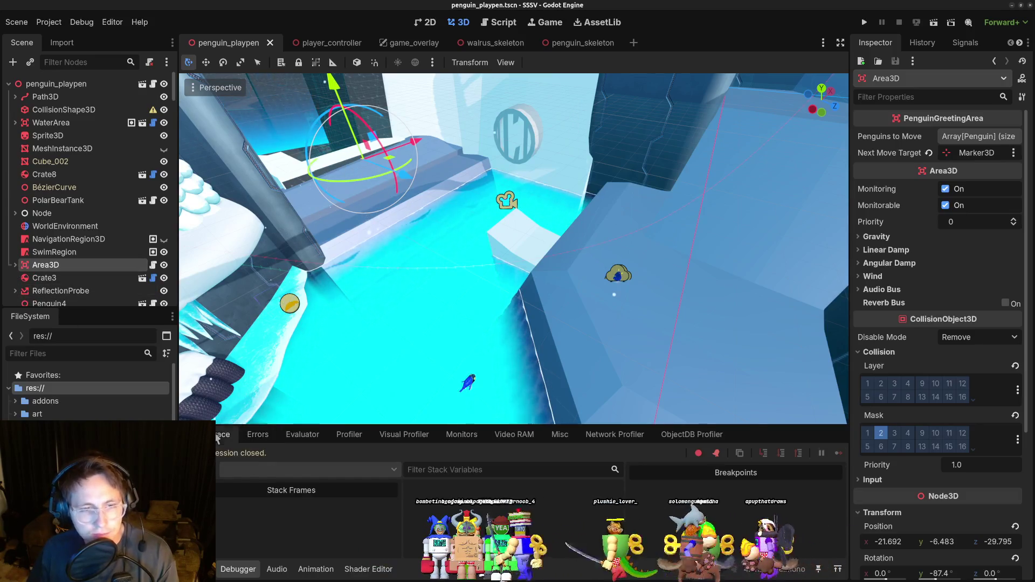
{"action": "left_click", "coordinate": [195, 570]}
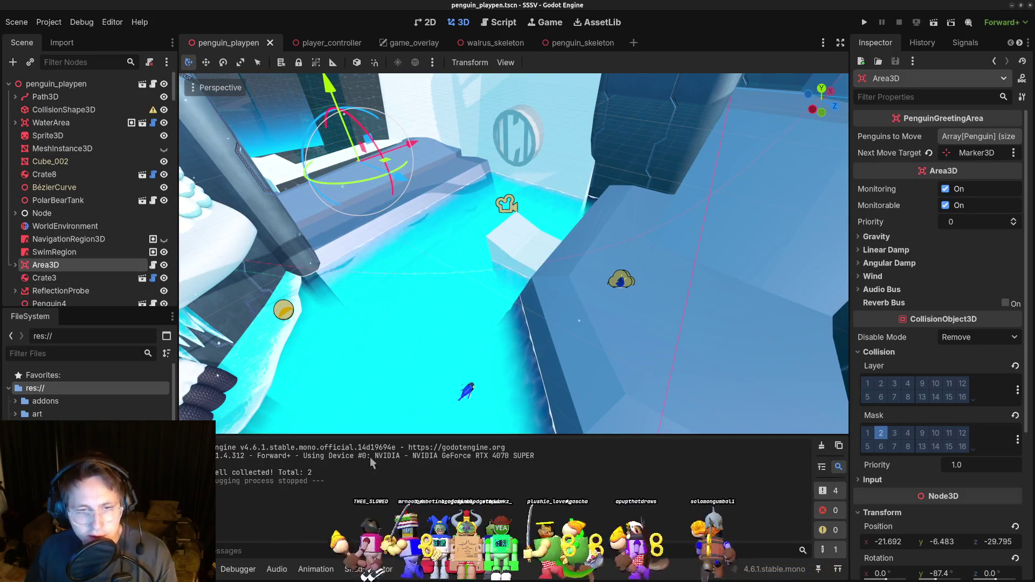
{"action": "left_click_drag", "start_coordinate": [449, 456], "coordinate": [492, 455]}
{"action": "left_click", "coordinate": [491, 455]}
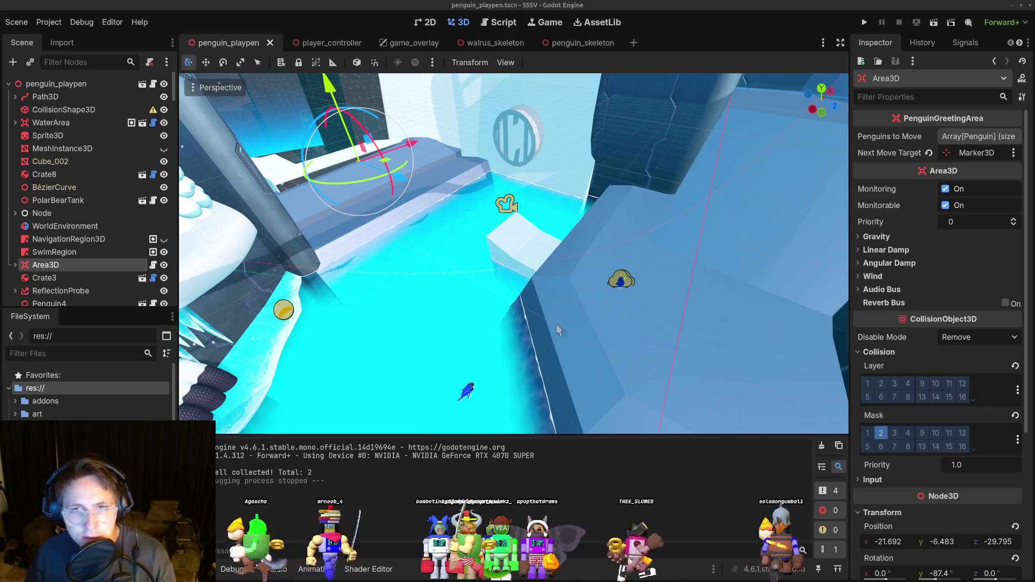
{"action": "scroll", "coordinate": [502, 329], "scroll_direction": "down", "scroll_amount": 5}
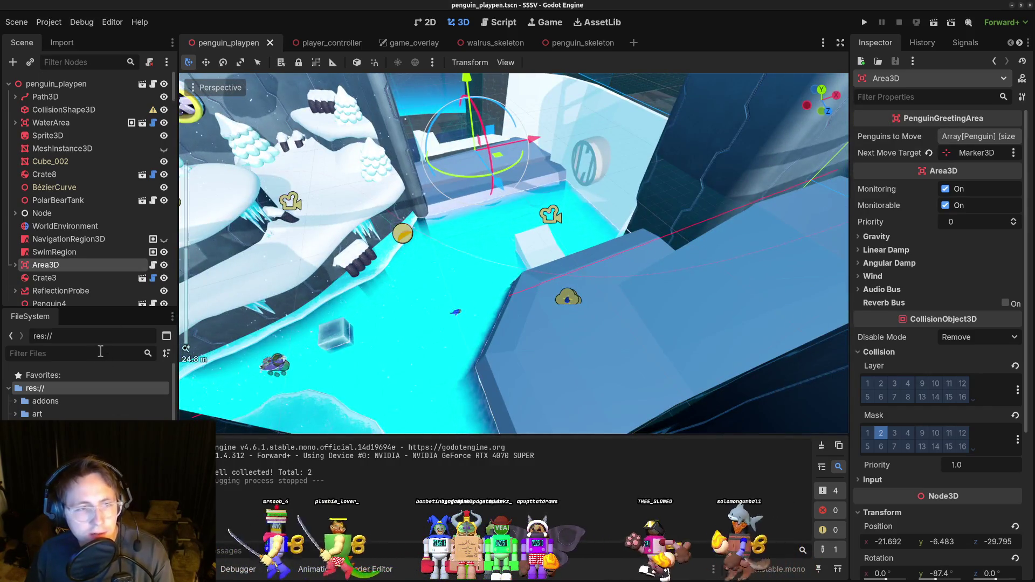